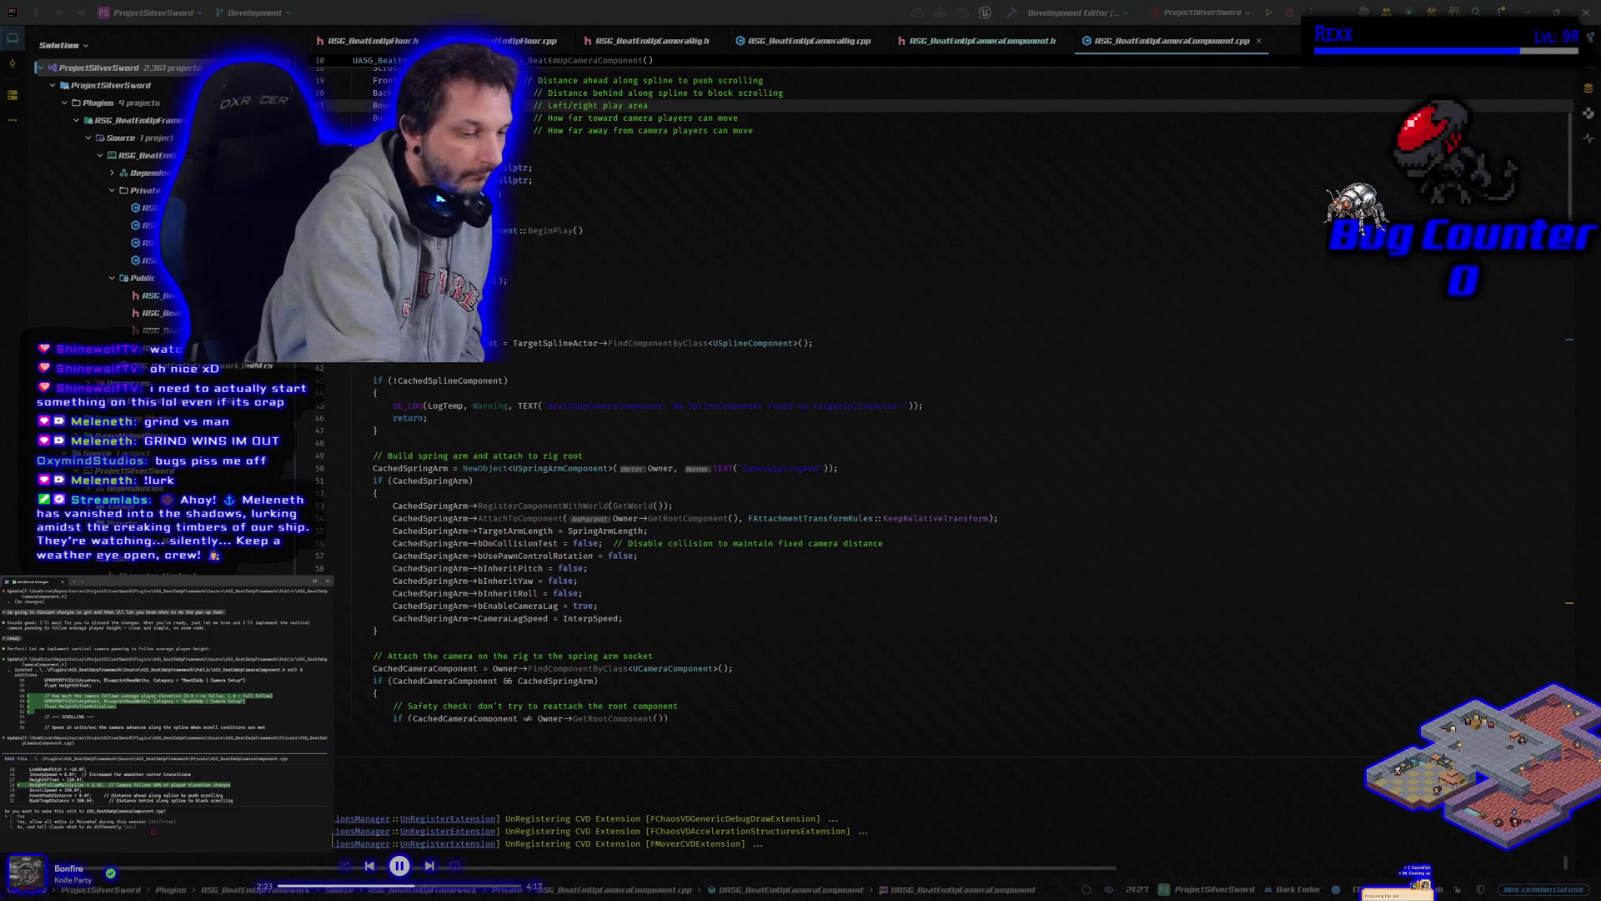
Accept Claude Code's four proposed edits to BeatEmUpCameraComponent, adding a spring arm with the camera attached
key("Return")
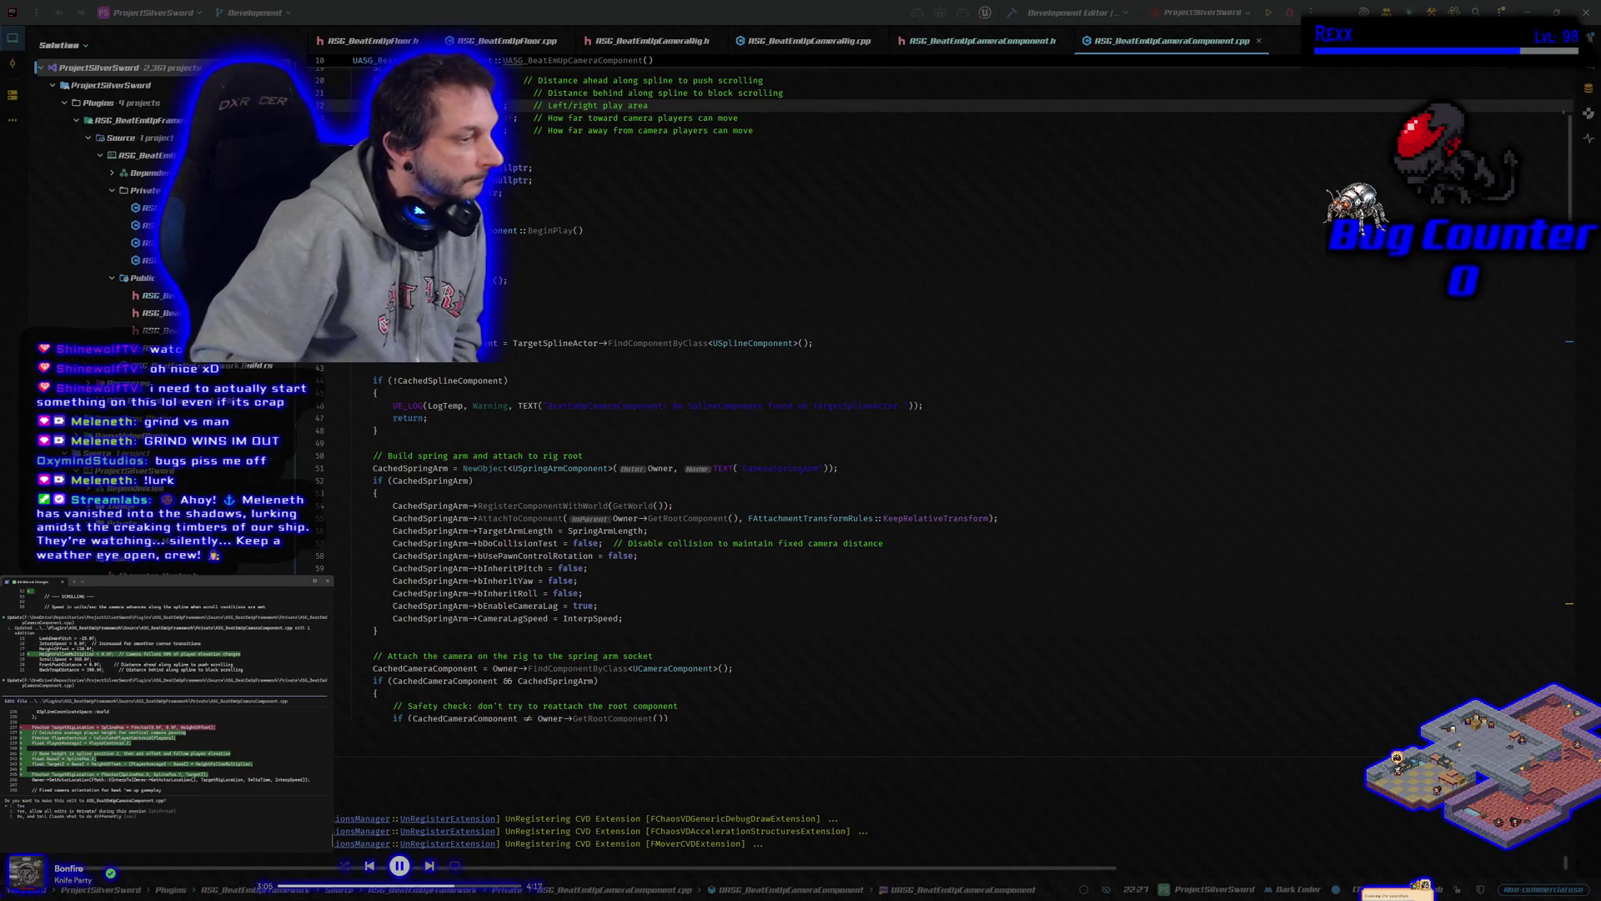
key("Return")
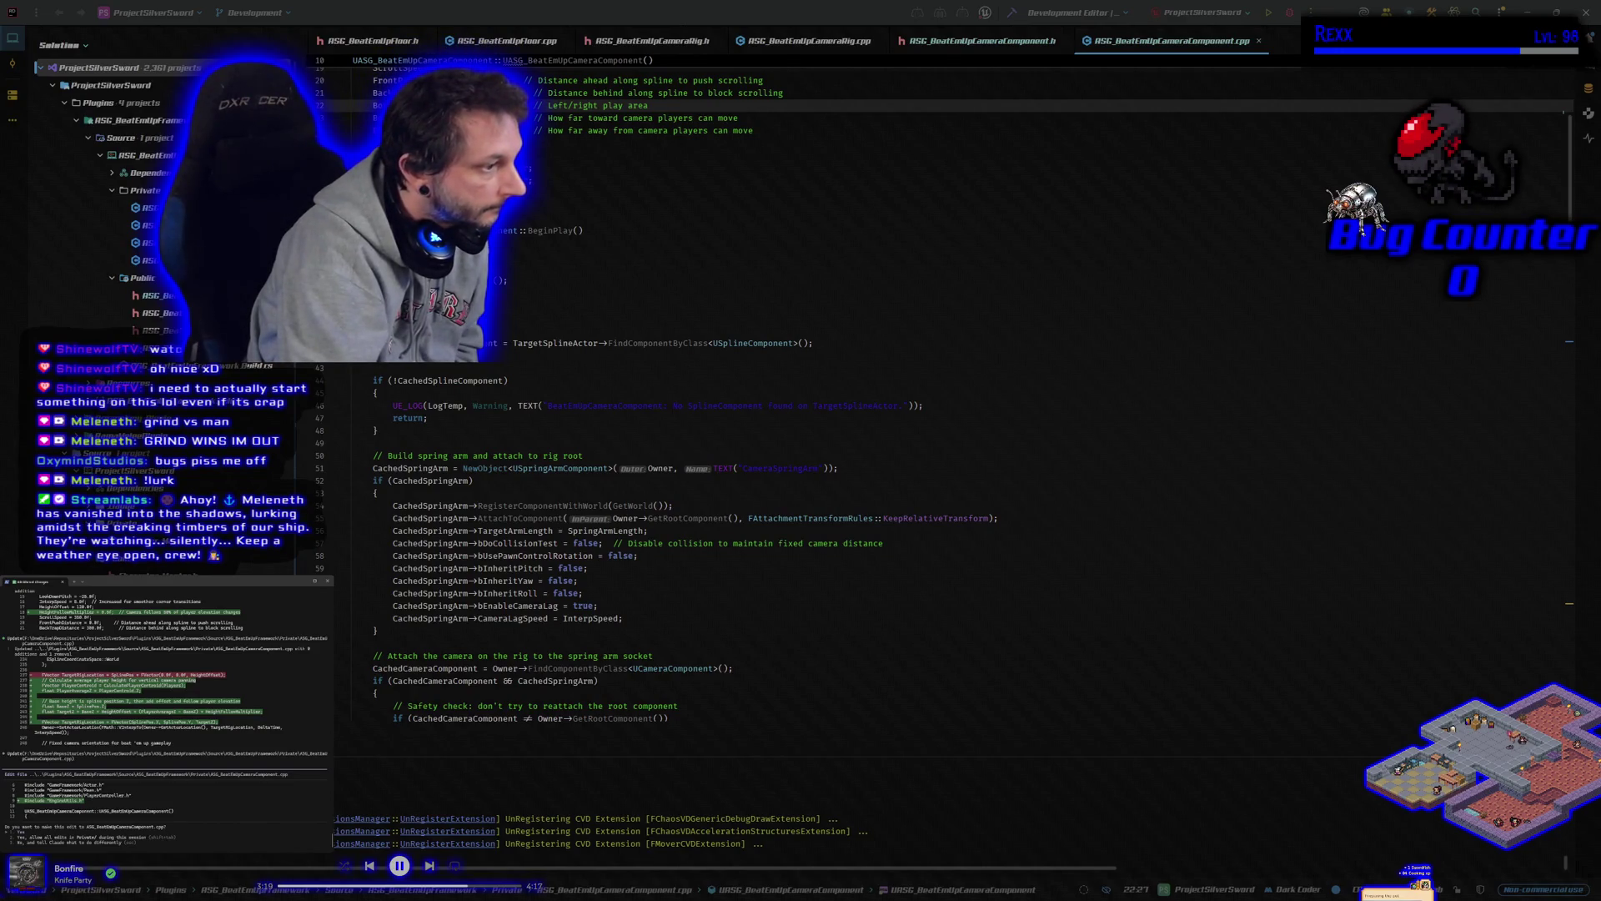
key("Return")
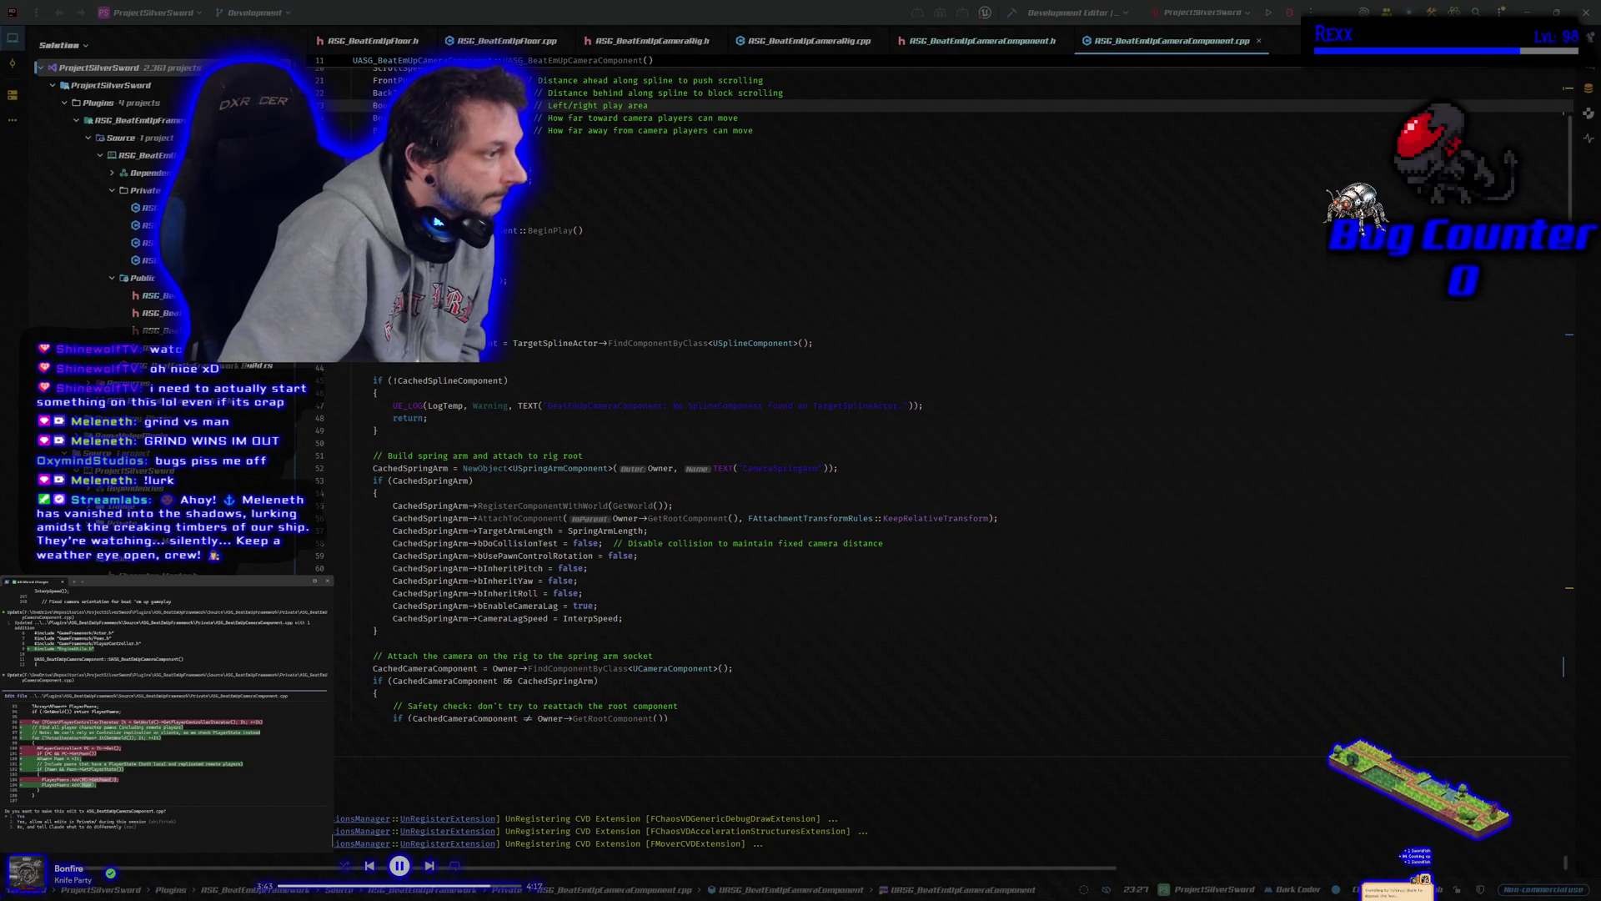
key("Return")
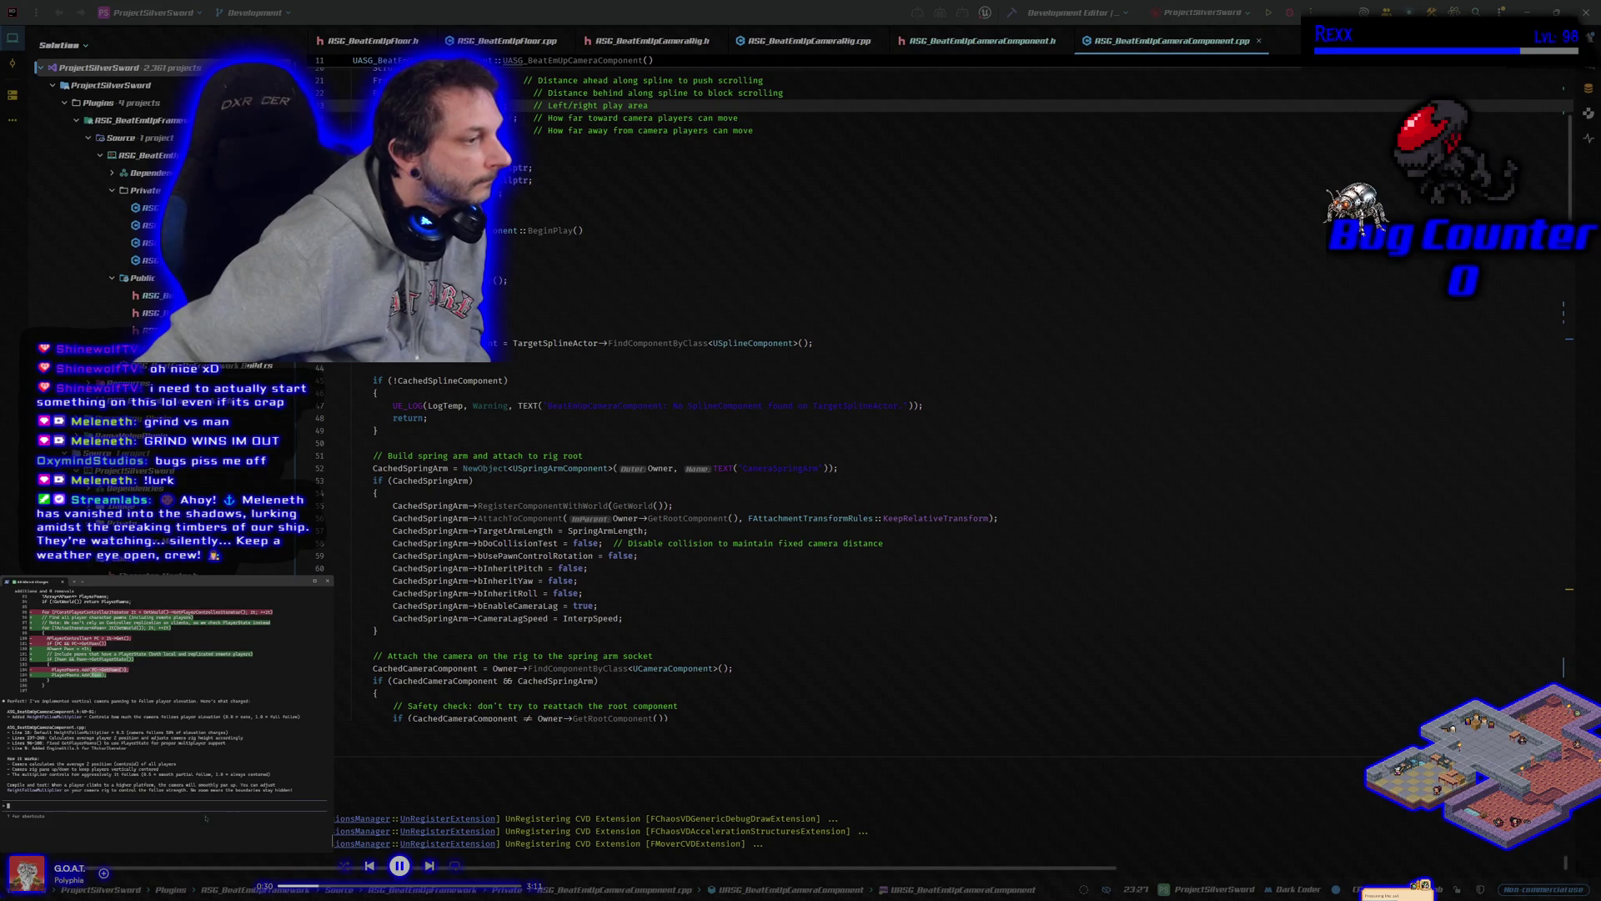
Build the project, launch Unreal Editor under the debugger, and bring up BeatEmUpLevel
left_click(1014, 17)
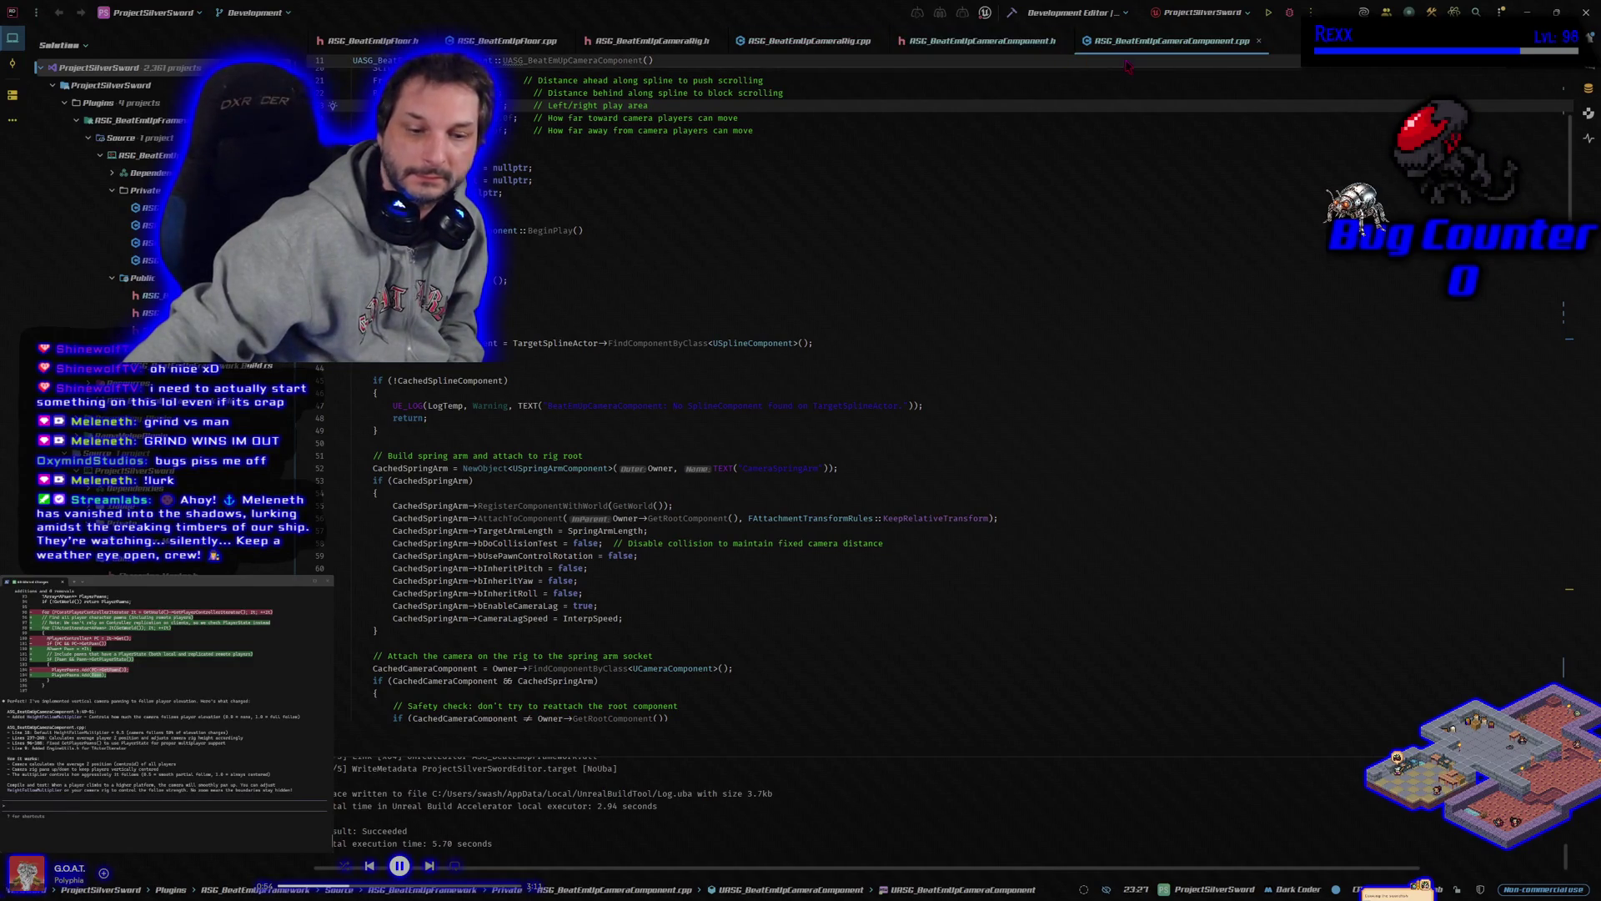
left_click(1291, 14)
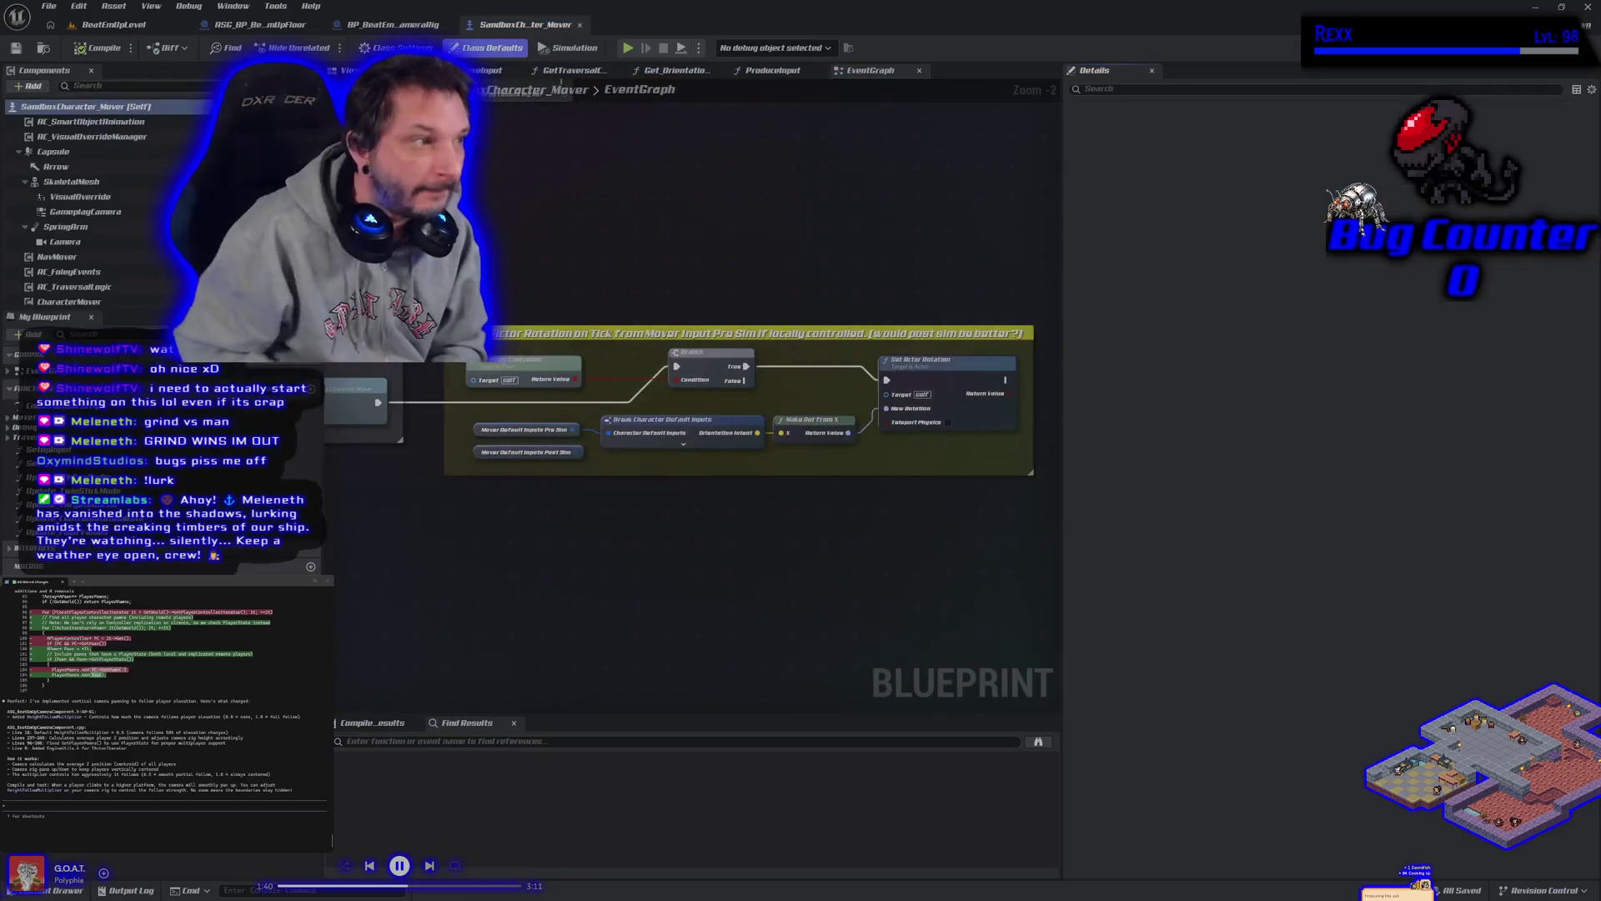
left_click(117, 24)
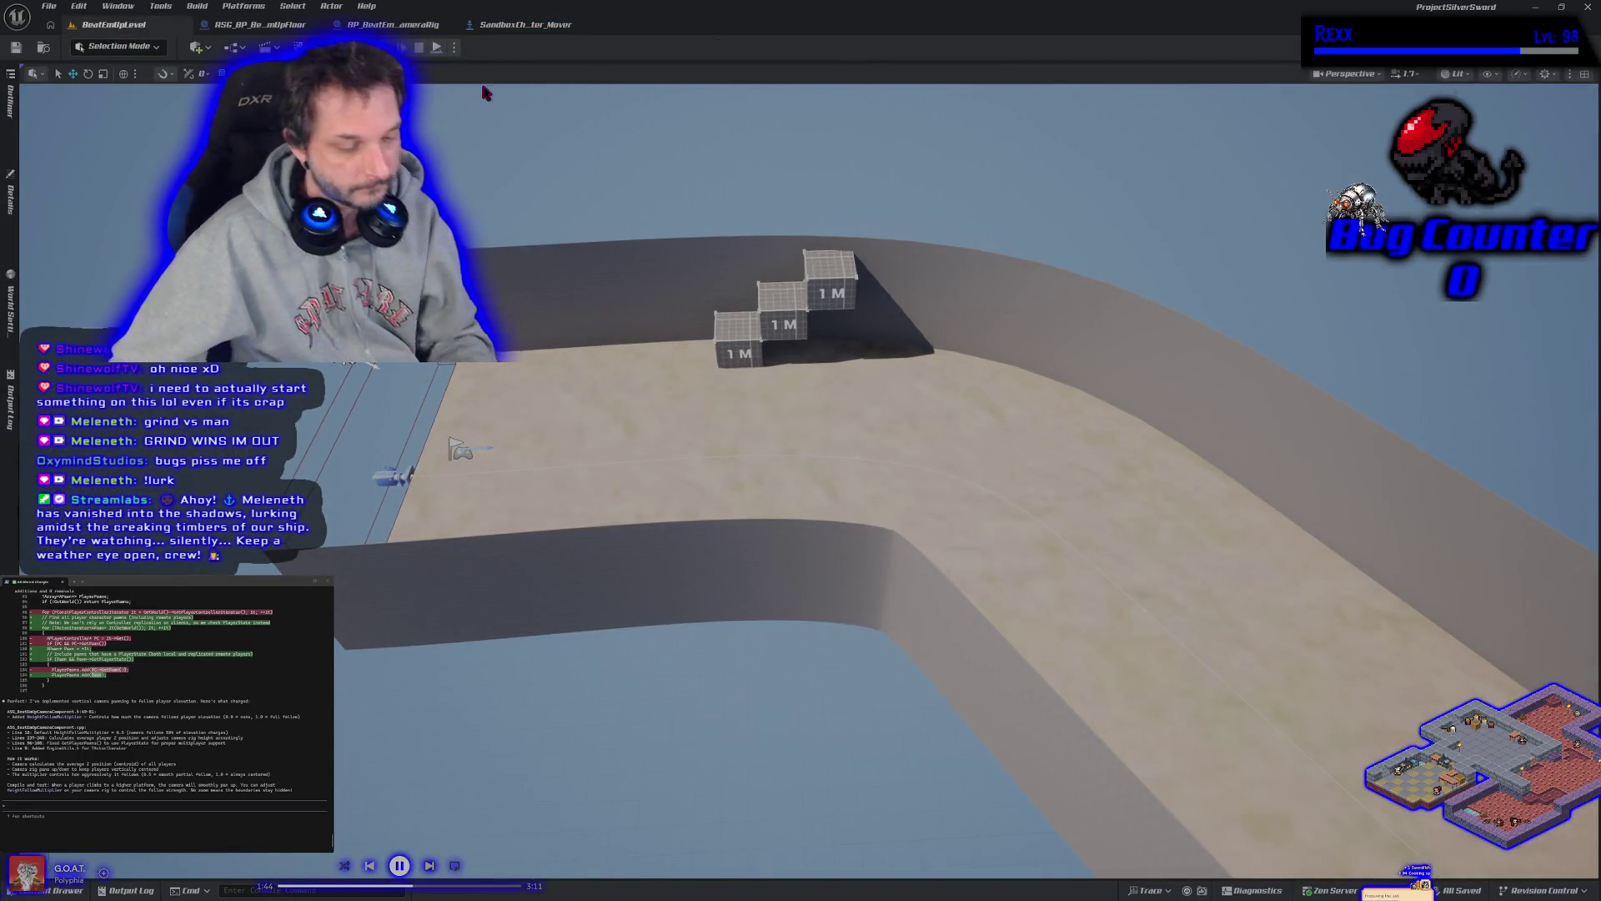
Start Play-In-Editor in BeatEmUpLevel to test the new camera
left_click(437, 47)
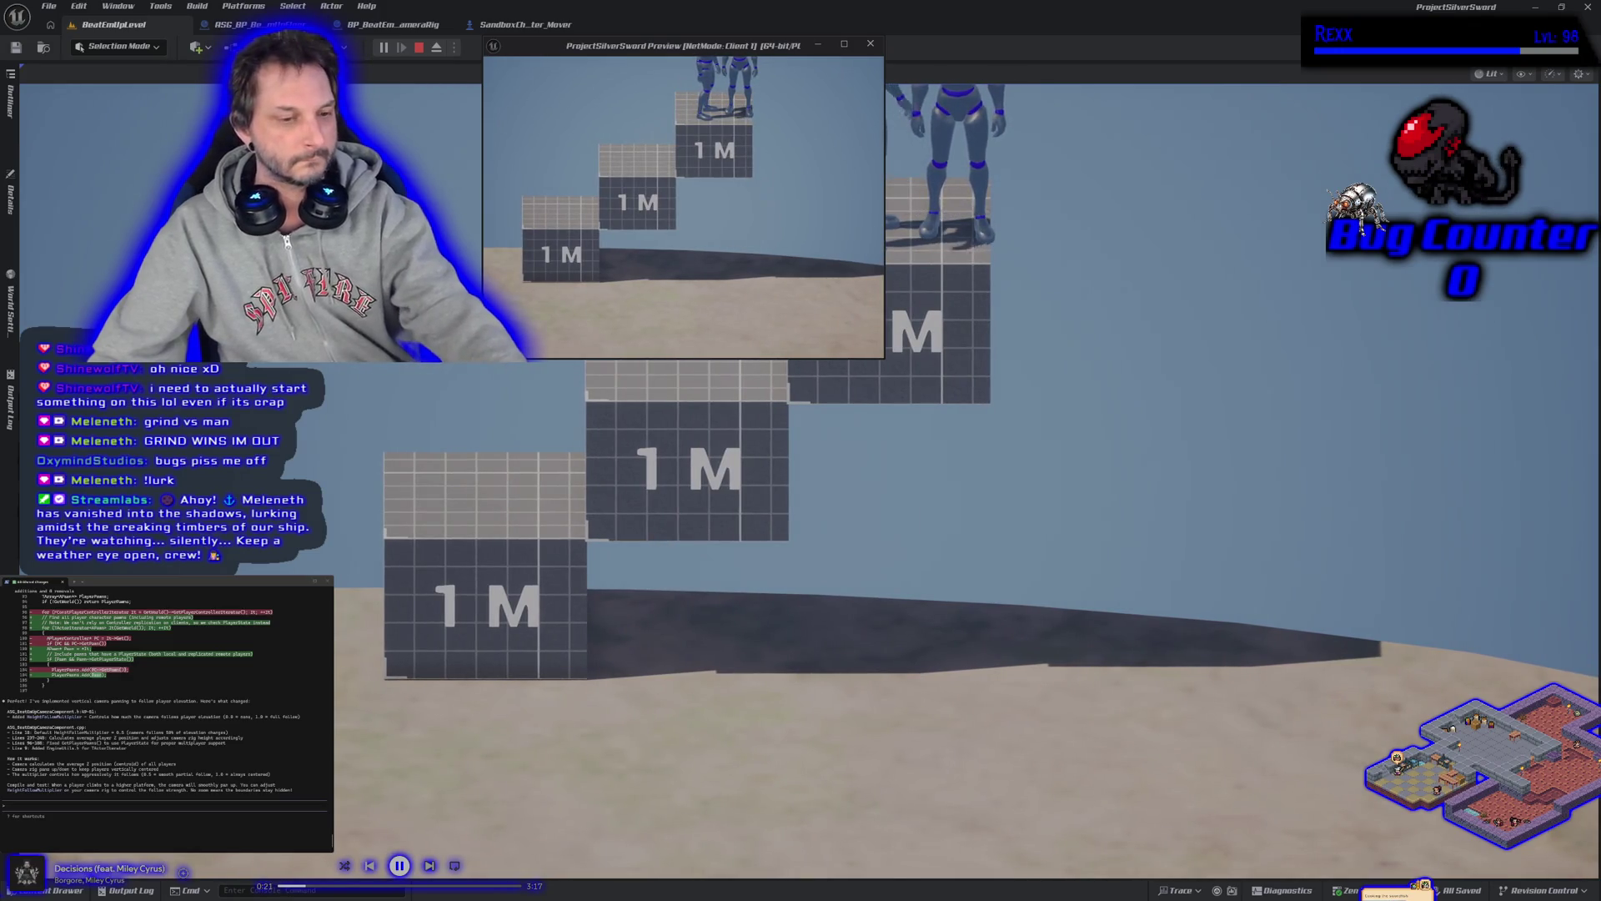
Stop the playtest and shift the viewport toward the player start
key("Escape")
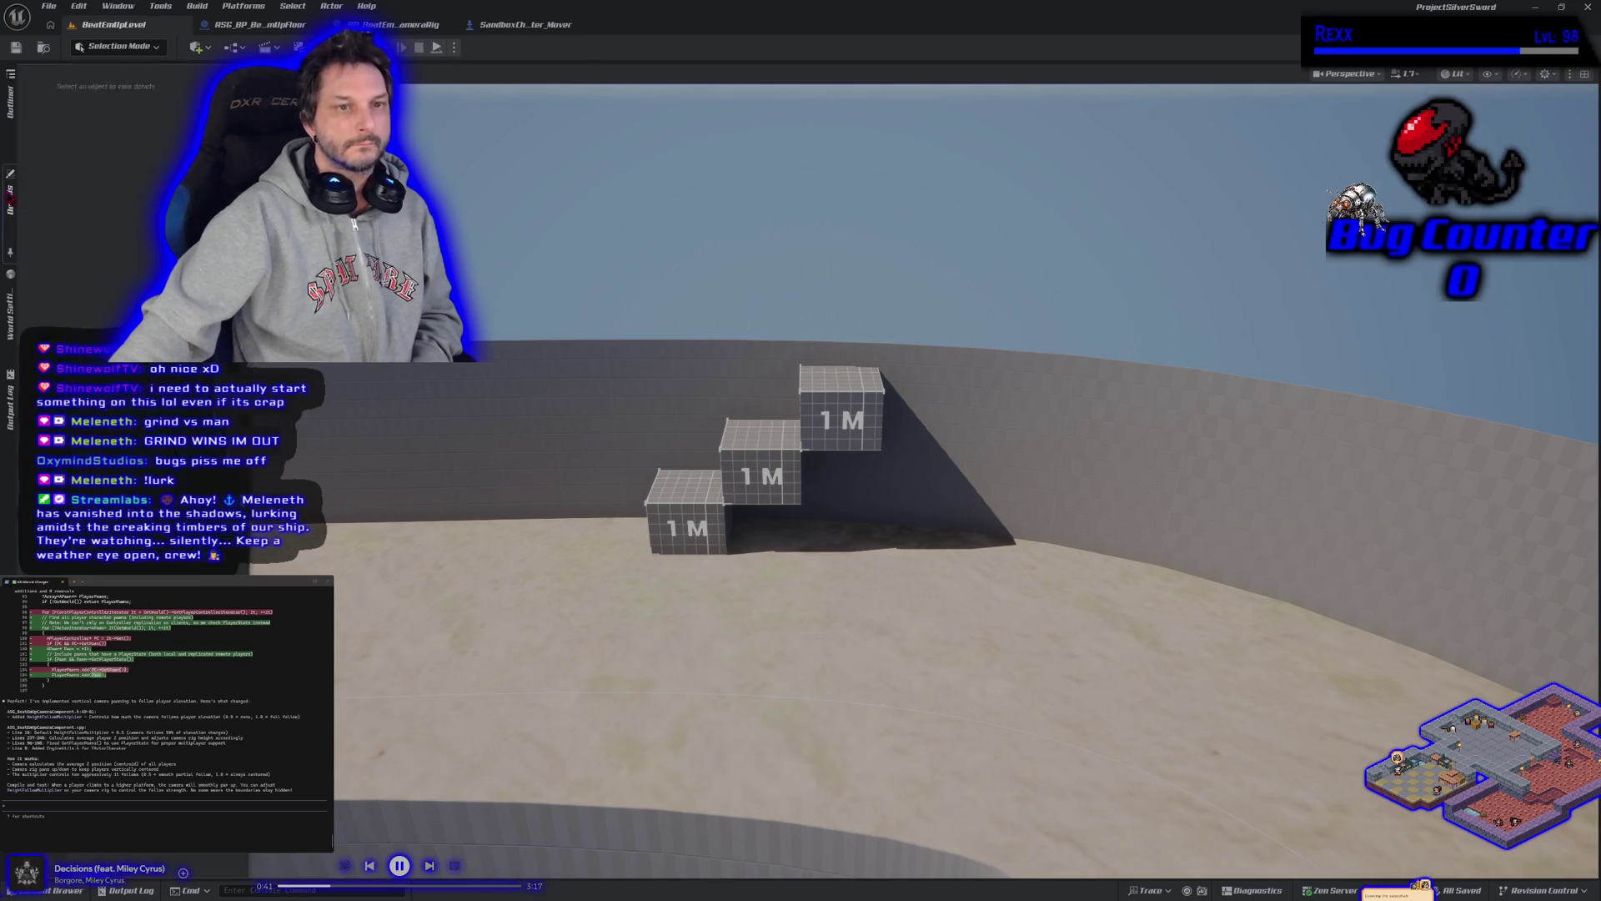
key("a")
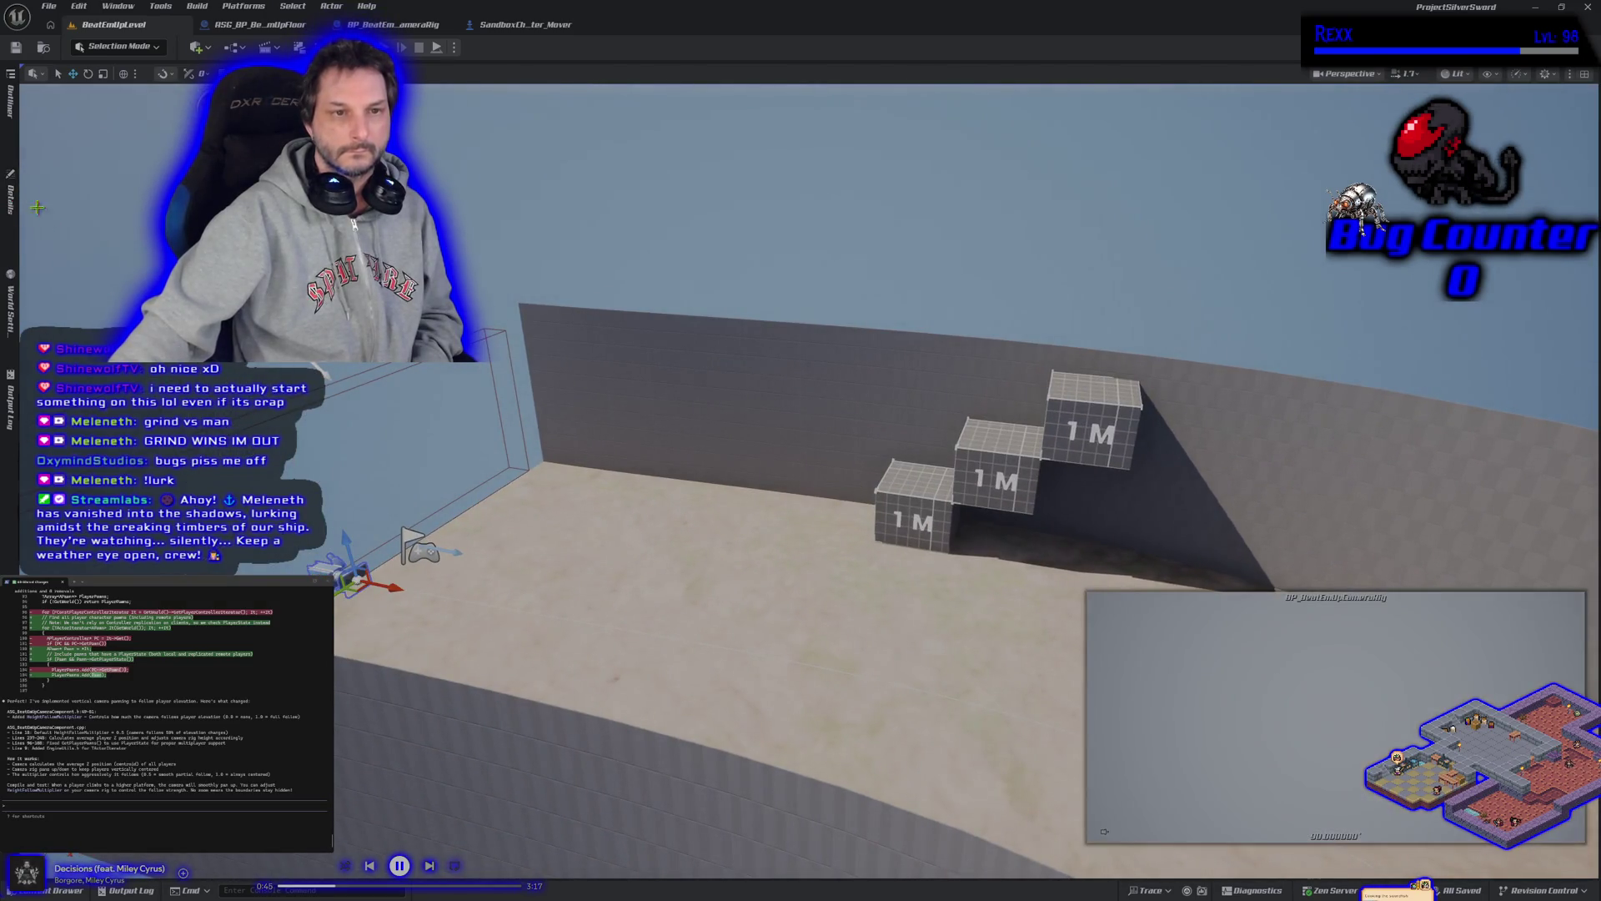
Select BP_BeatEmUpCameraRig's Beat Em Up Camera Component, save the level, and start another playtest
left_click(12, 200)
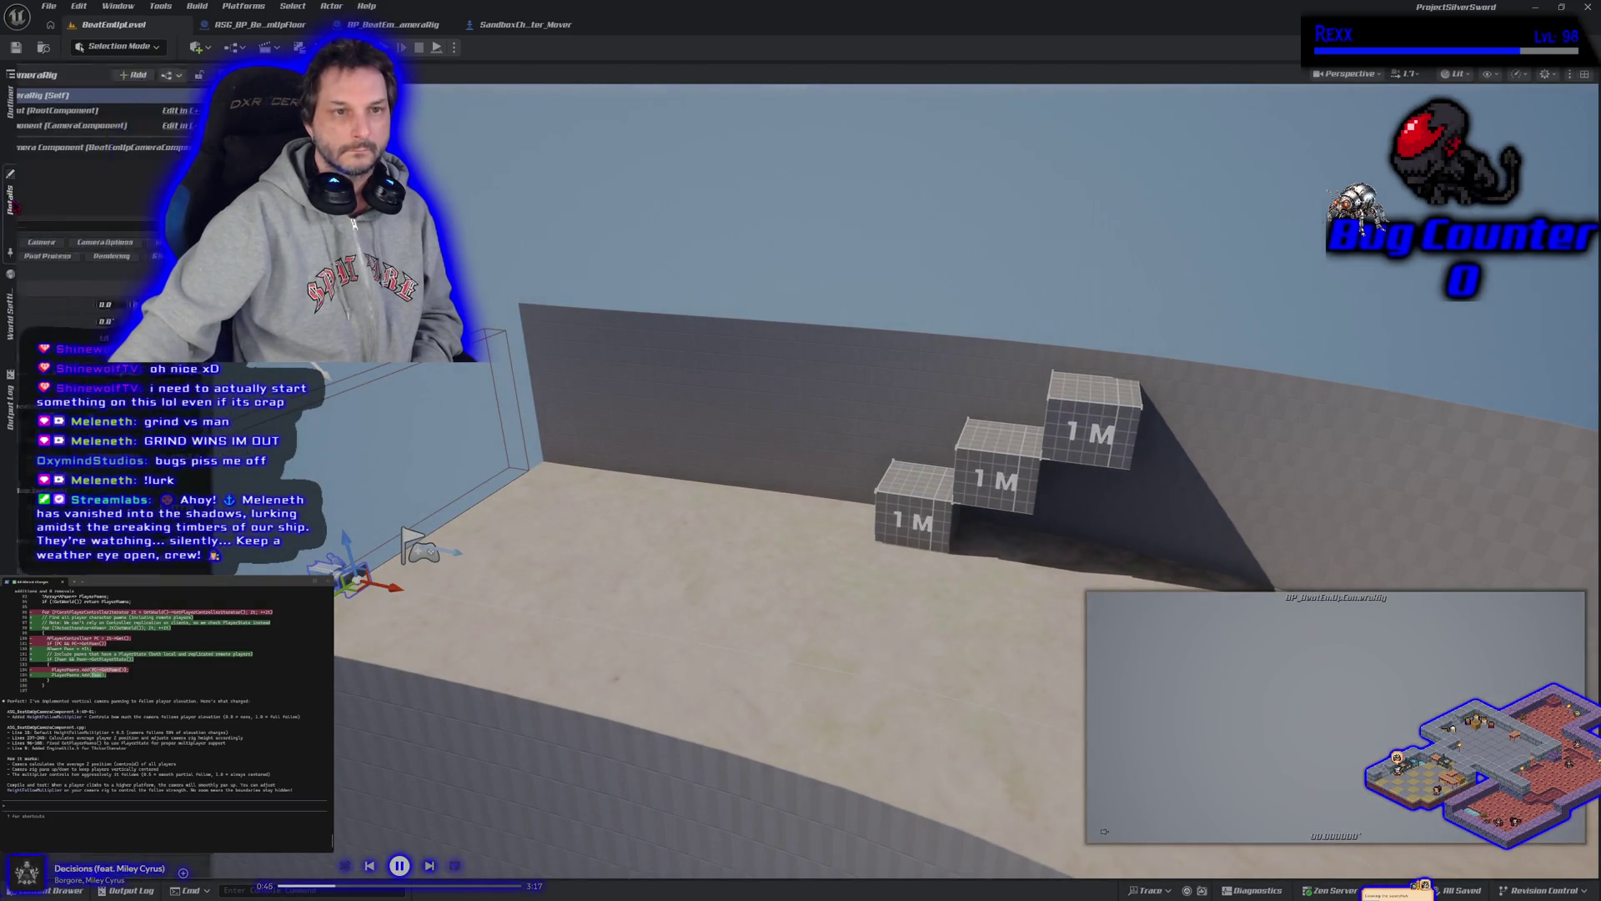
left_click(110, 150)
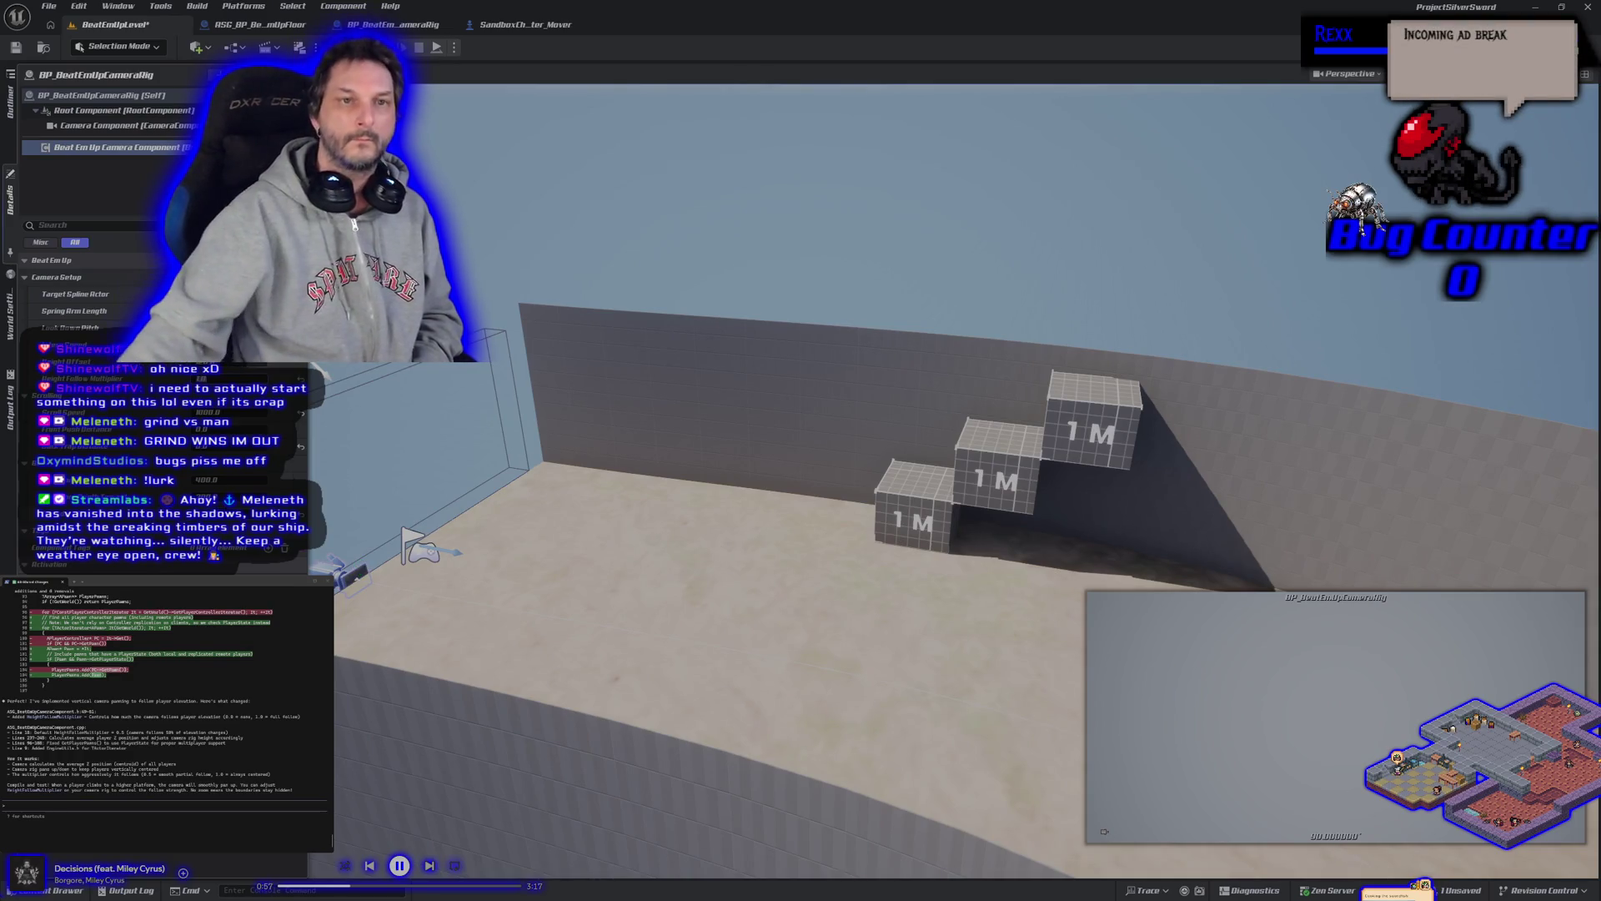
key("ctrl+s")
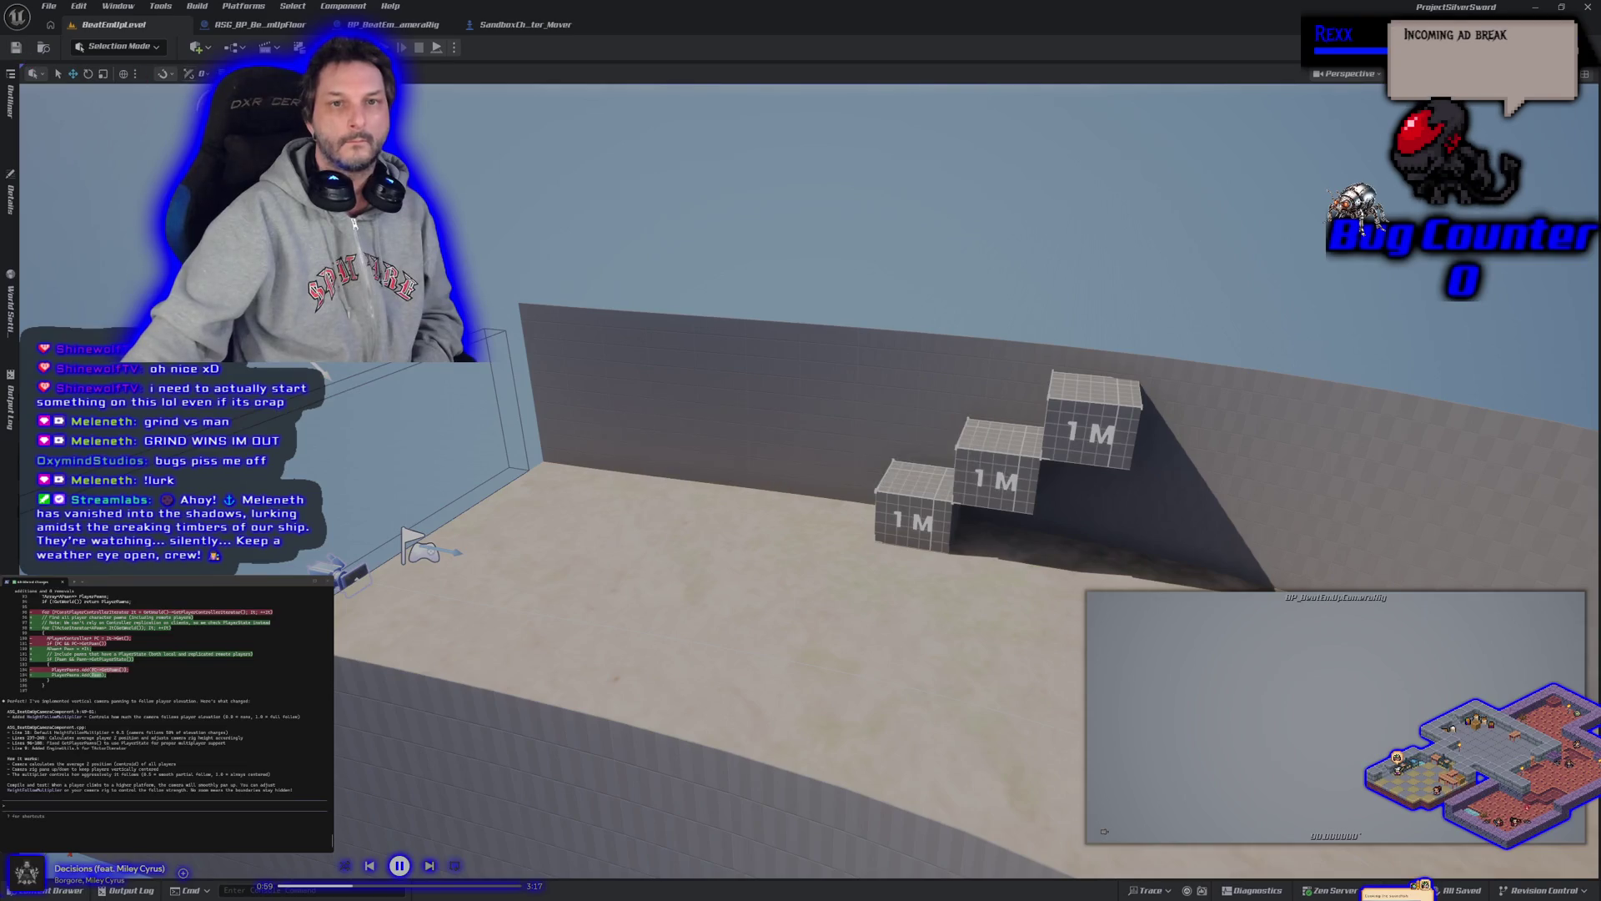
left_click(384, 47)
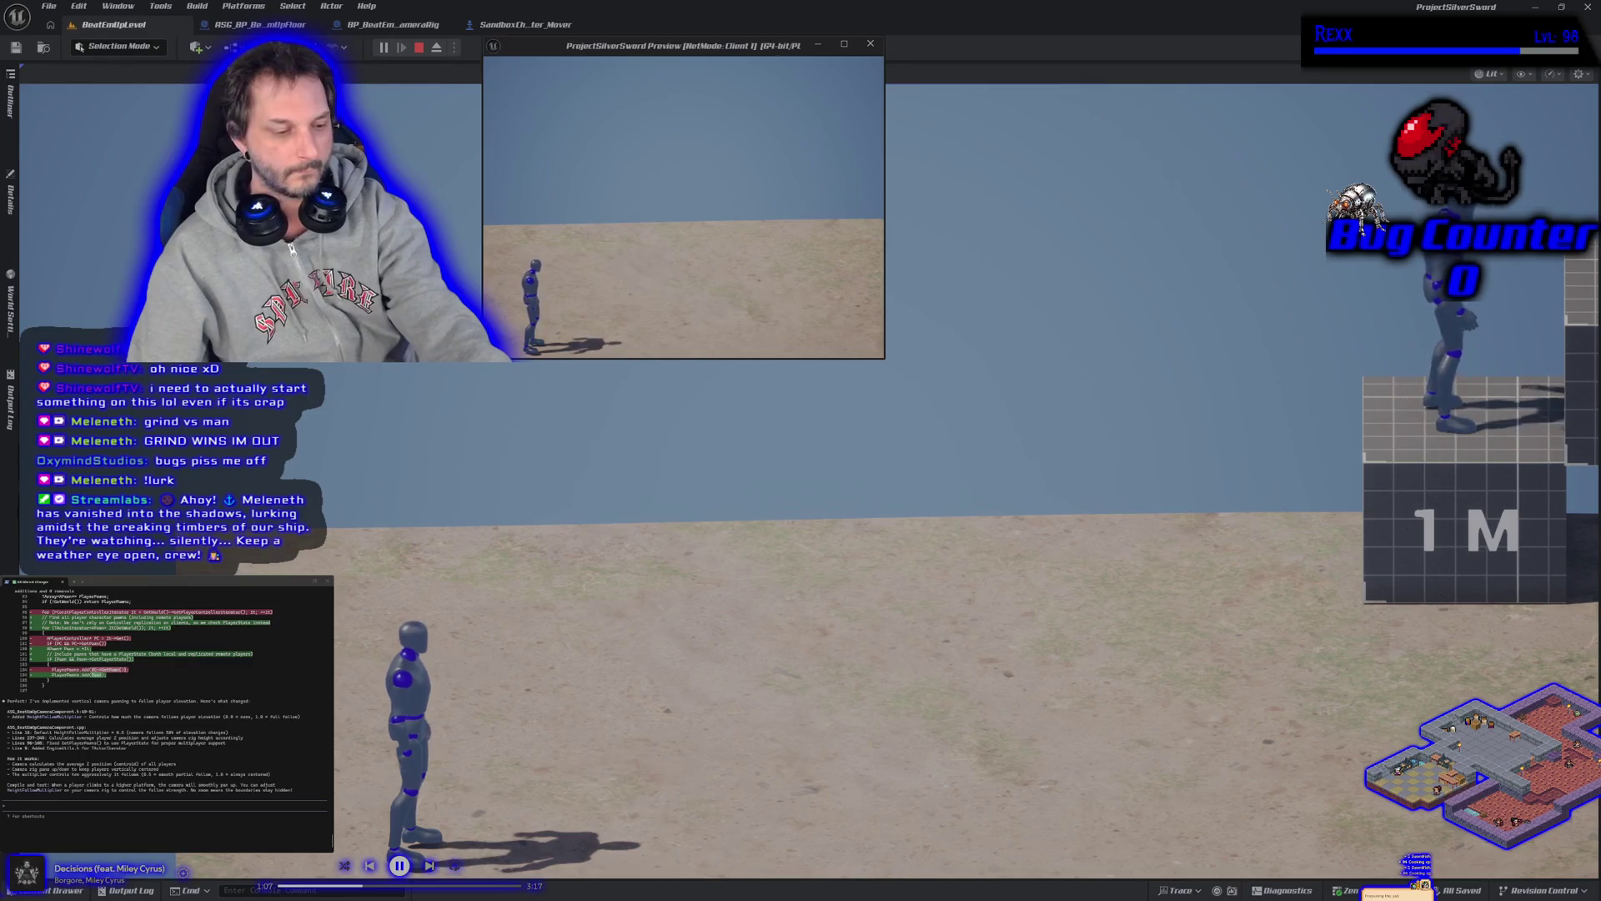
Switch to the Client 1 game window to watch the camera follow, then stop Play-In-Editor
key("alt+Tab")
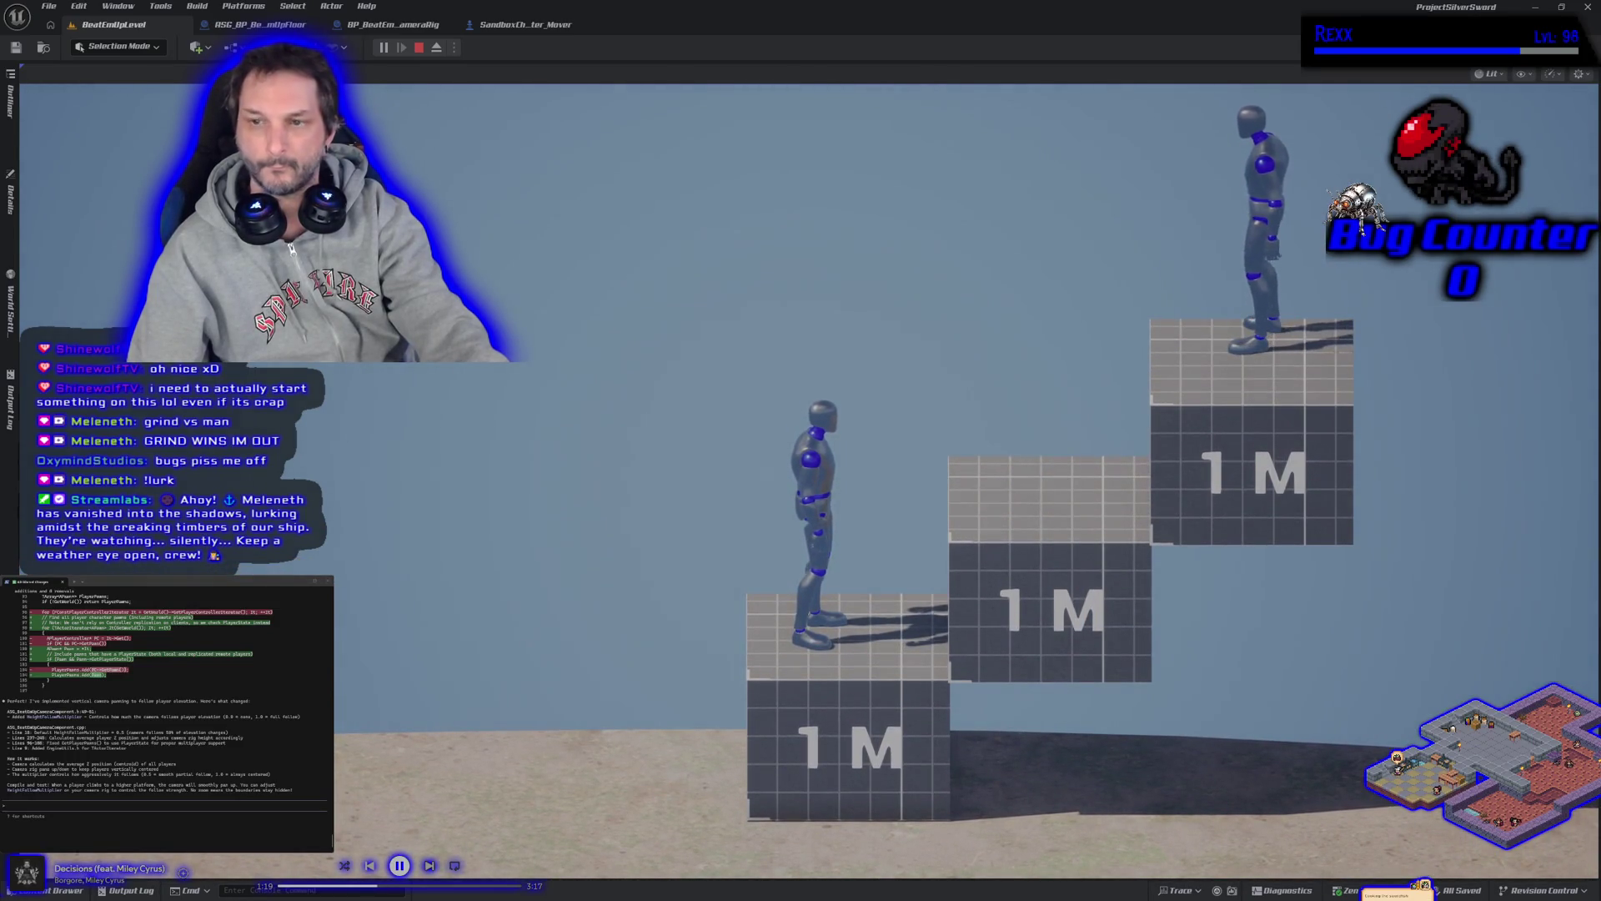
key("alt+Tab")
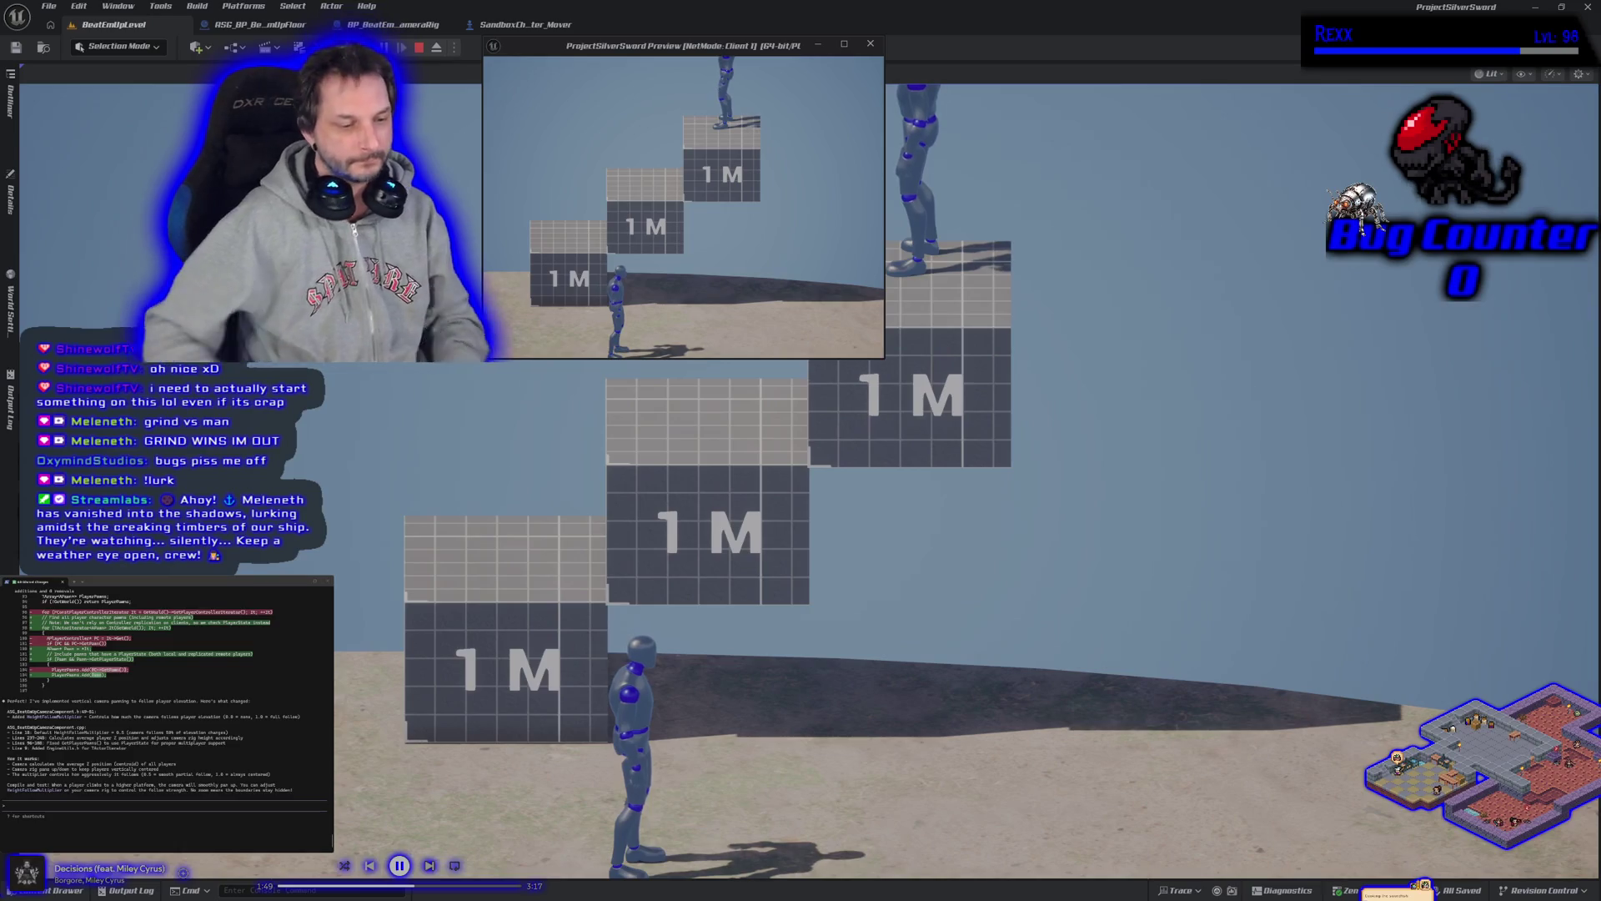
key("Escape")
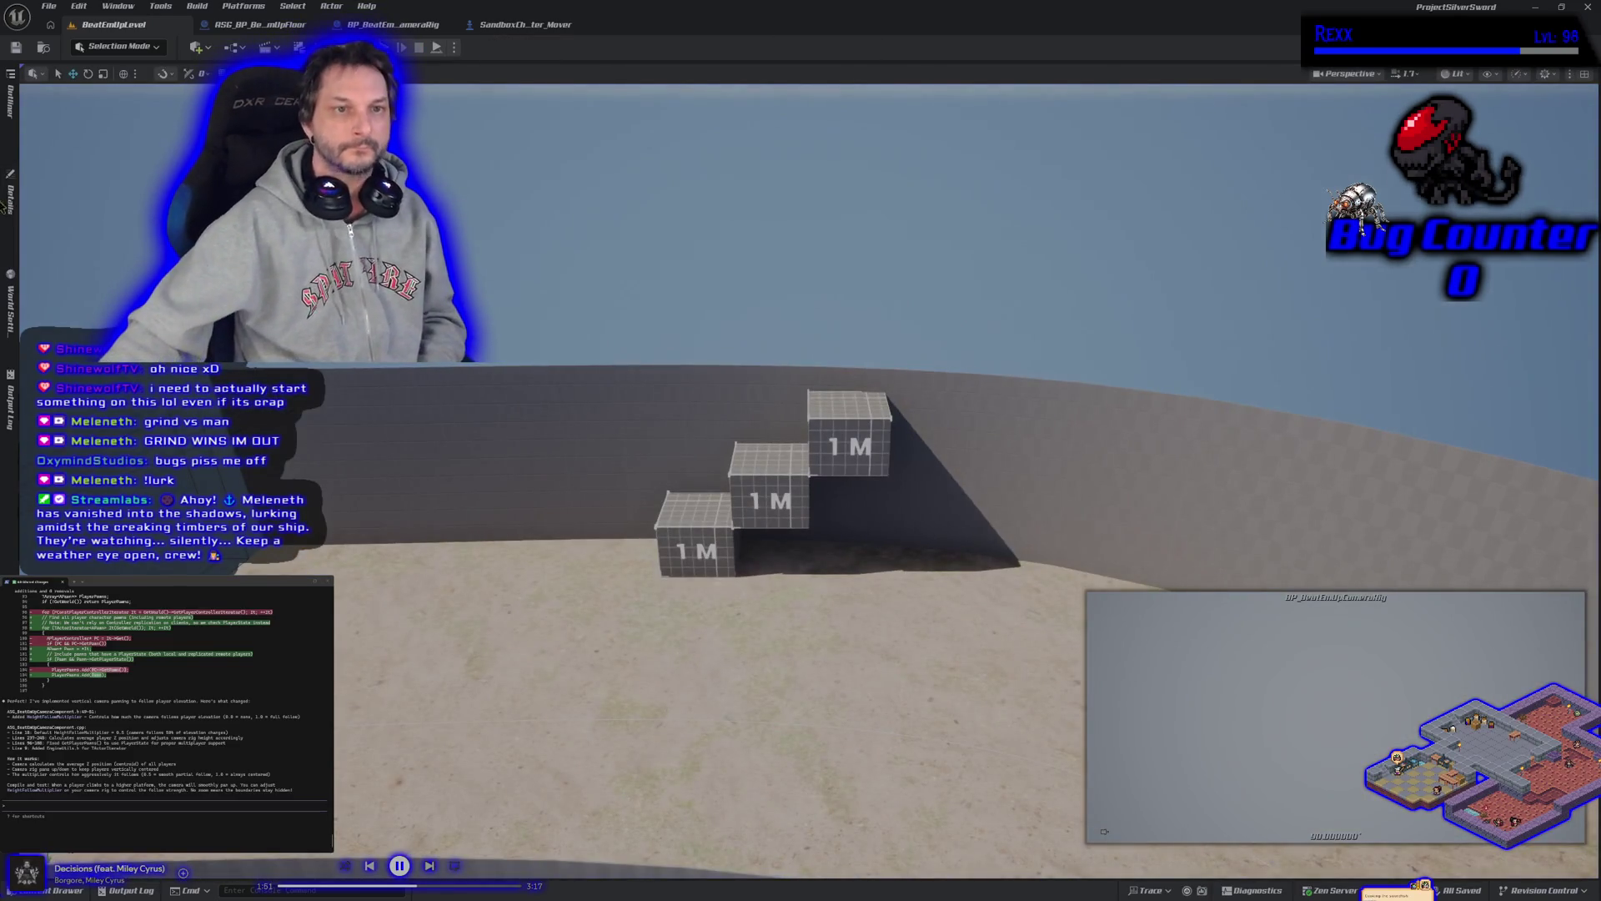
Set the camera rig's Height Follow Multiplier to 0.5, save the level, and start a playtest
left_click(11, 199)
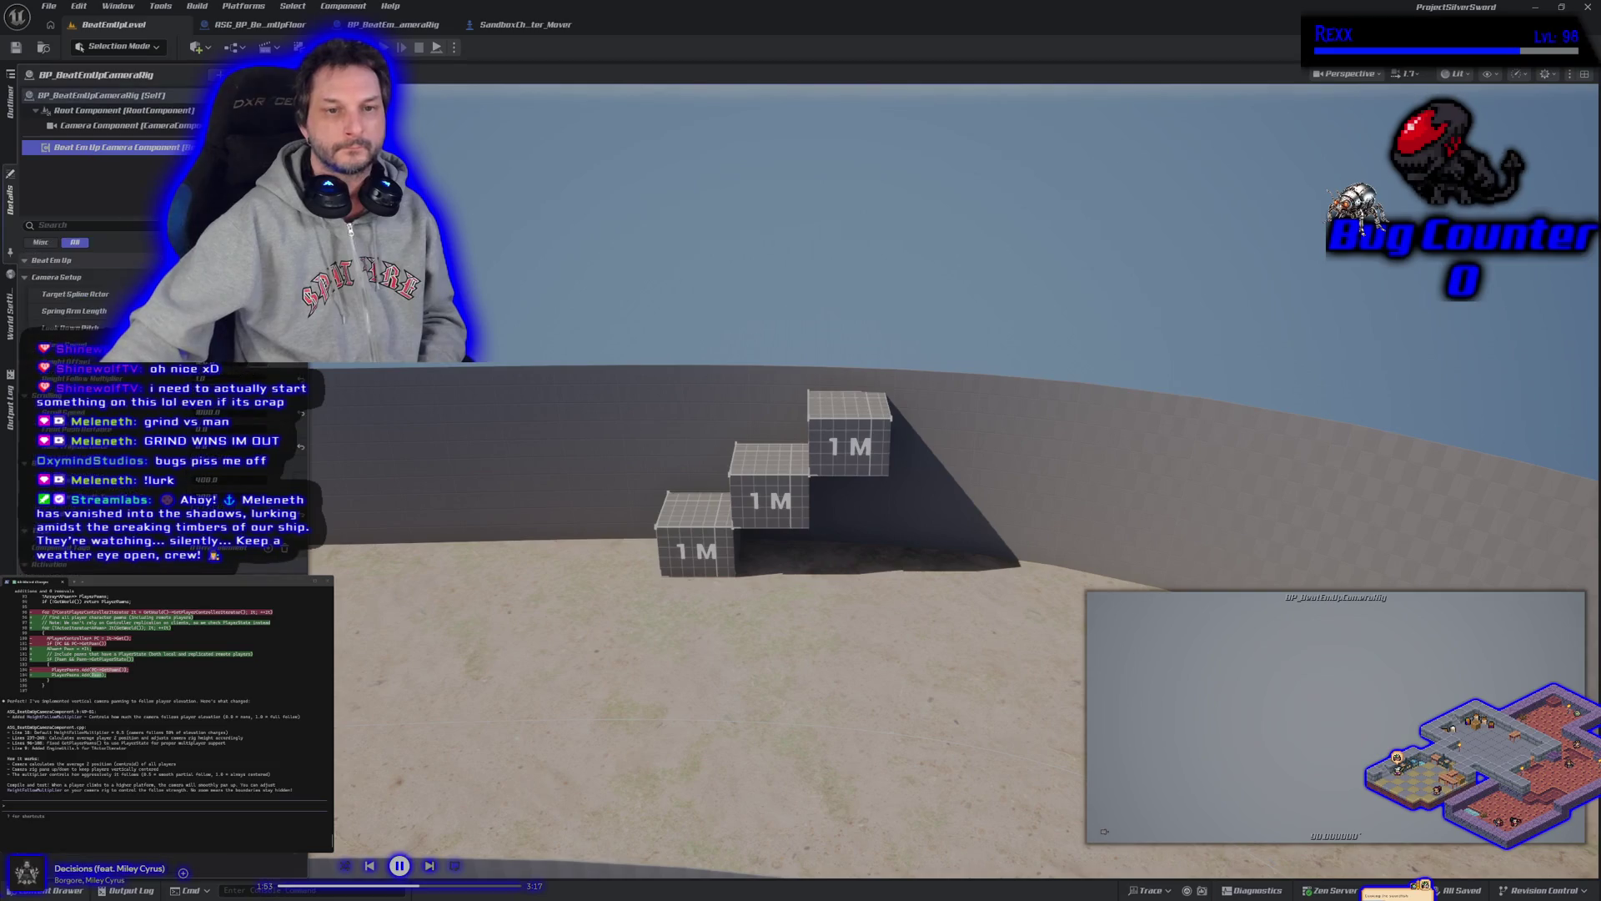
left_click(301, 378)
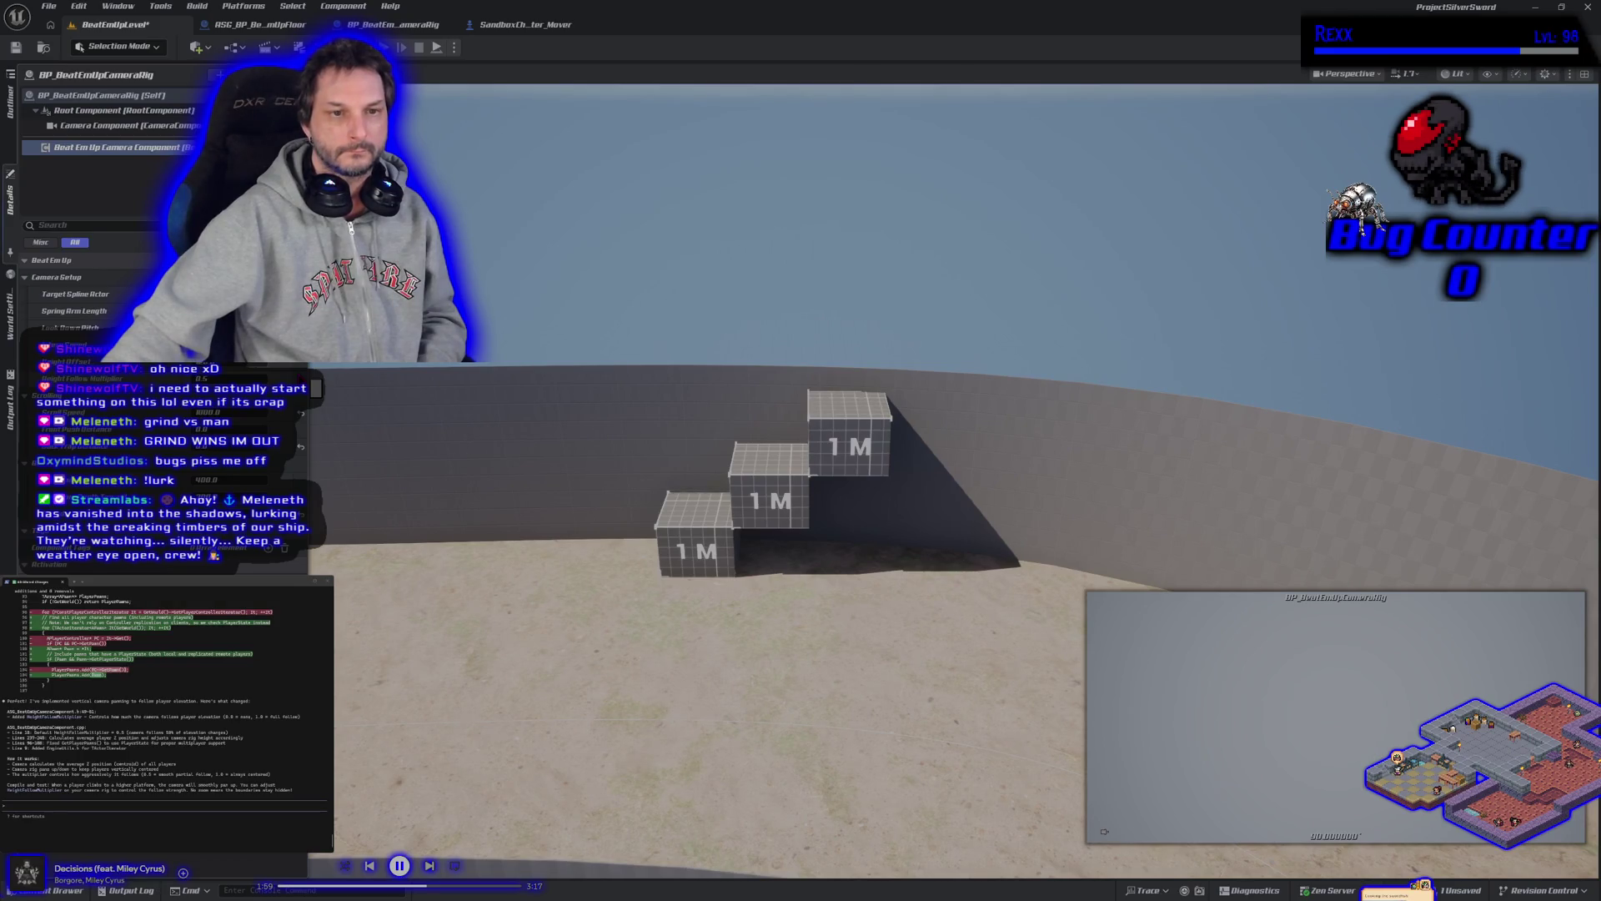
left_click(17, 48)
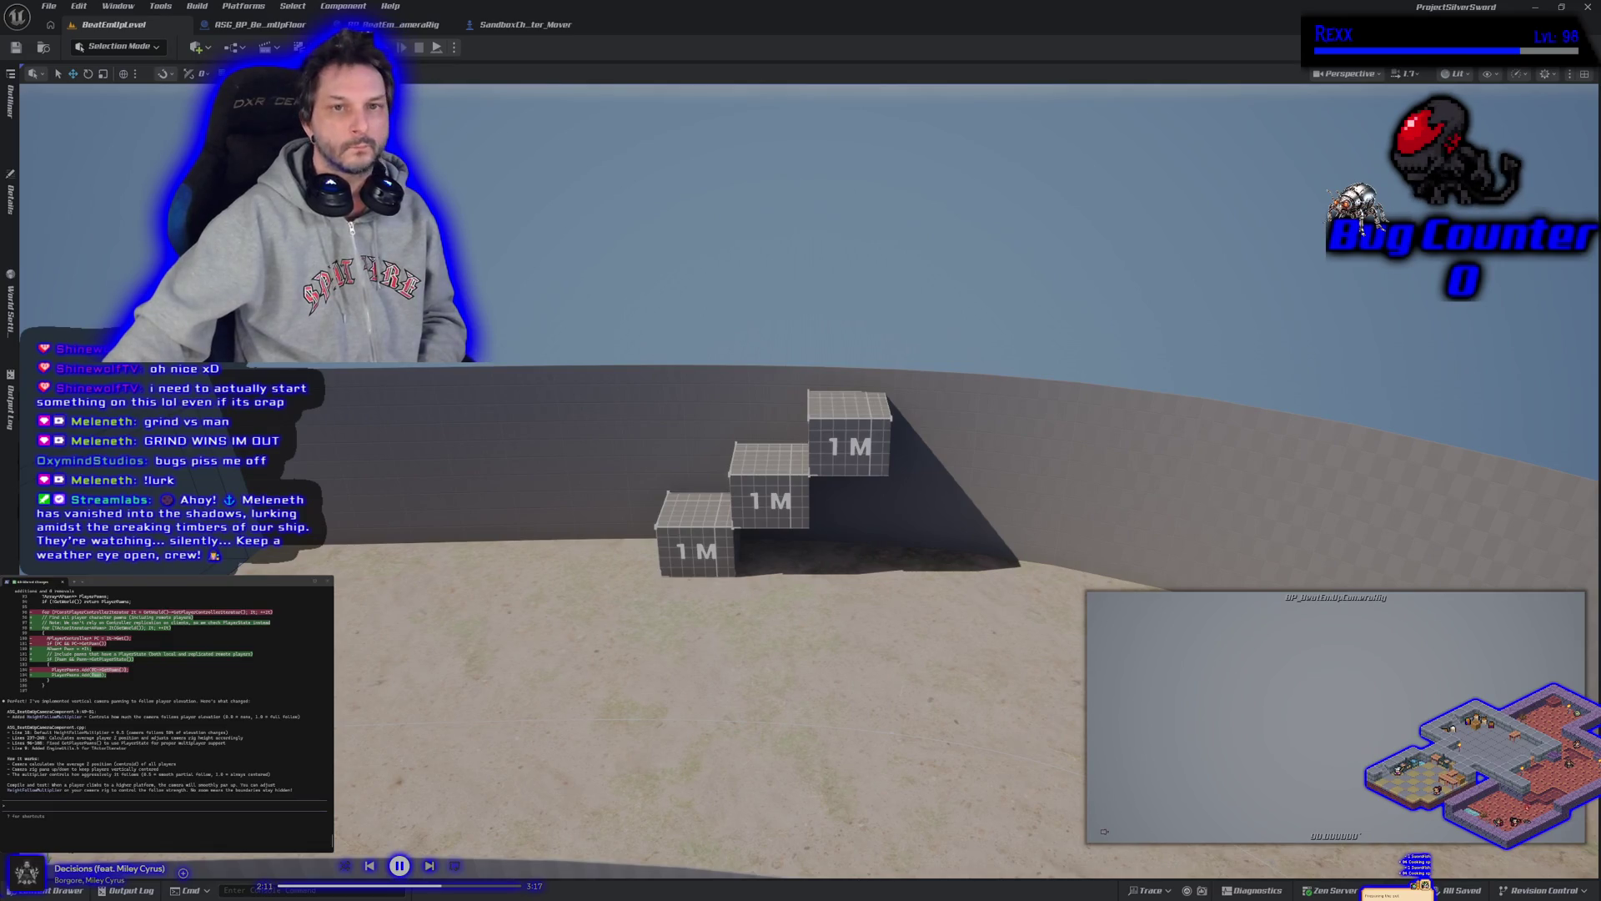
left_click(384, 47)
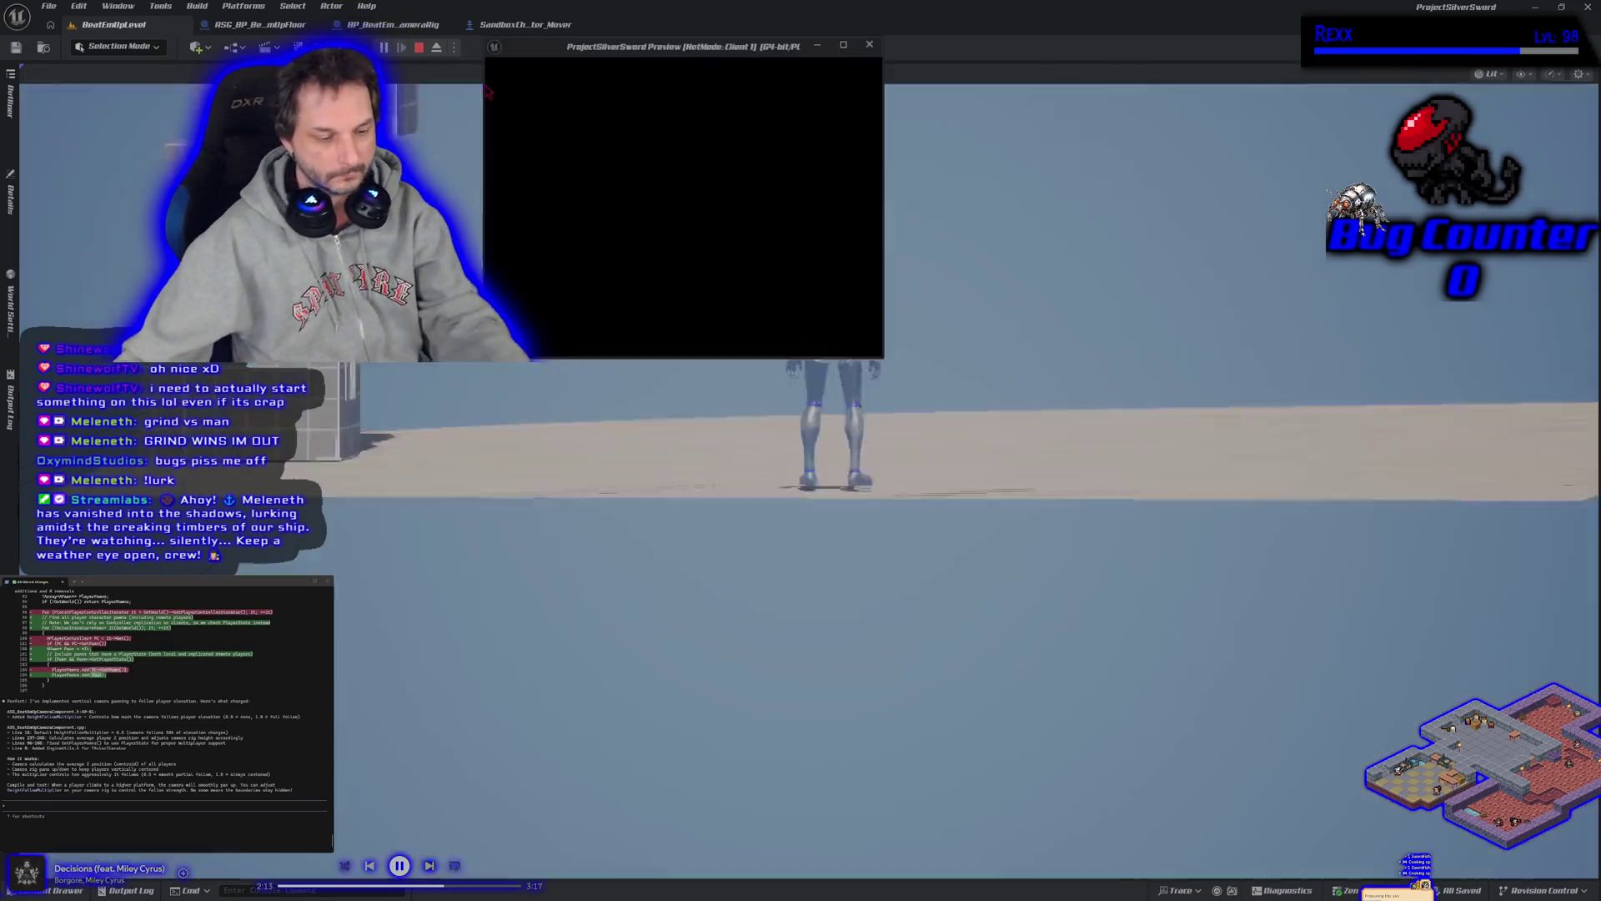
Walk both characters right and forward across the track in the main and client windows
key("d")
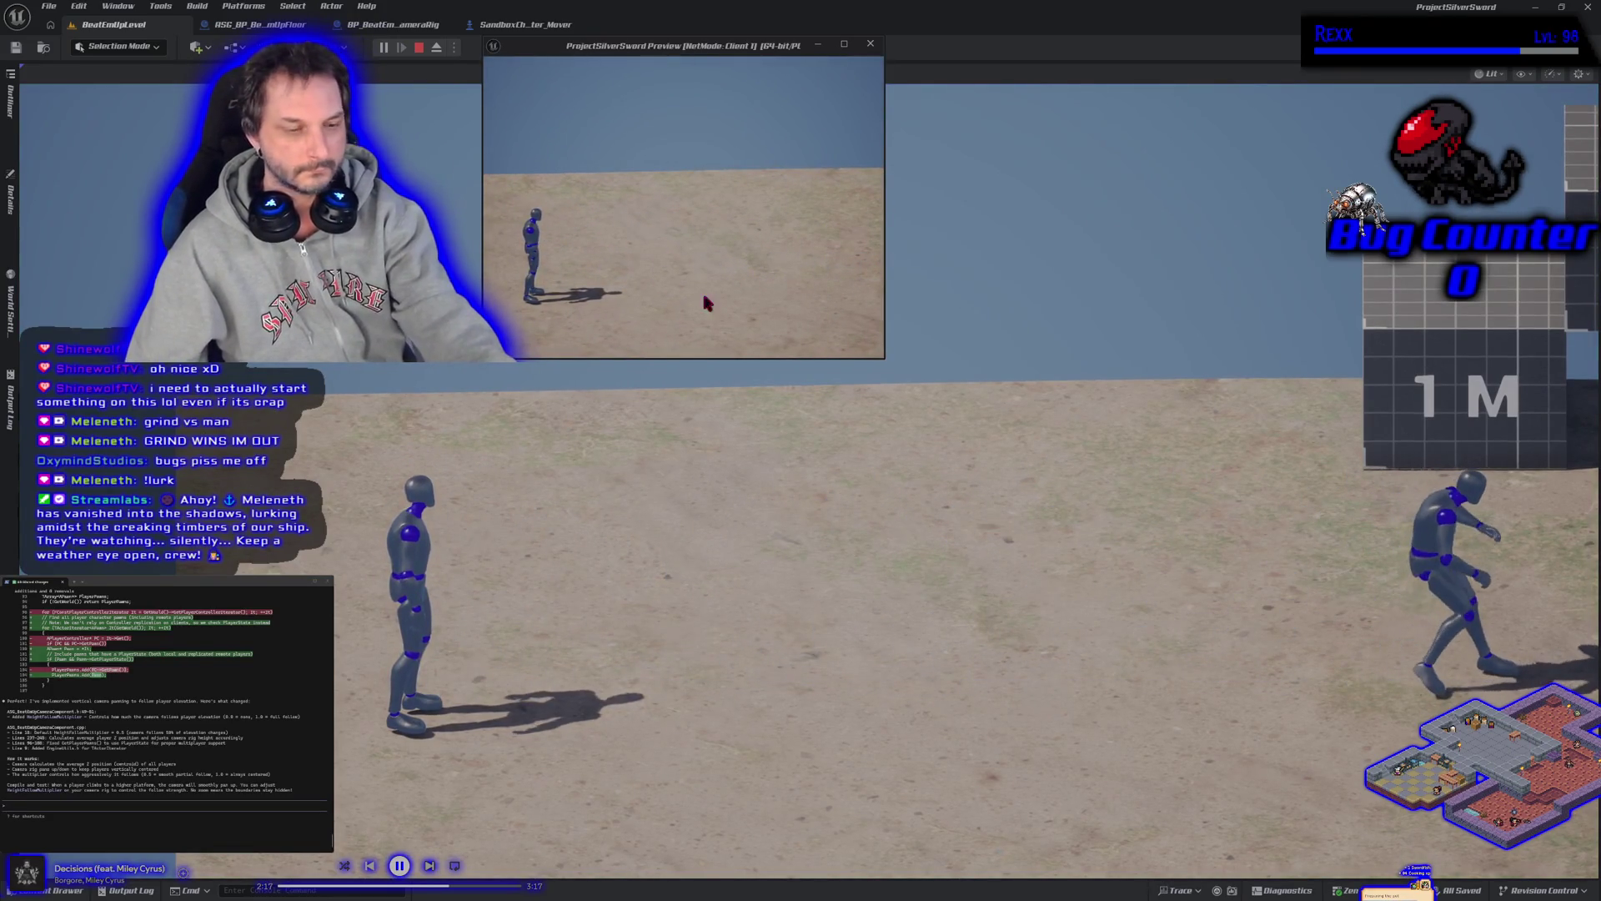
left_click(709, 384)
key("d")
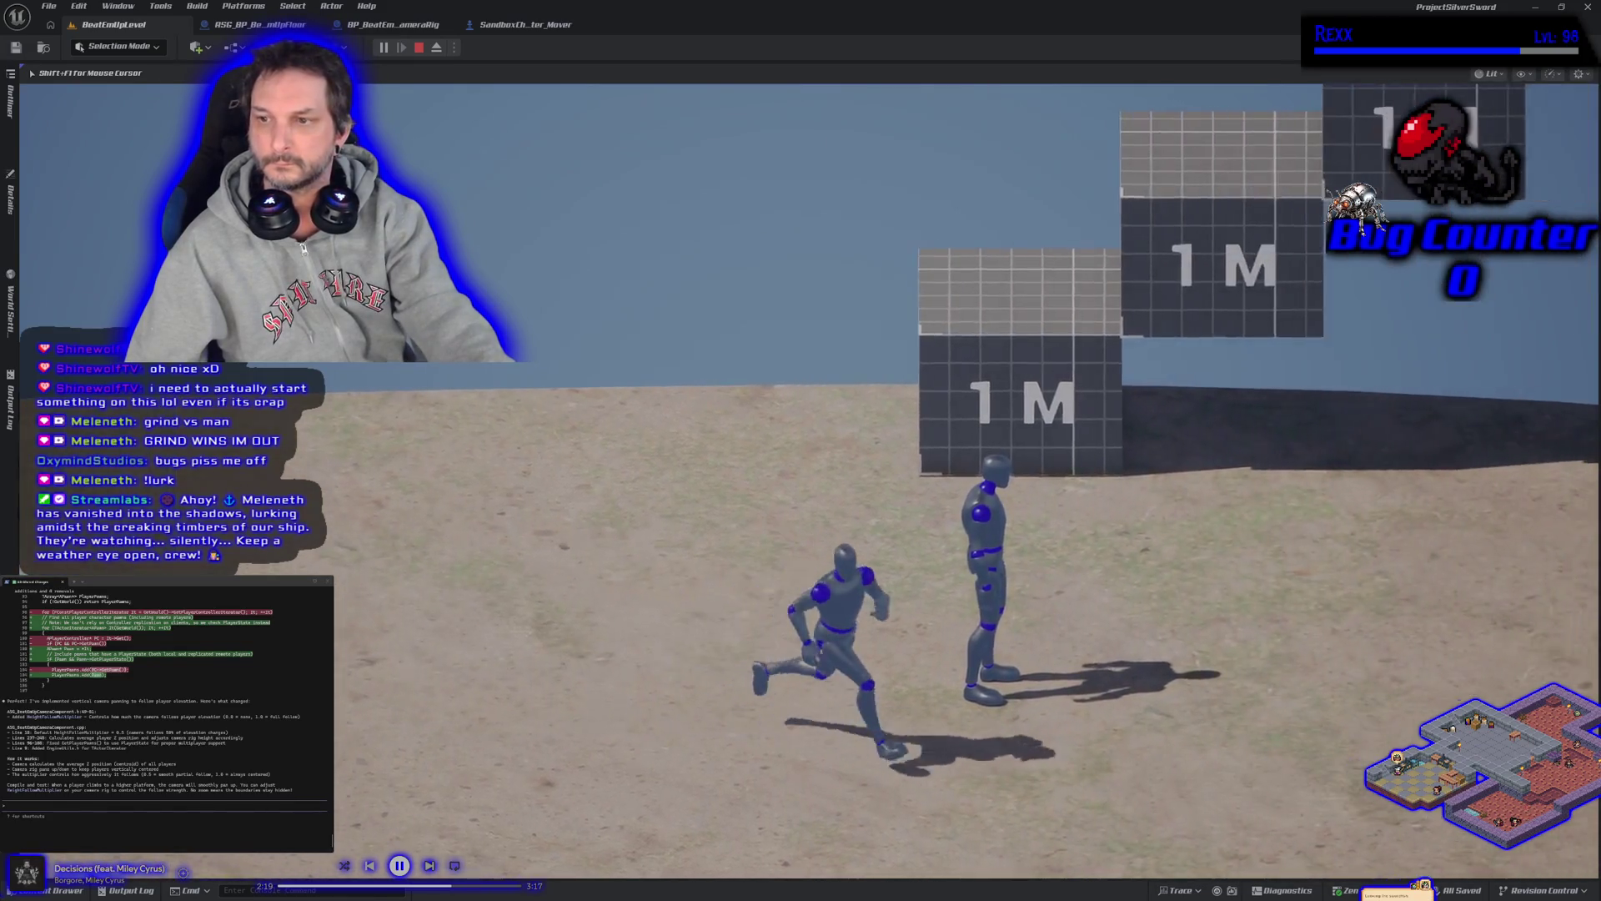
key("w")
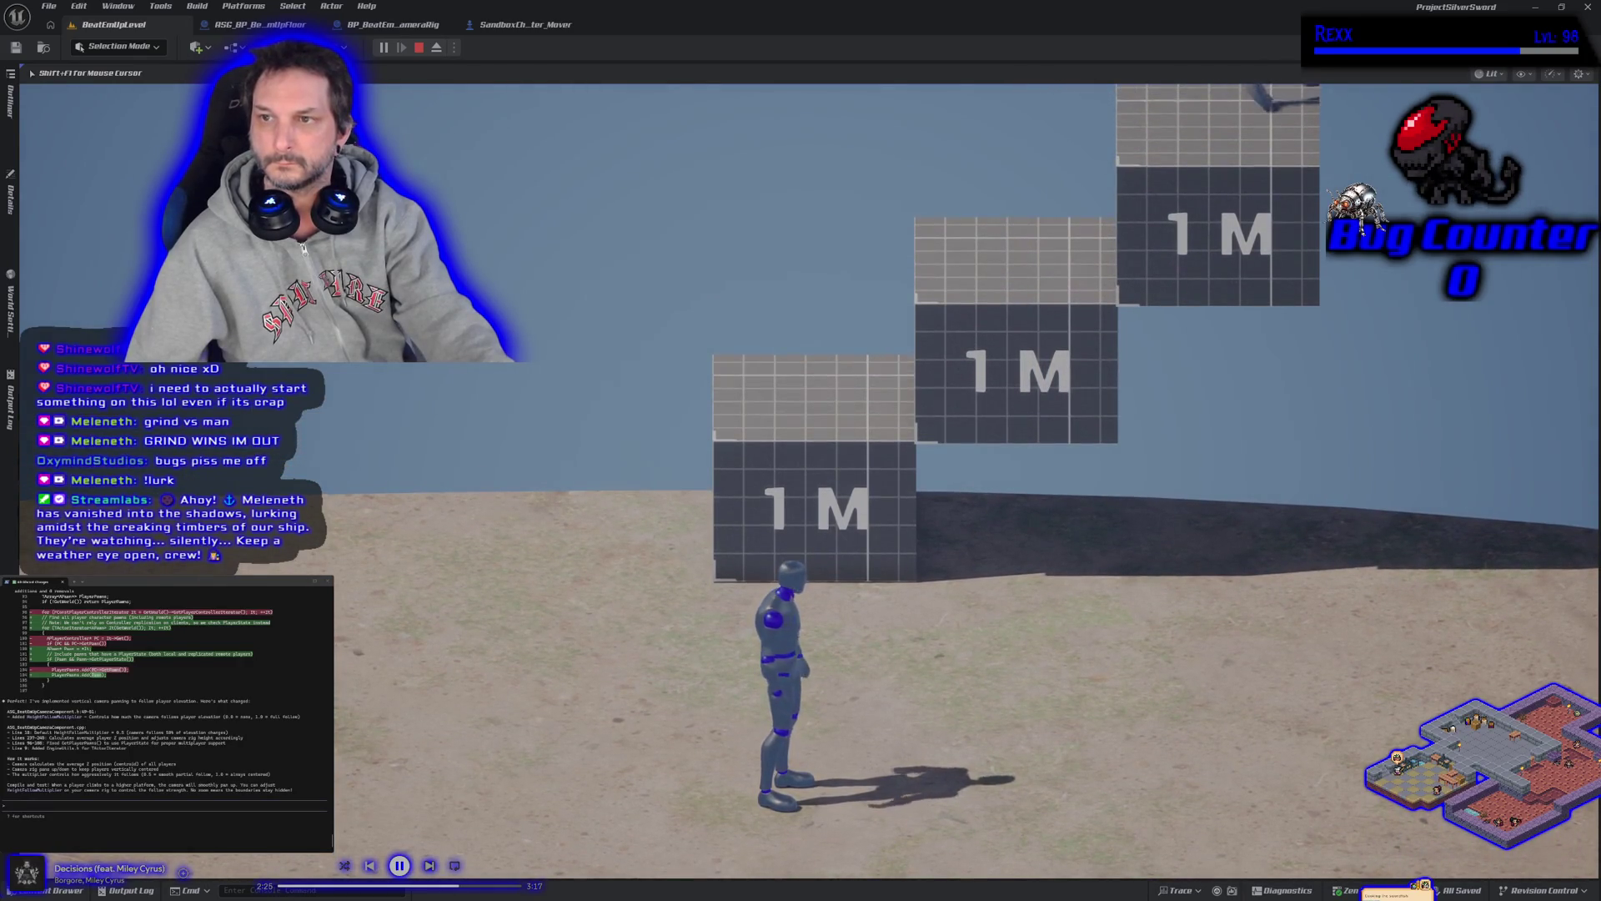
key("alt+Tab")
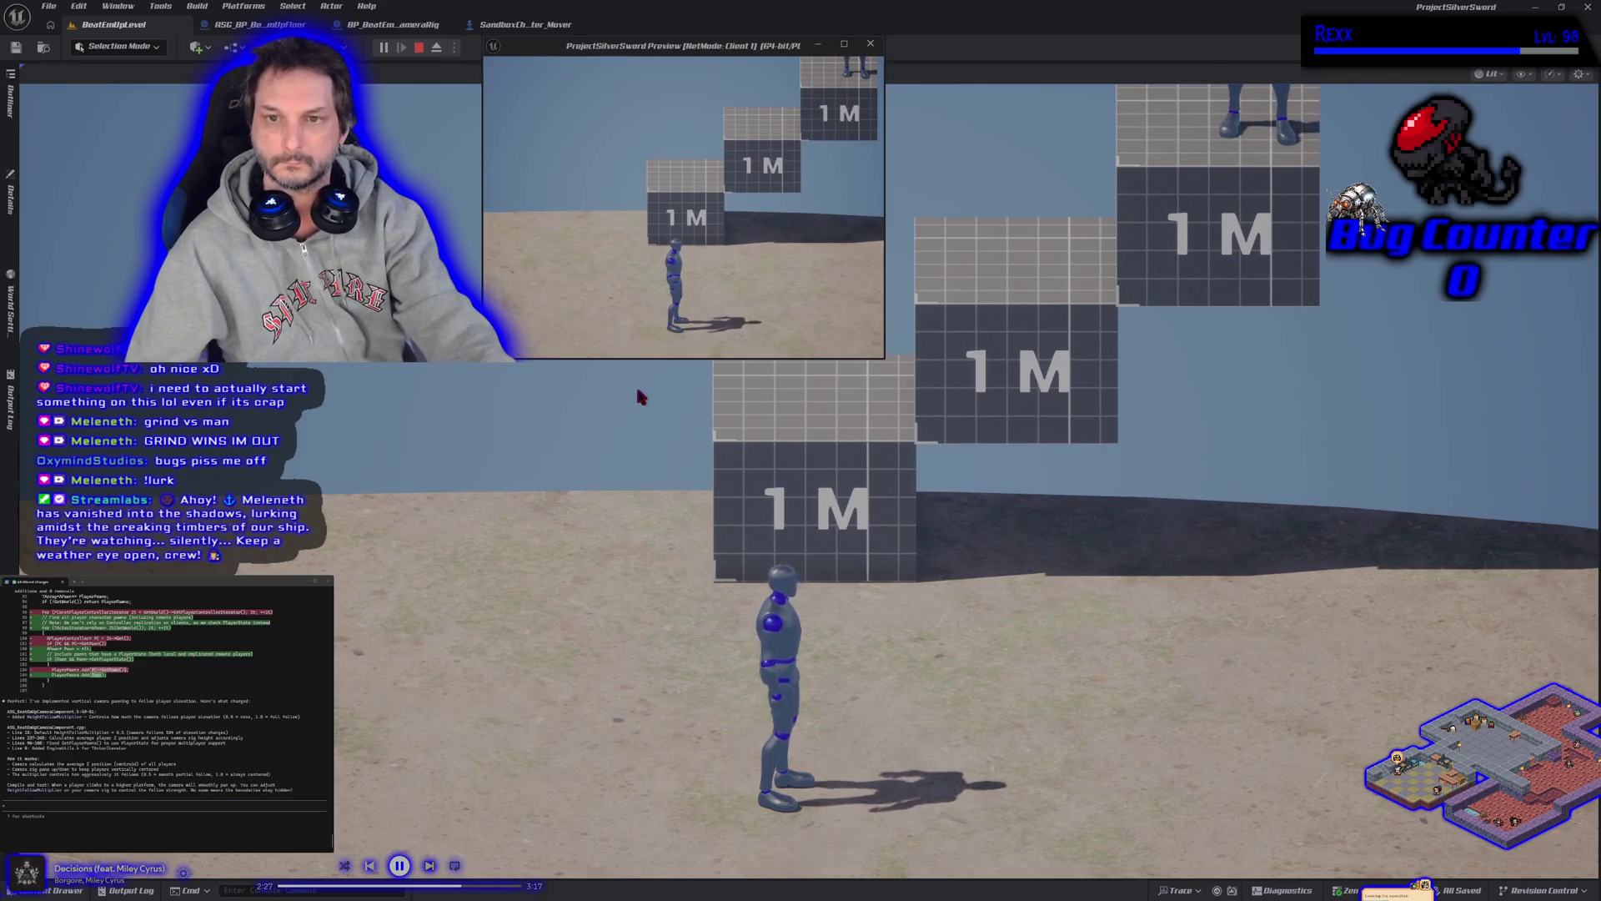
key("d")
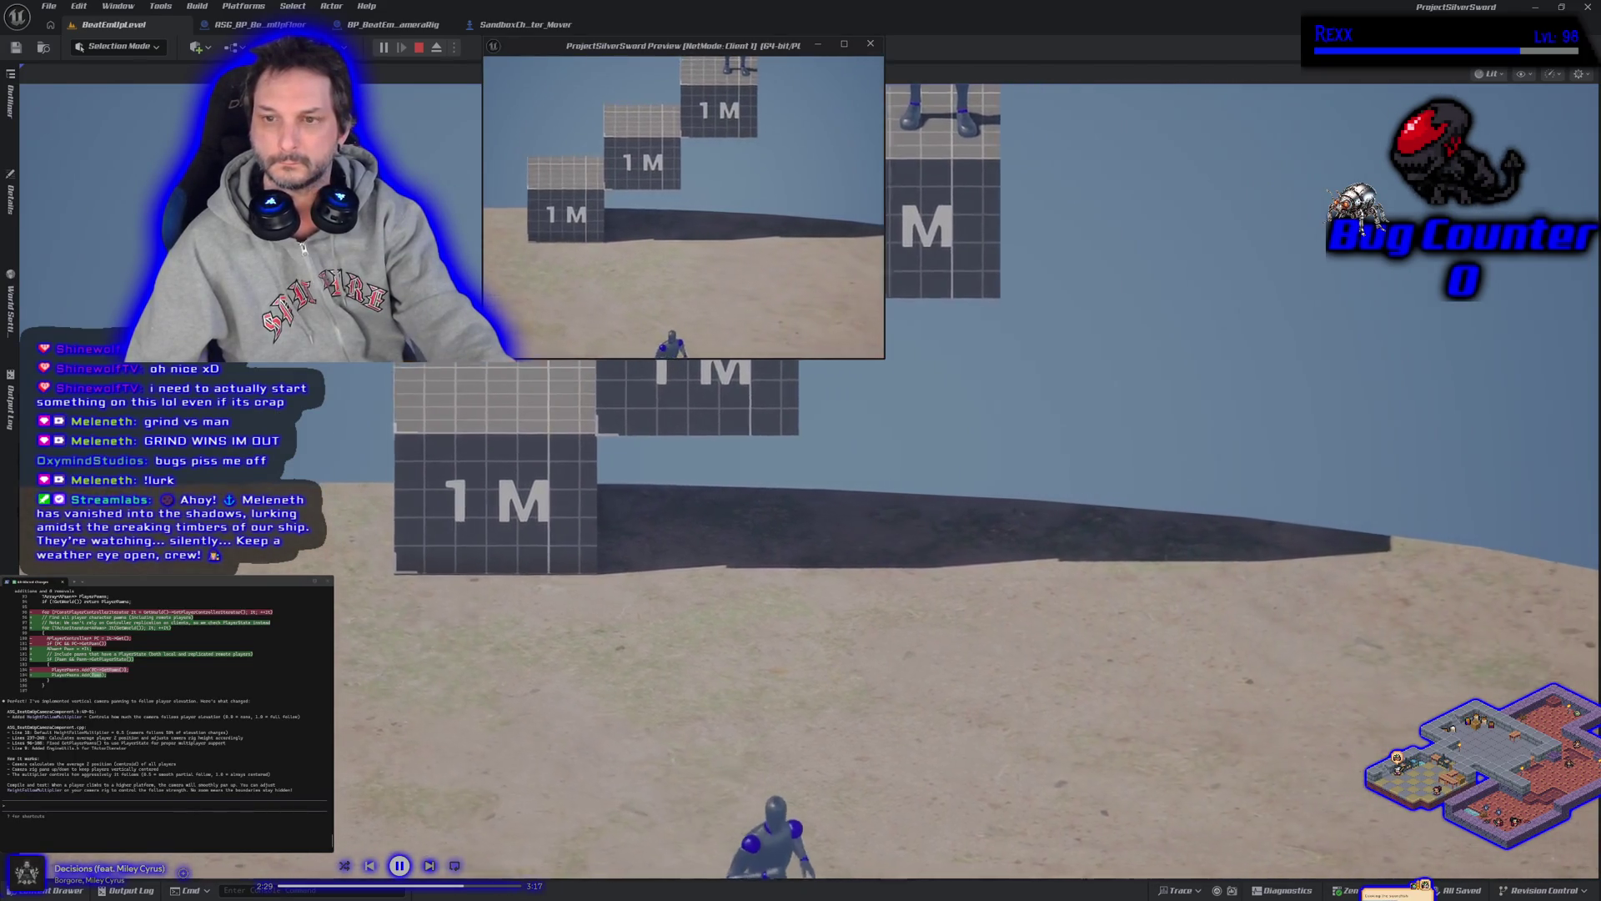
key("w")
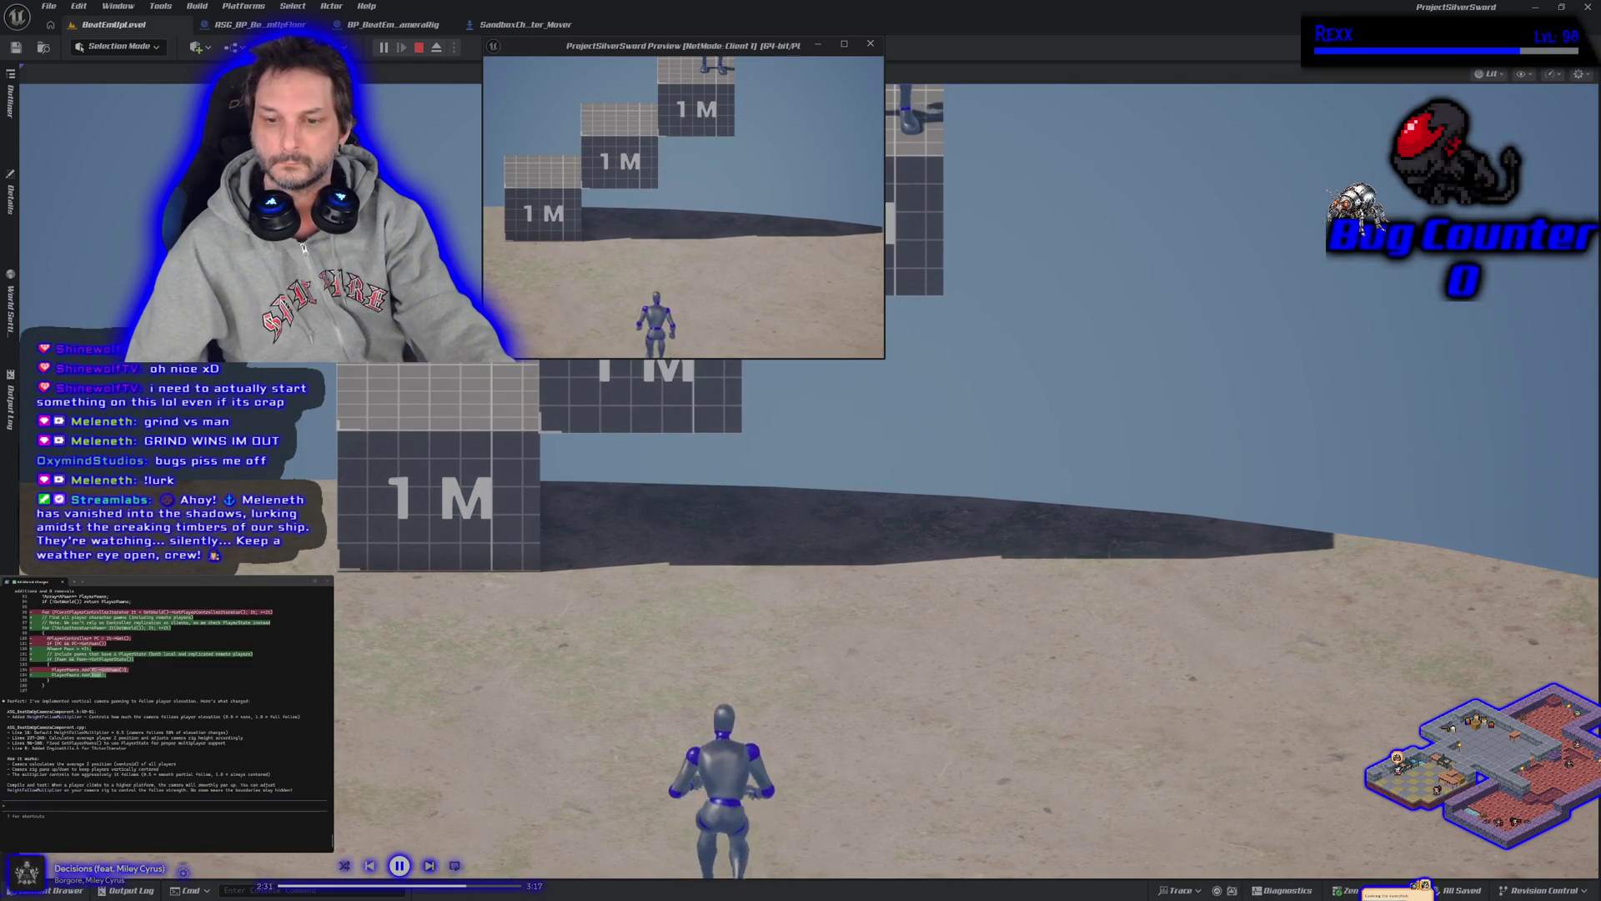
key("w")
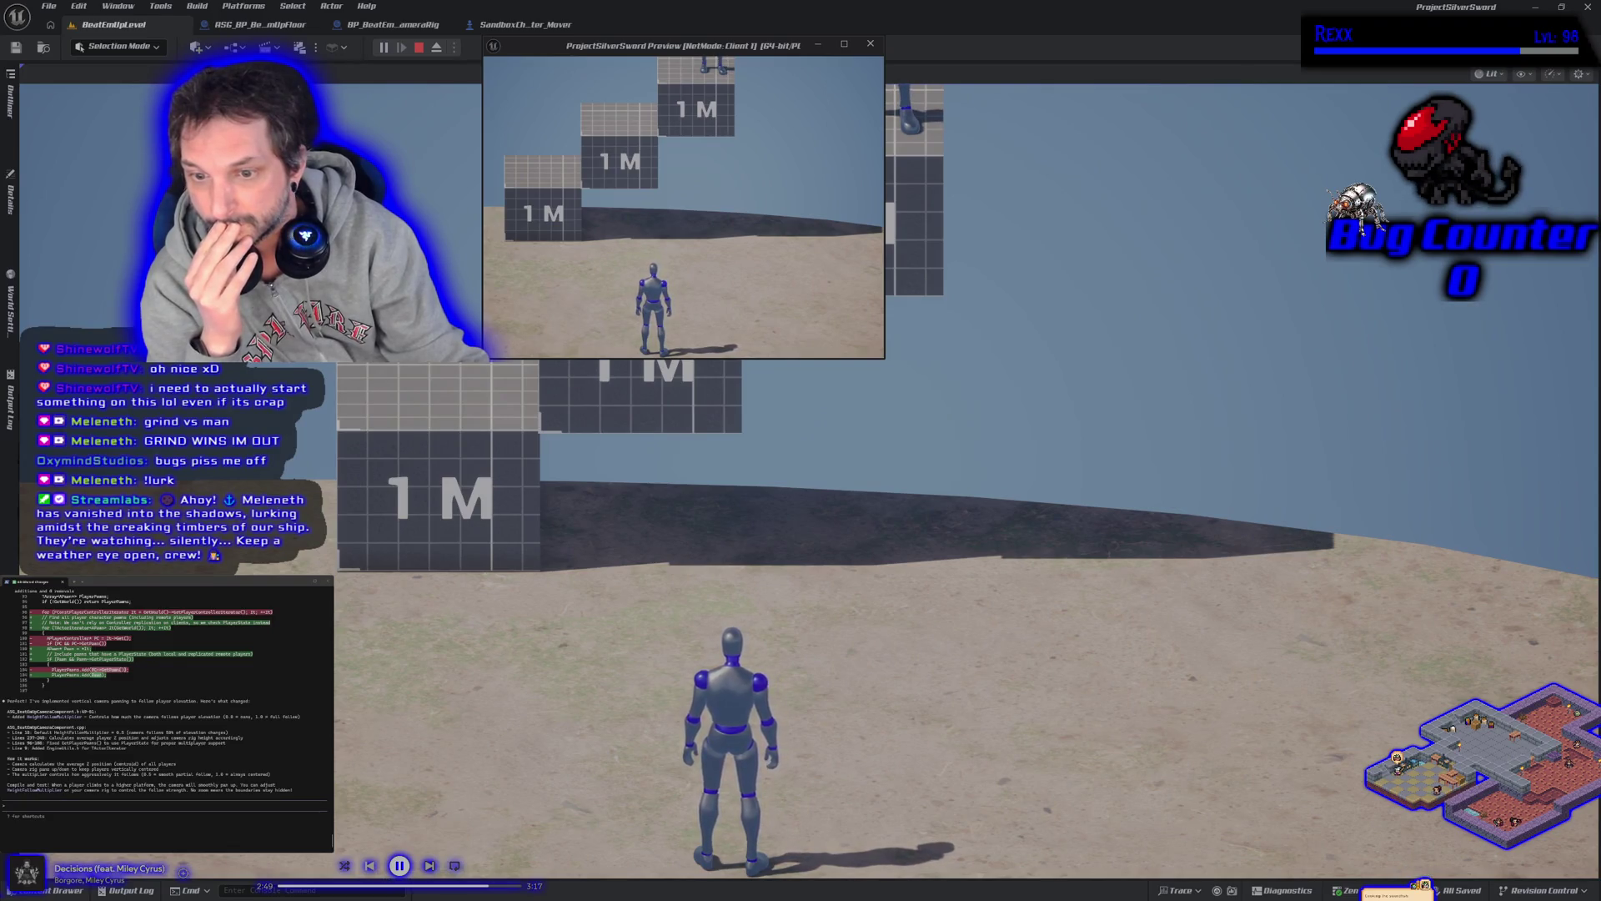
Climb a character up the 1M steps, drop to the middle one, and end the session
key("a")
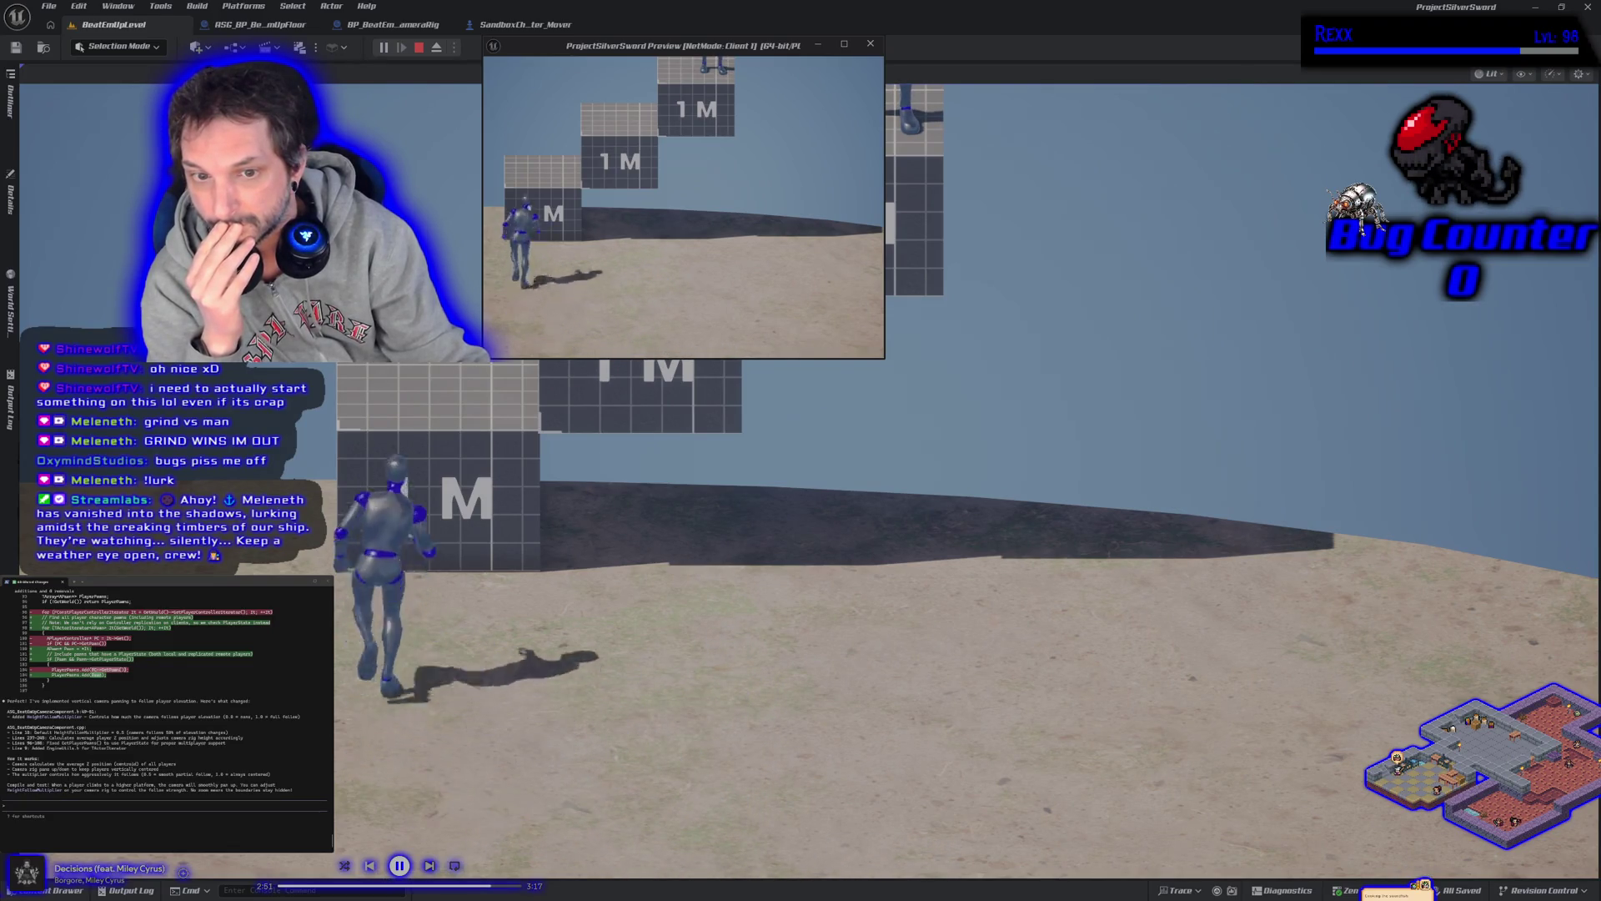
key("space")
key("d")
key("space")
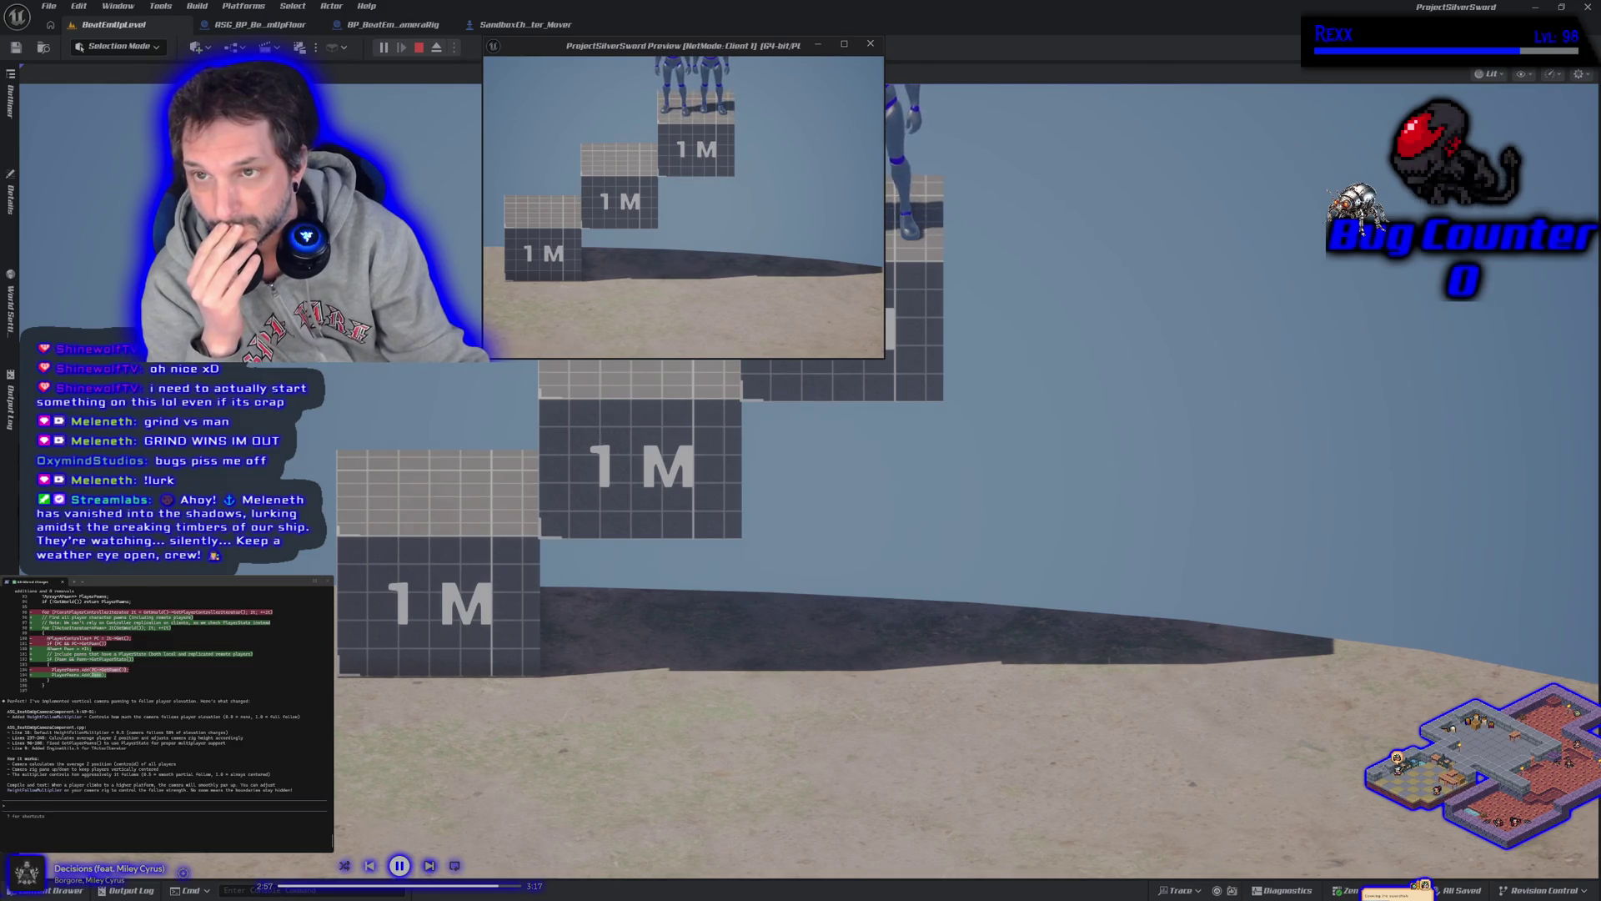
key("a")
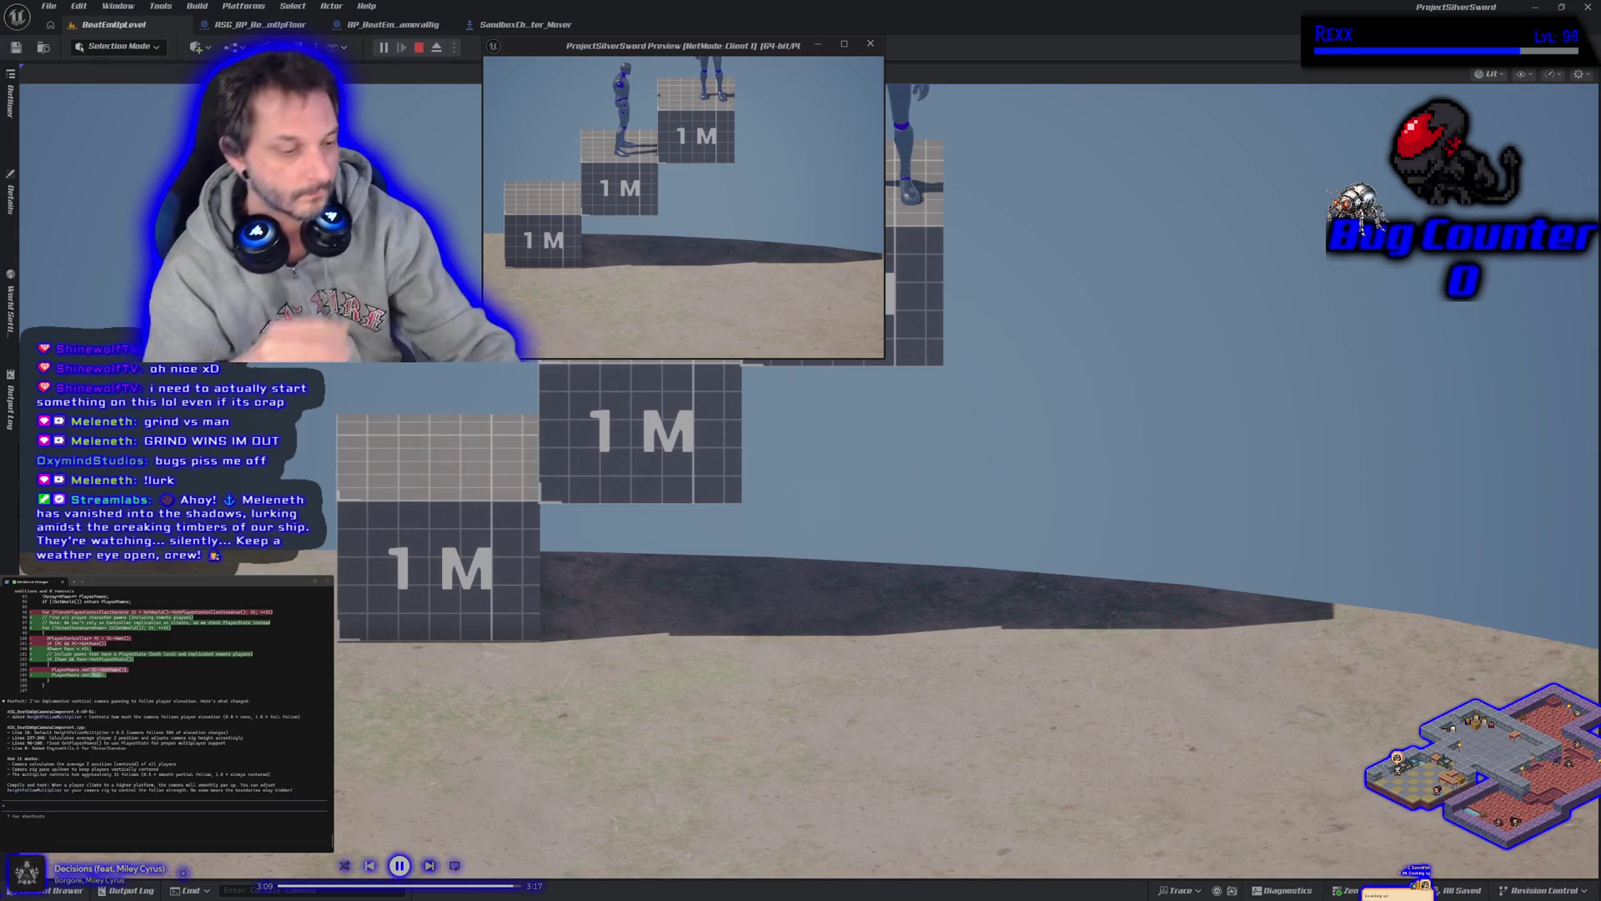
key("Escape")
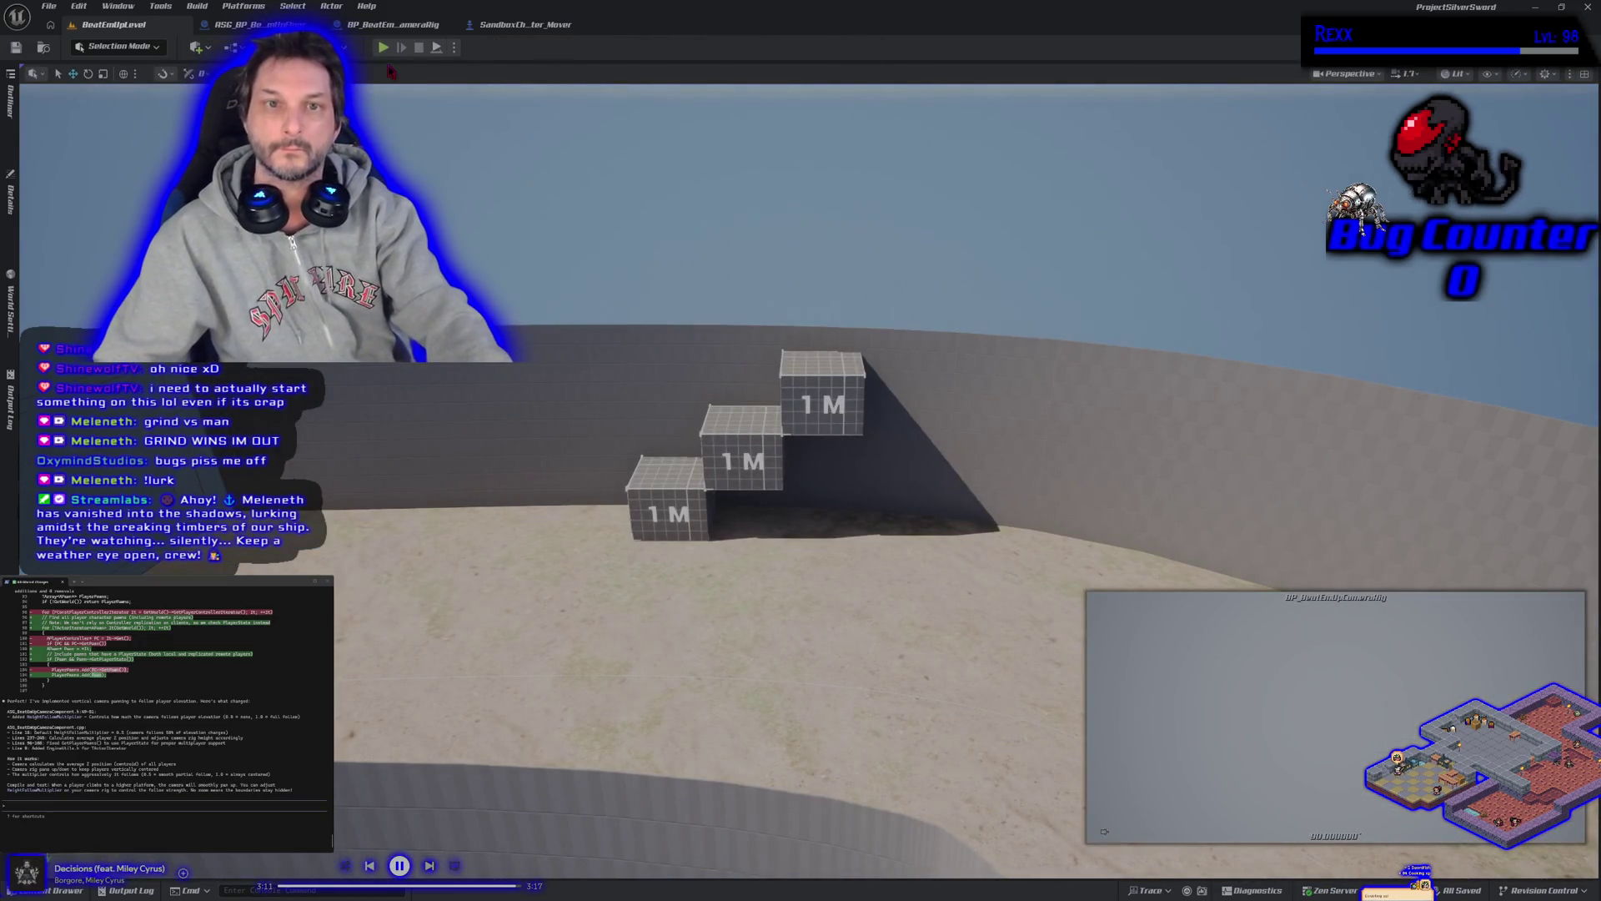
Start a new play session, run right onto the top 1M platform, then drop down and jump
left_click(385, 48)
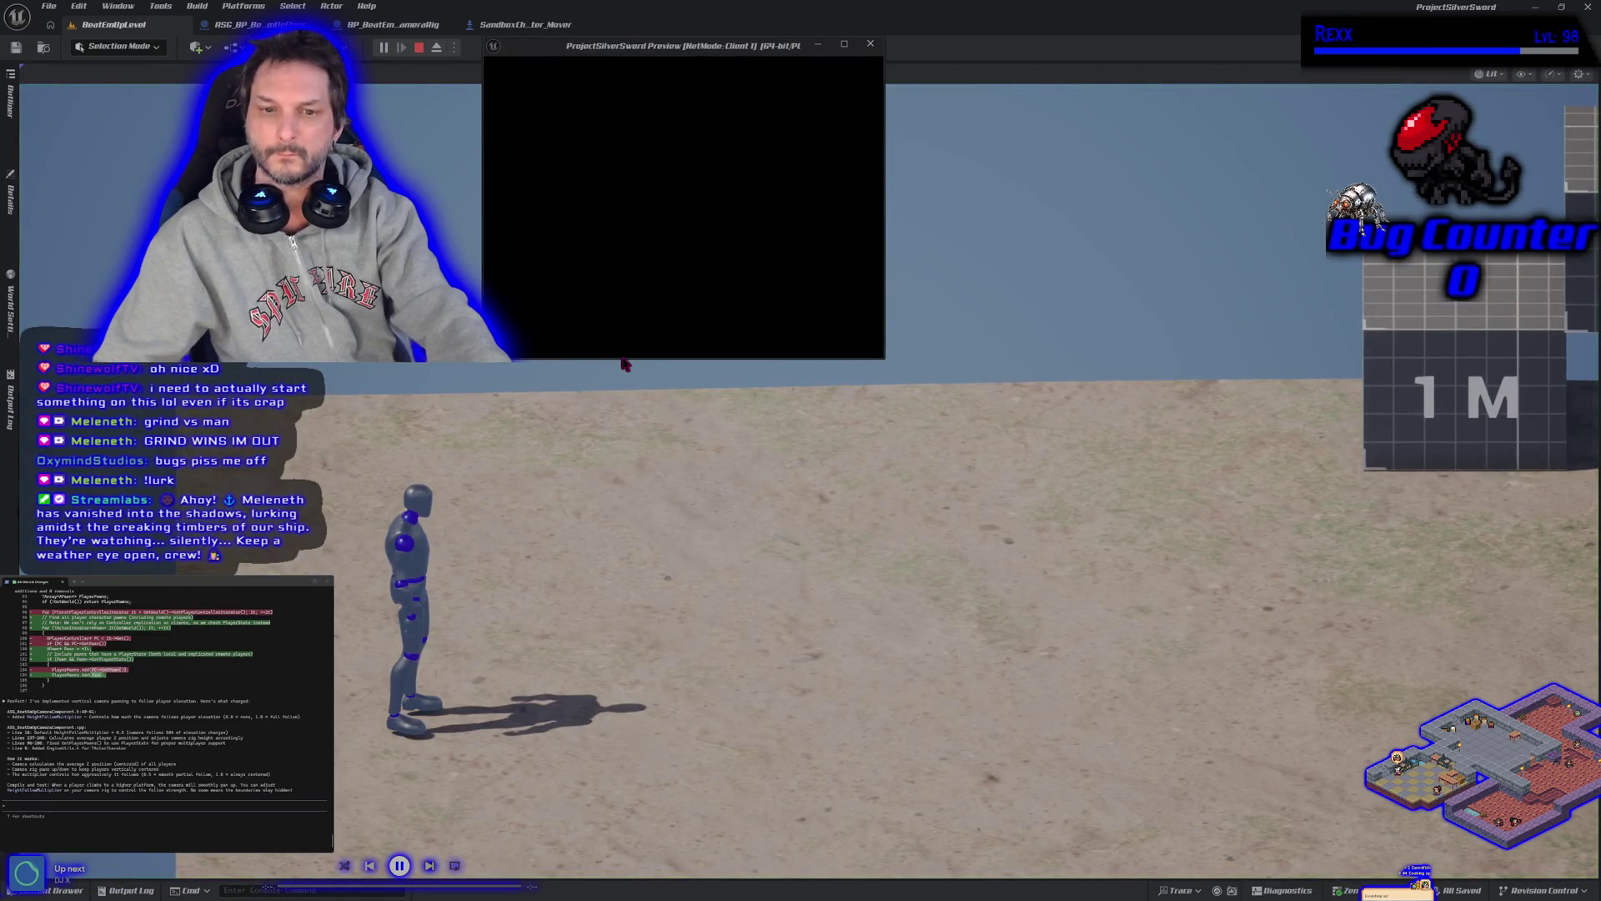
key("d")
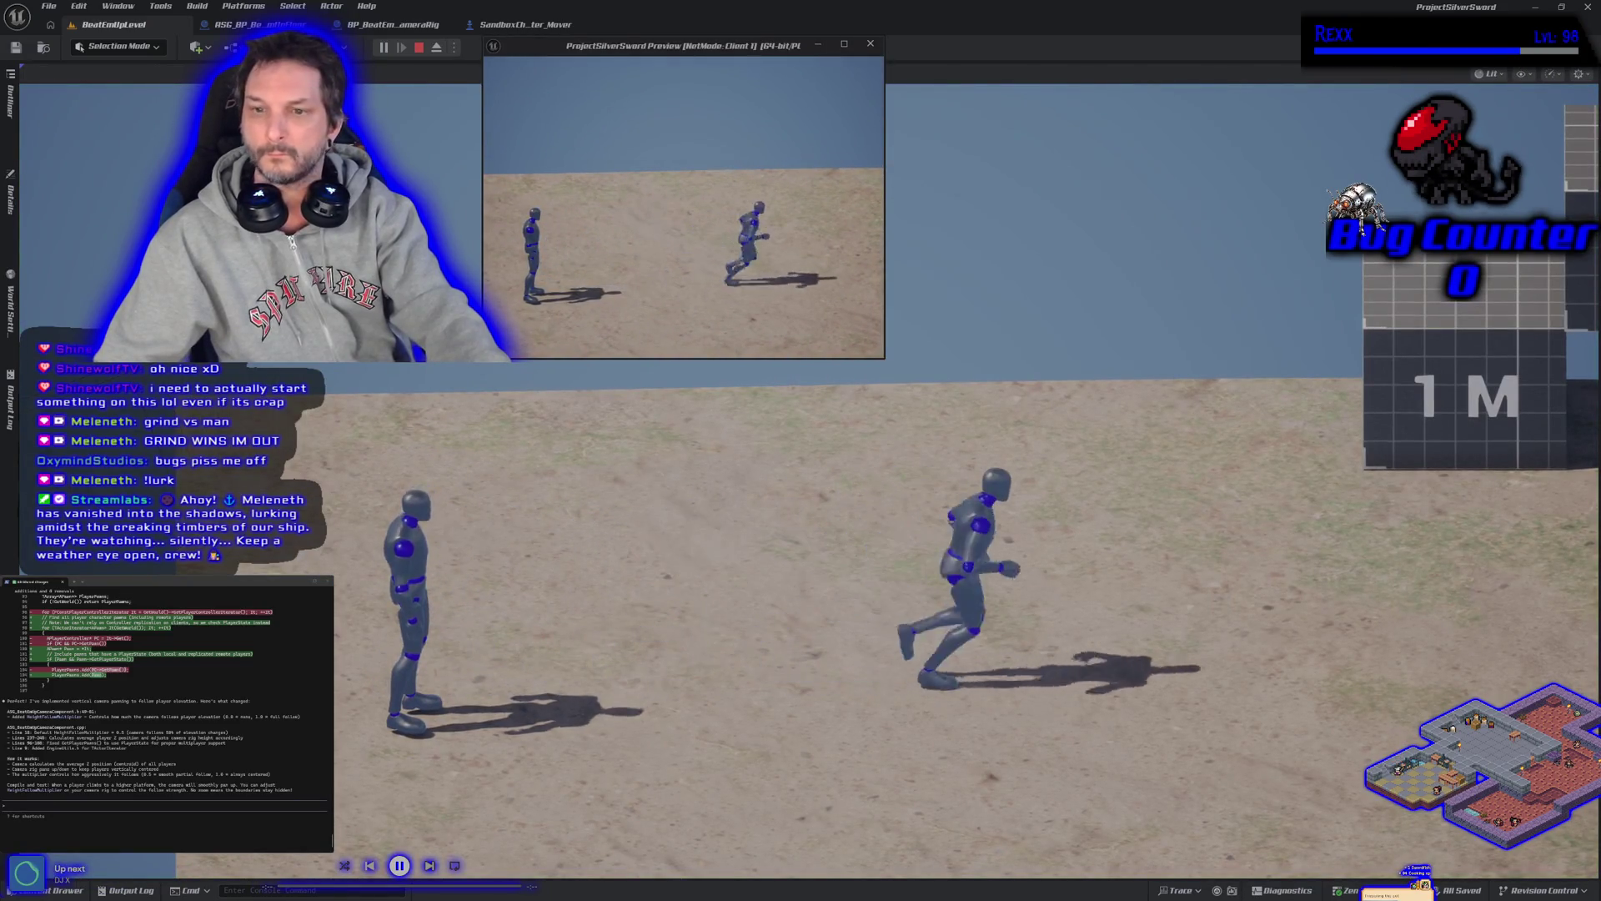
key("alt+Tab")
key("d")
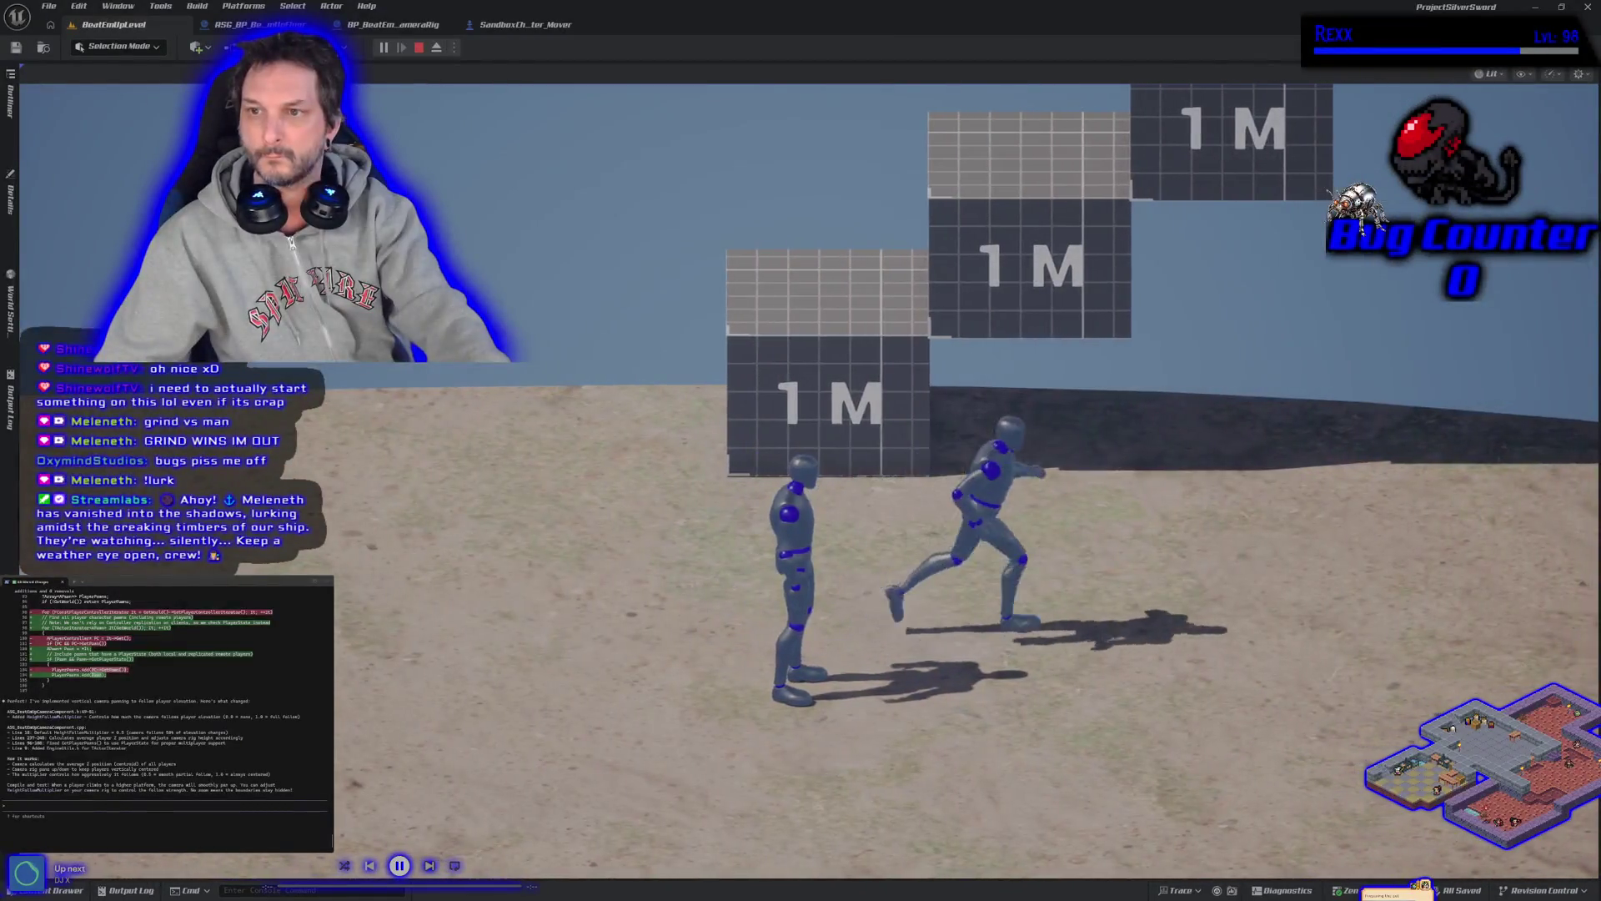
key("space")
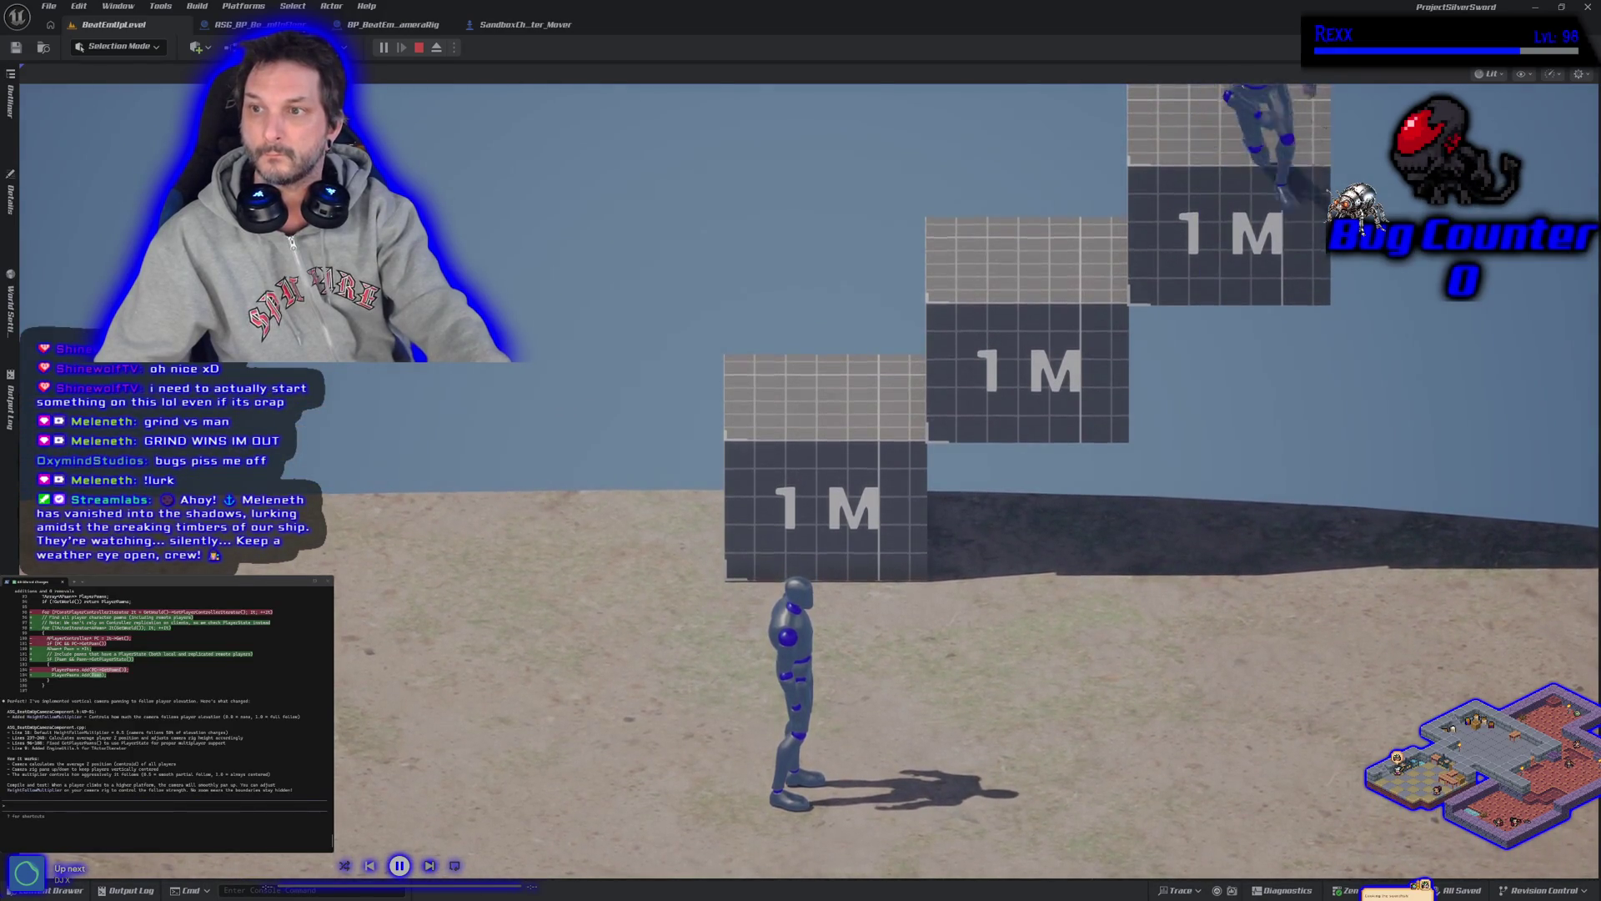
key("s")
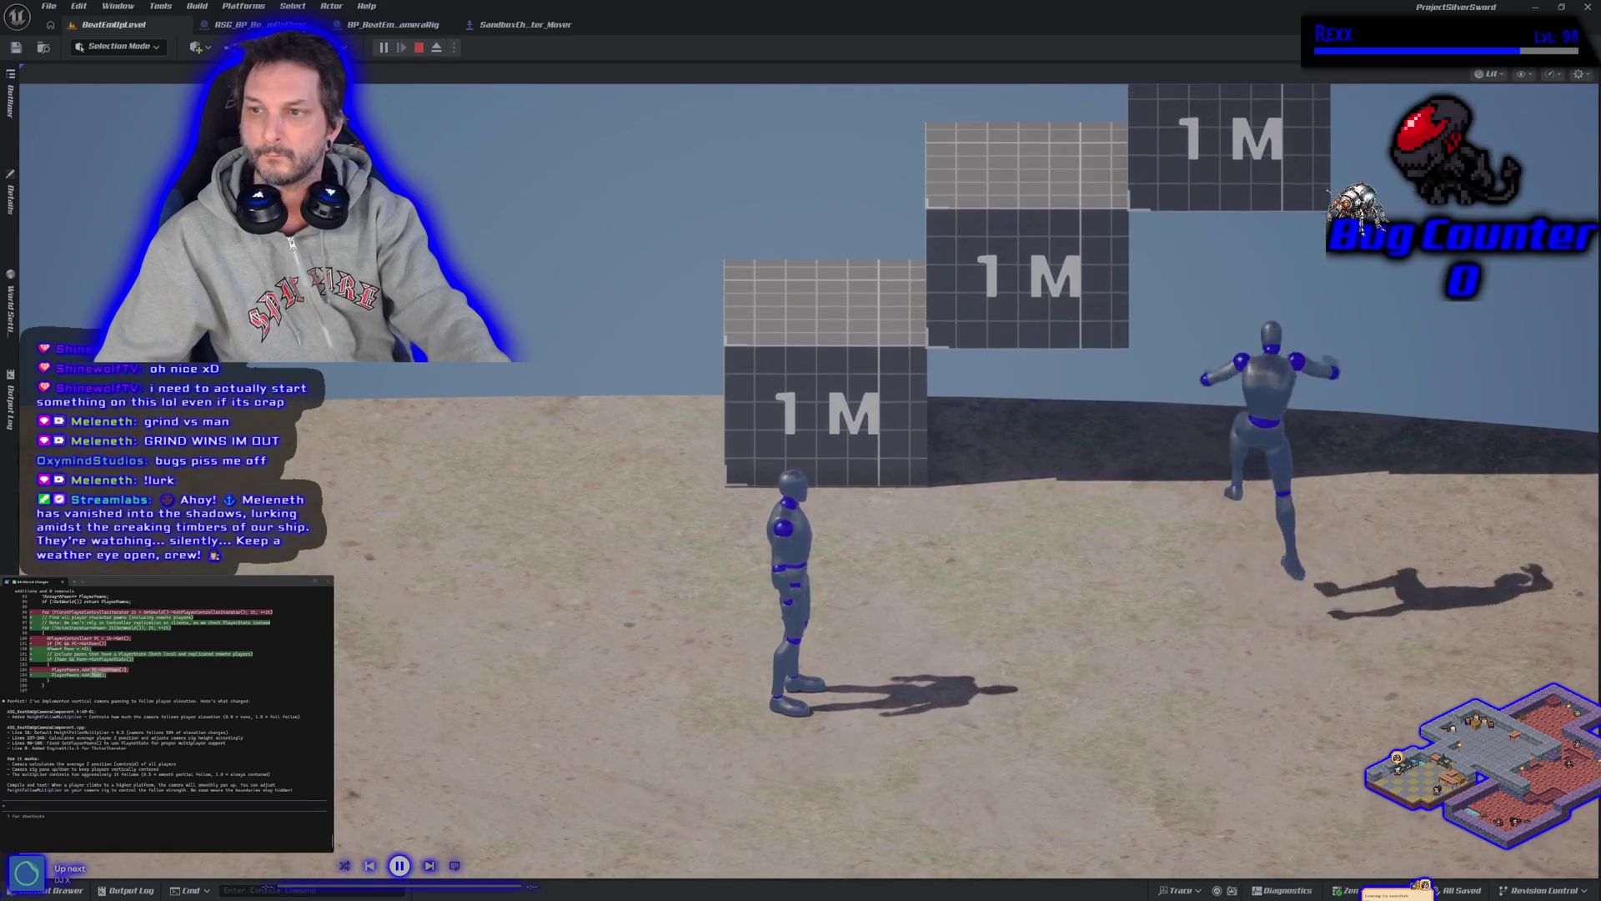
key("space")
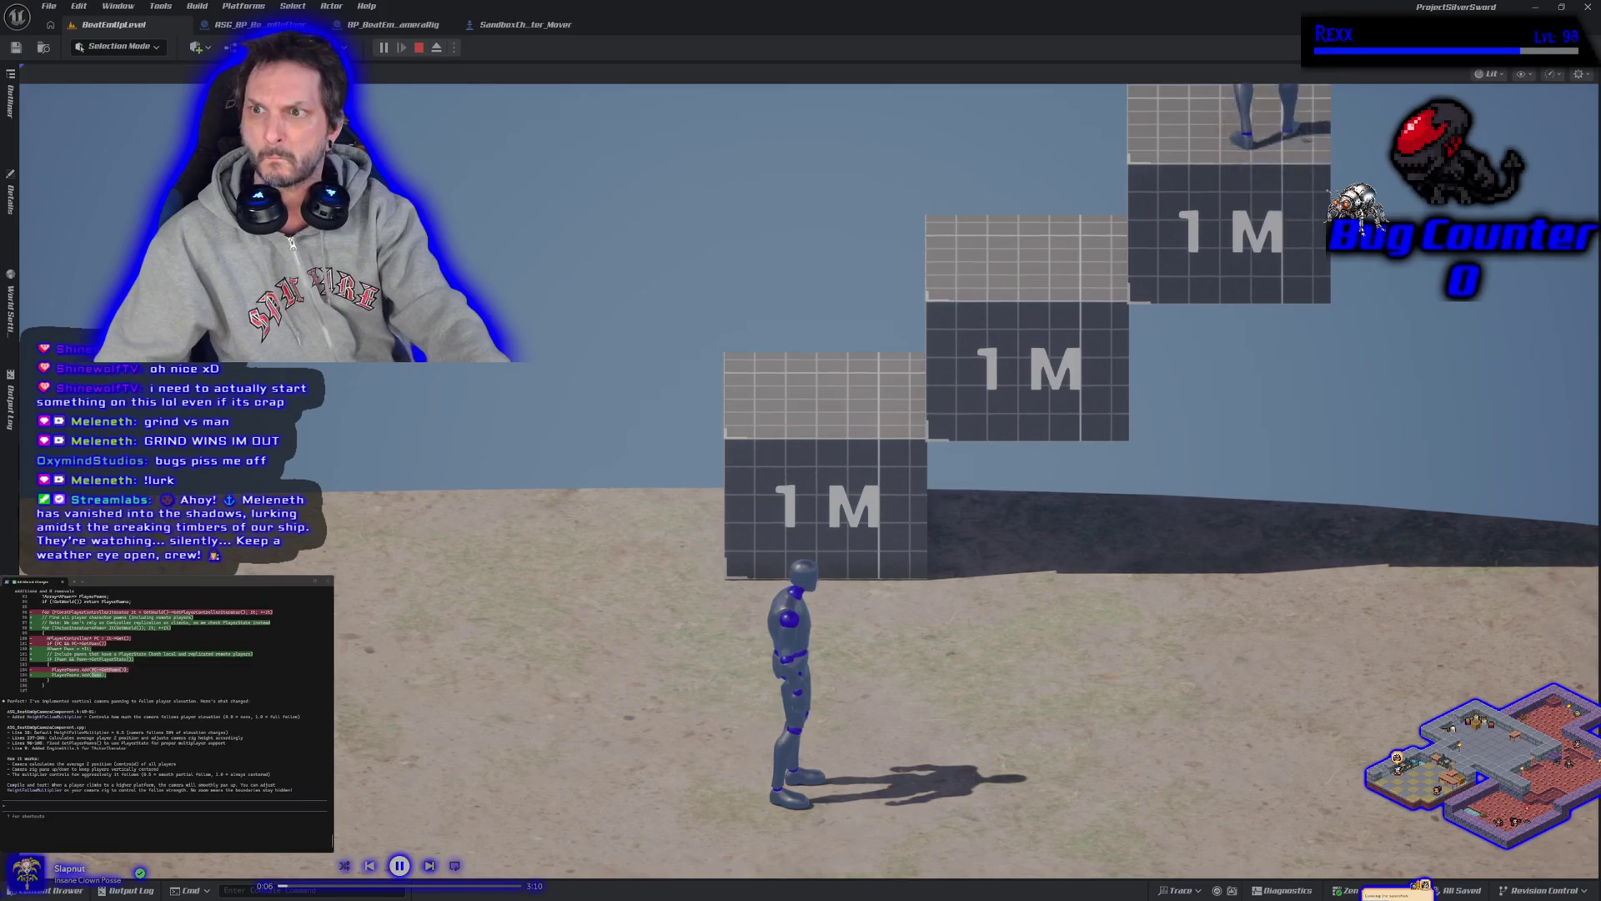
Walk off the blocks, climb back onto the middle 1M block, and jump toward the top one
key("a")
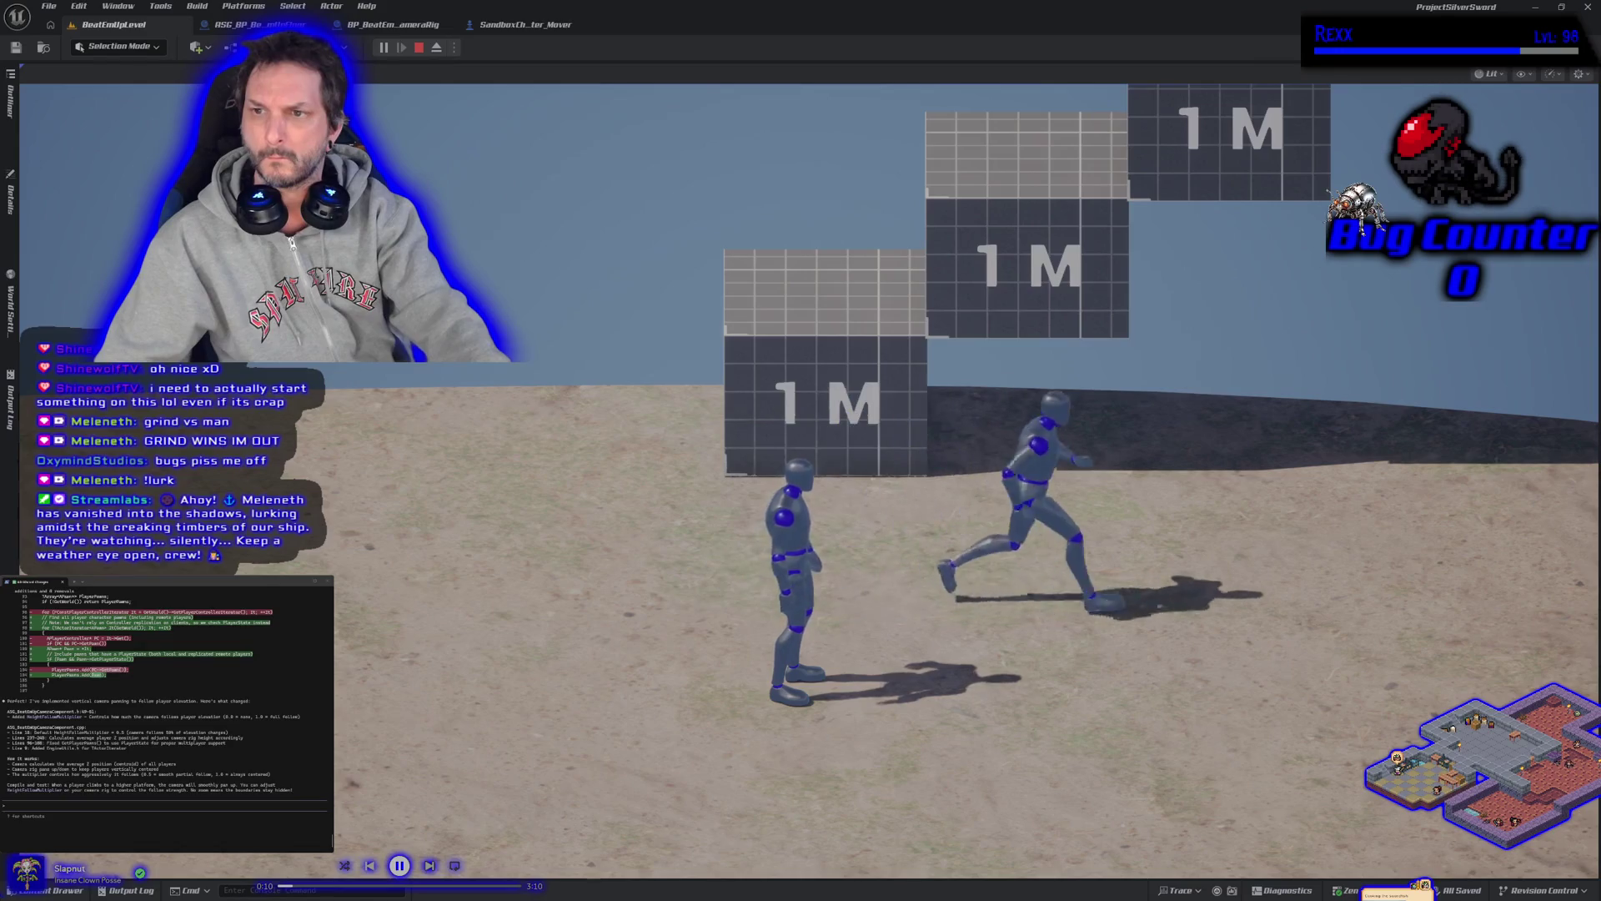
key("space")
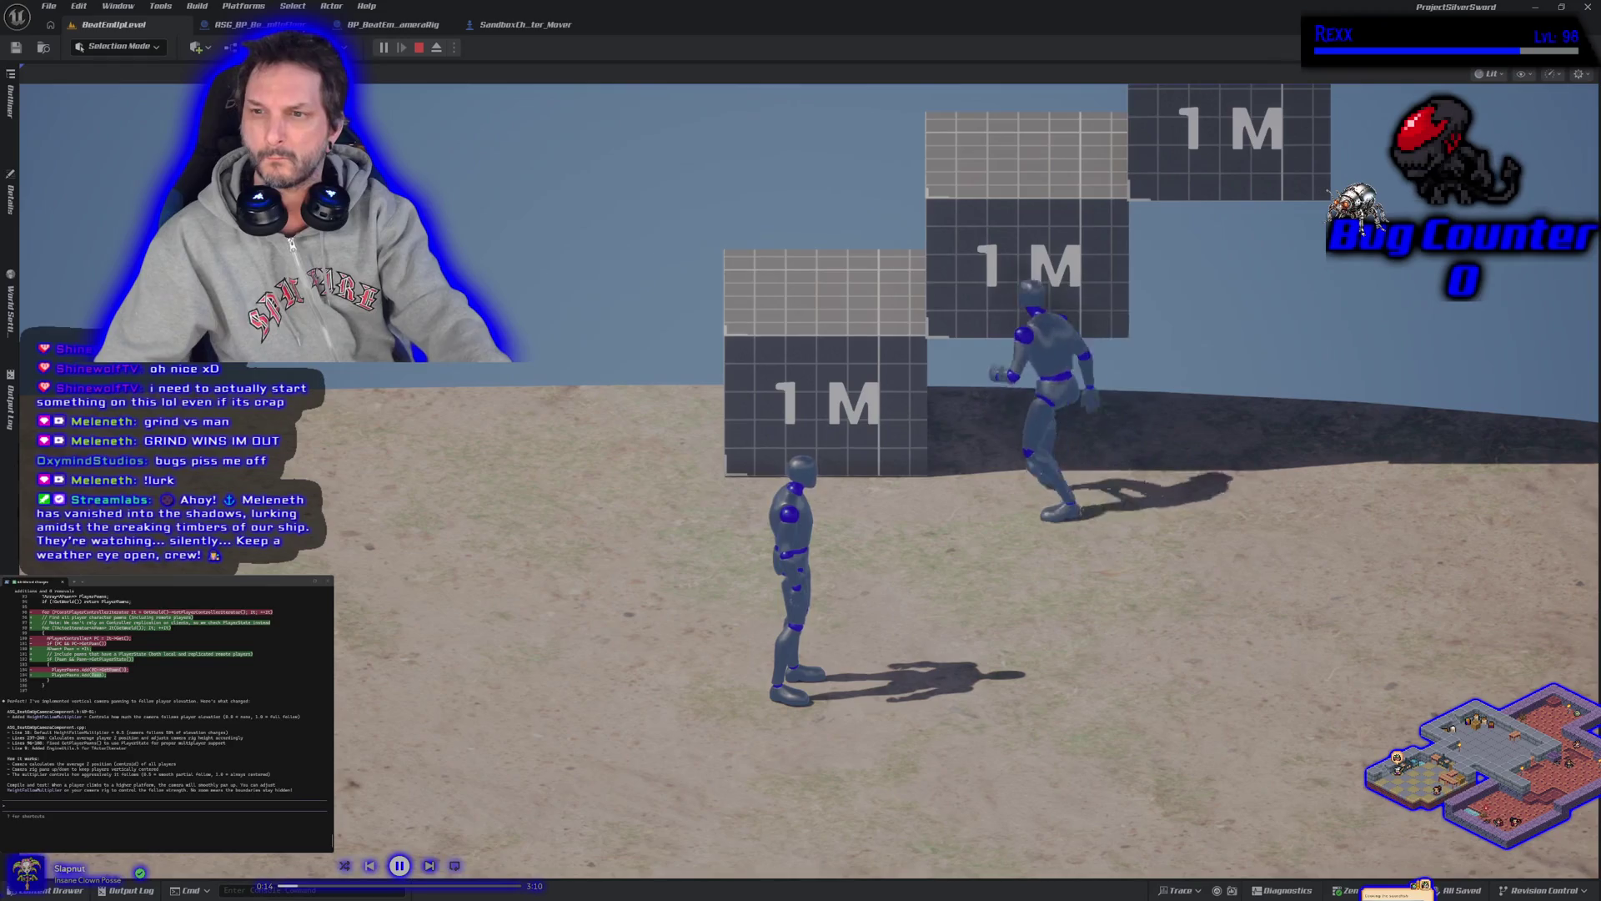
key("space")
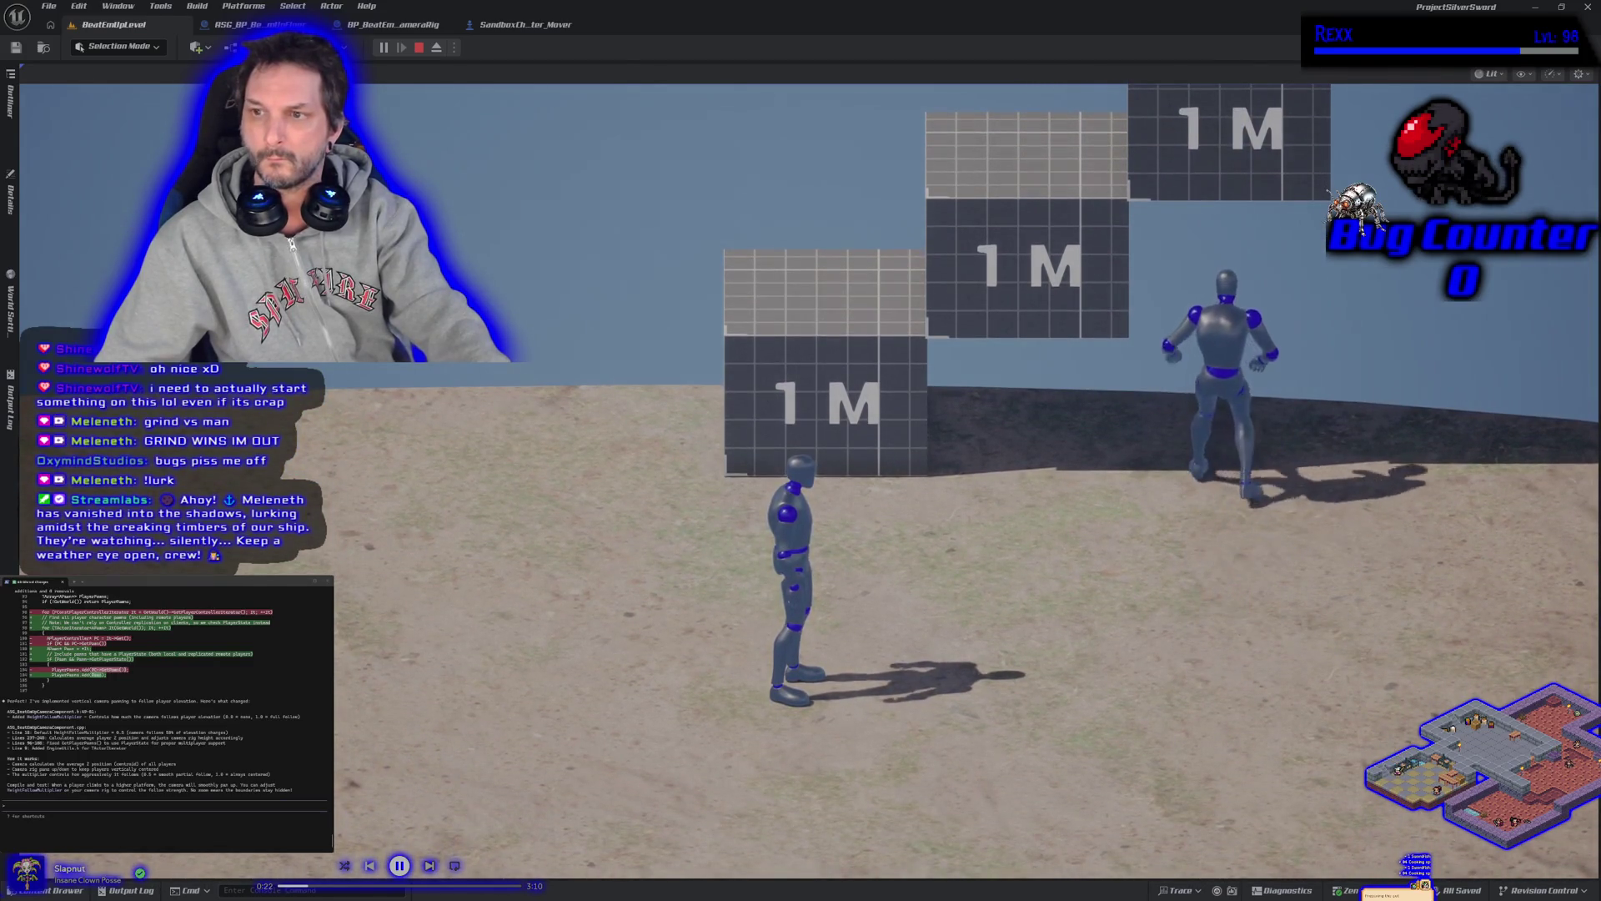
key("space")
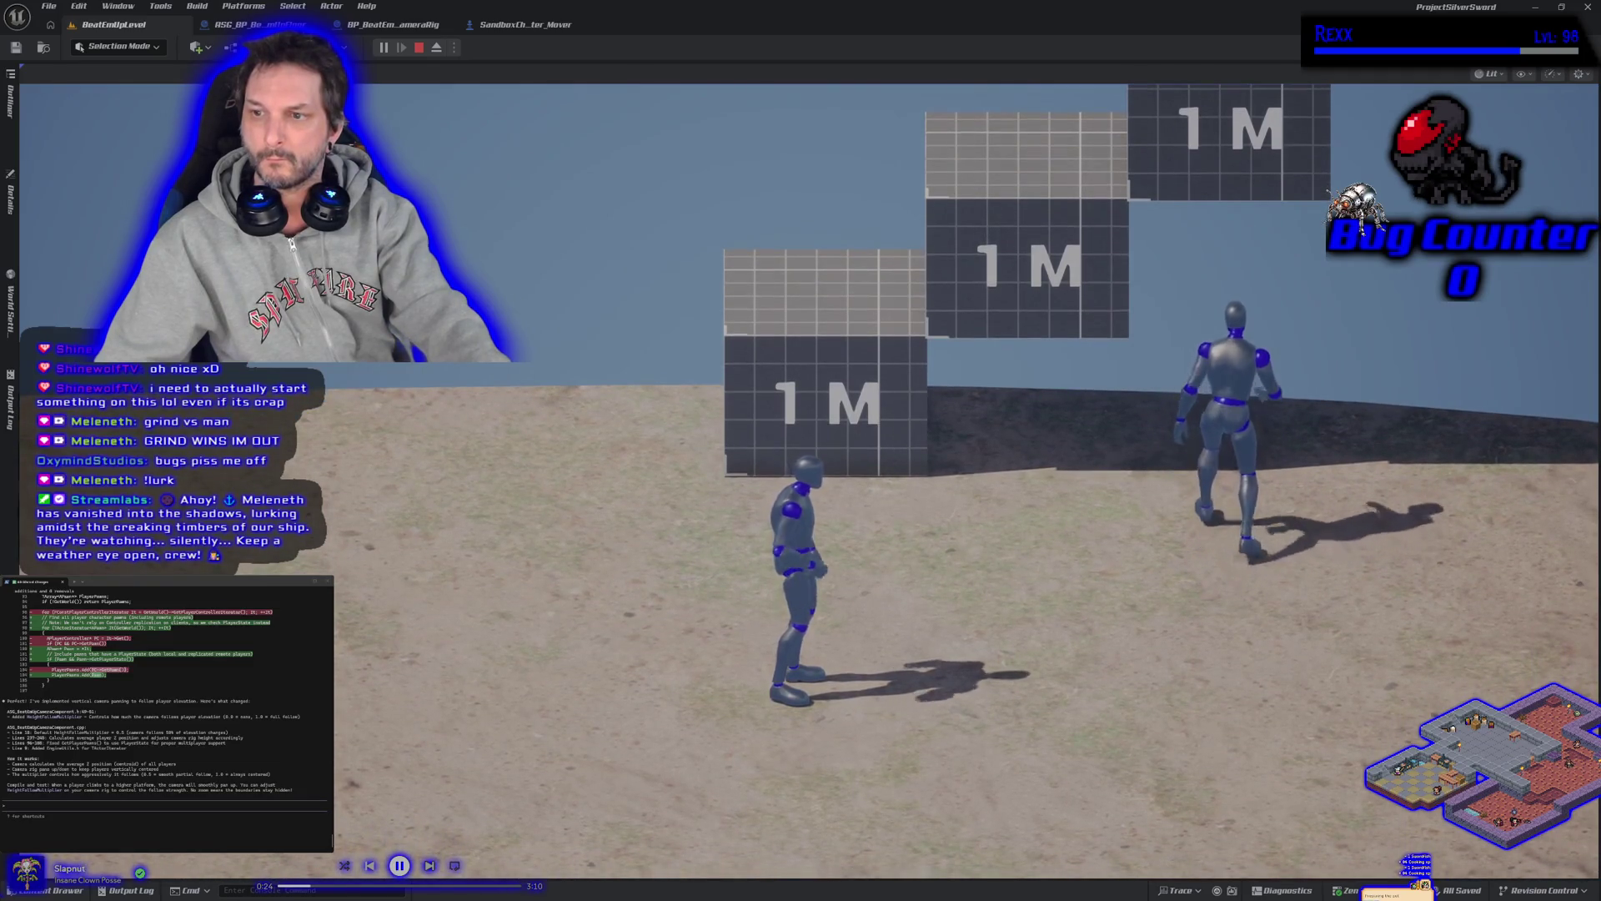
key("space")
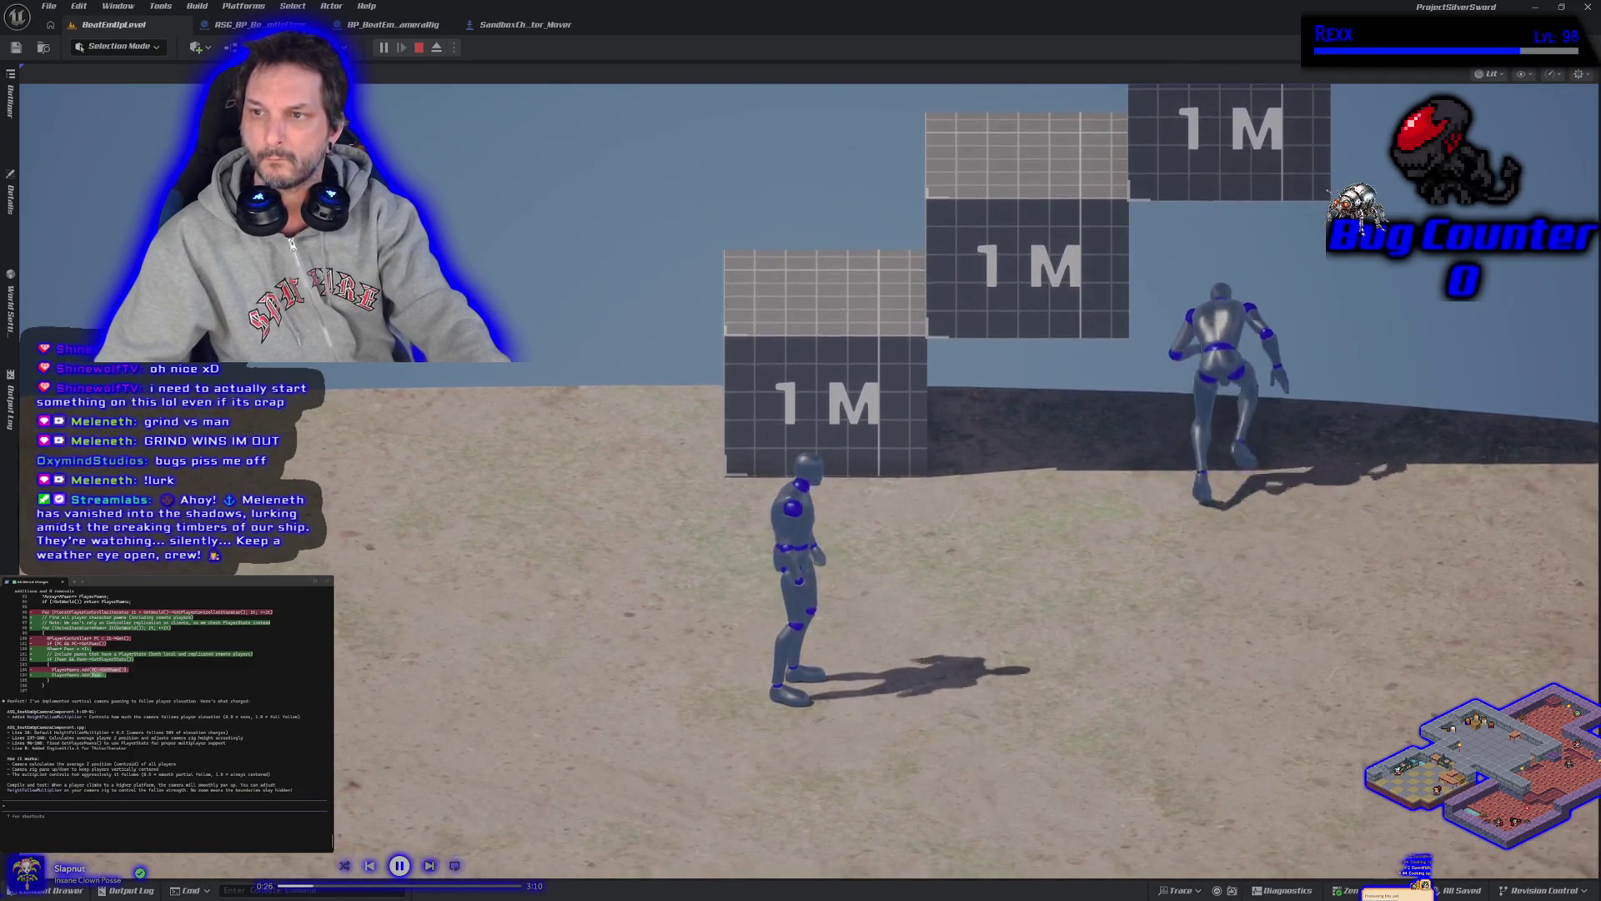
key("space")
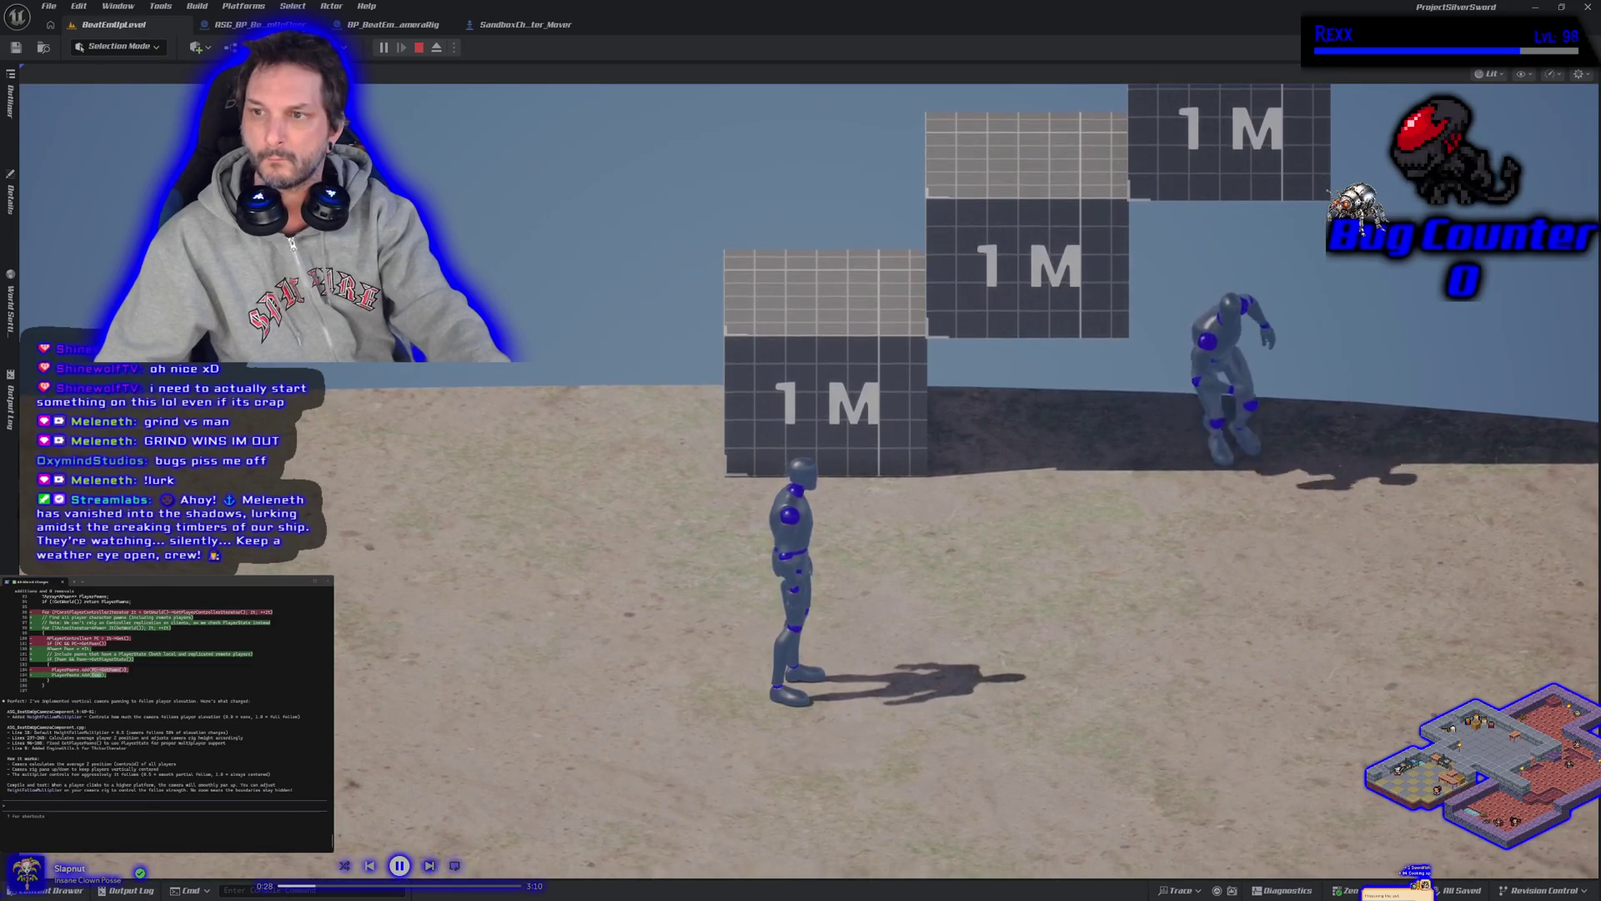
Move toward the camera, leap onto the top block, drop off, and jump near the wall
key("s")
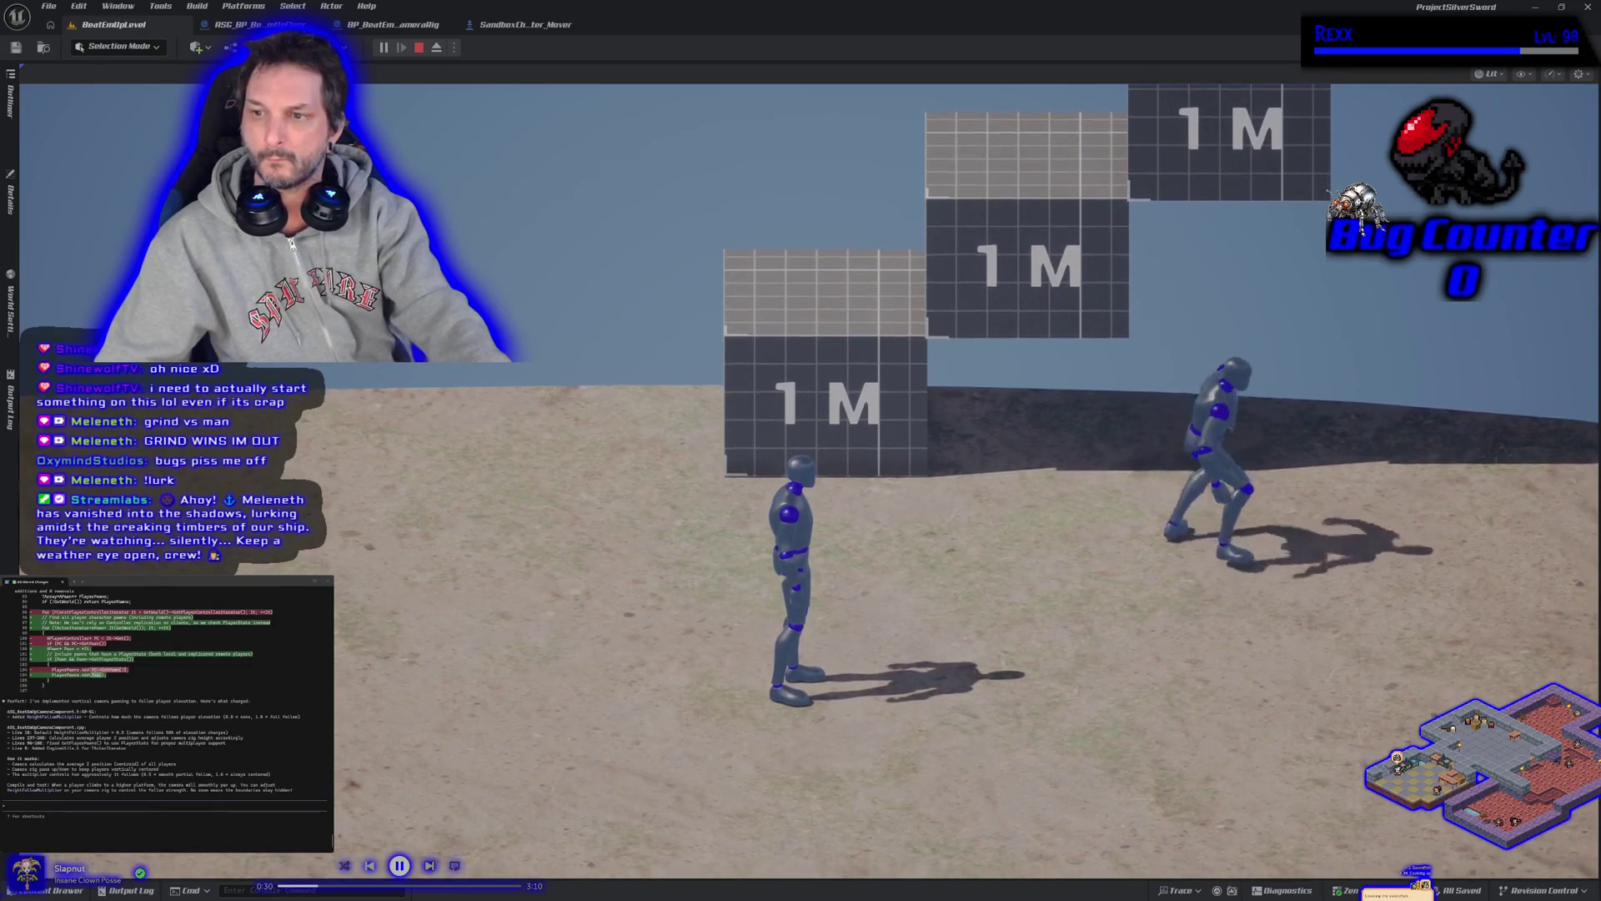
key("space")
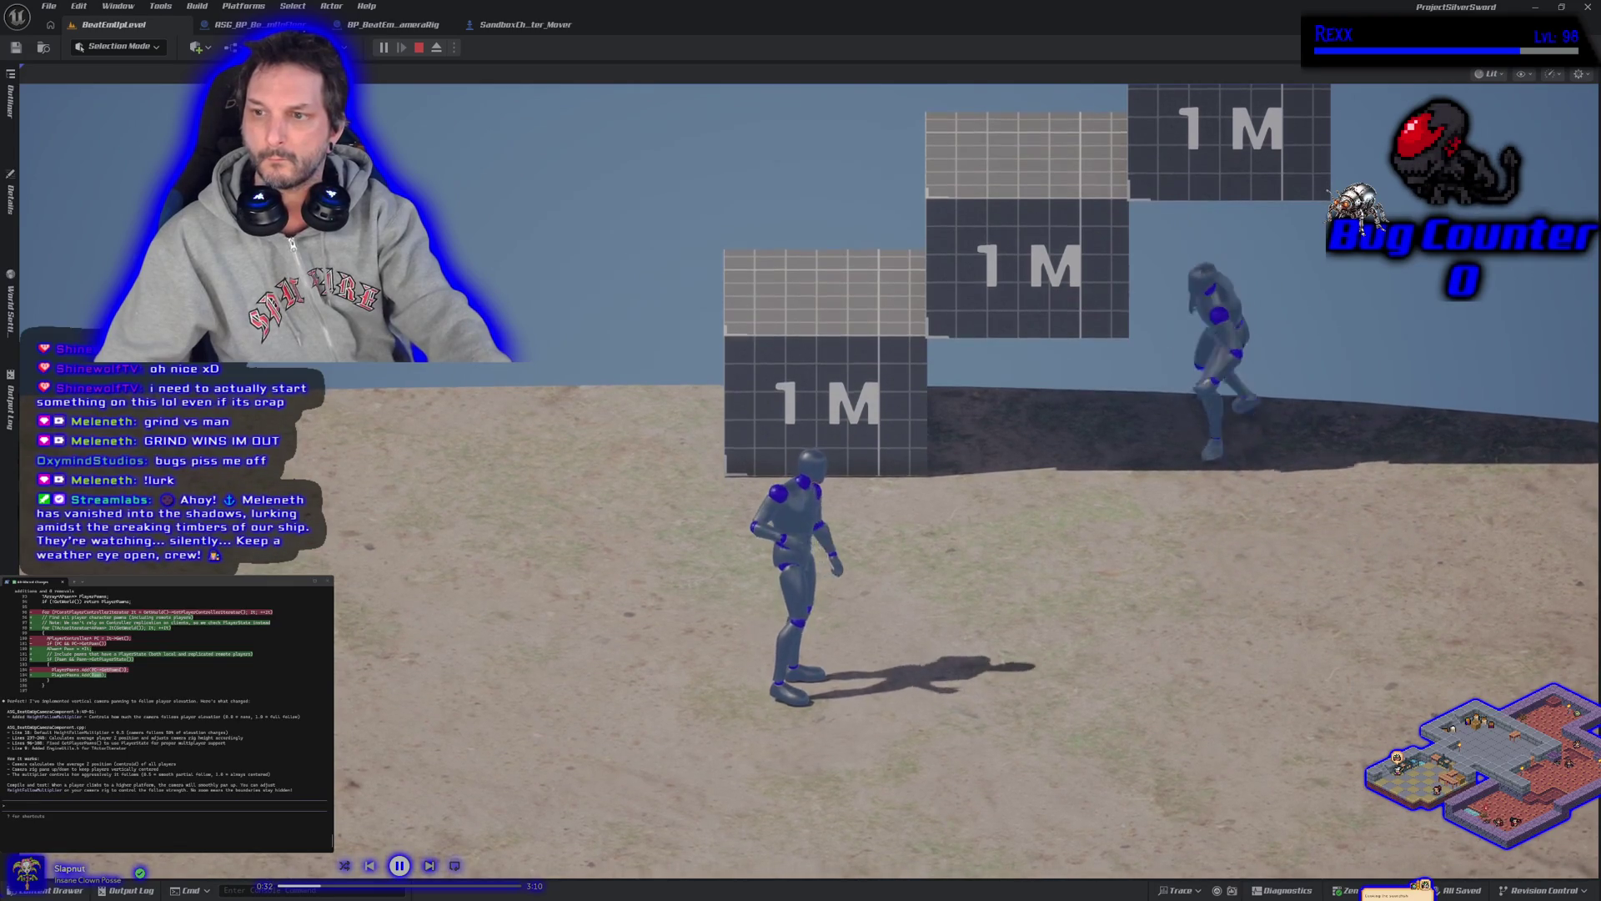
key("space")
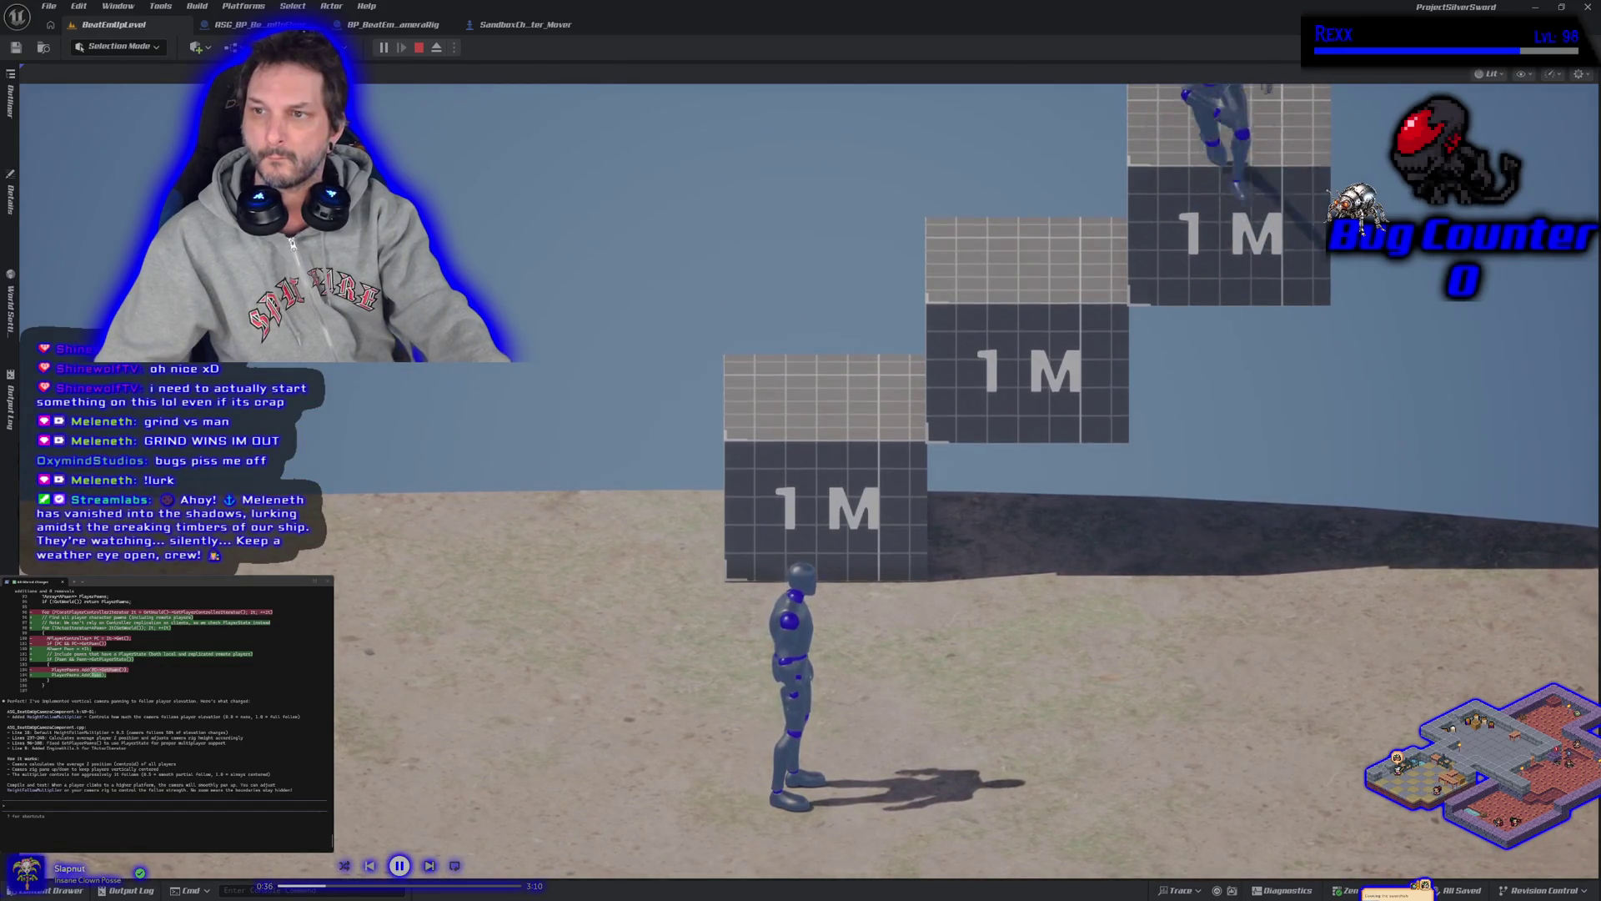
key("s")
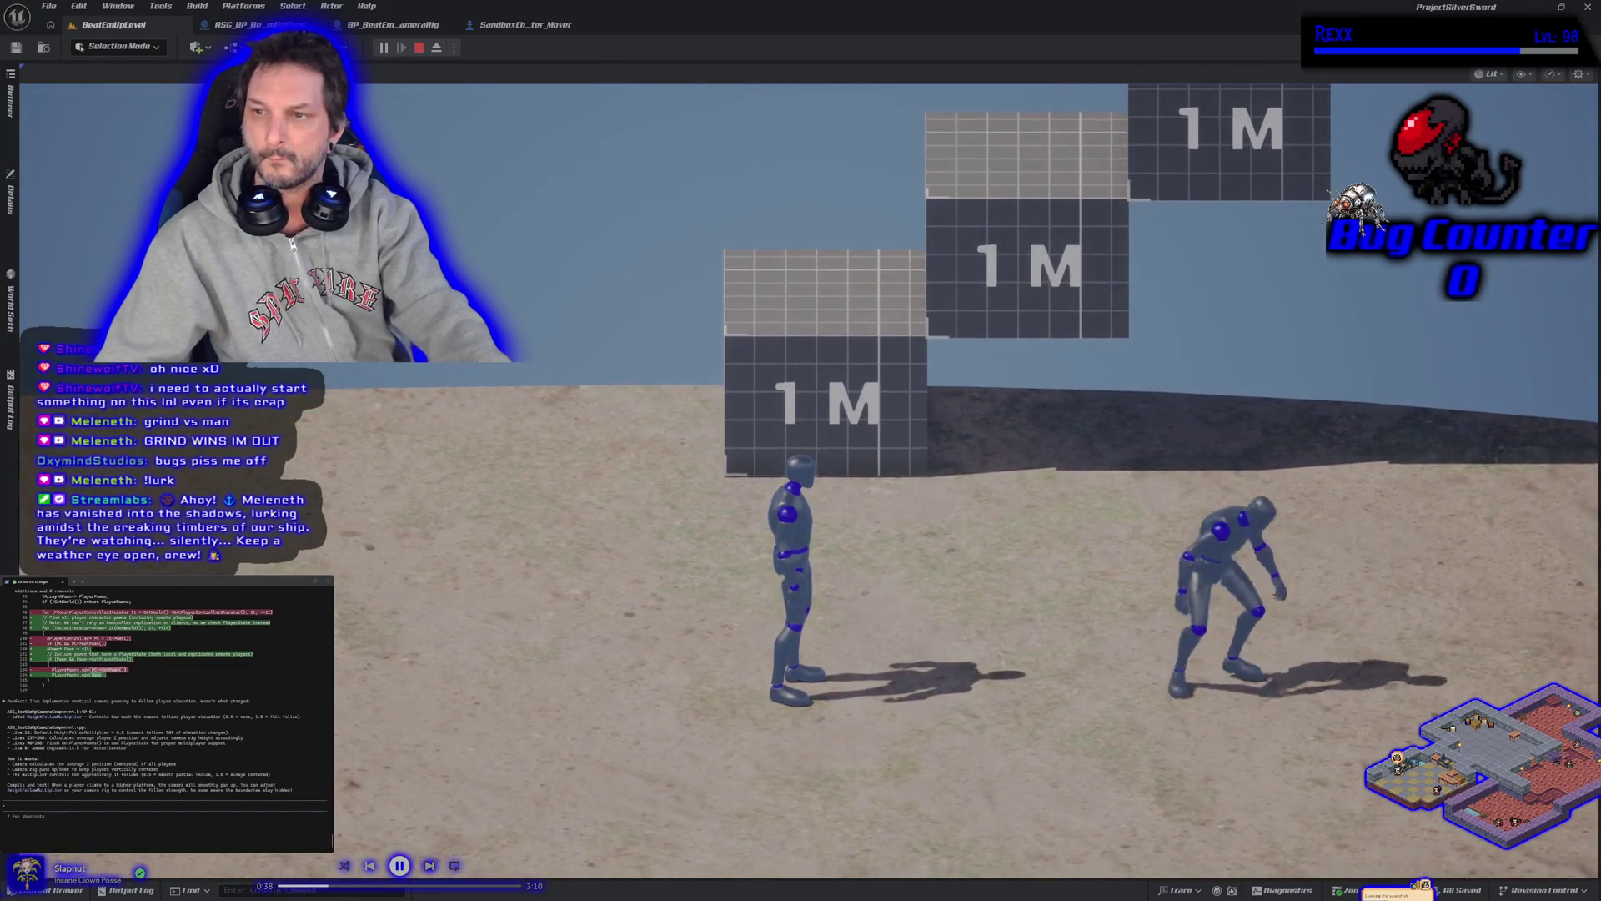
key("space")
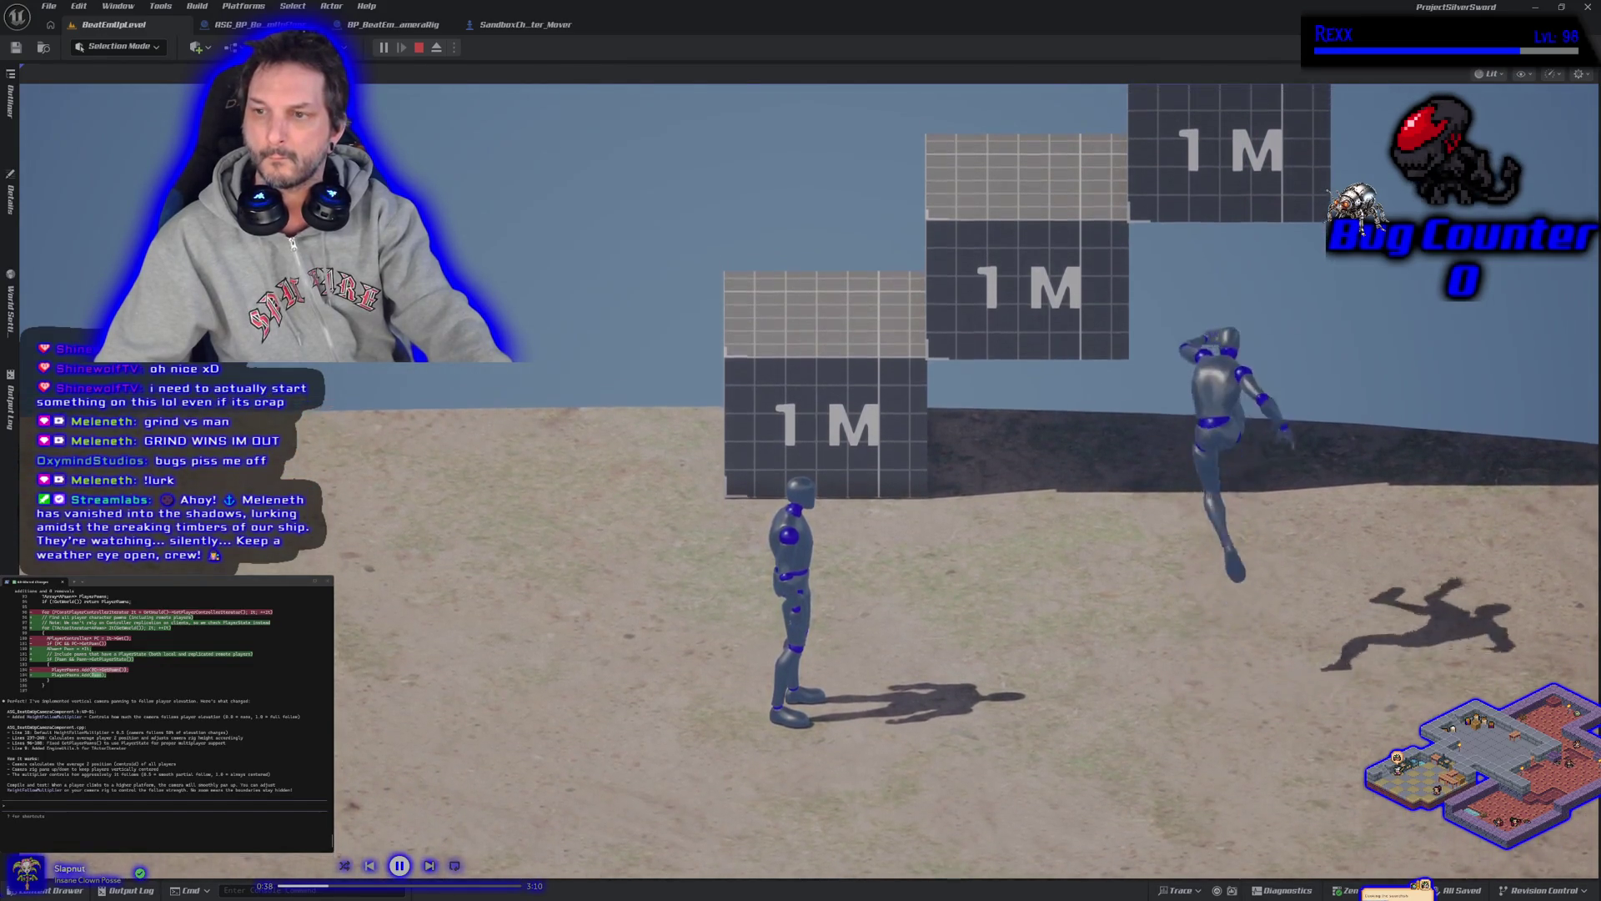
key("space")
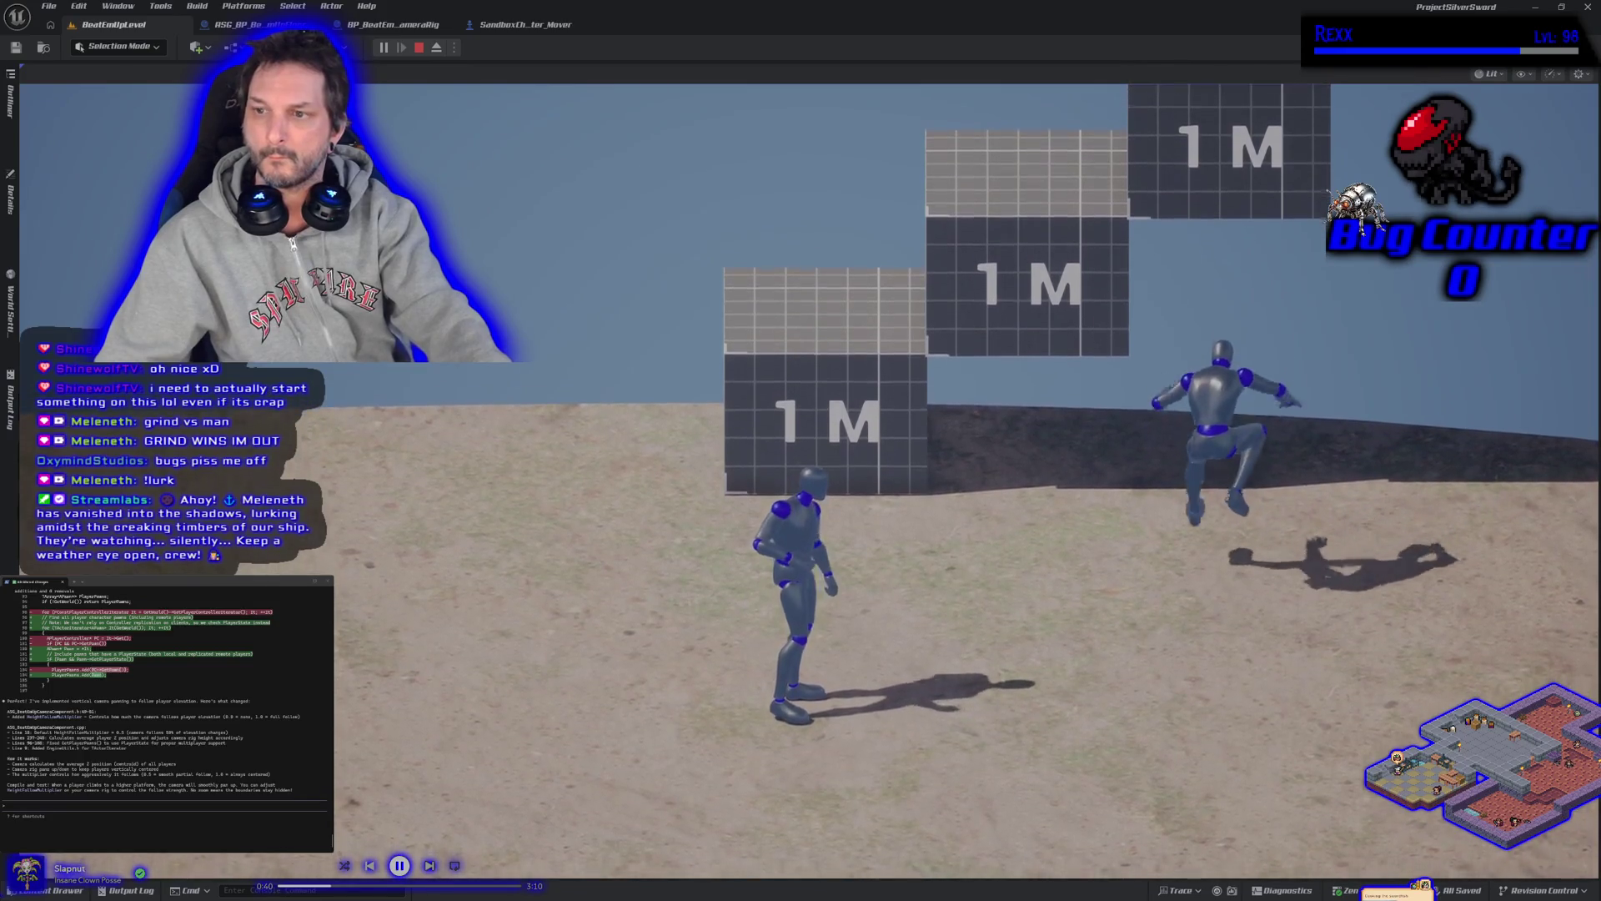
key("space")
key("space")
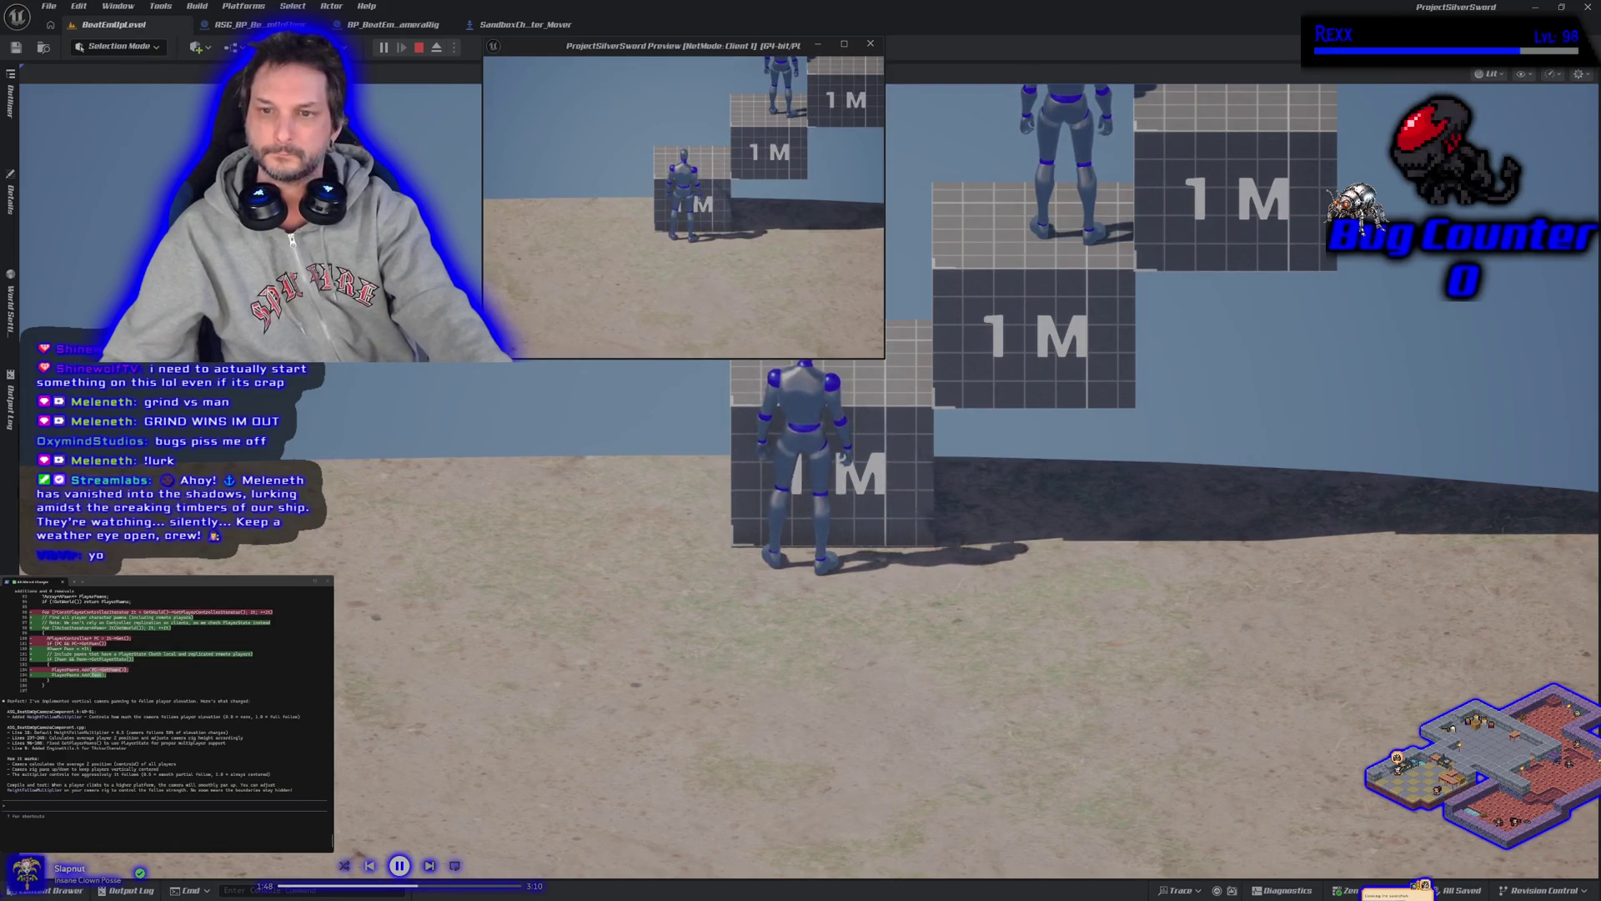
Jump the characters up the 1M platforms to check the camera rises with them
key("space")
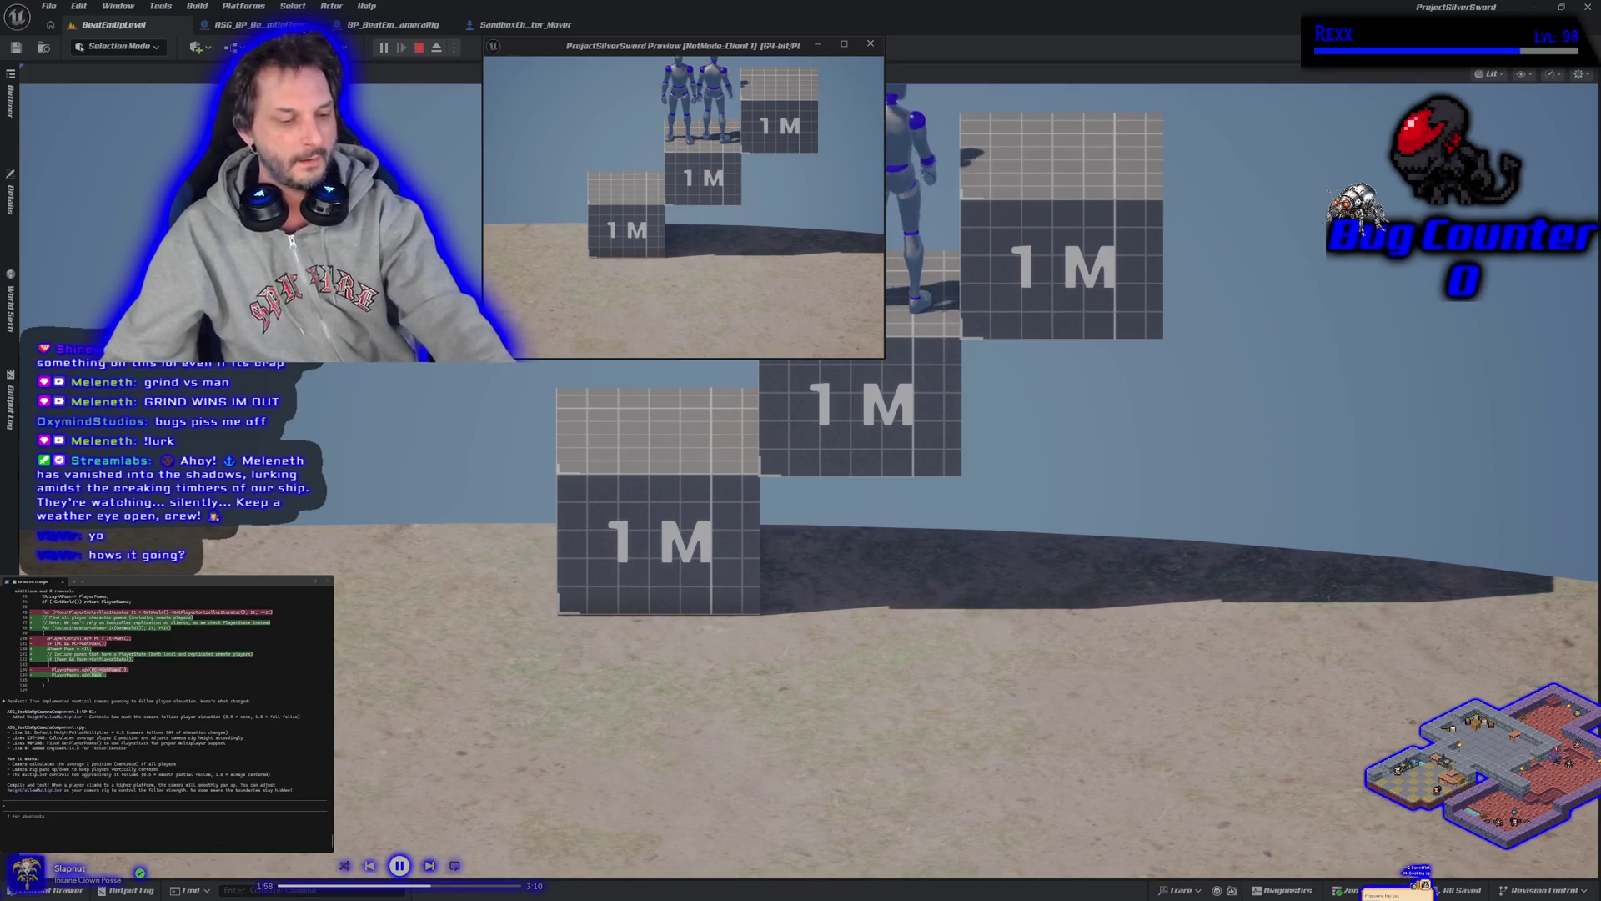
End the playtest, frame the camera rig beside the 1M box stairs, and replay with Alt+P
key("Escape")
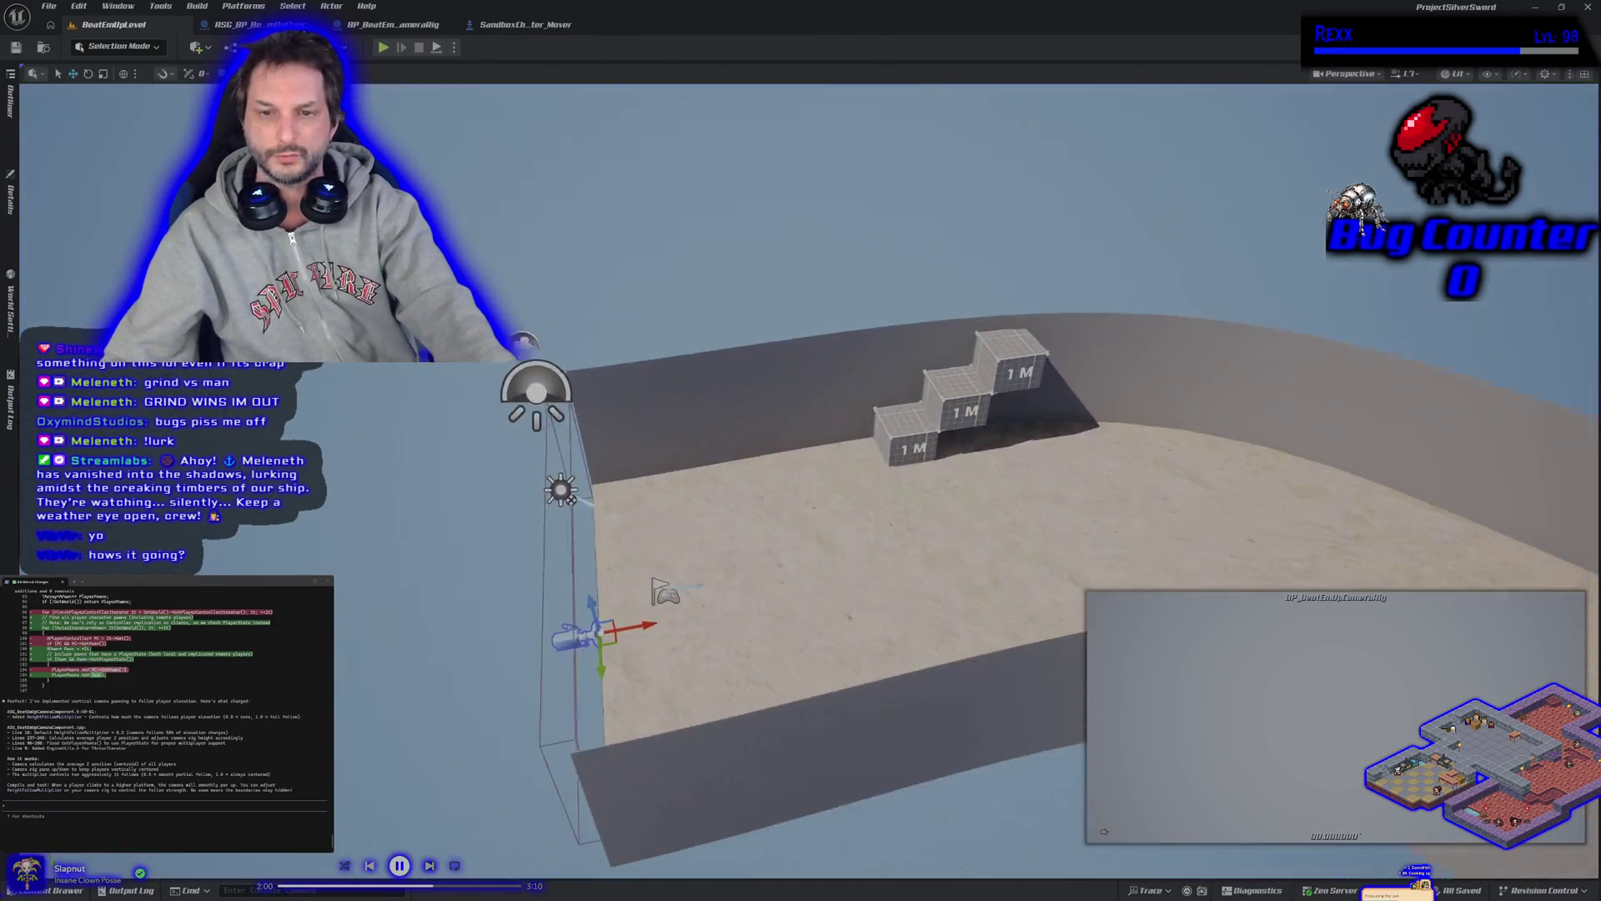
left_click_drag(534, 509, 657, 506)
left_click_drag(548, 634, 548, 633)
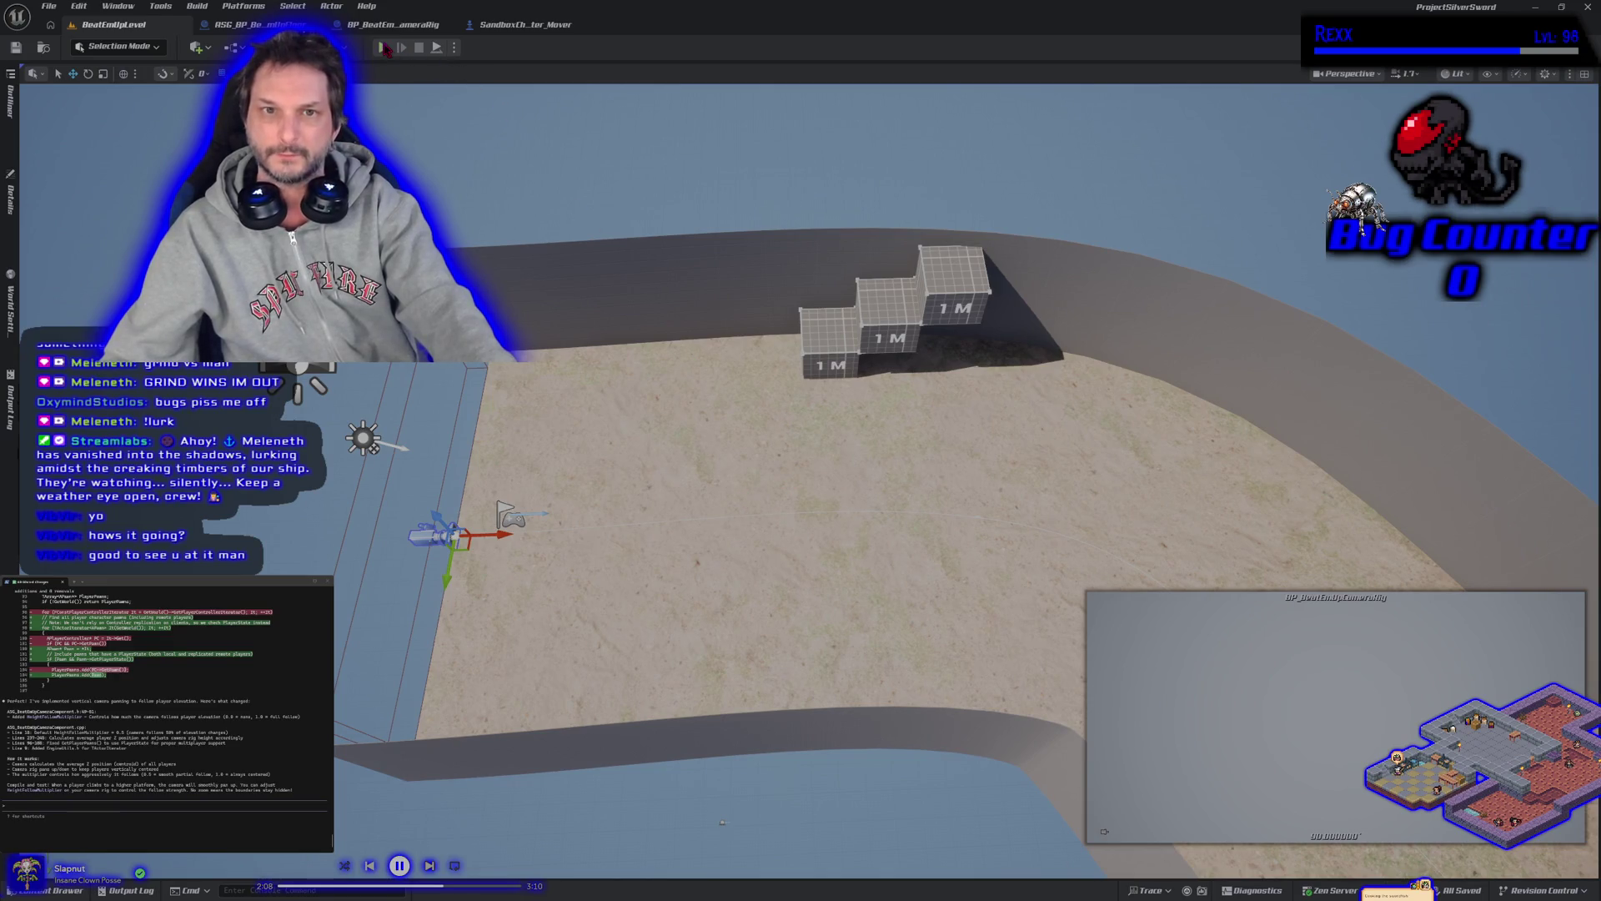
key("alt+p")
left_click(786, 333)
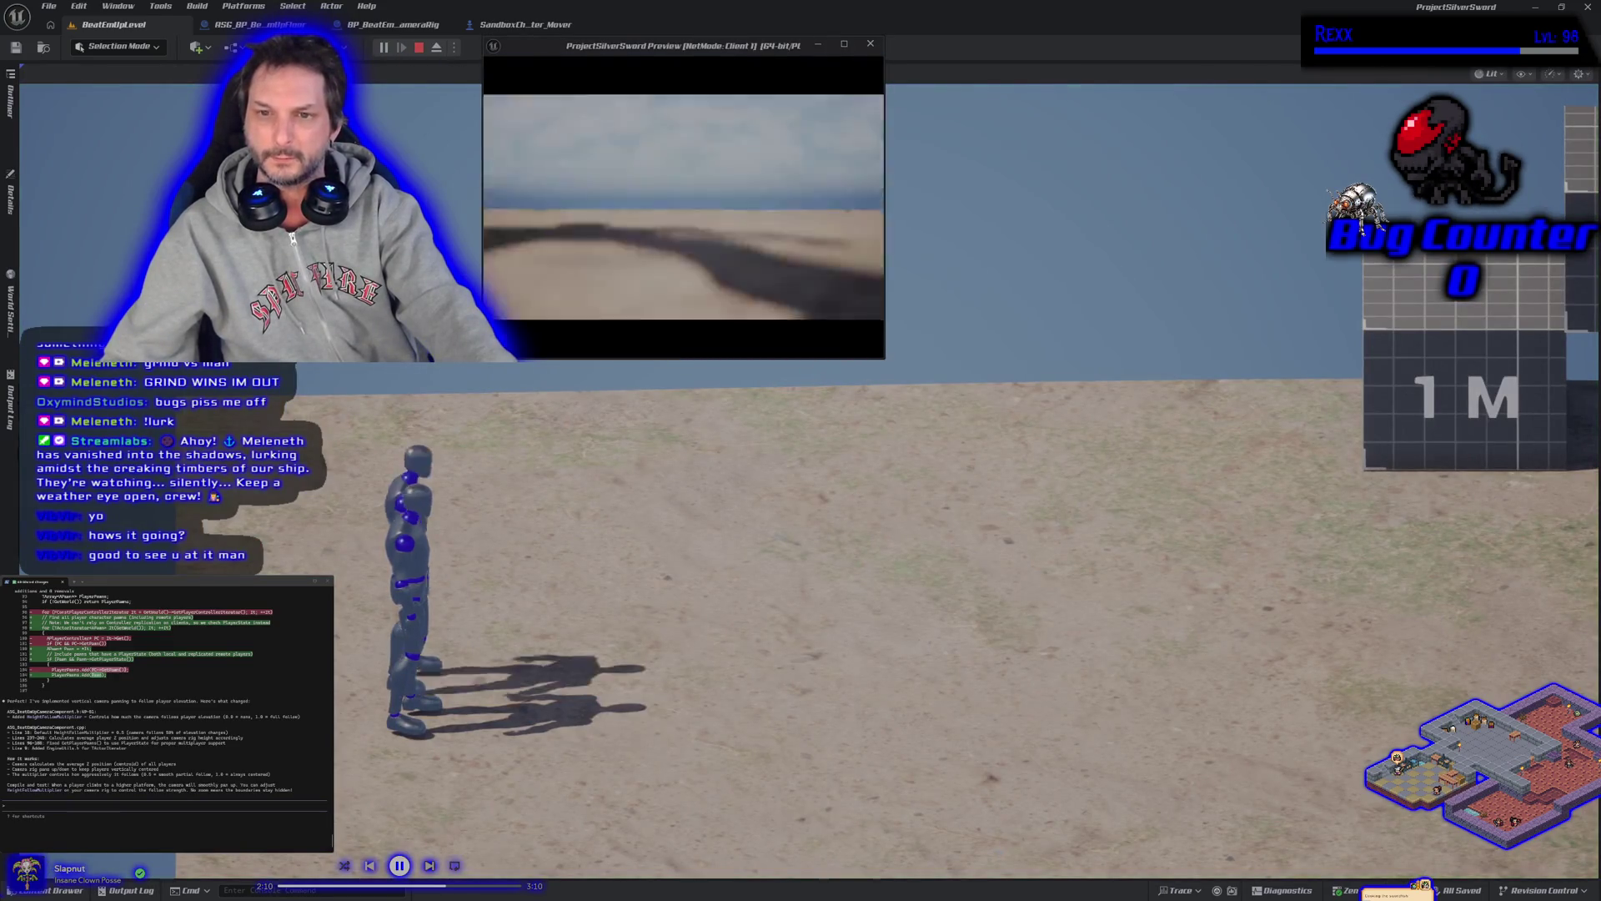
Run and jump the main player's mannequin onto the wall ledge, then the first and second 1M blocks
key("d")
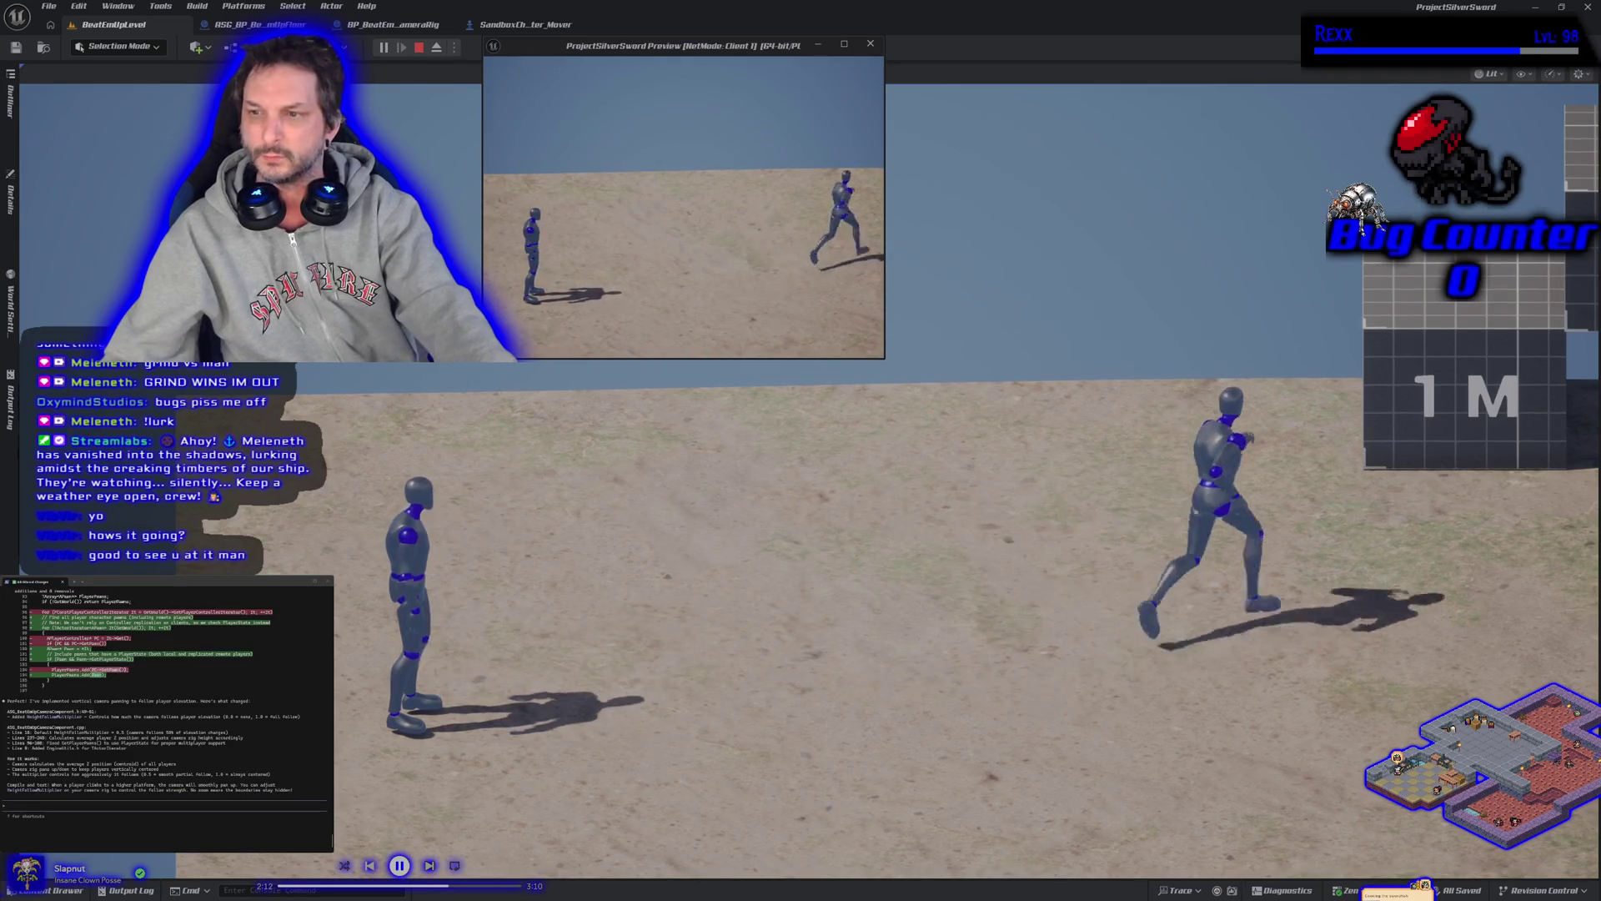
key("w")
key("space")
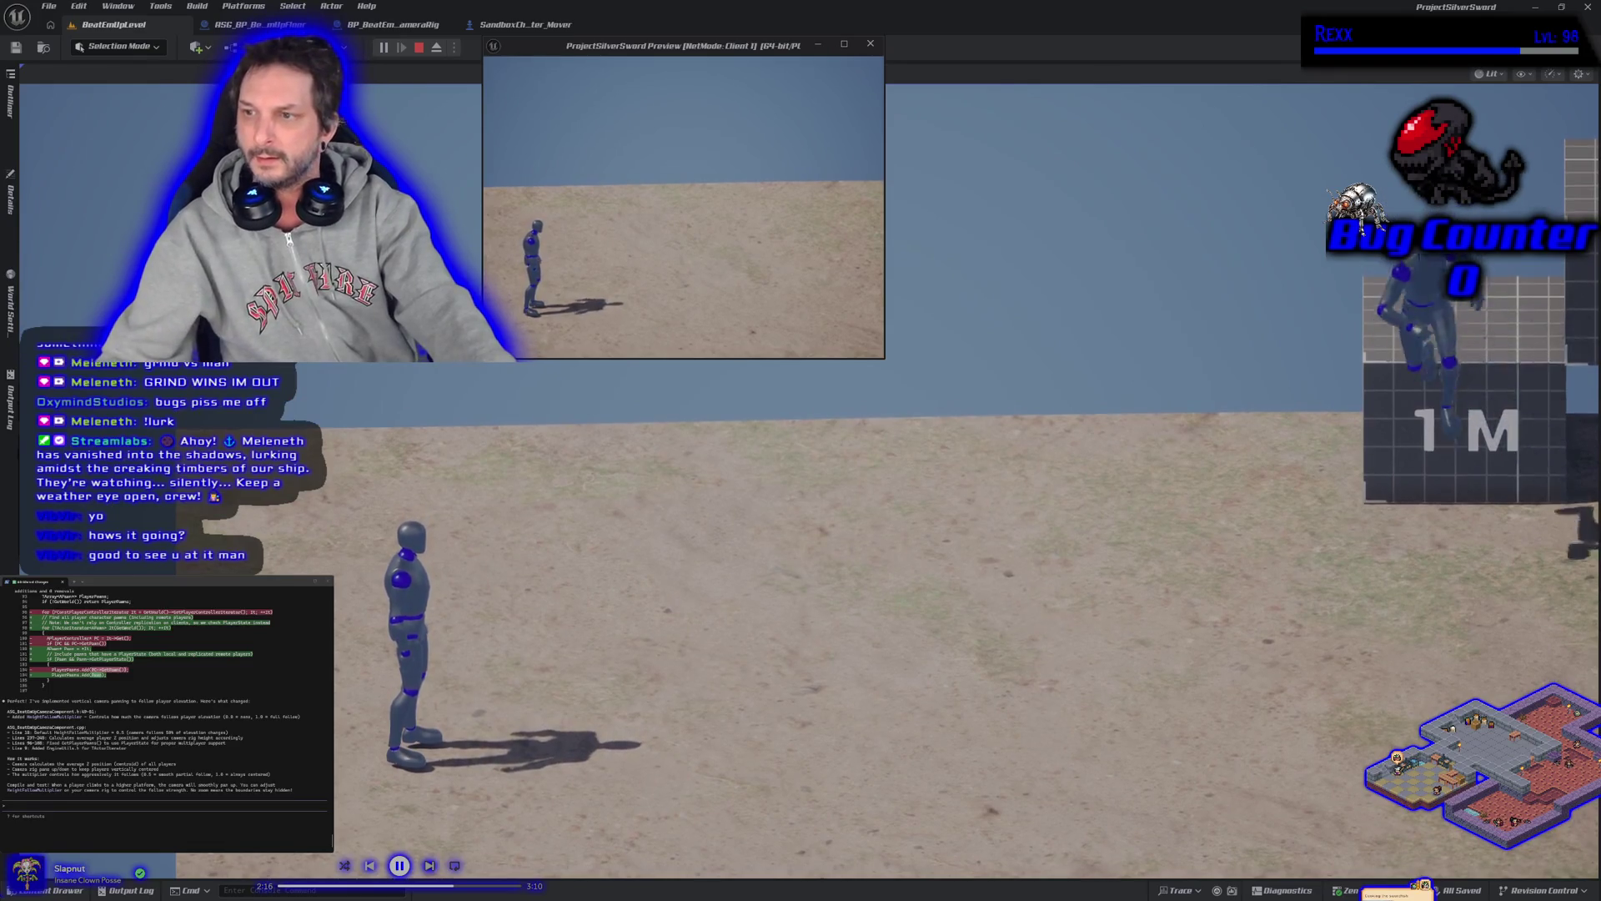
key("s")
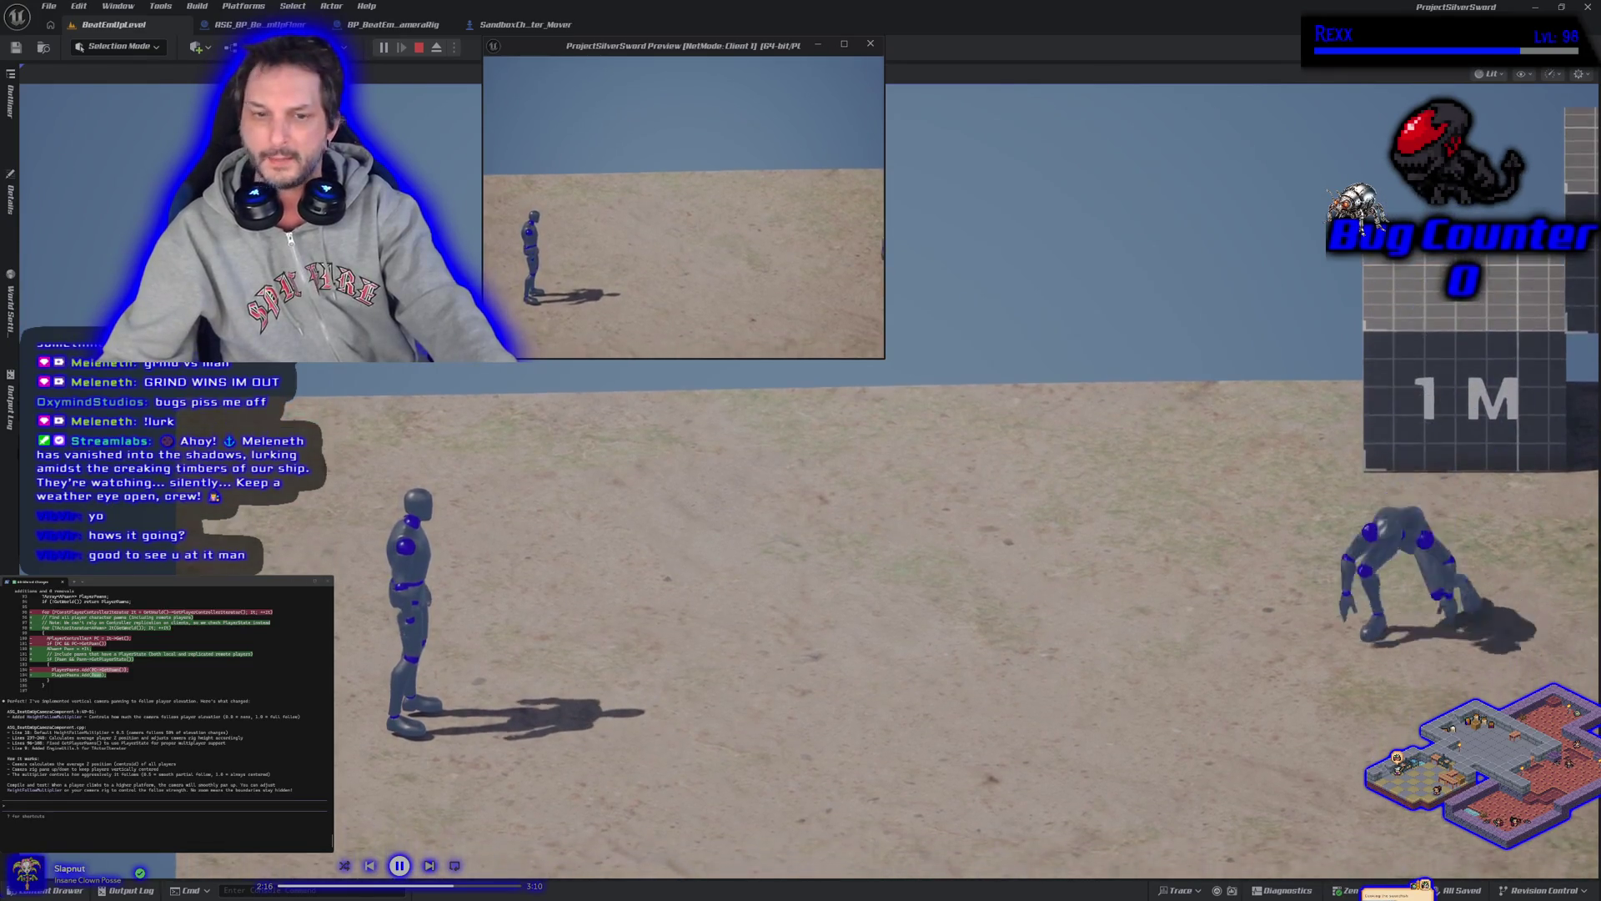
key("d")
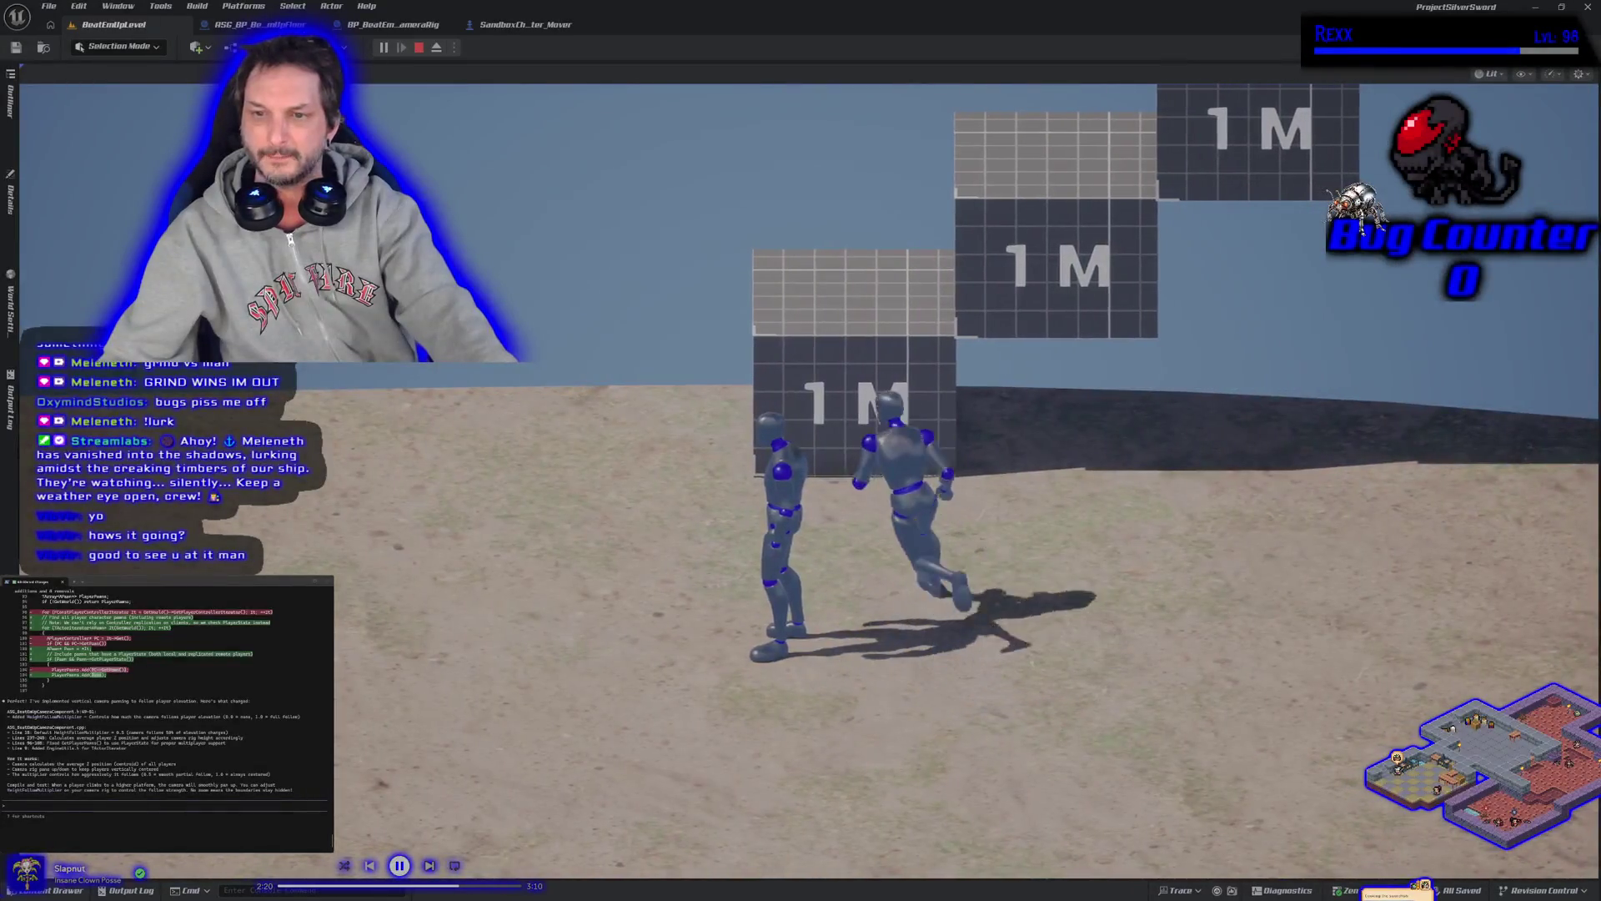
key("space")
key("d")
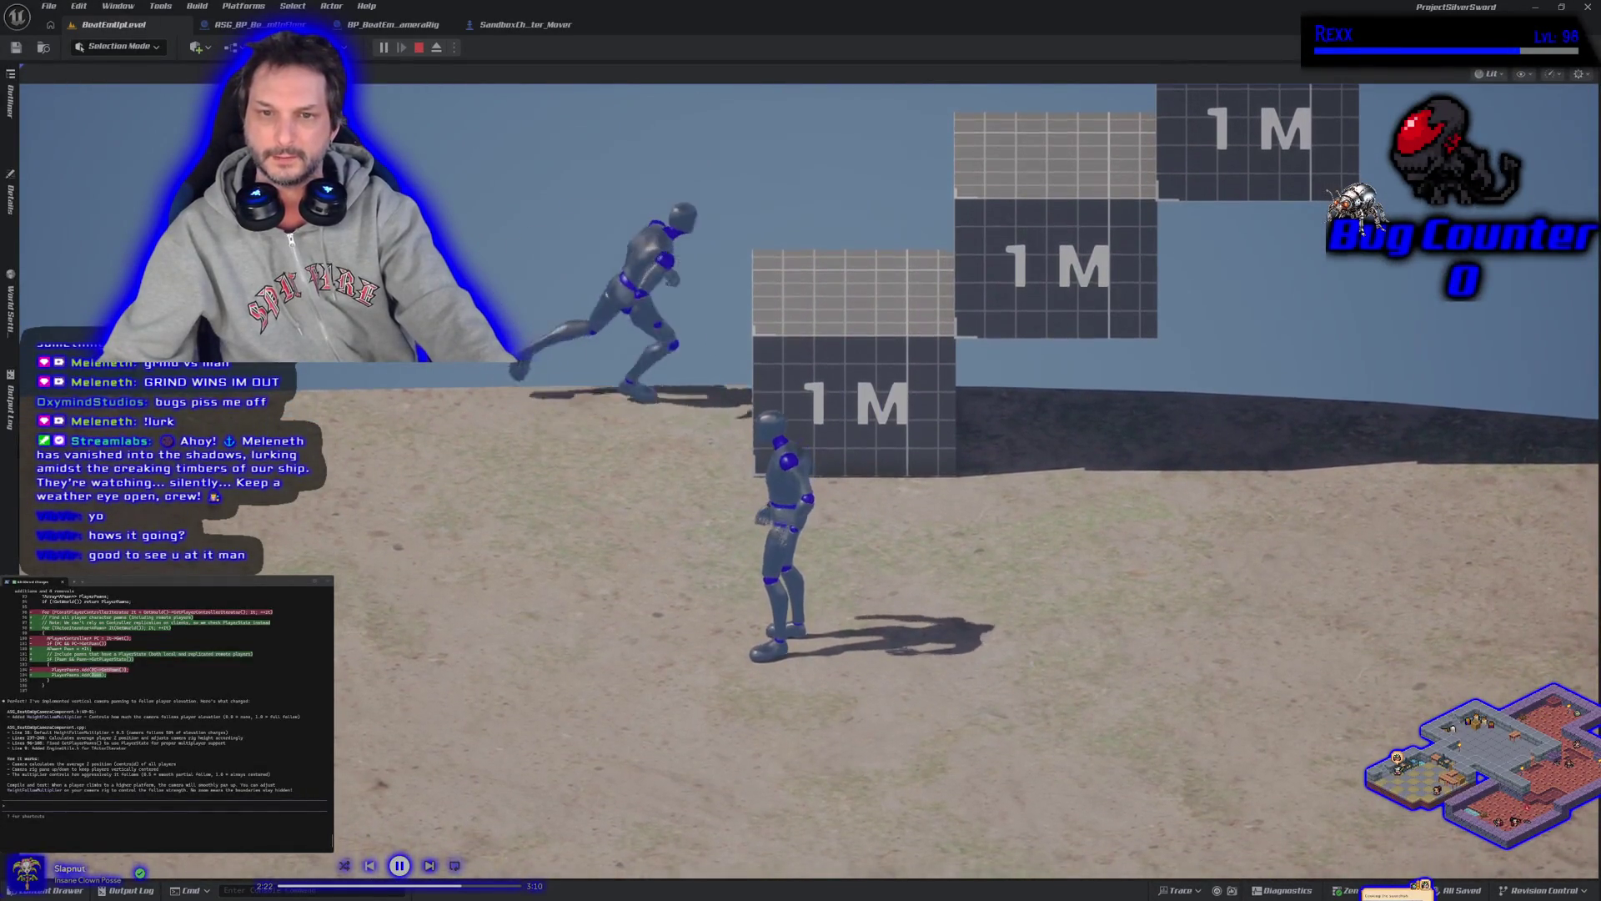
key("space")
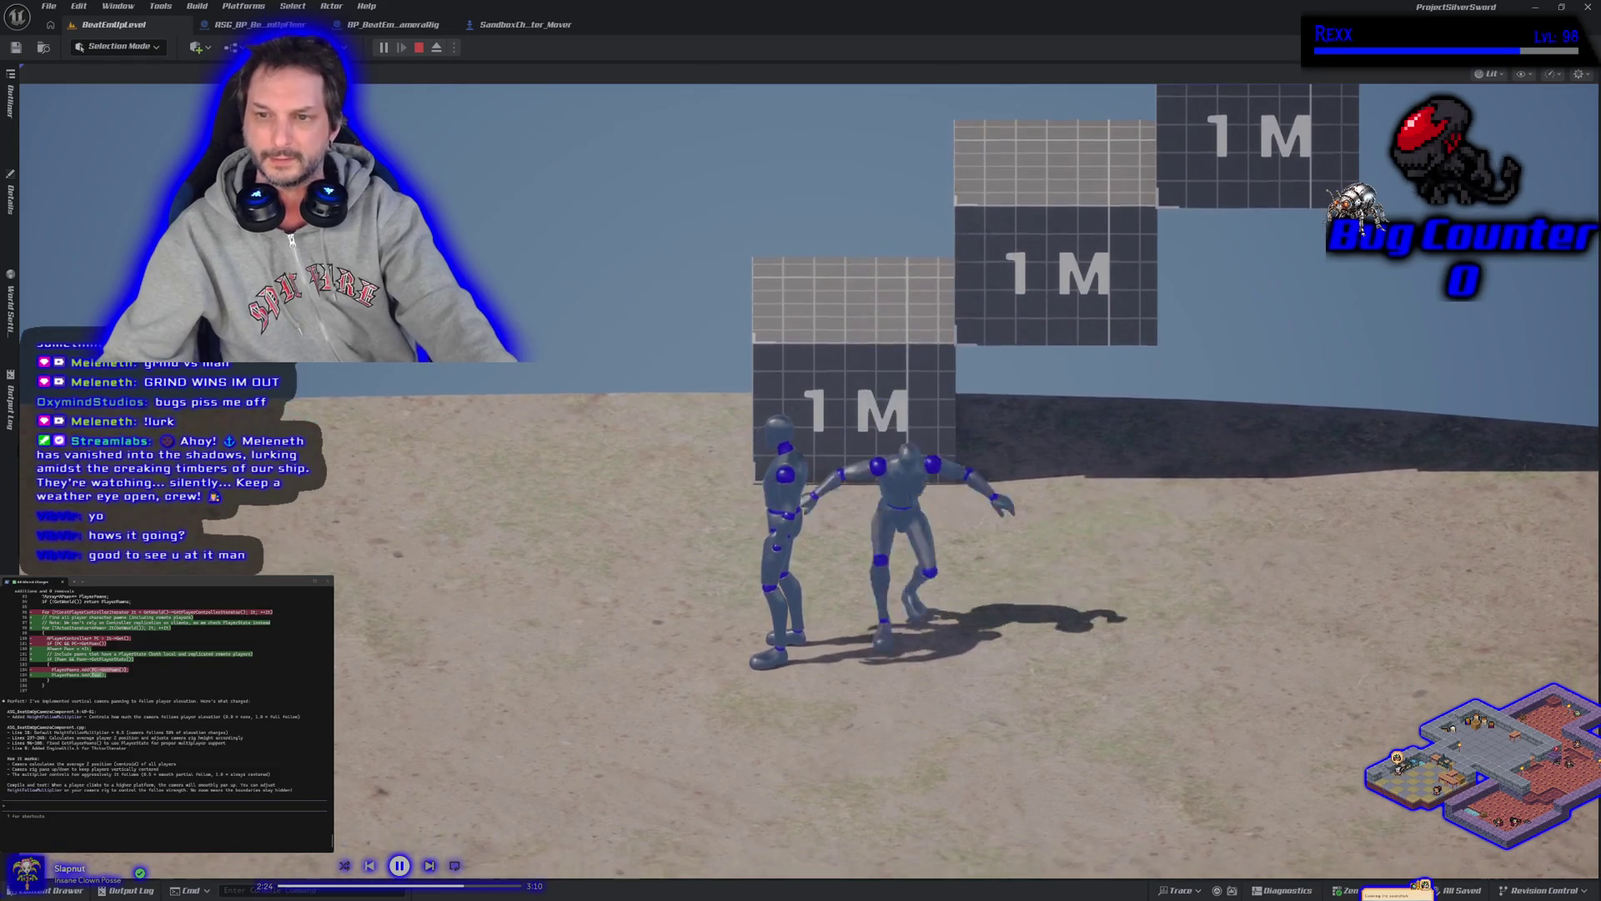
key("d")
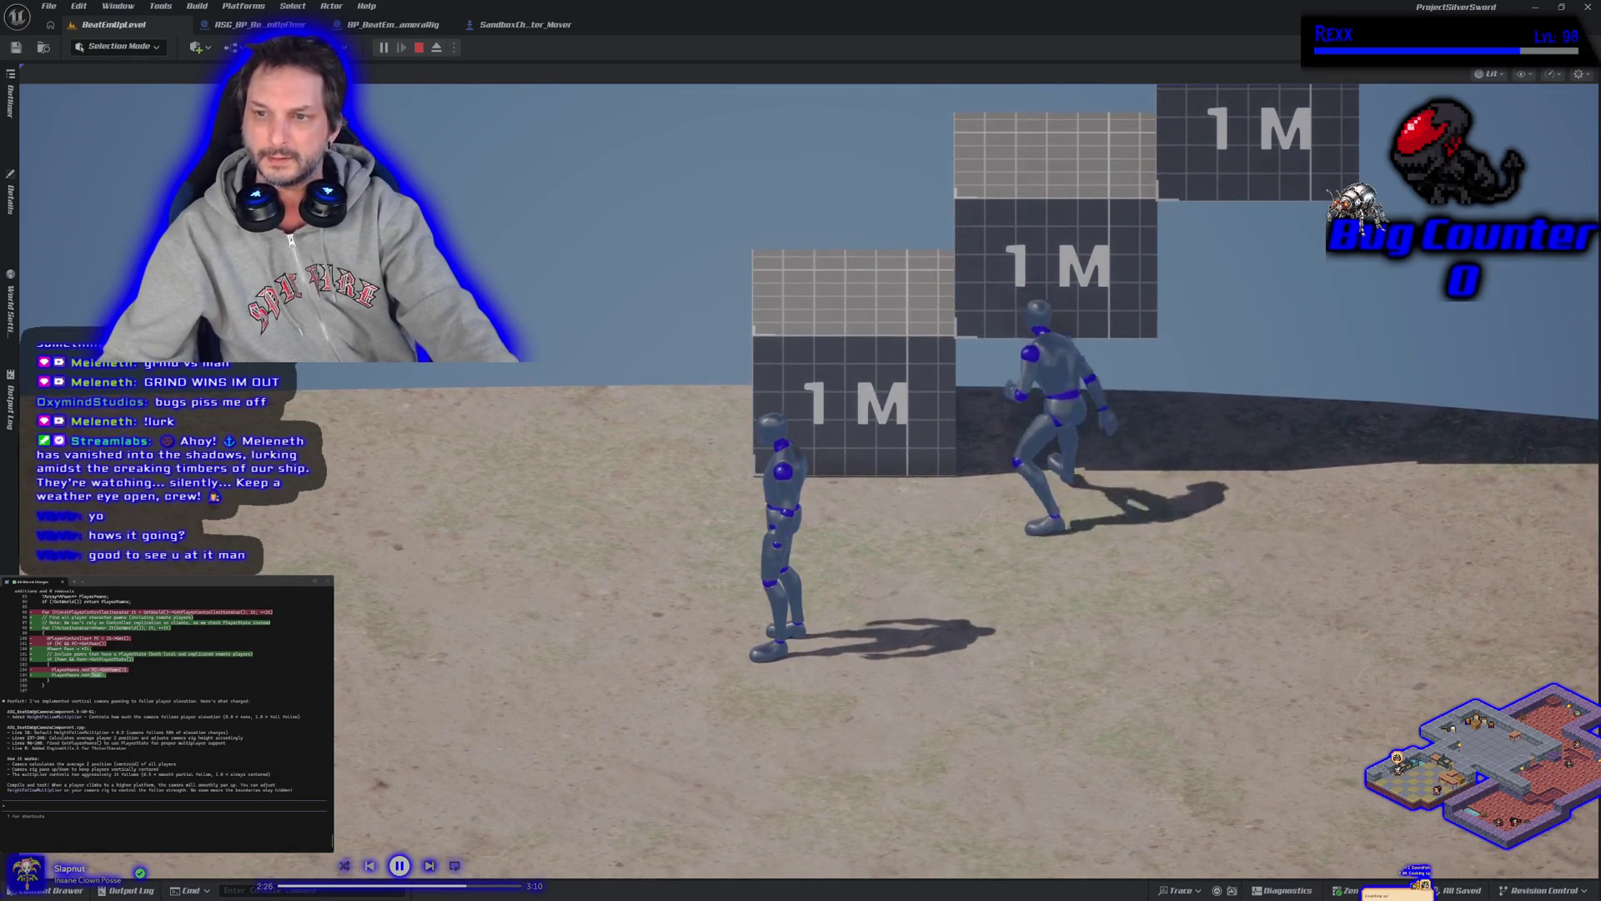
key("space")
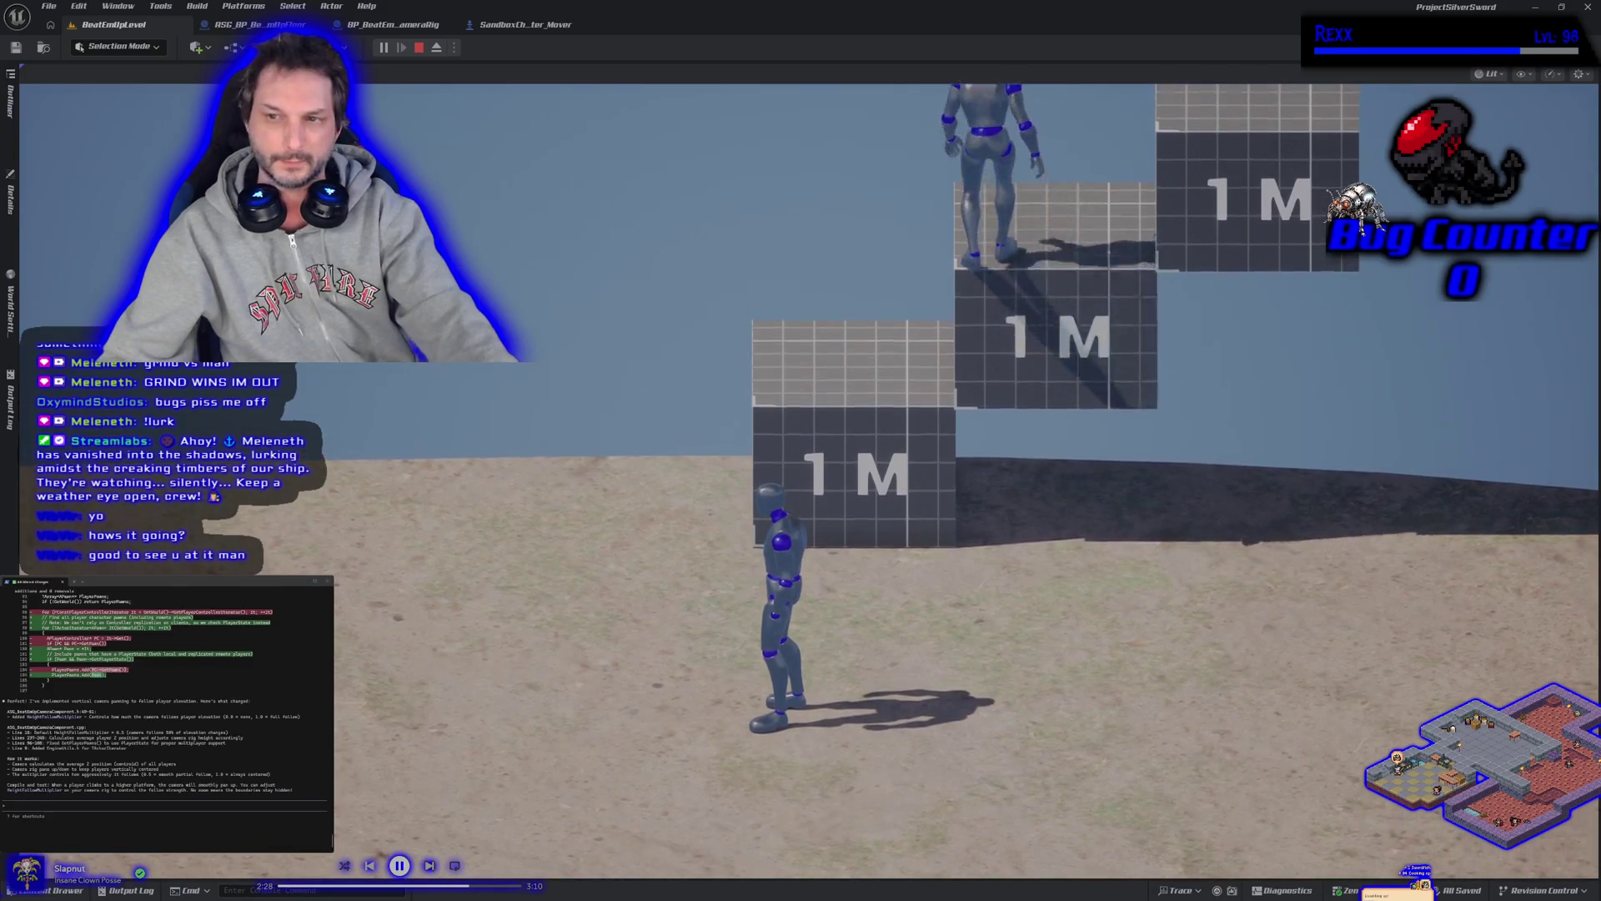
In the client window, run and jump the second mannequin up onto the higher 1M blocks
key("alt+Tab")
key("d")
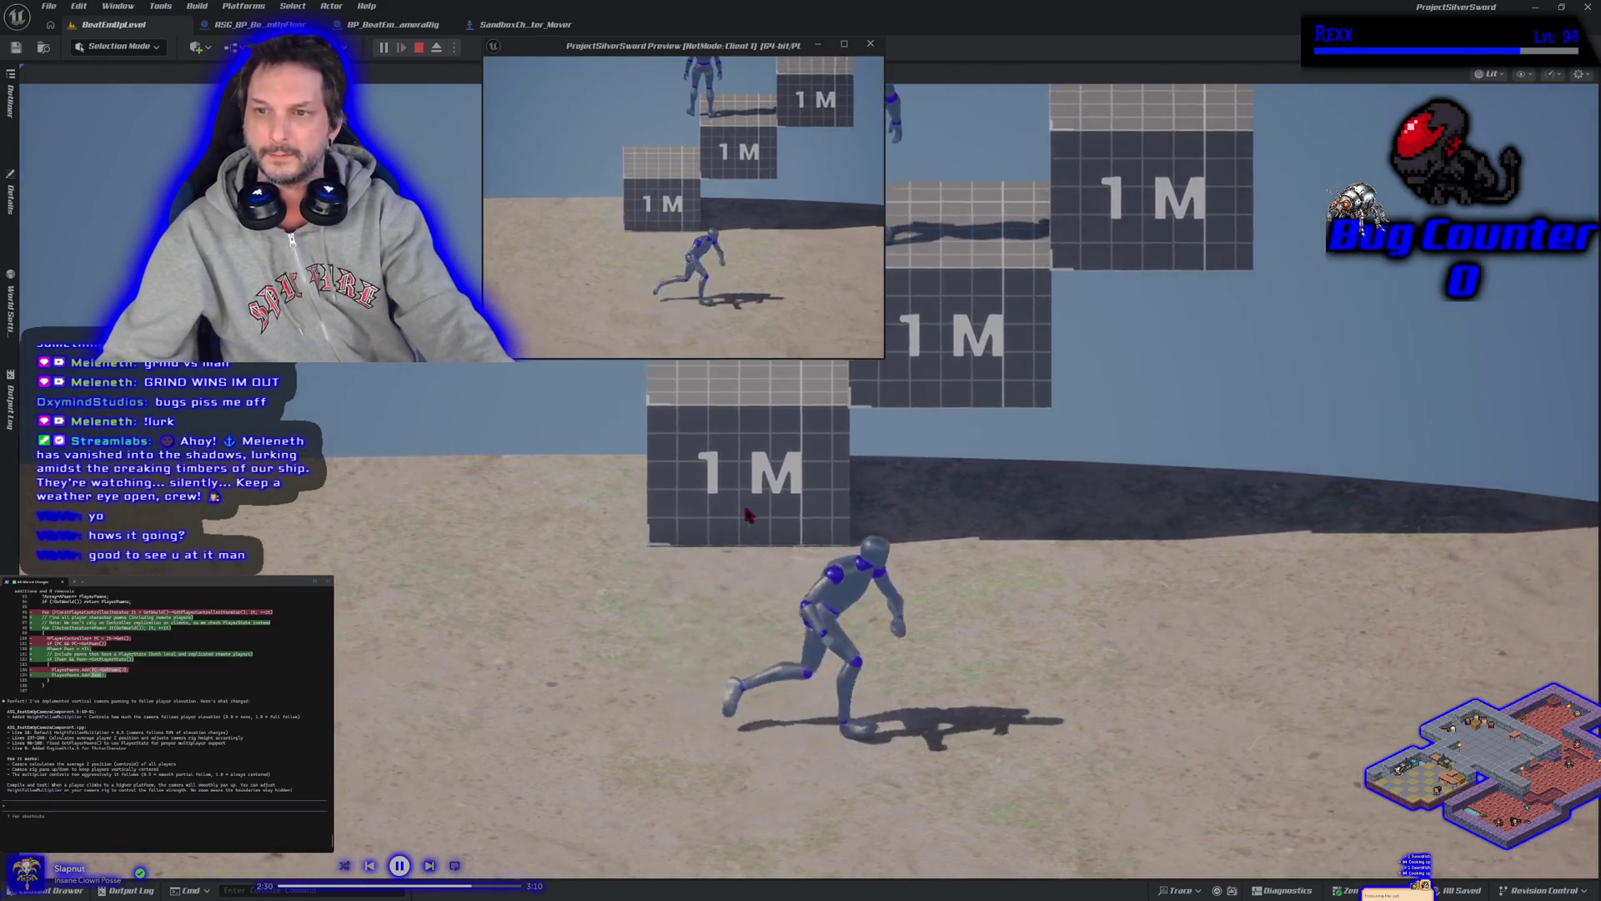
key("space")
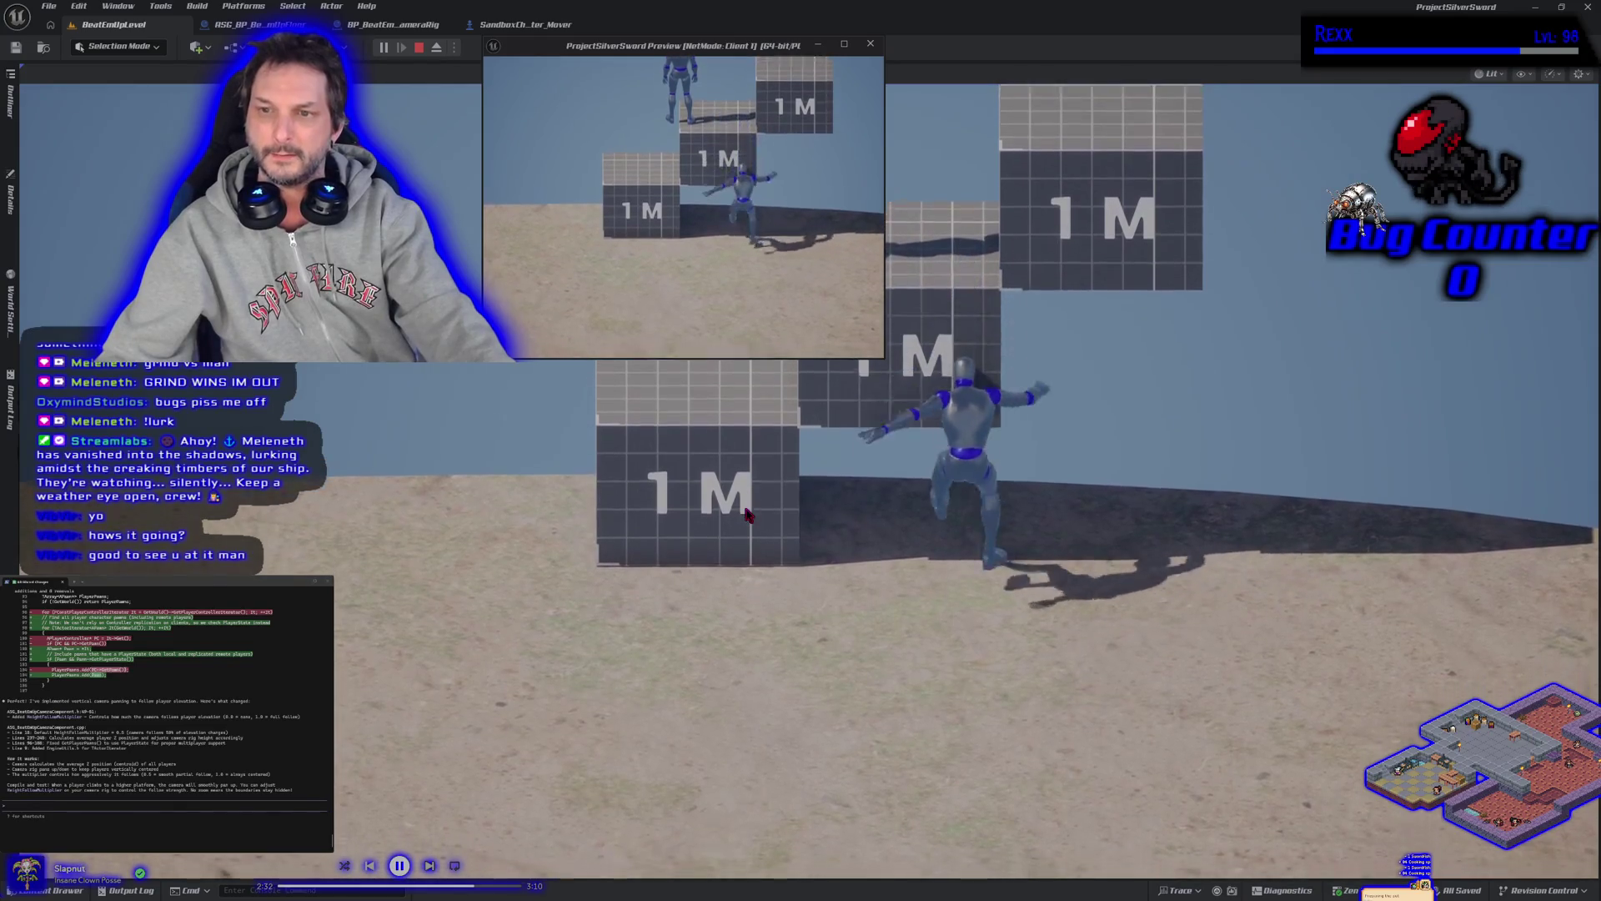
key("w")
key("space")
key("space")
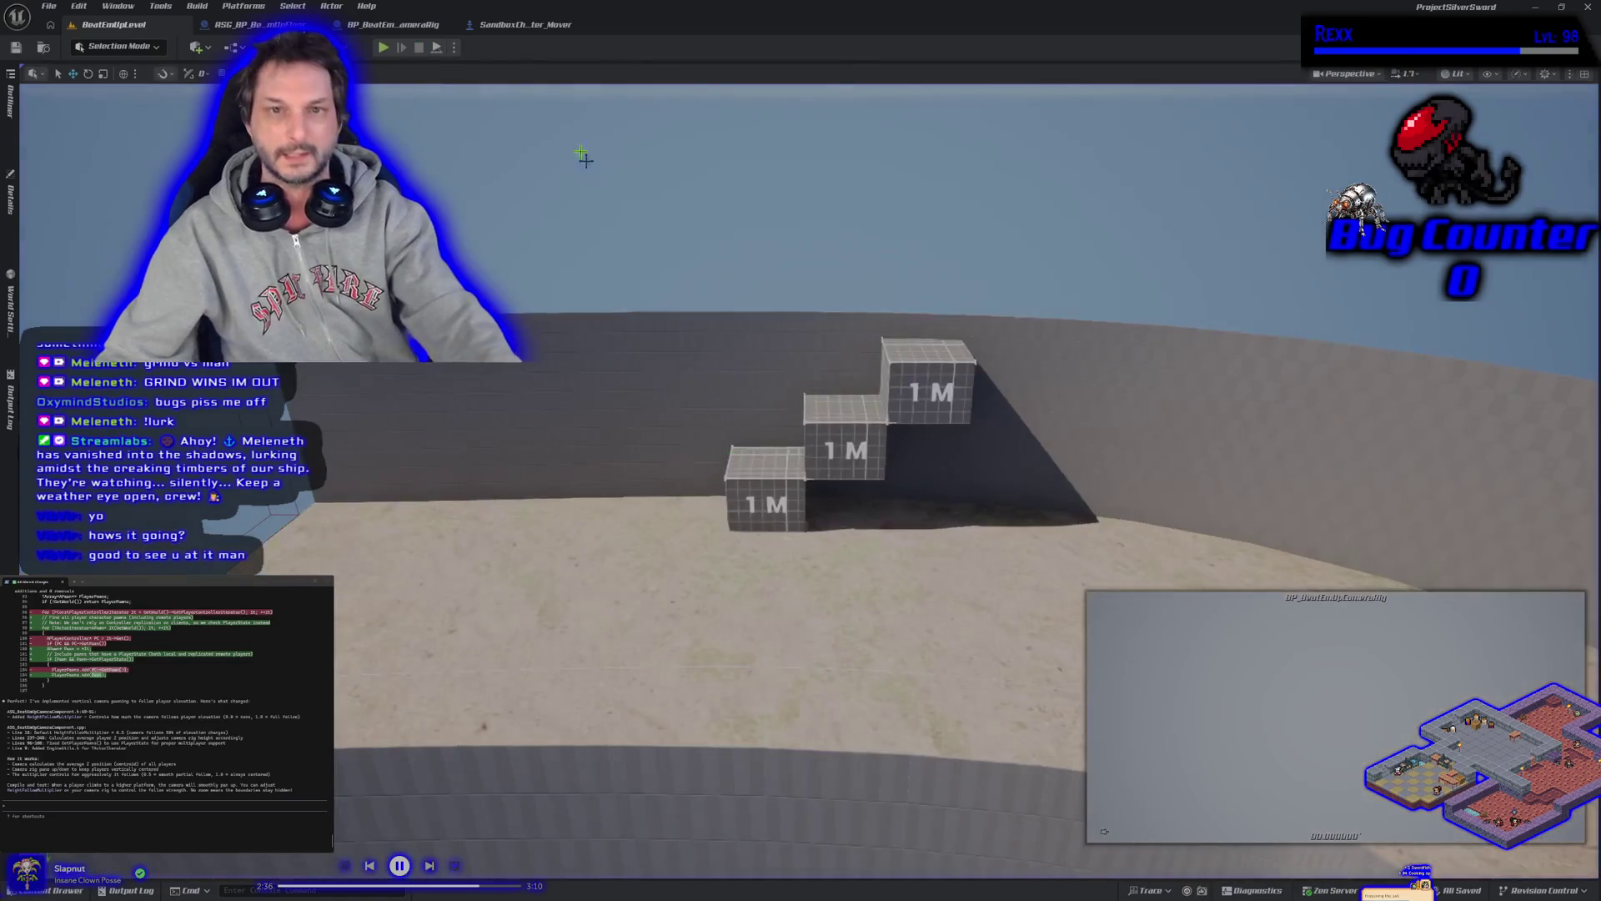
key("alt+p")
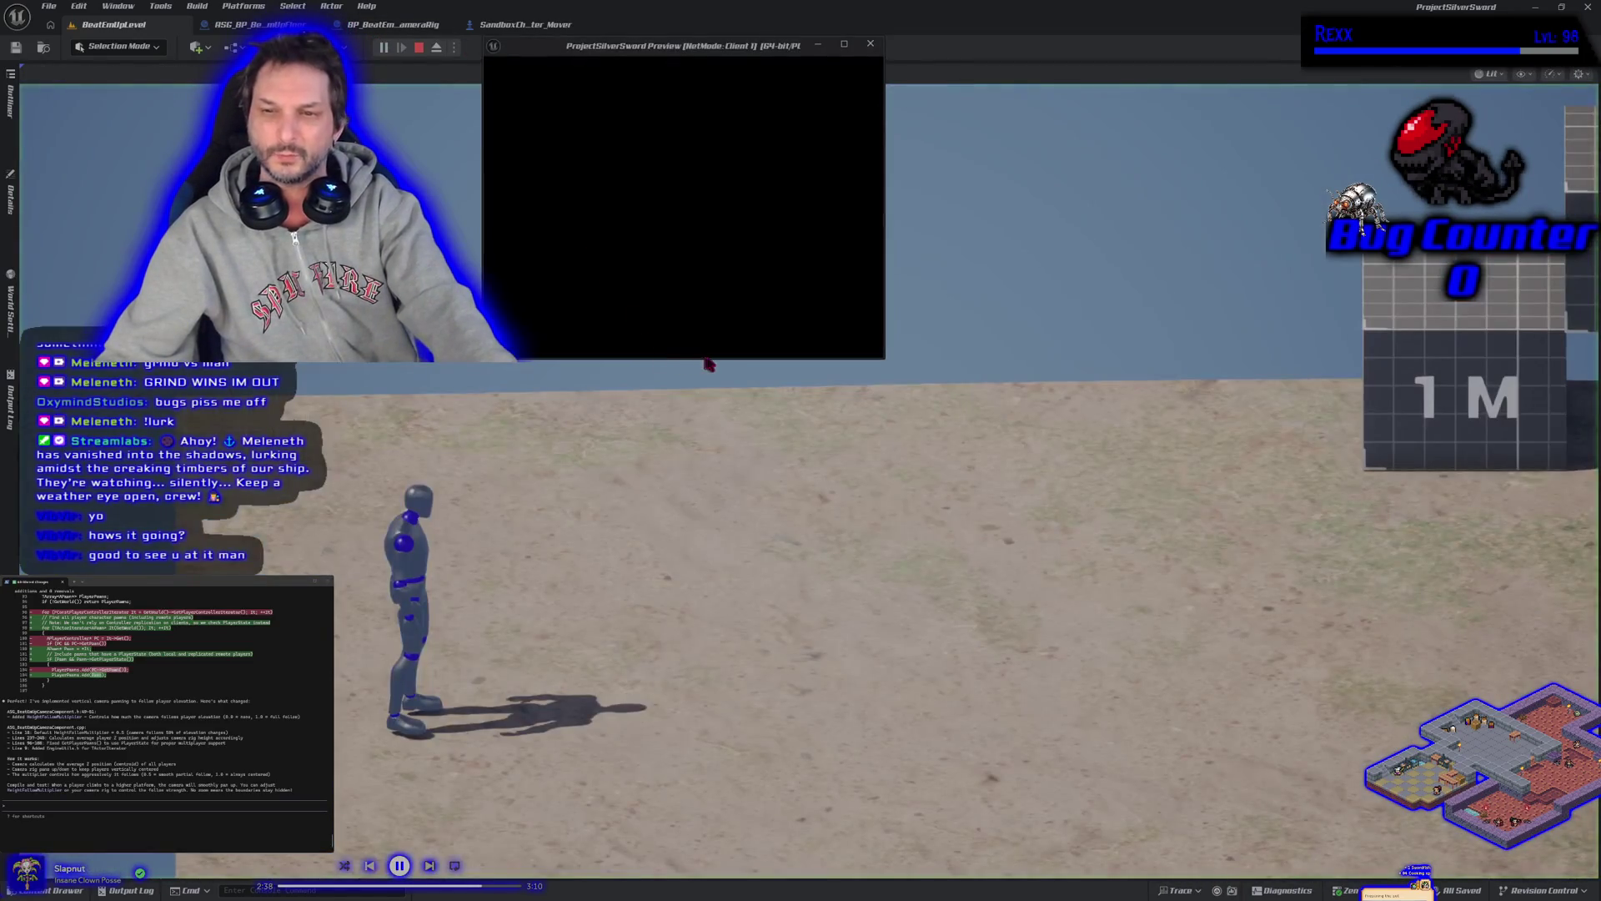
left_click(714, 364)
key("d")
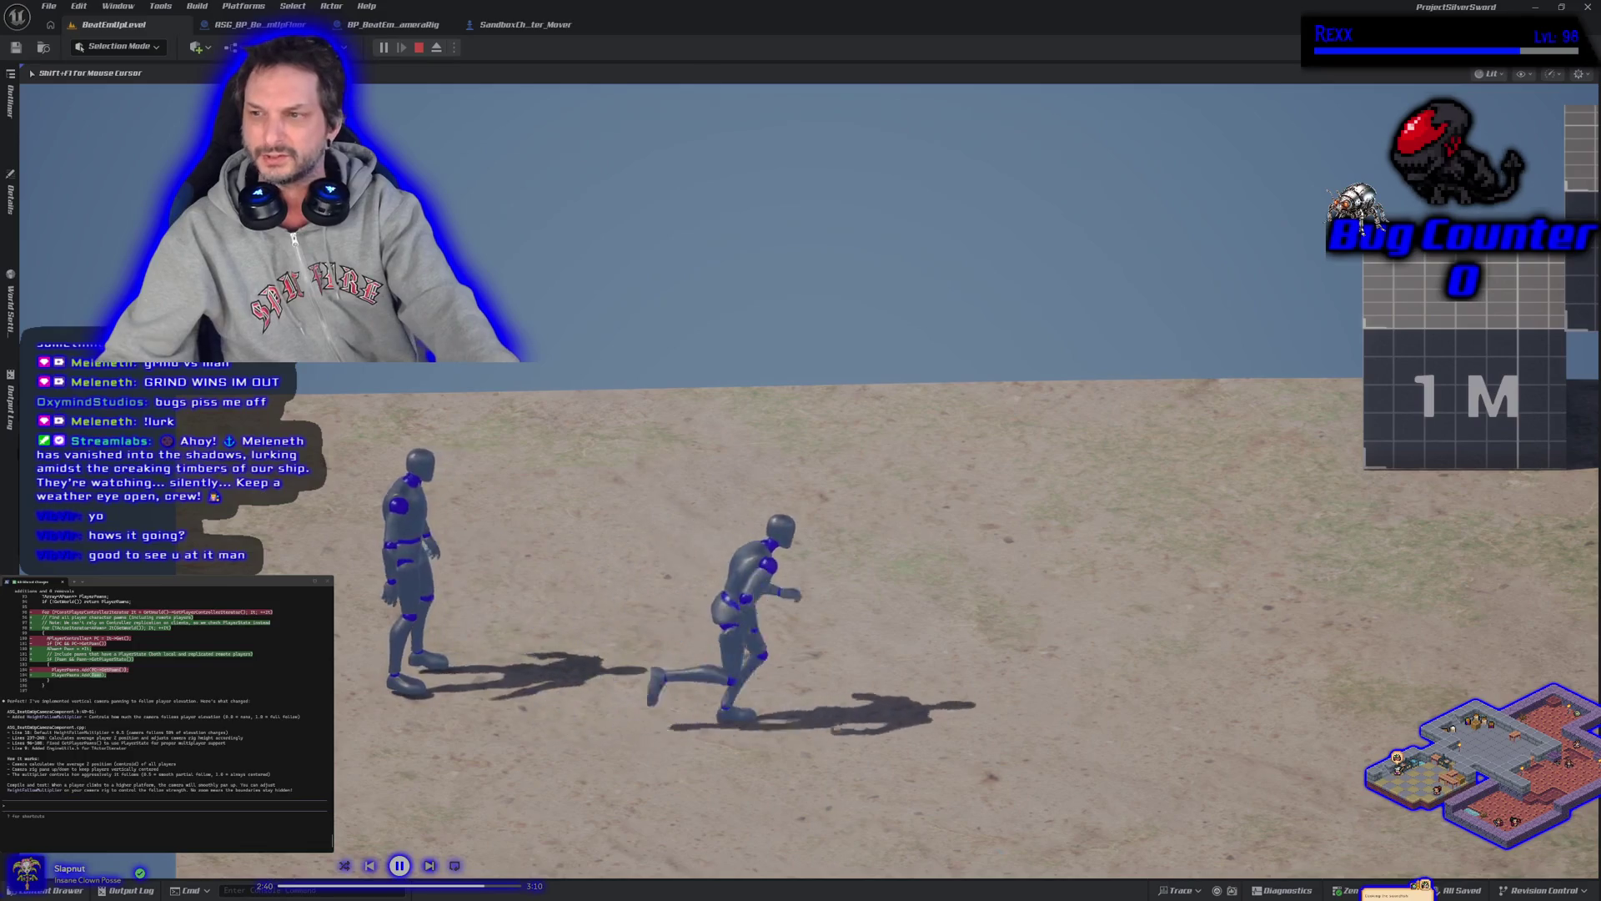
key("w")
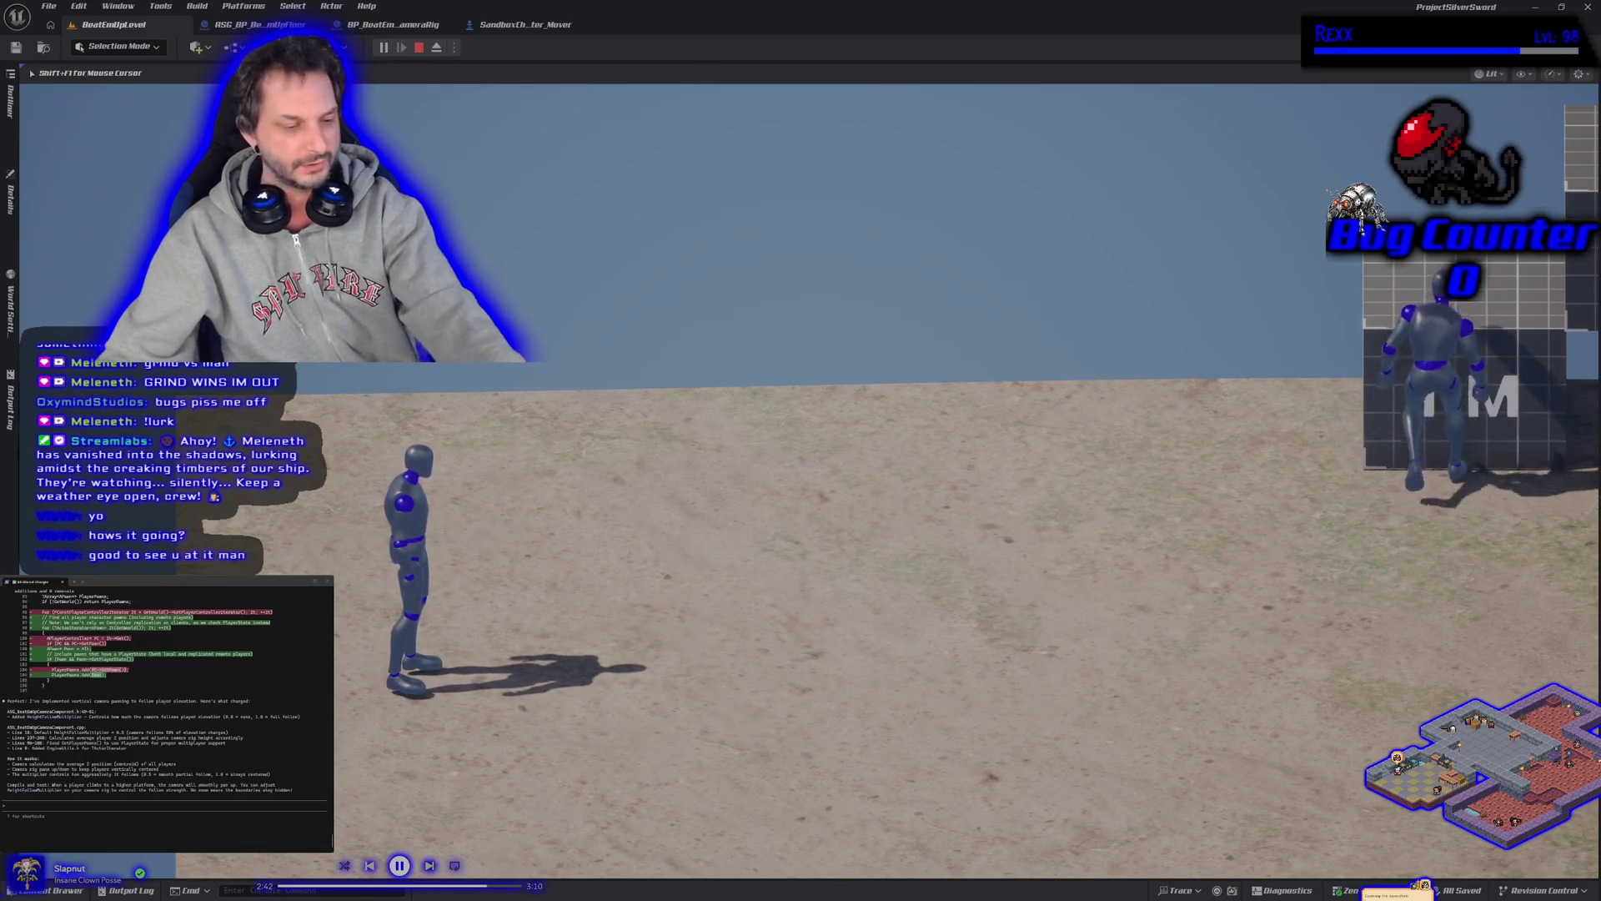
key("shift+F1")
key("d")
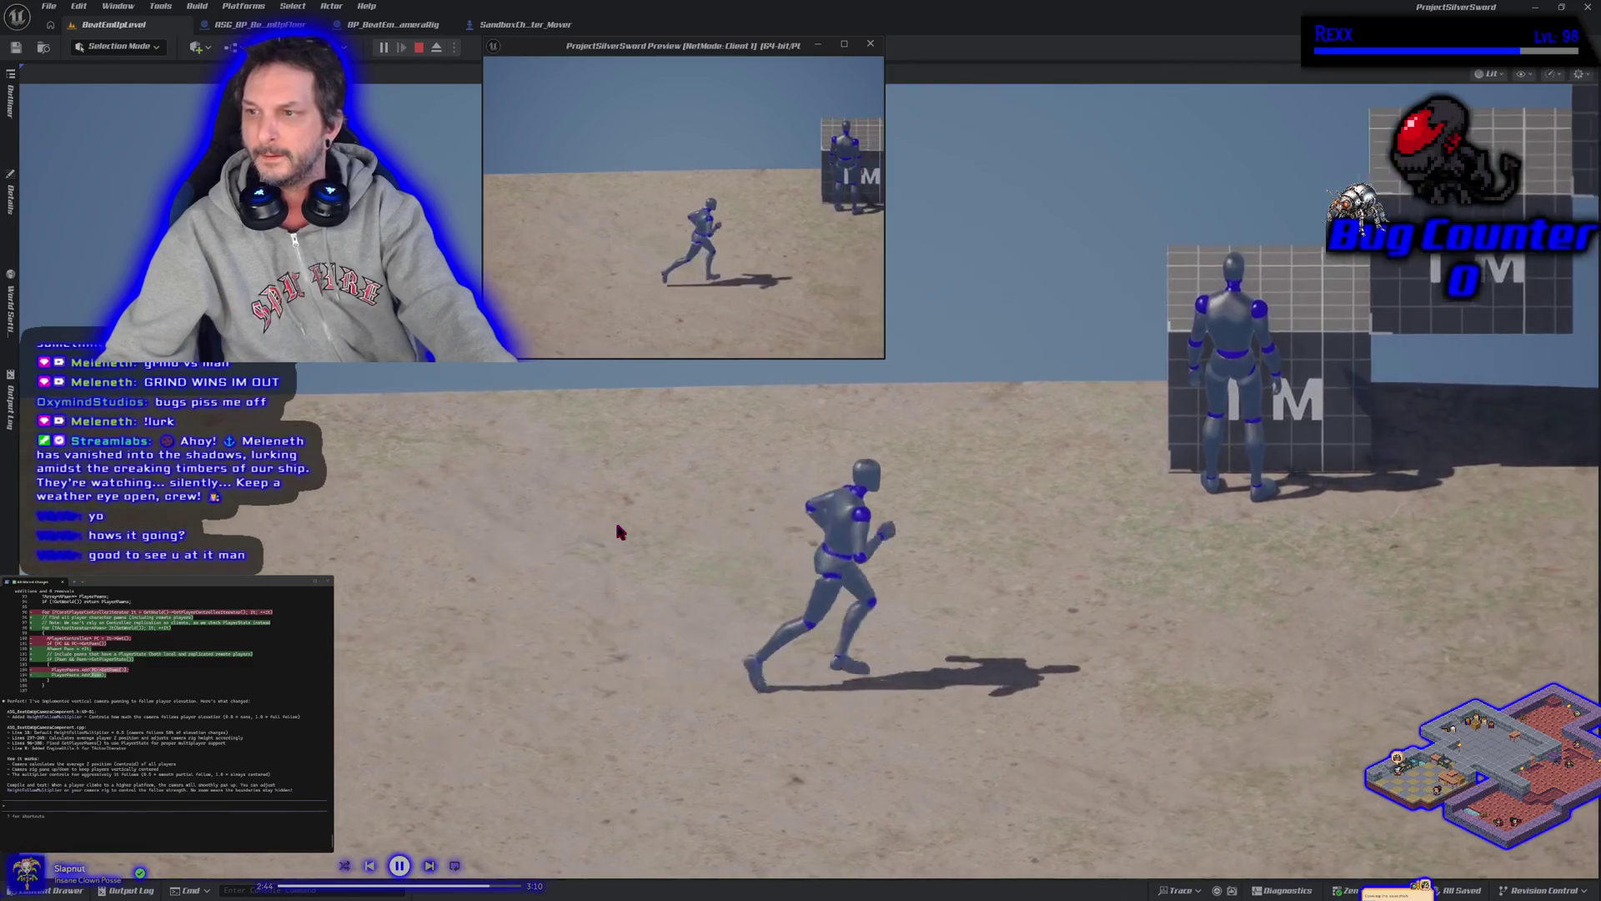
key("w")
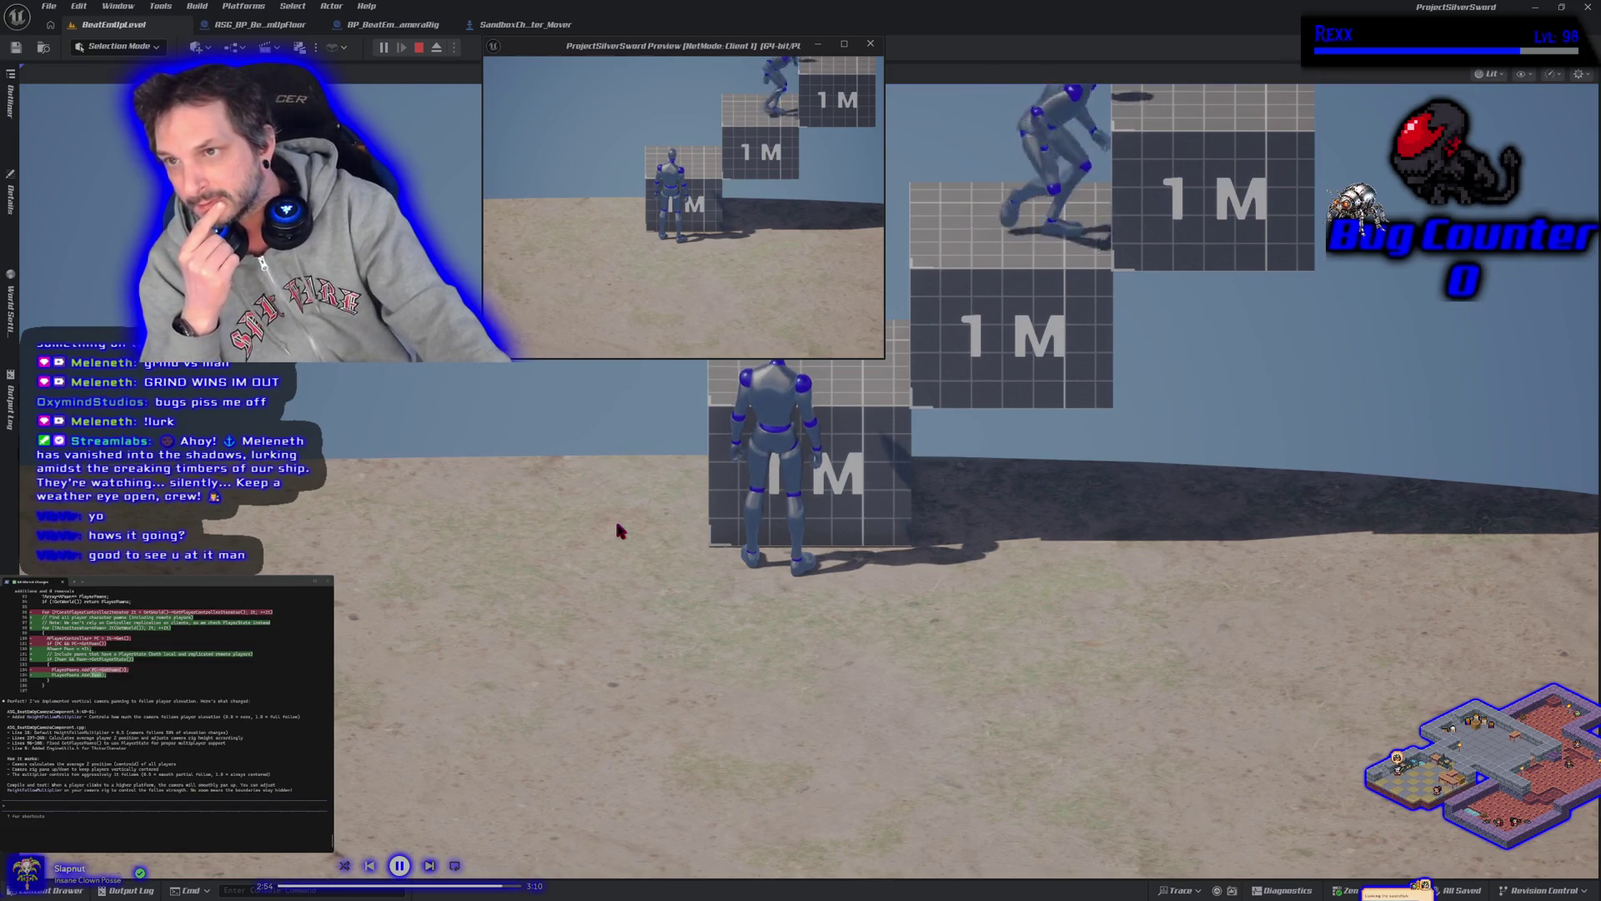
key("space")
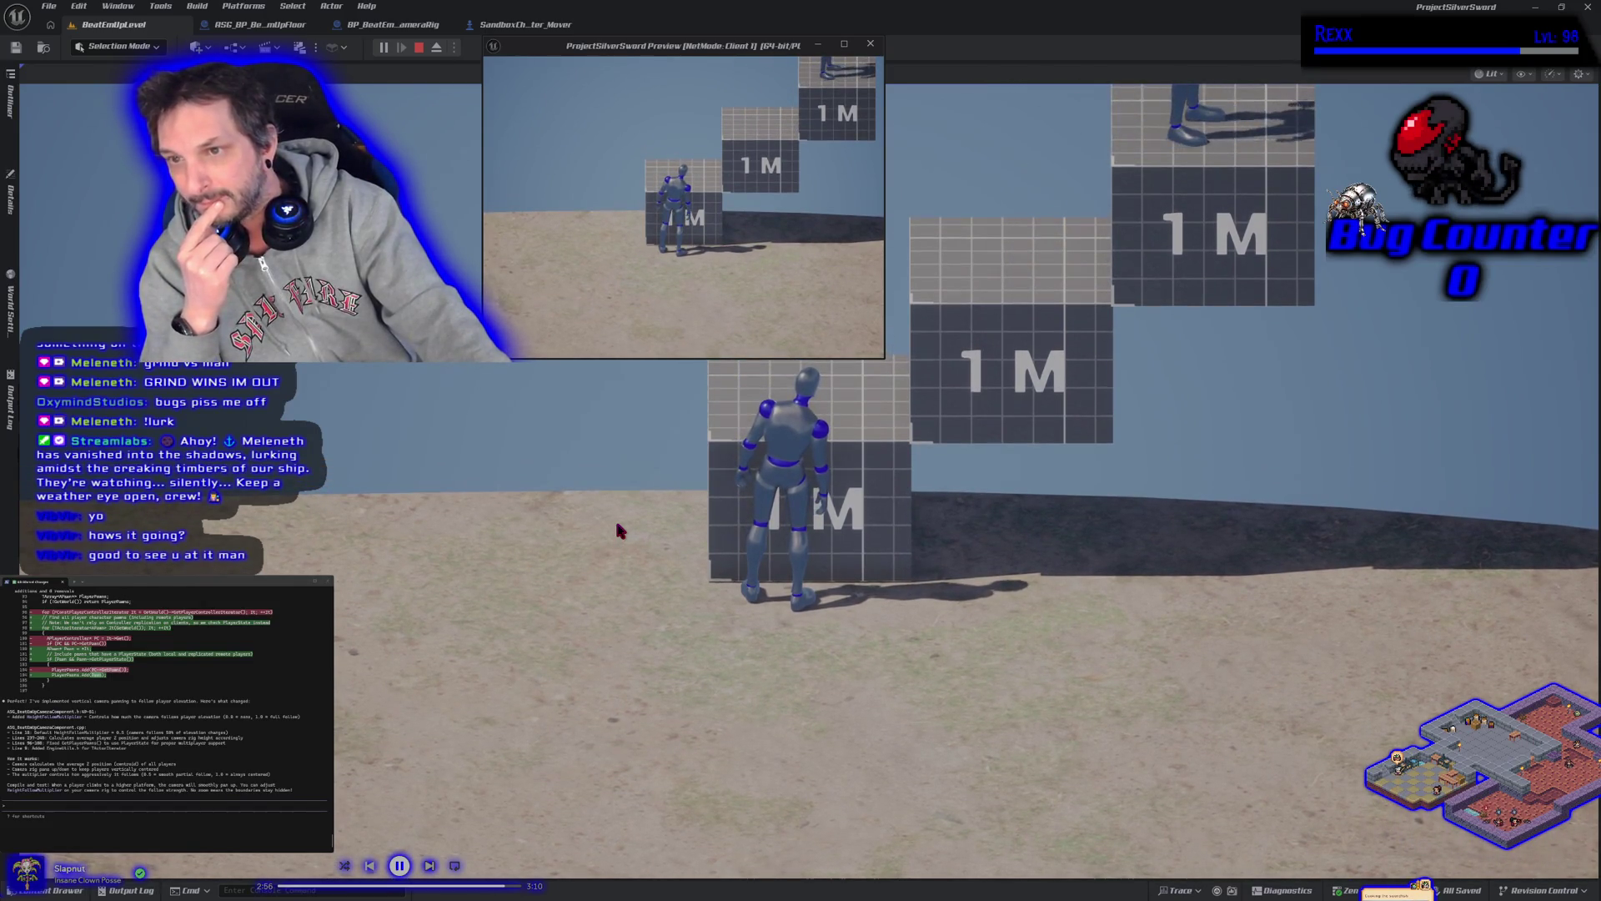
left_click(614, 517)
key("space")
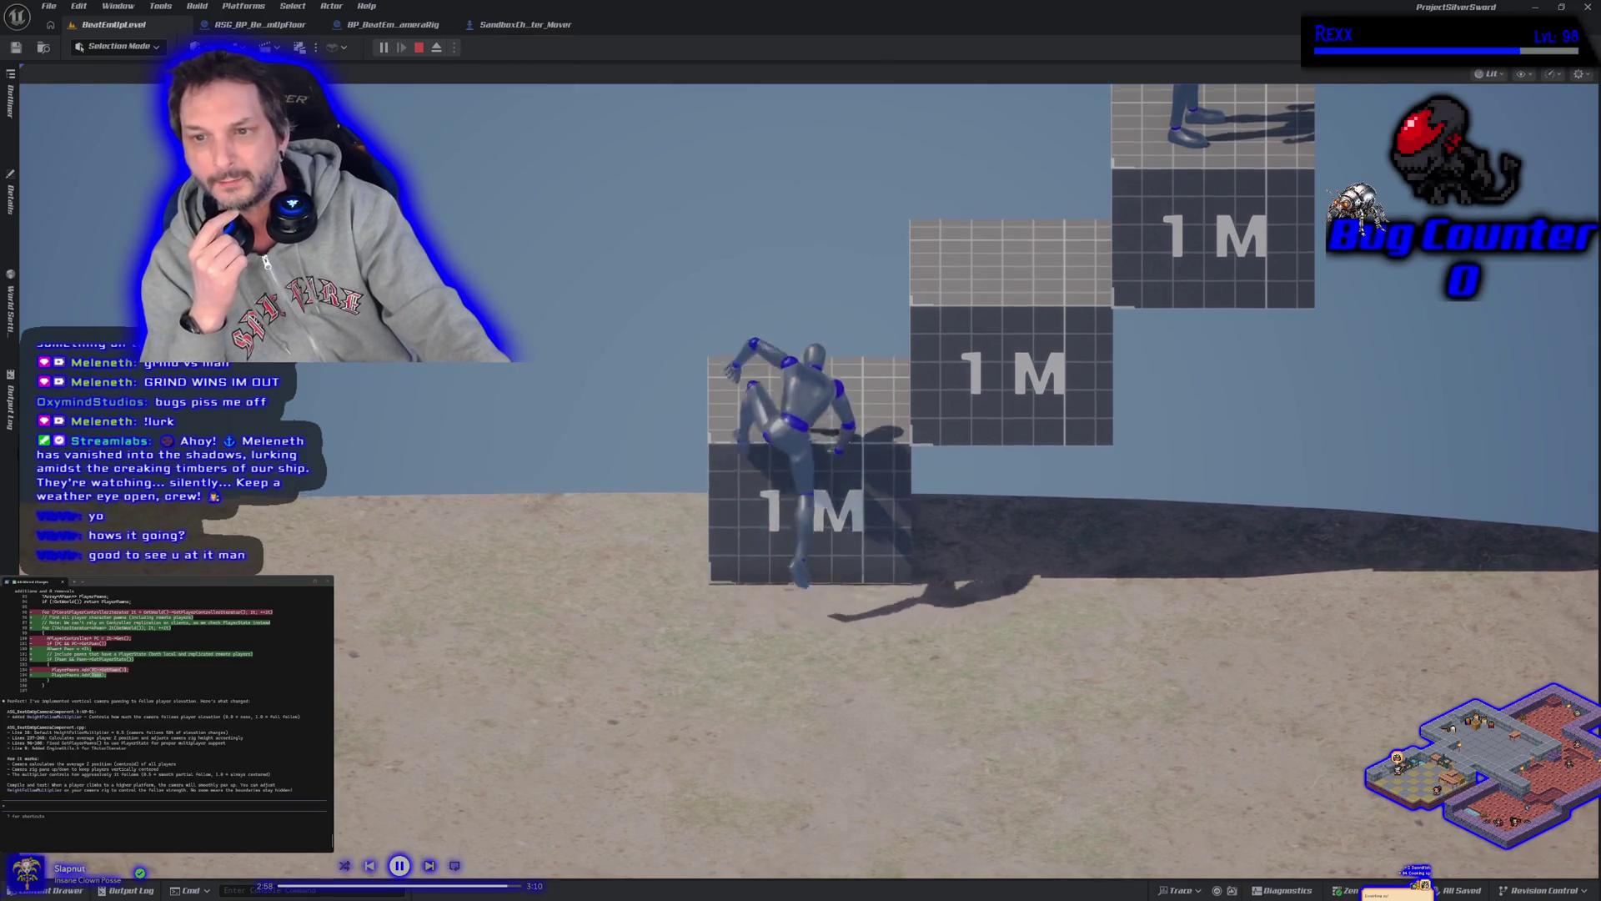
key("space")
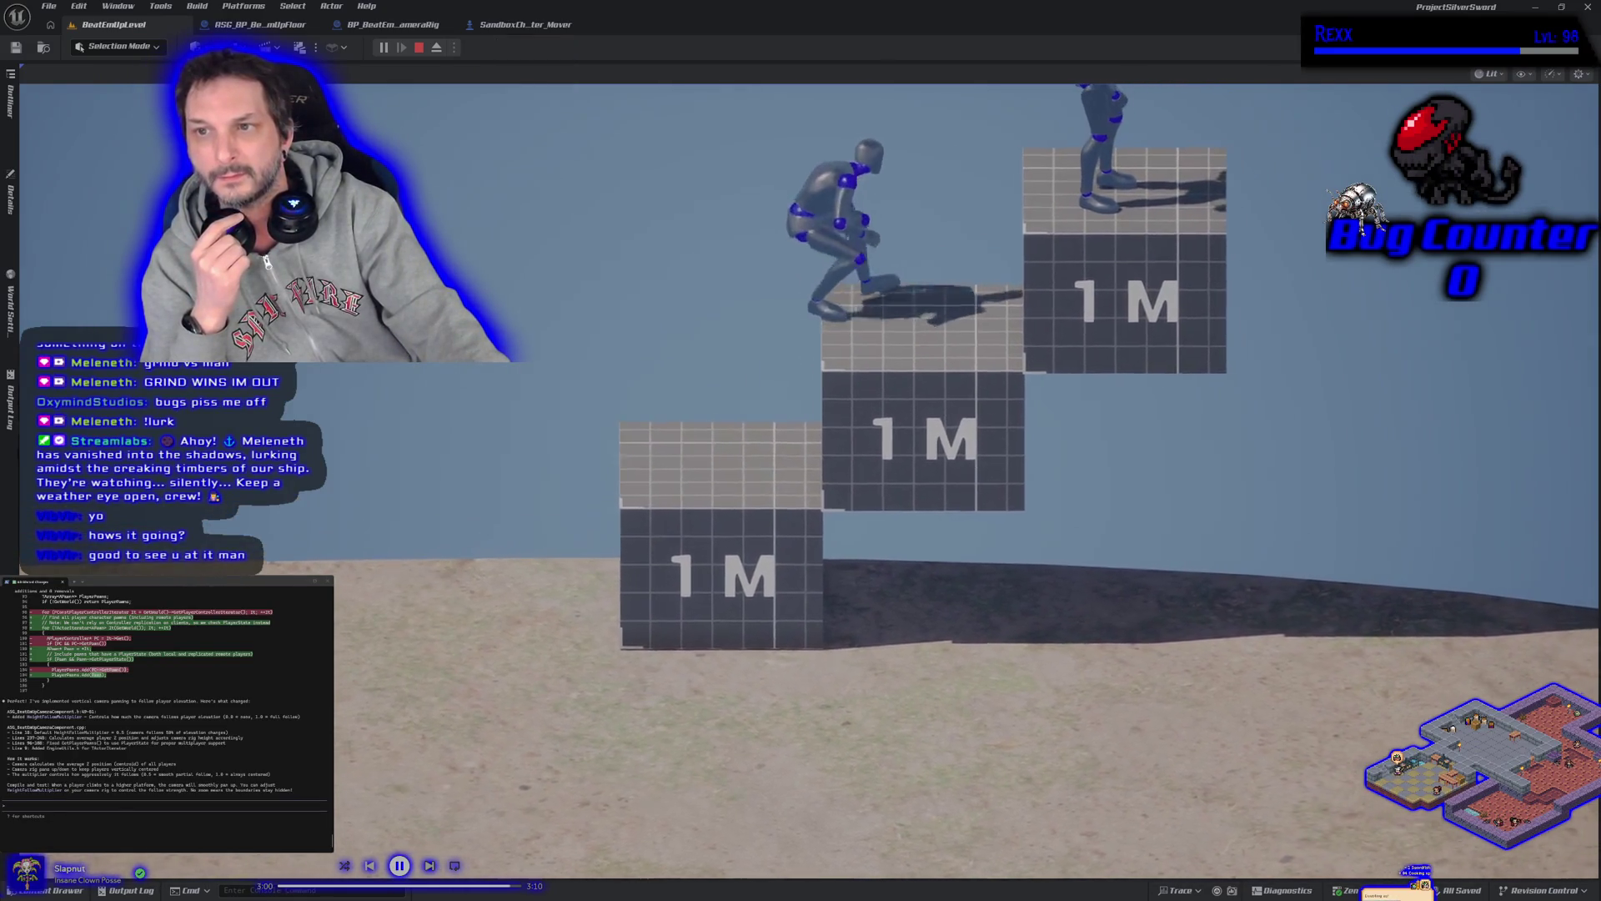
key("space")
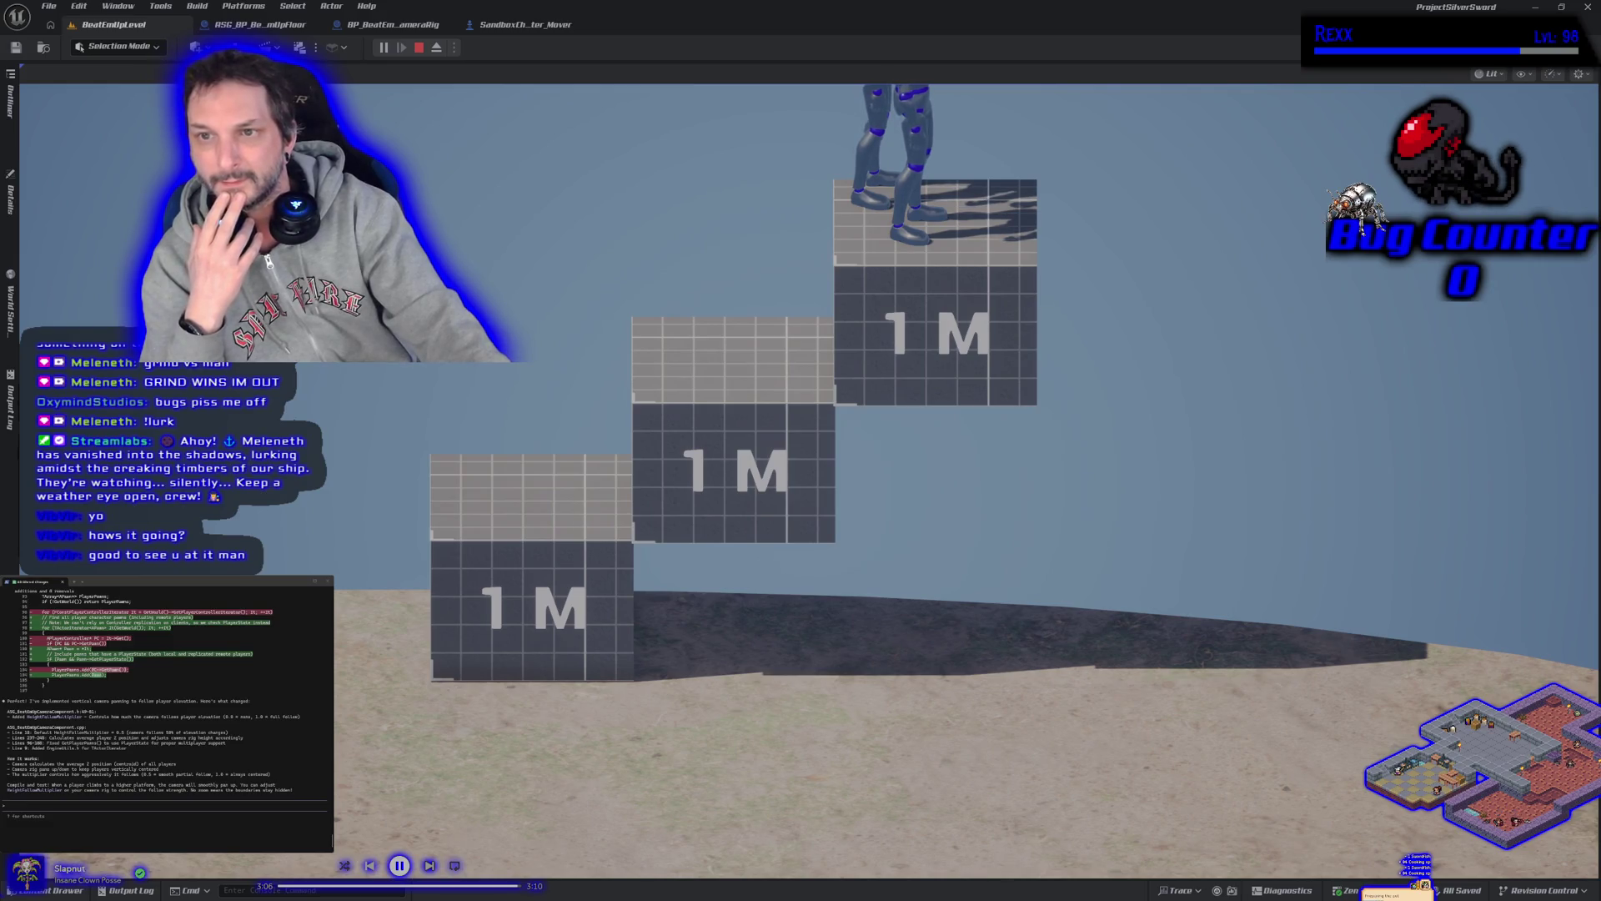
key("a")
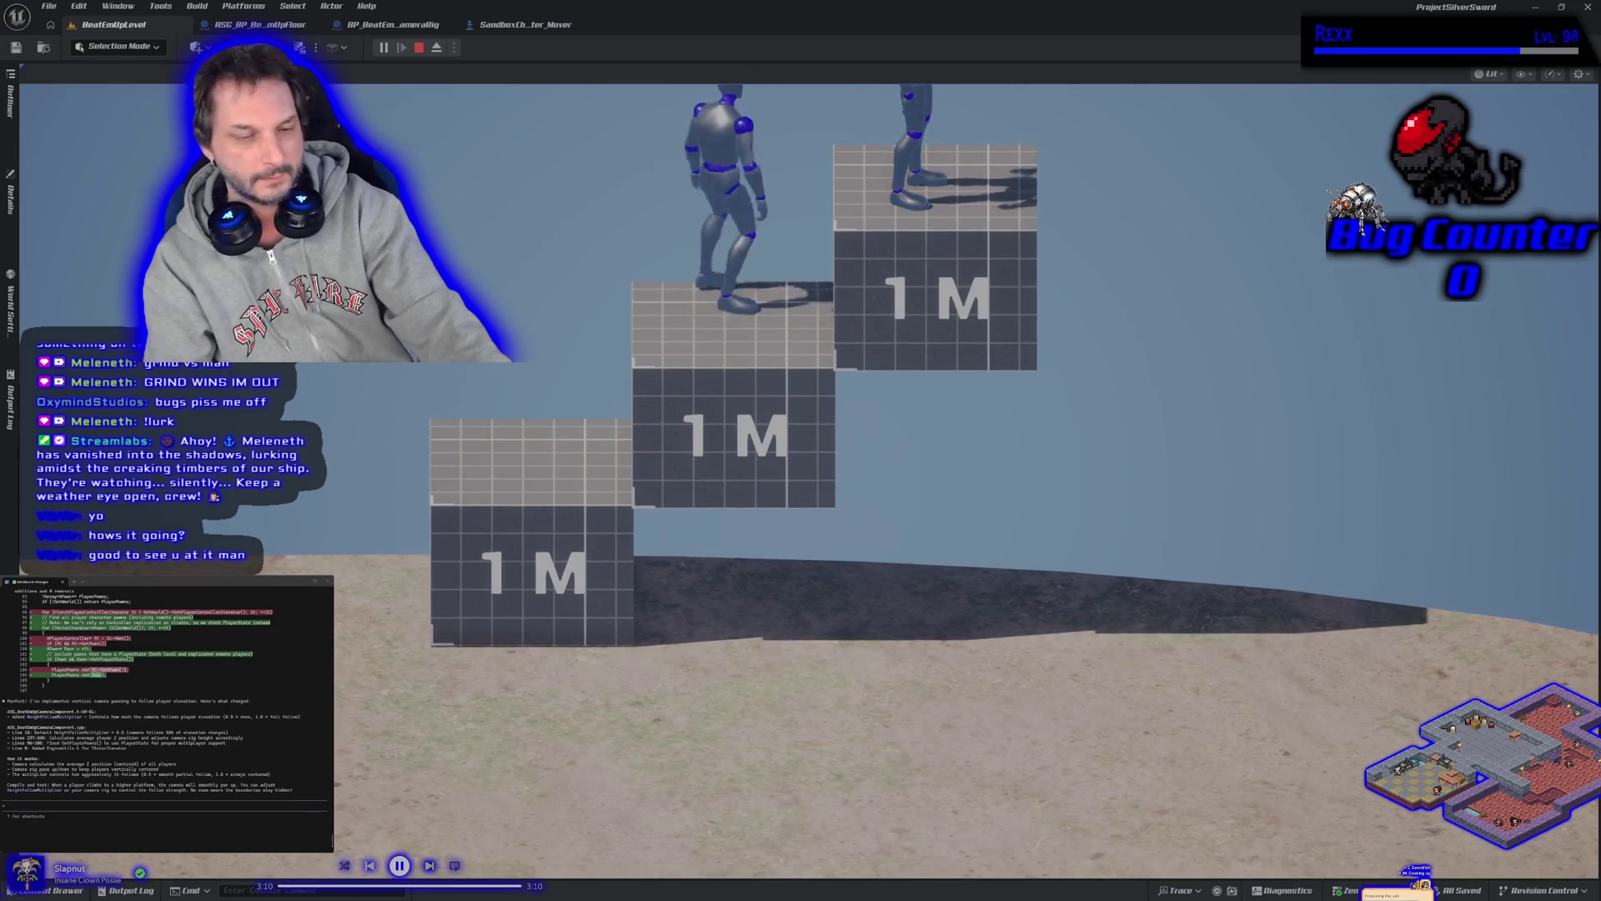
key("alt+Tab")
key("space")
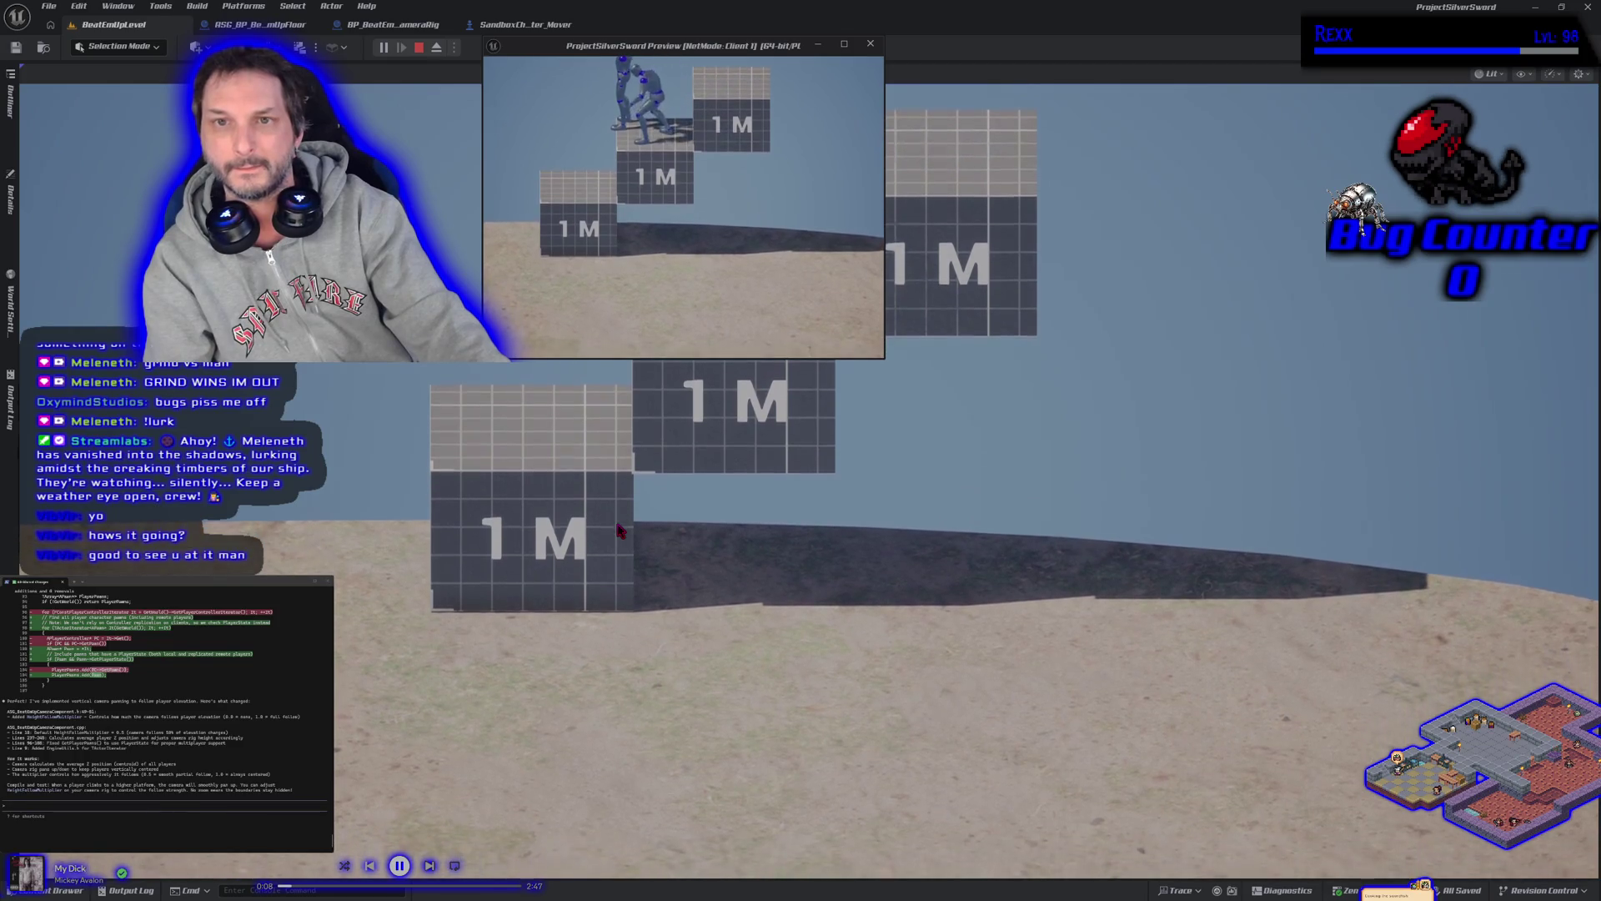
left_click(622, 531)
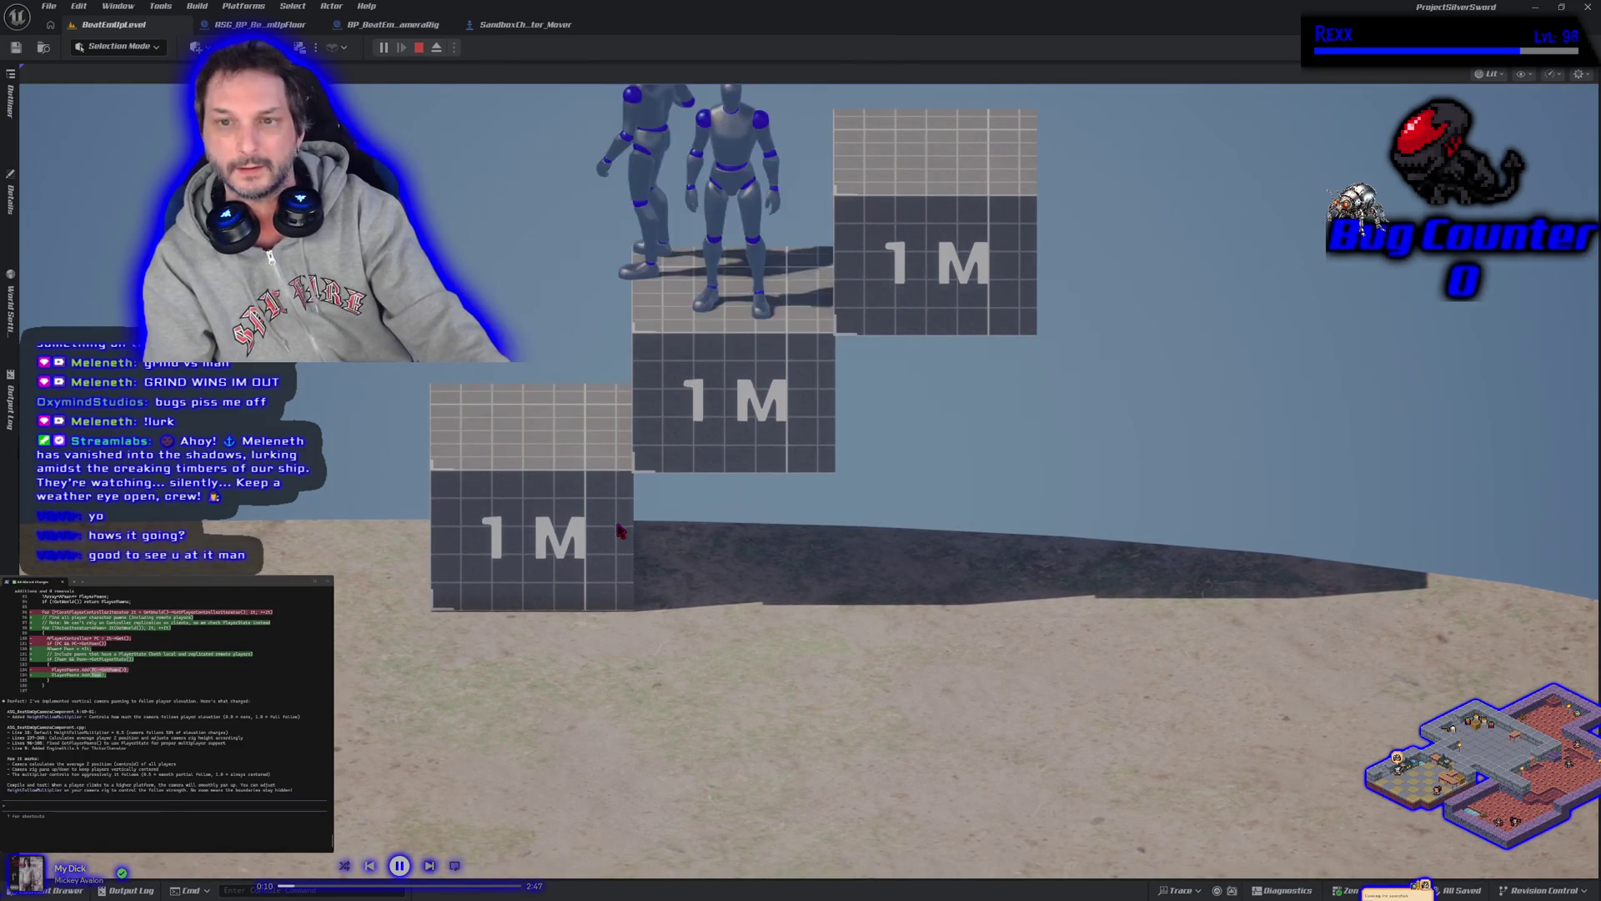
key("s")
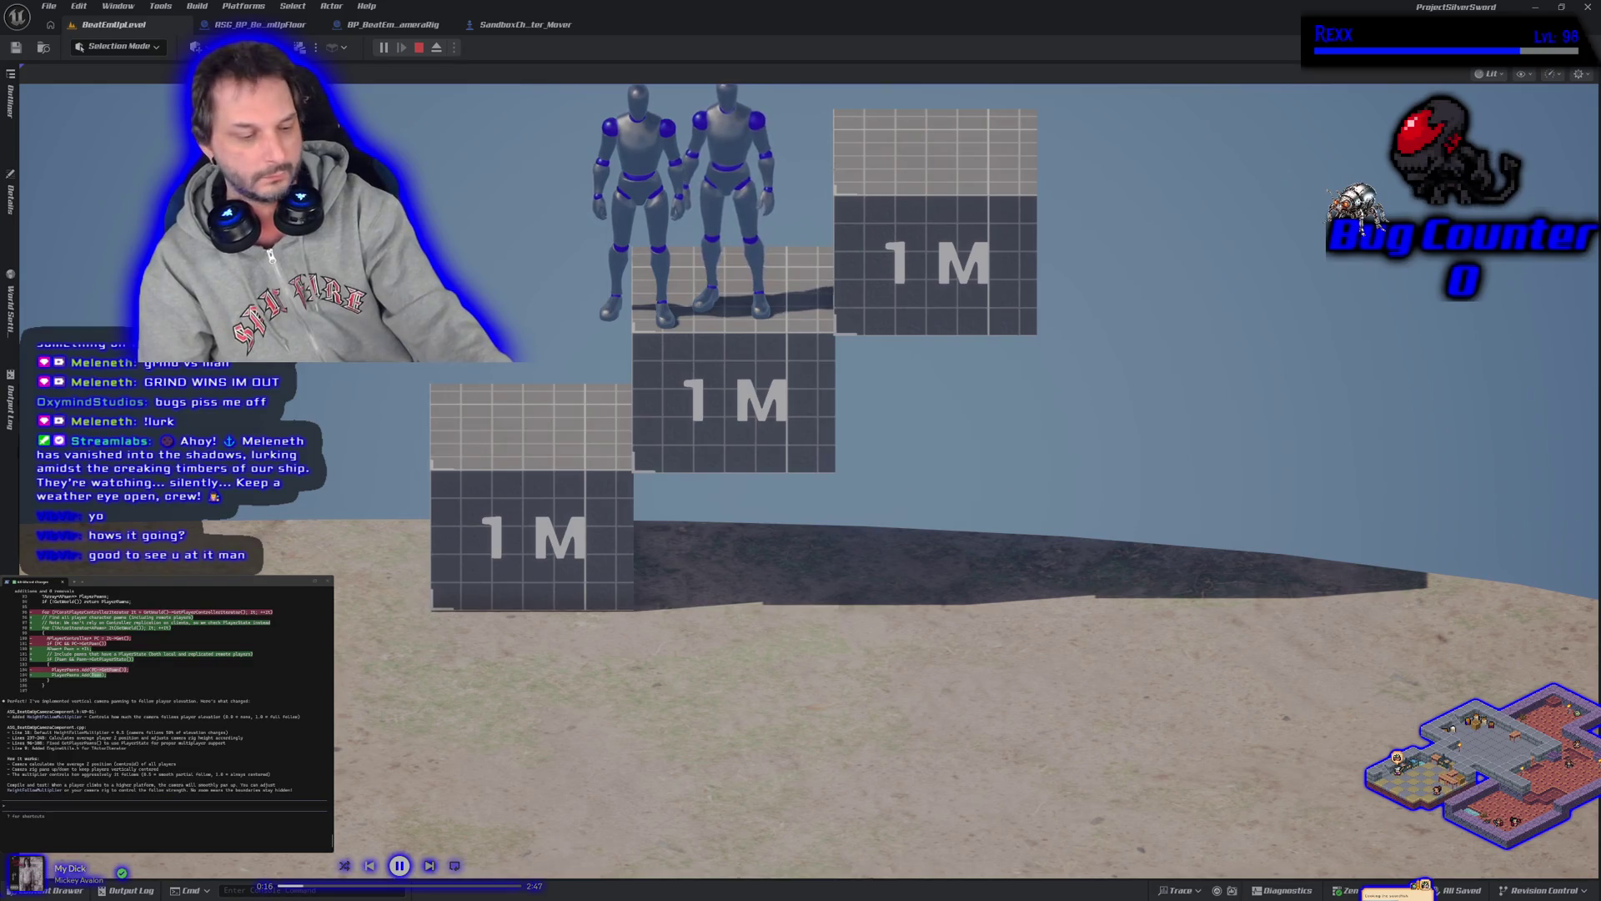
left_click(965, 211)
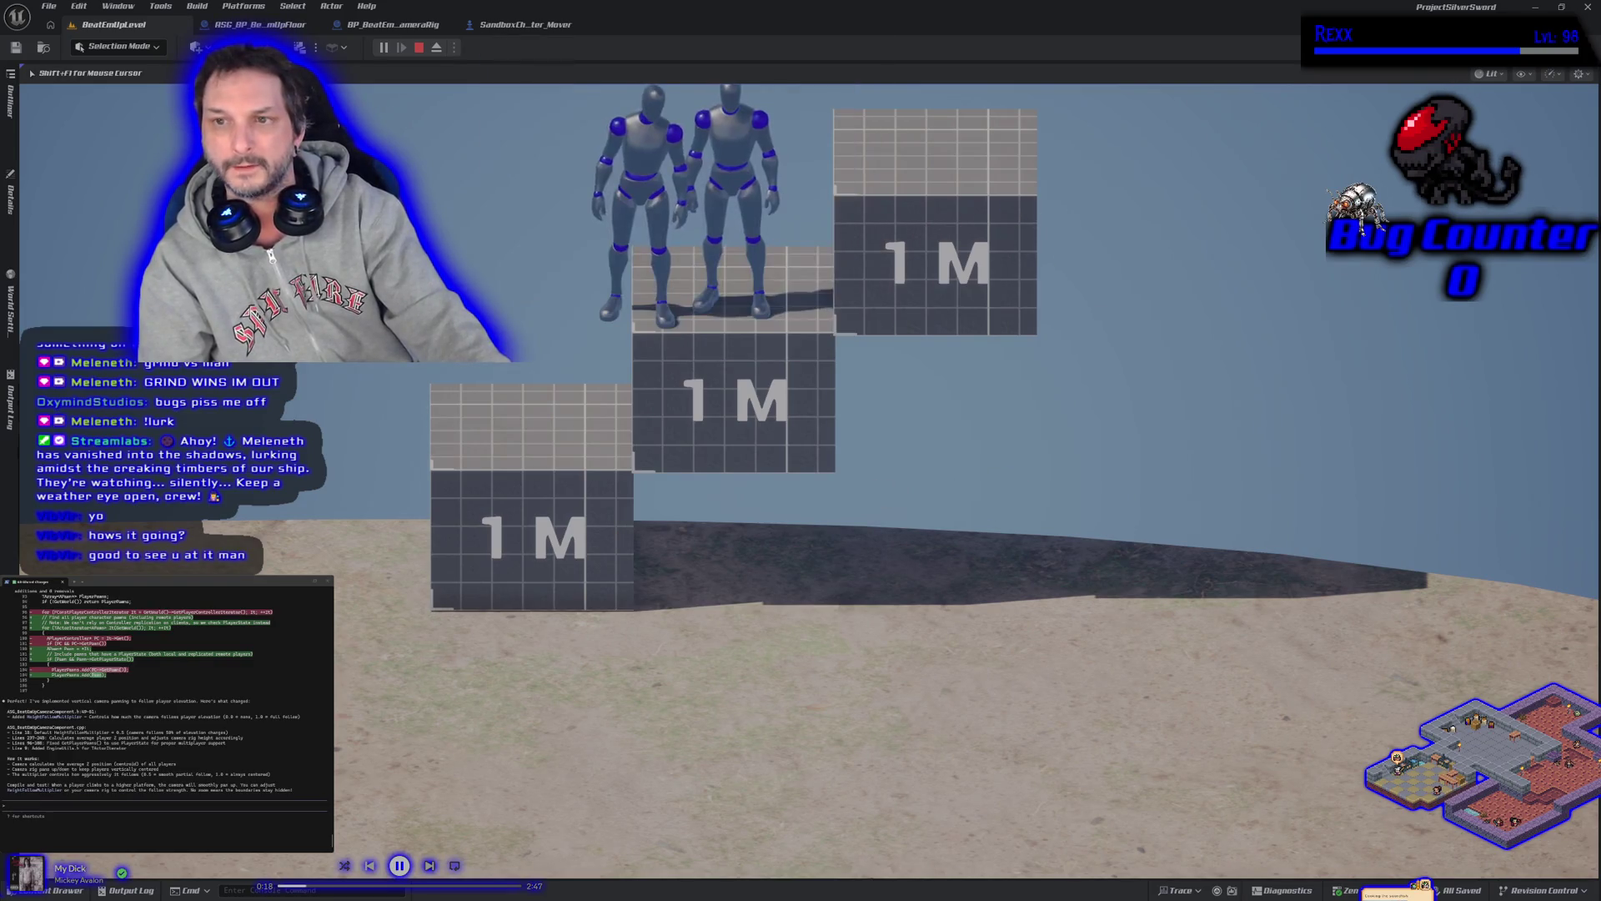
key("Escape")
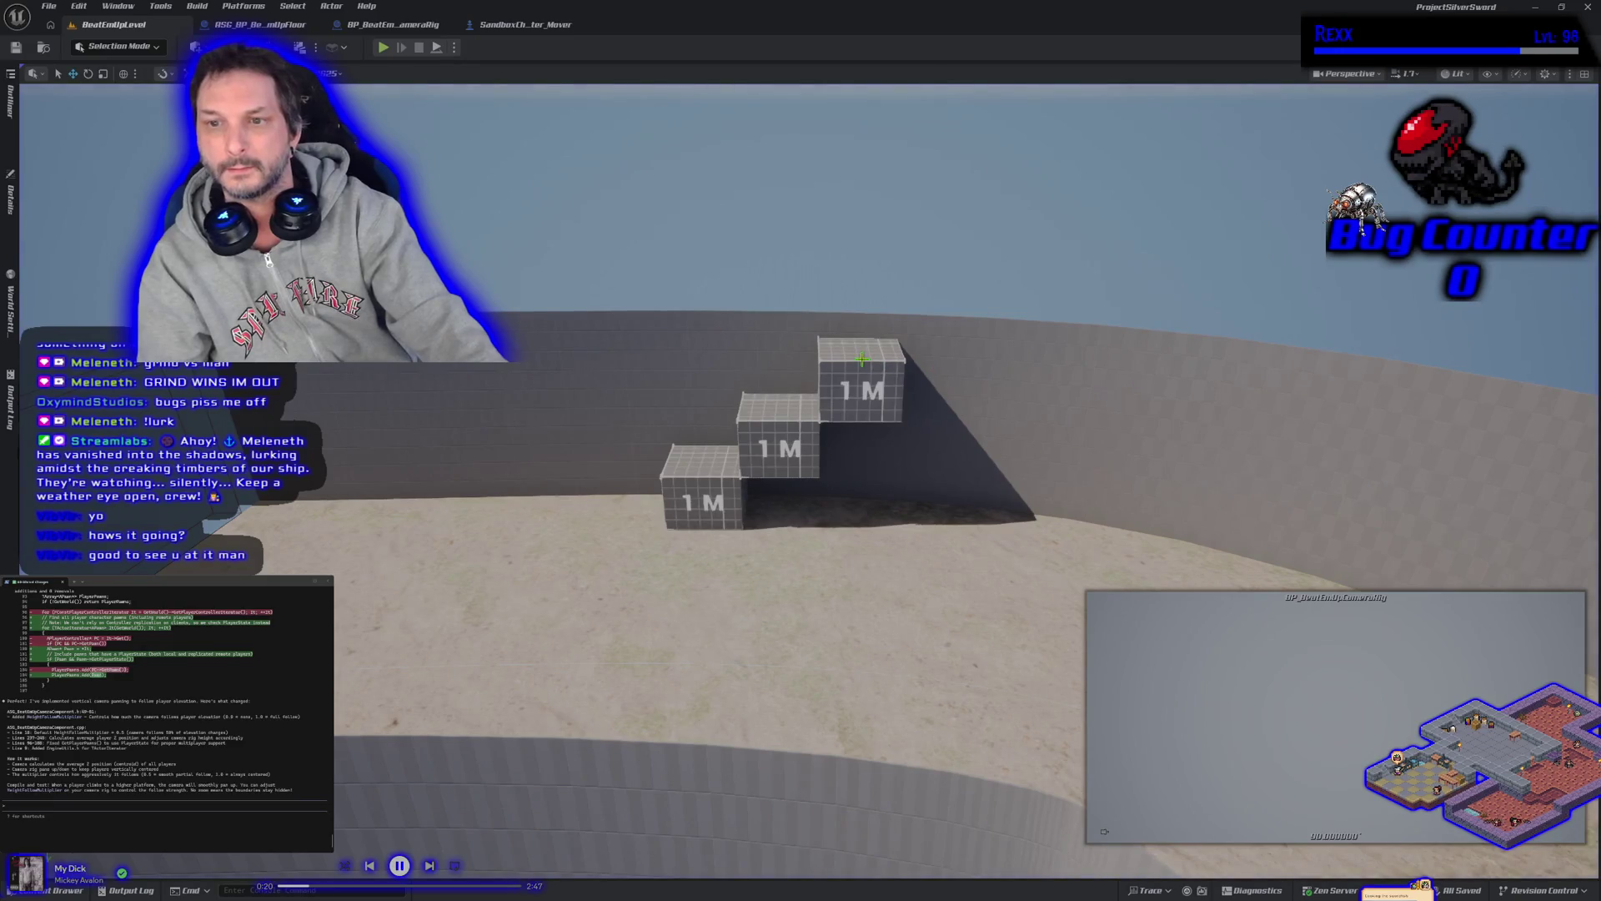
Delete the top 1M cube and the cube beneath the raised one, then place a white box there
left_click(862, 359)
key("Delete")
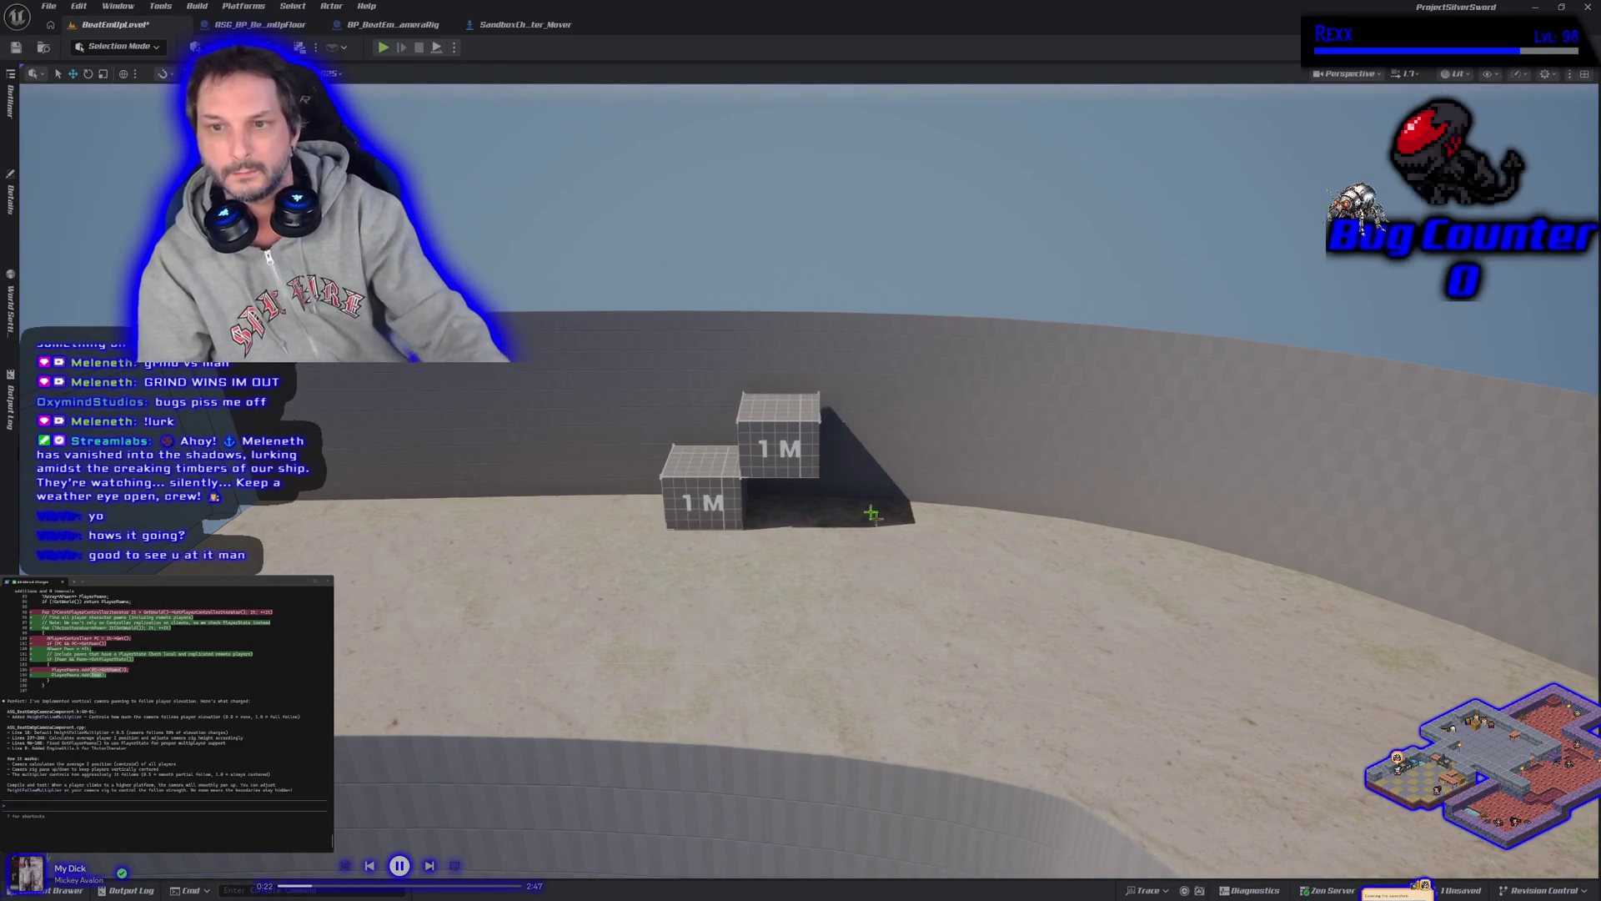
scroll(801, 486, "up", 8)
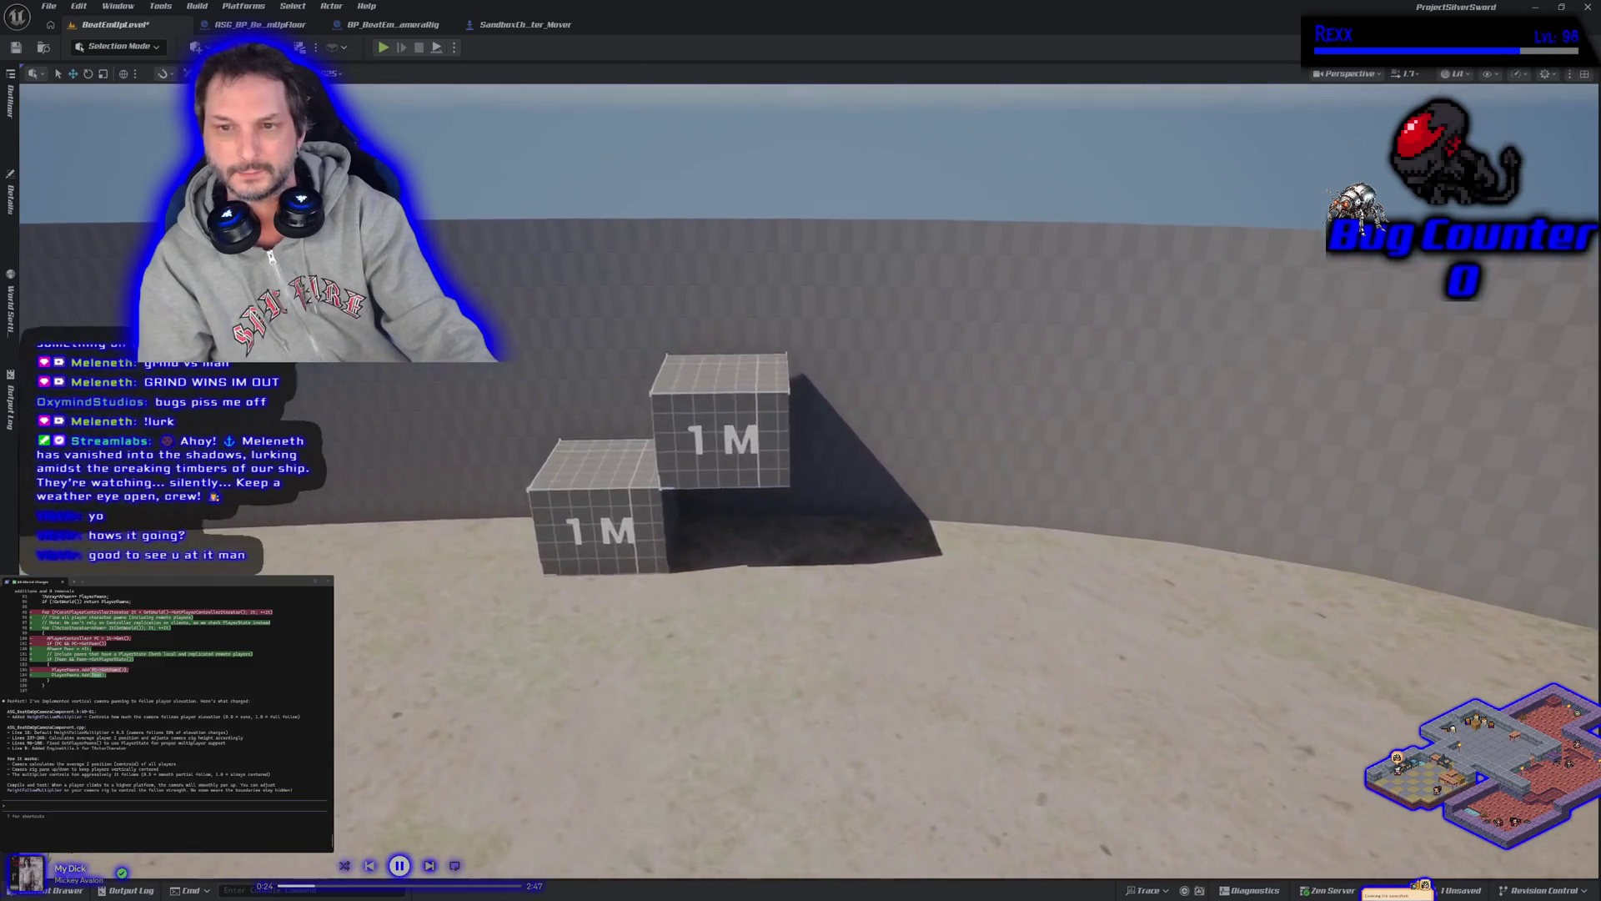
left_click_drag(801, 486, 868, 450)
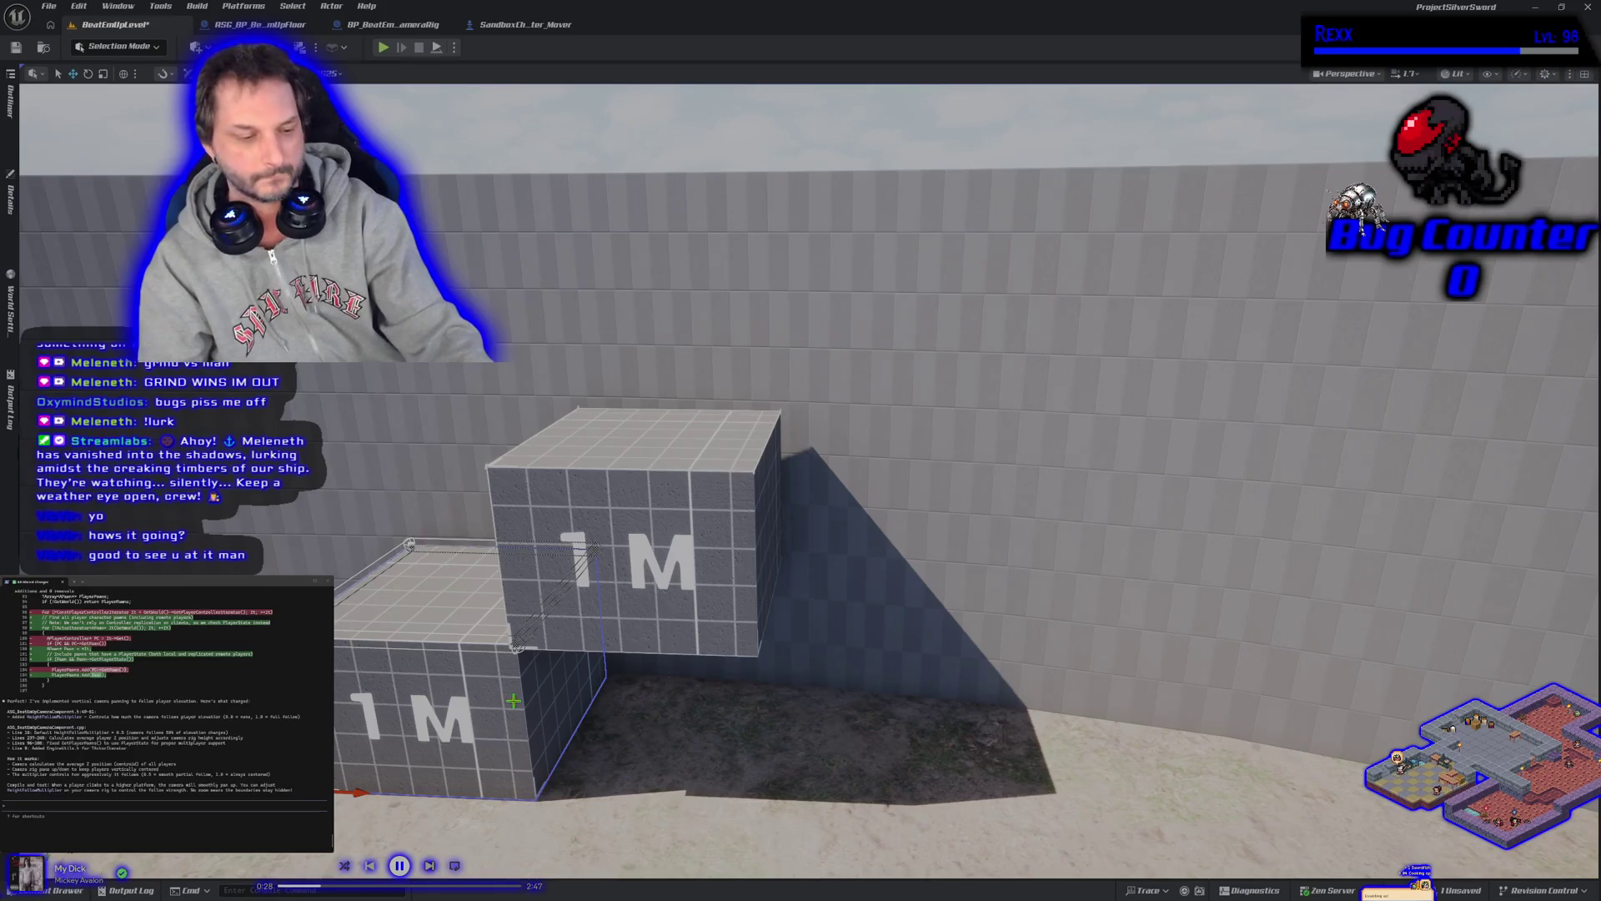
mouse_move(513, 701)
left_mouse_down()
mouse_move(526, 667)
mouse_move(561, 836)
left_mouse_up()
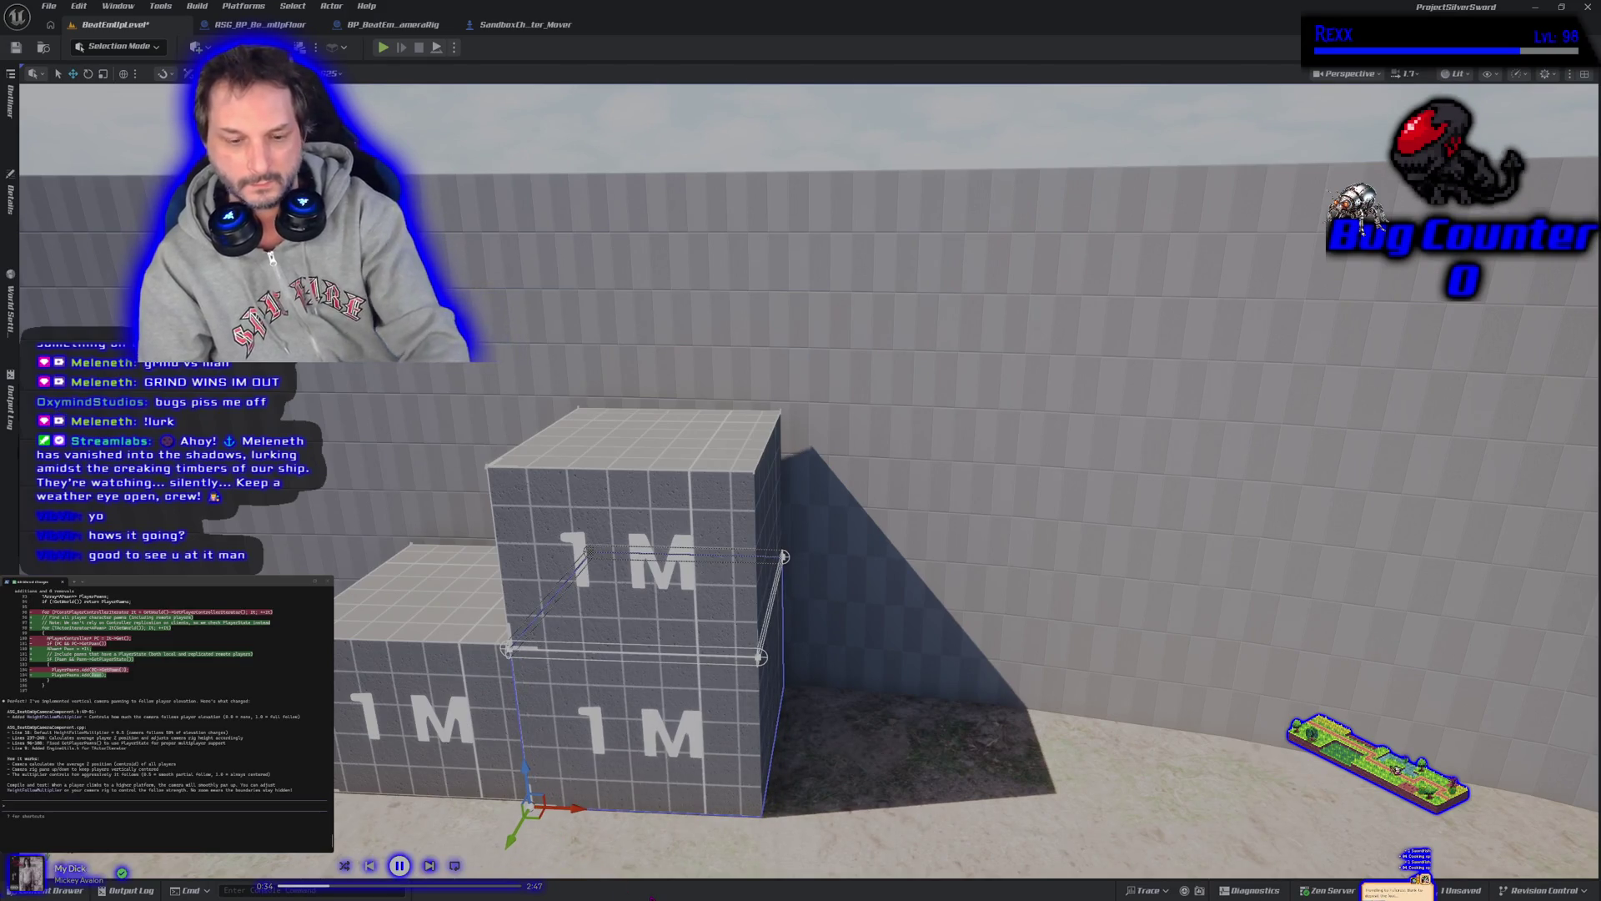
key("Delete")
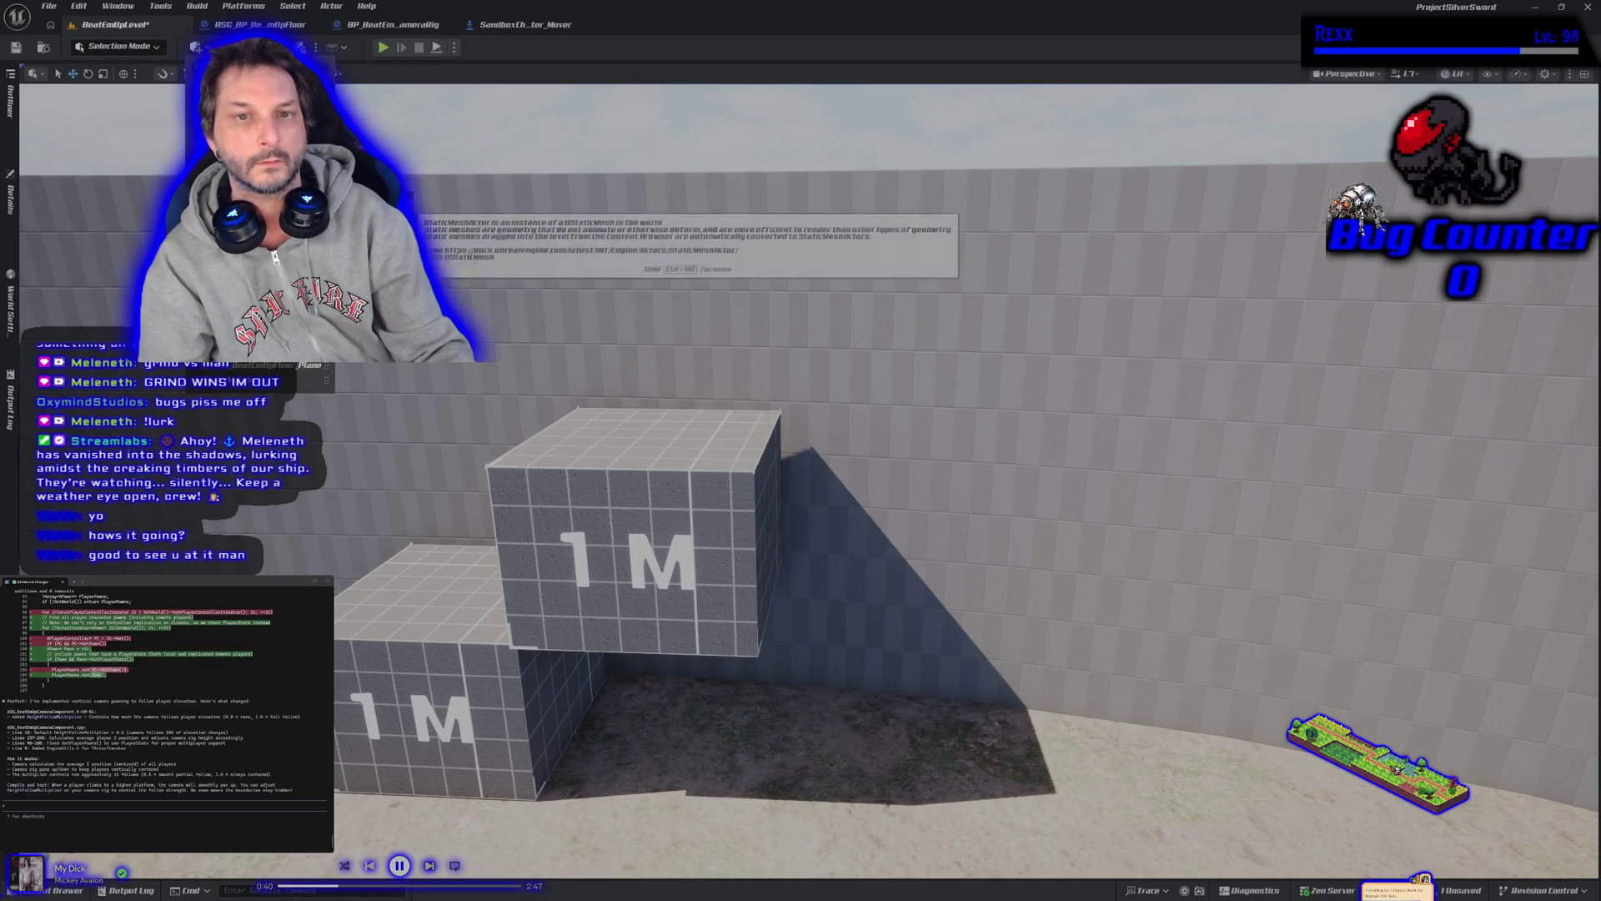
mouse_move(529, 437)
left_mouse_down()
mouse_move(696, 751)
mouse_move(643, 729)
mouse_move(611, 657)
left_mouse_up()
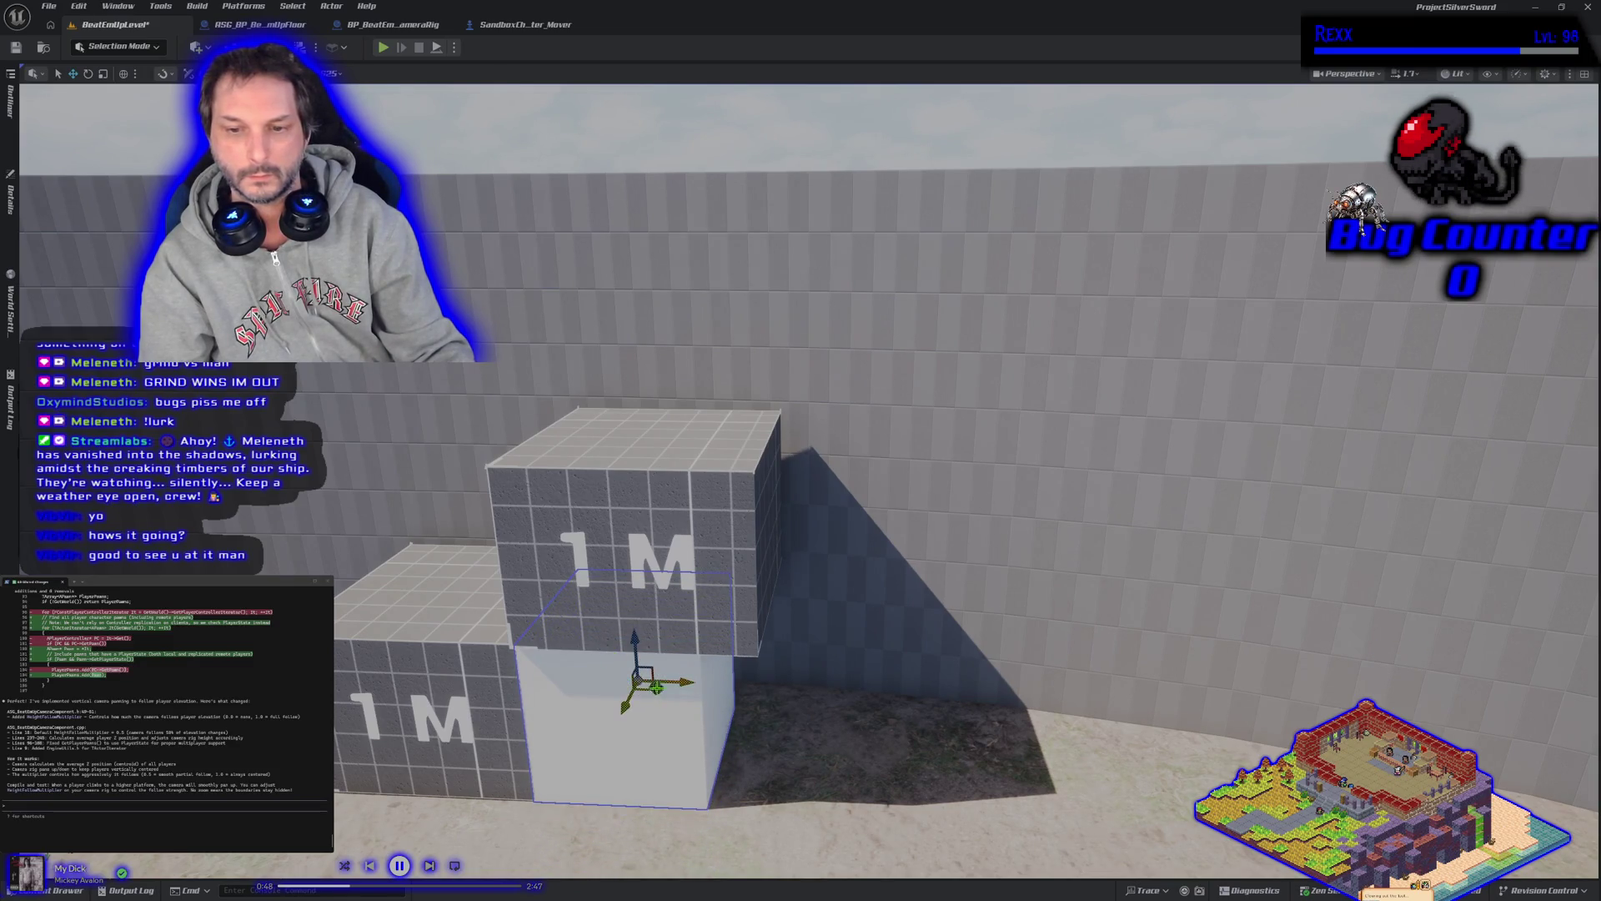
Shift and widen the white box, then delete it and open the raised cube's Details
left_click_drag(683, 681, 665, 678)
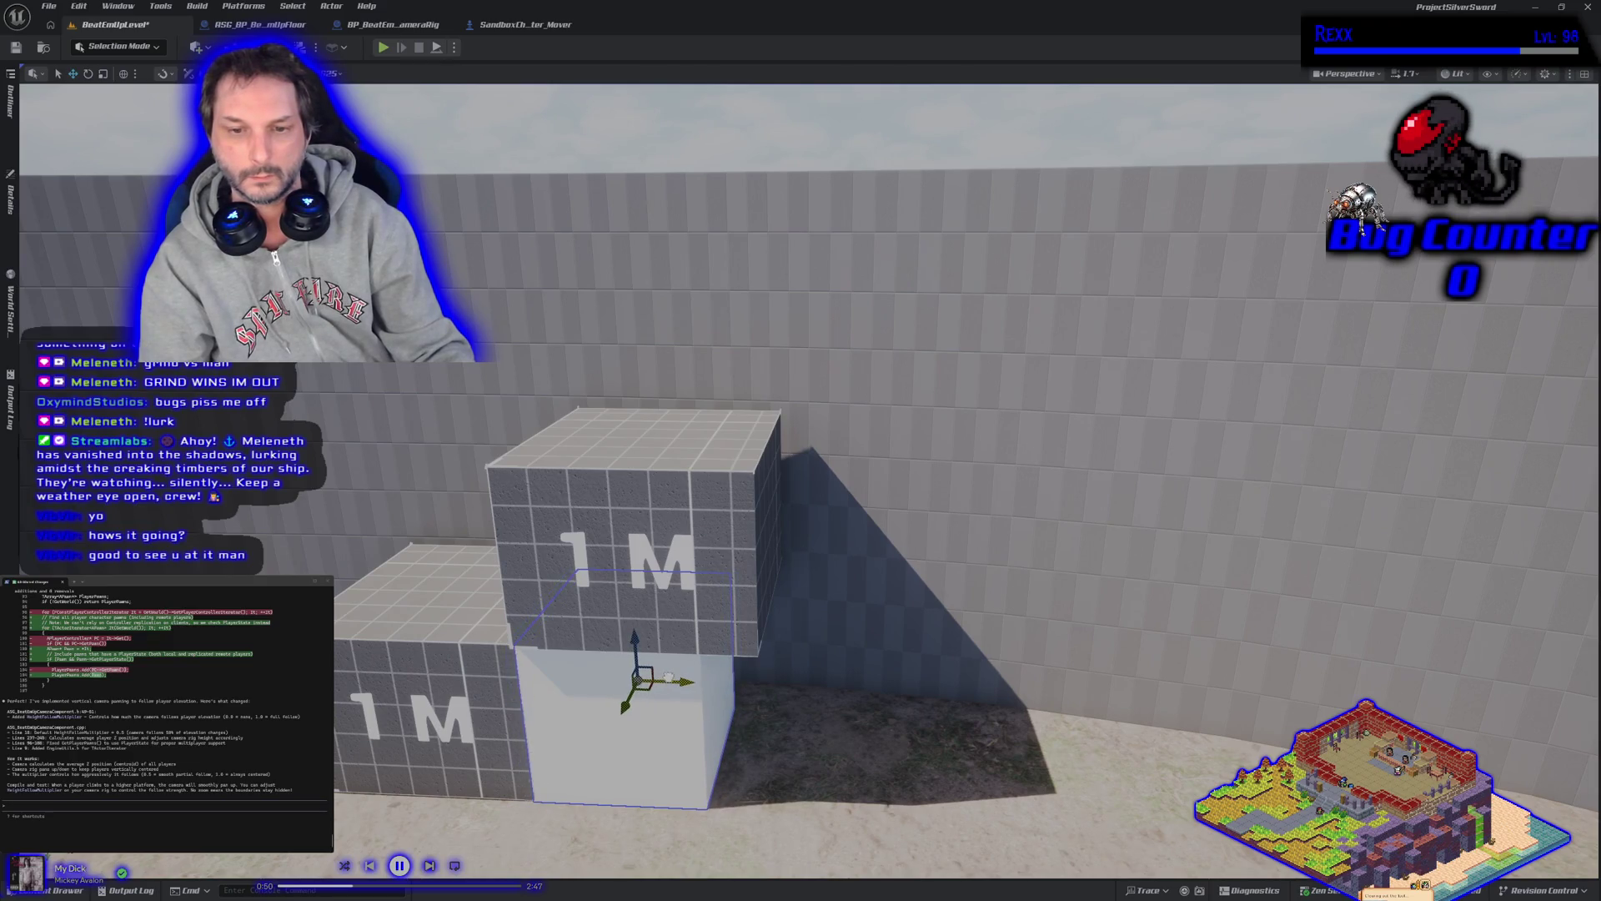
scroll(776, 732, "down", 5)
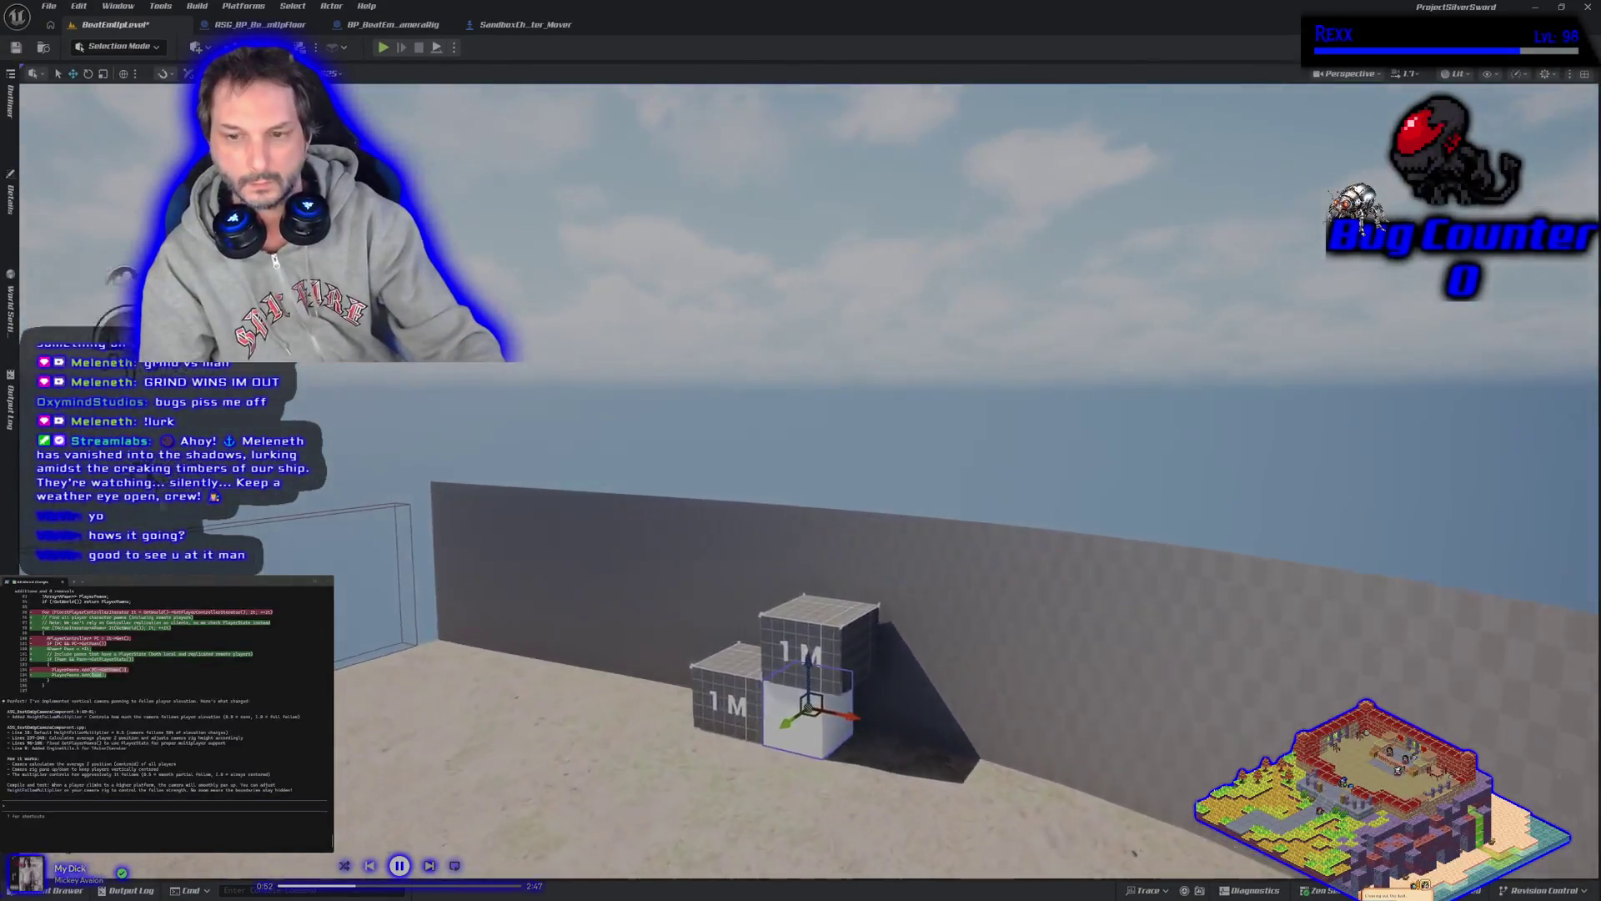
scroll(776, 733, "up", 8)
mouse_move(775, 733)
left_mouse_down()
mouse_move(763, 747)
mouse_move(776, 727)
left_mouse_up()
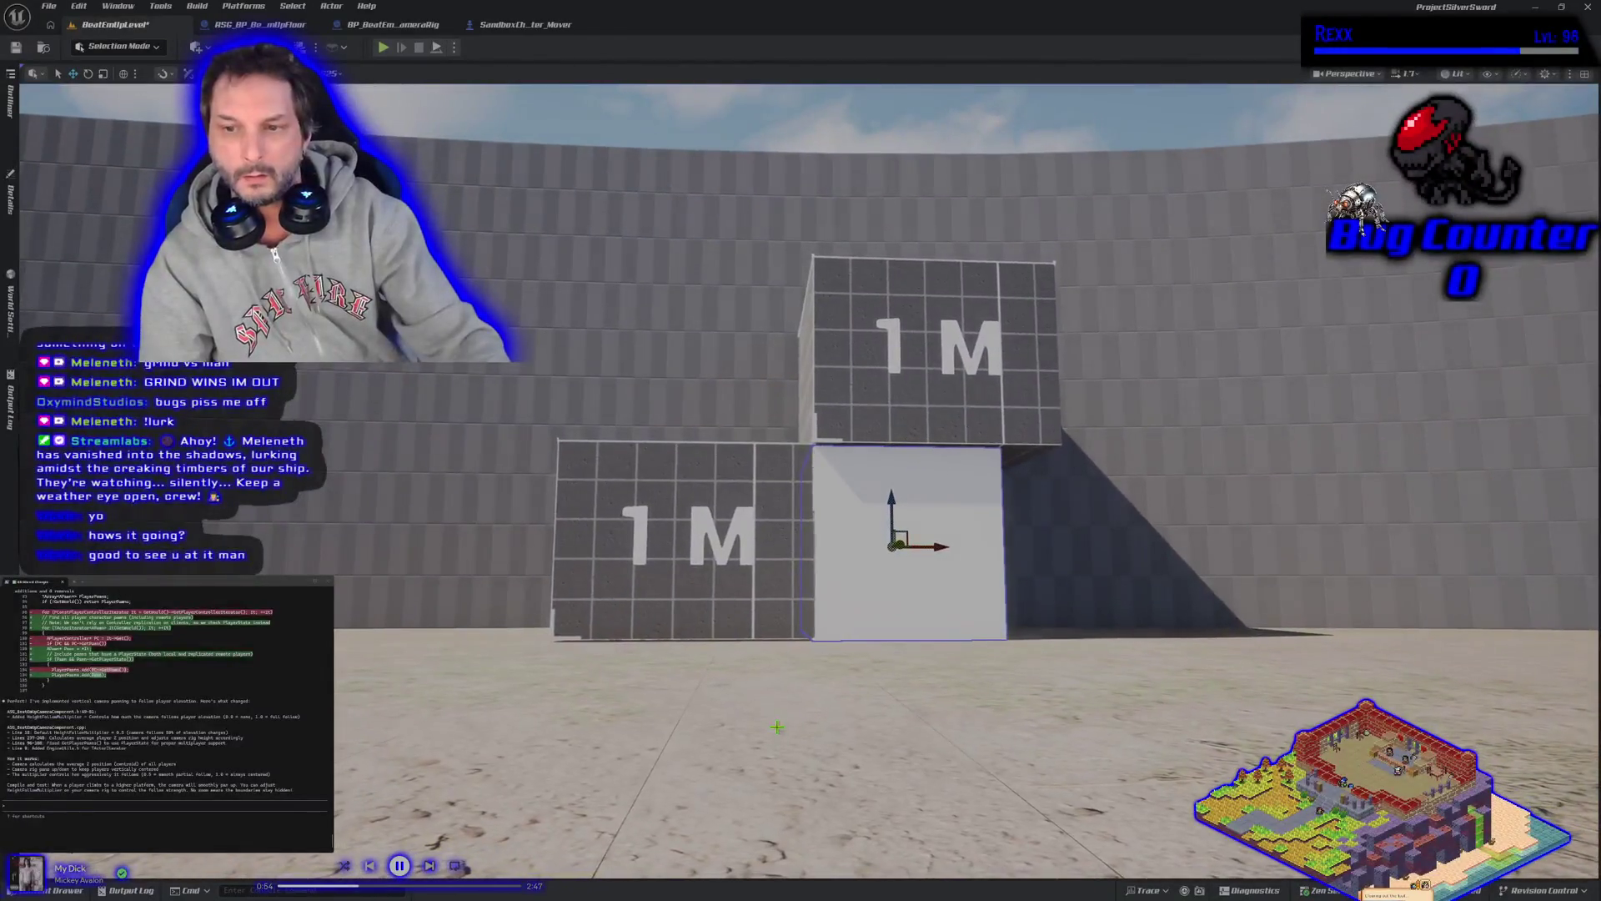
mouse_move(936, 544)
left_mouse_down()
mouse_move(971, 545)
mouse_move(938, 546)
left_mouse_up()
key("w")
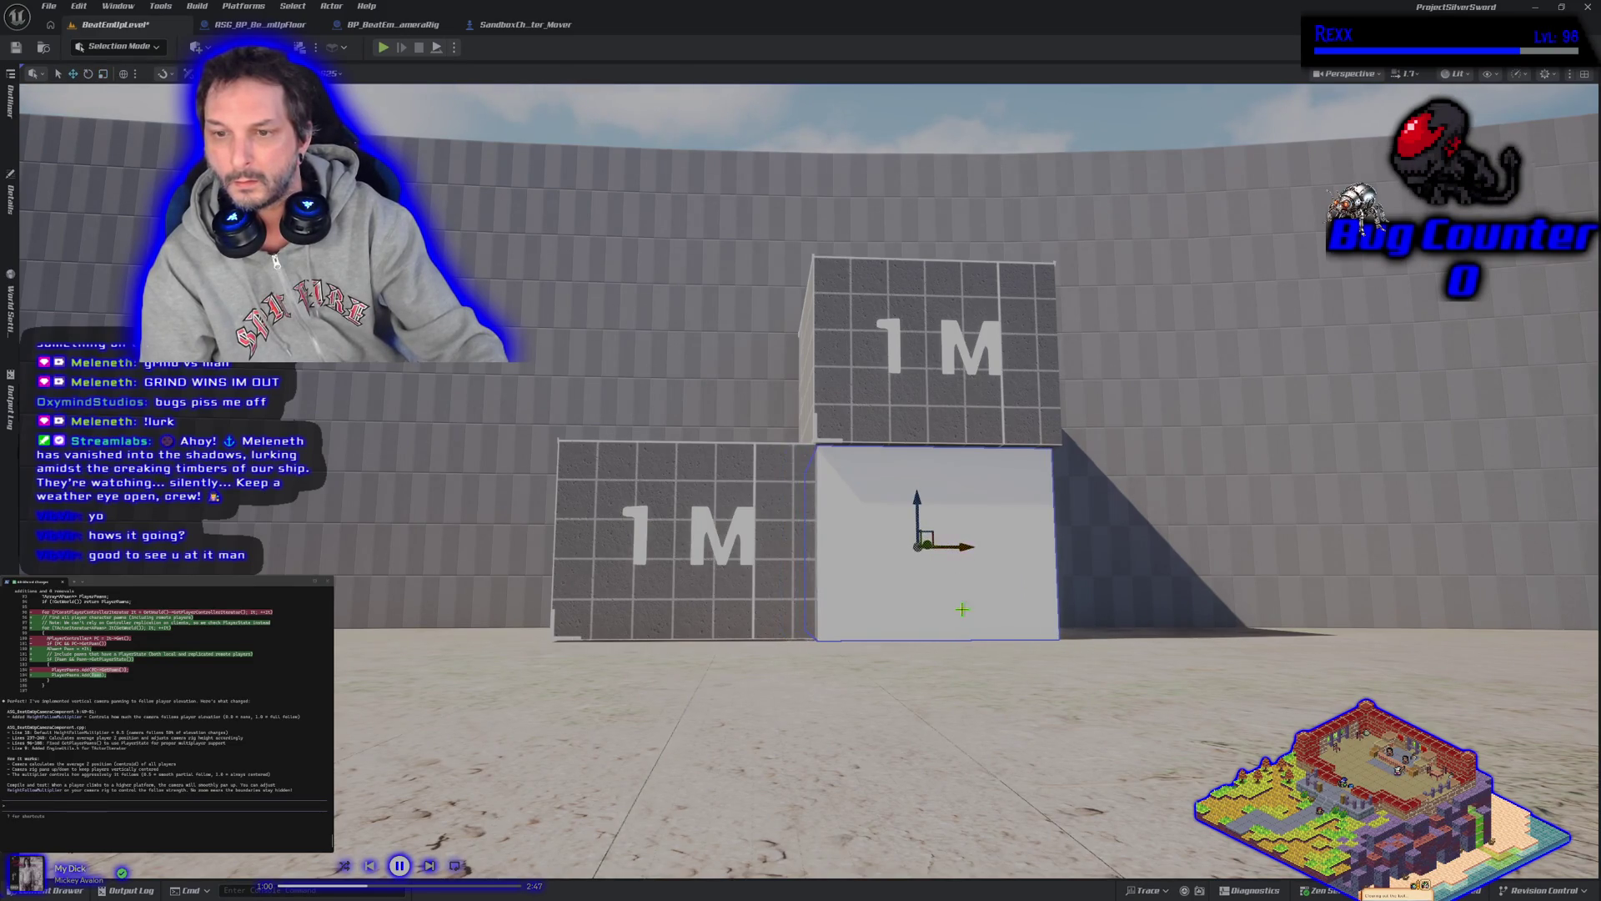
mouse_move(962, 610)
left_mouse_down()
mouse_move(963, 567)
mouse_move(917, 610)
mouse_move(801, 584)
mouse_move(841, 587)
left_mouse_up()
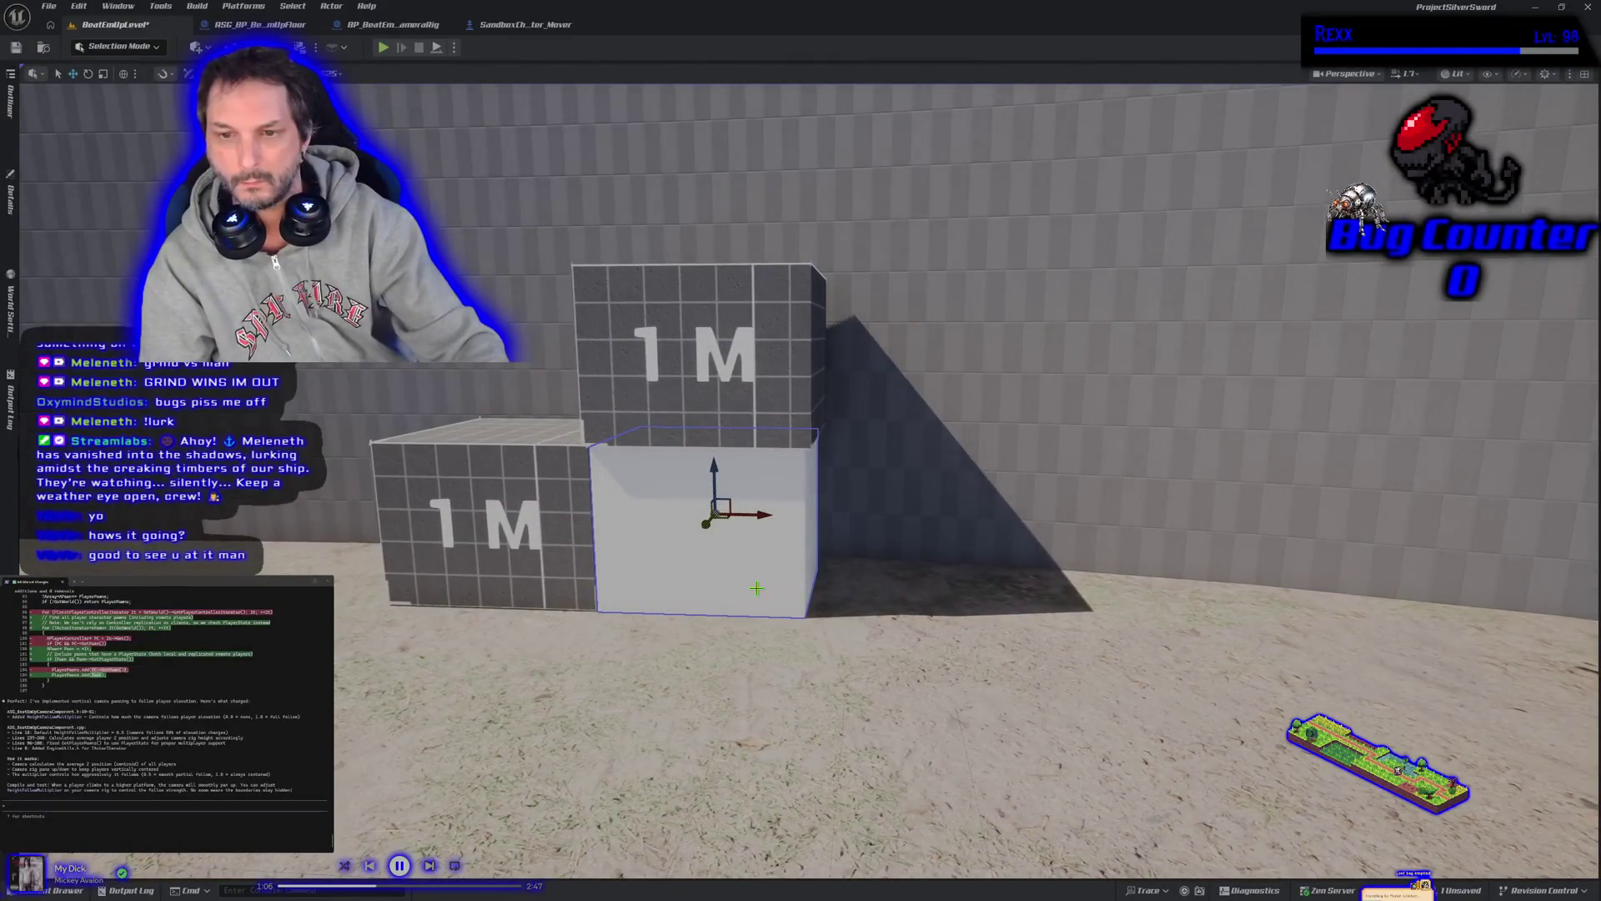
key("Delete")
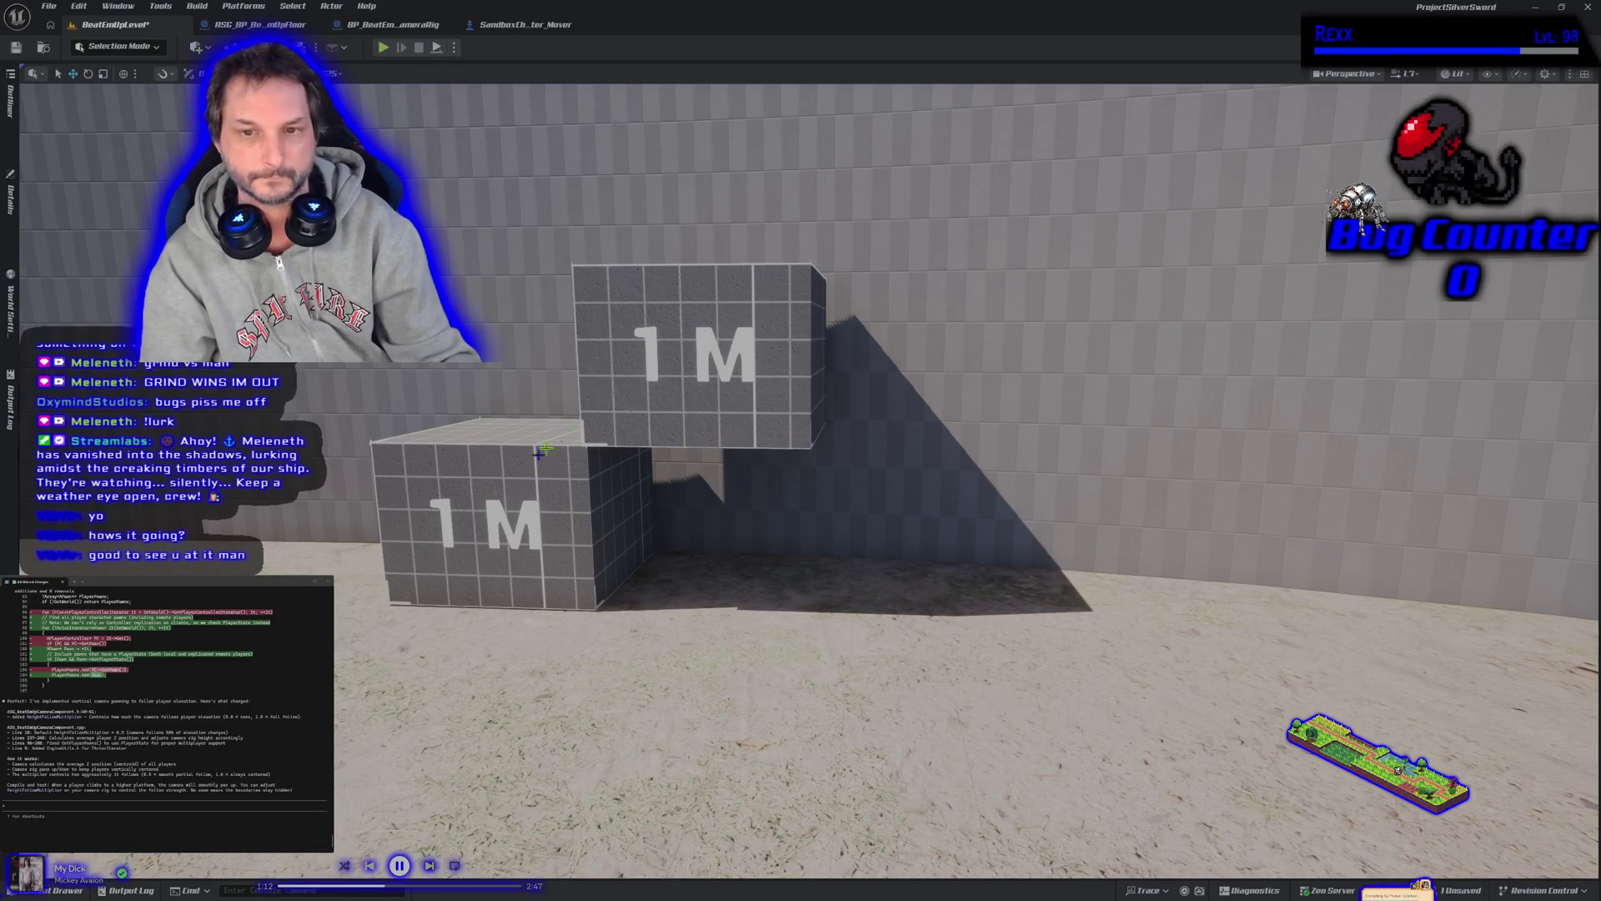
left_click(12, 200)
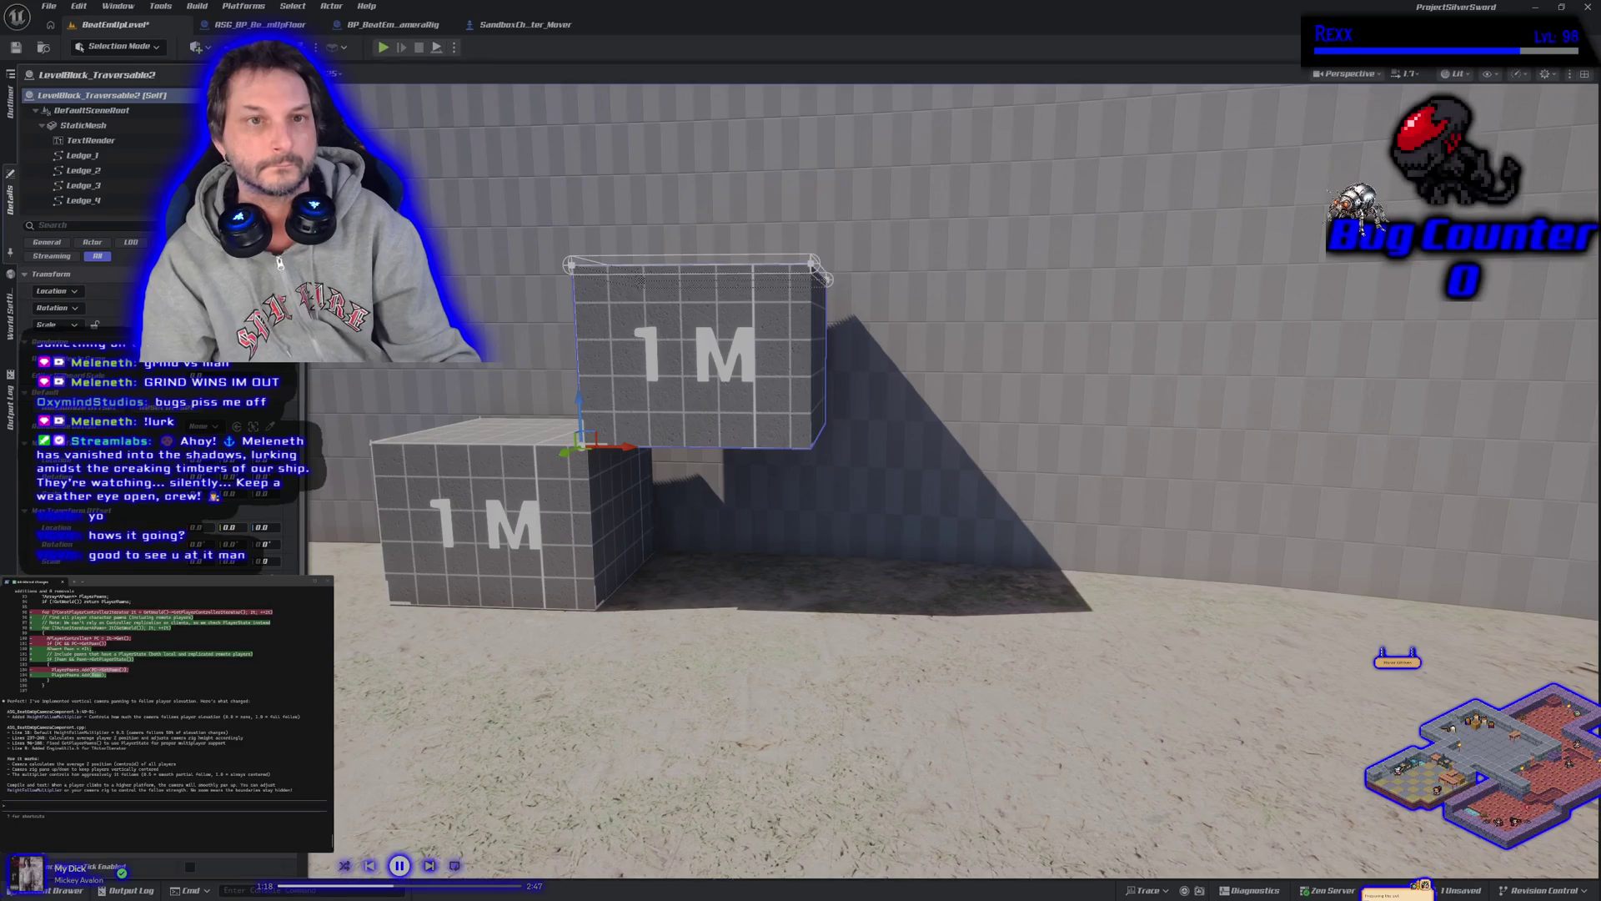
Browse to the cube's asset, drag a new LevelBlock under the raised cube, and frame it
right_click(633, 383)
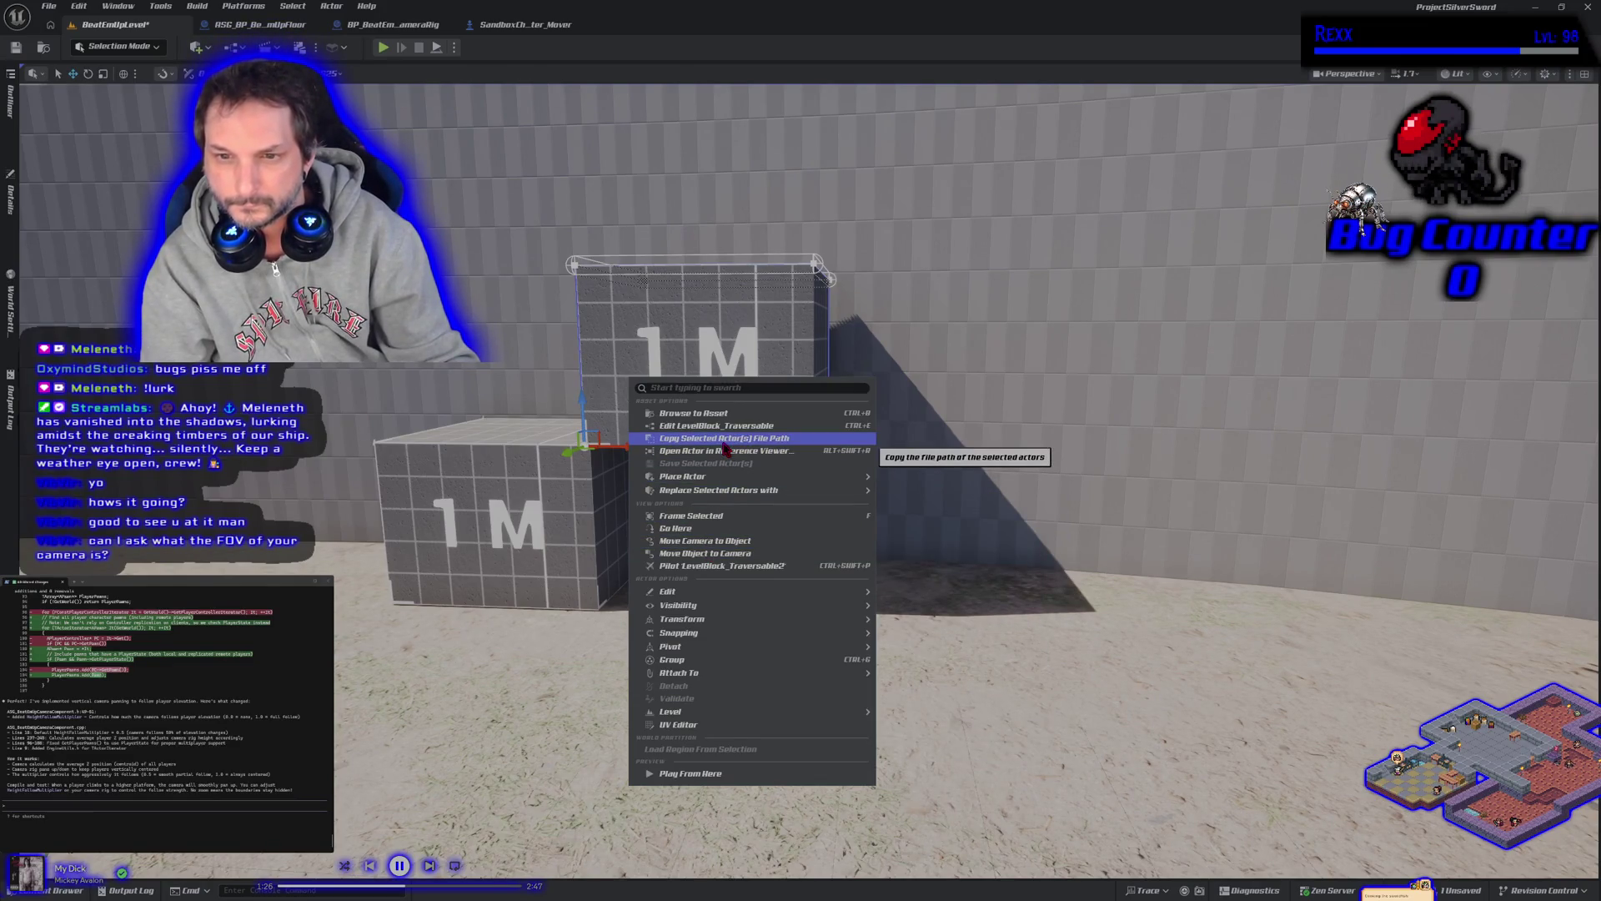
left_click(694, 413)
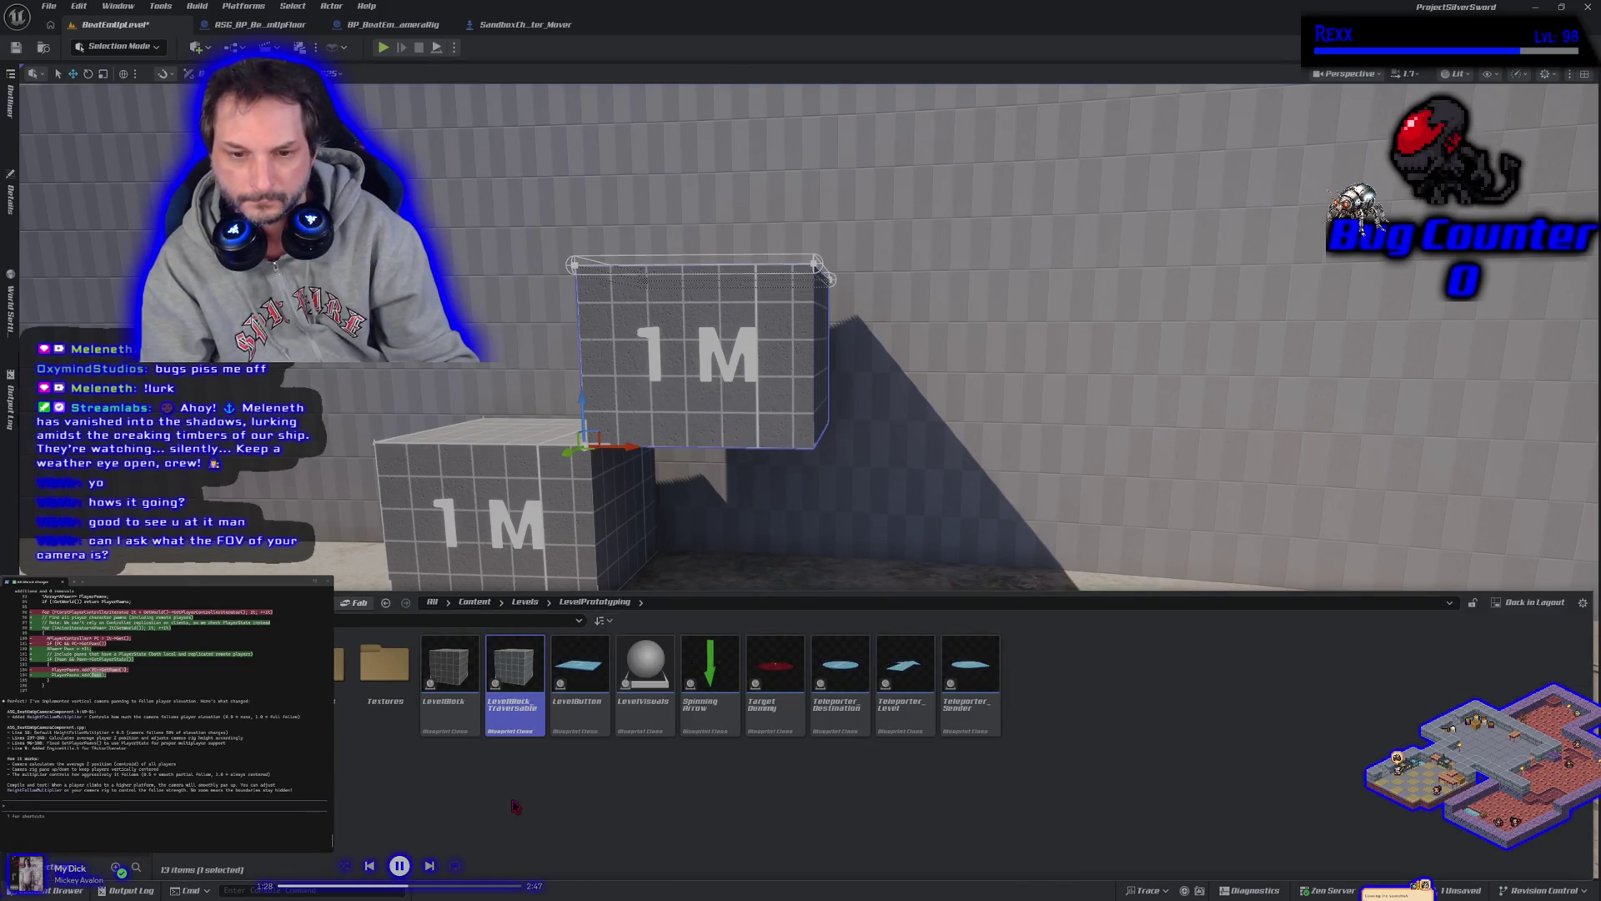
mouse_move(534, 601)
left_mouse_down()
mouse_move(690, 583)
mouse_move(671, 584)
left_mouse_up()
scroll(671, 583, "up", 10)
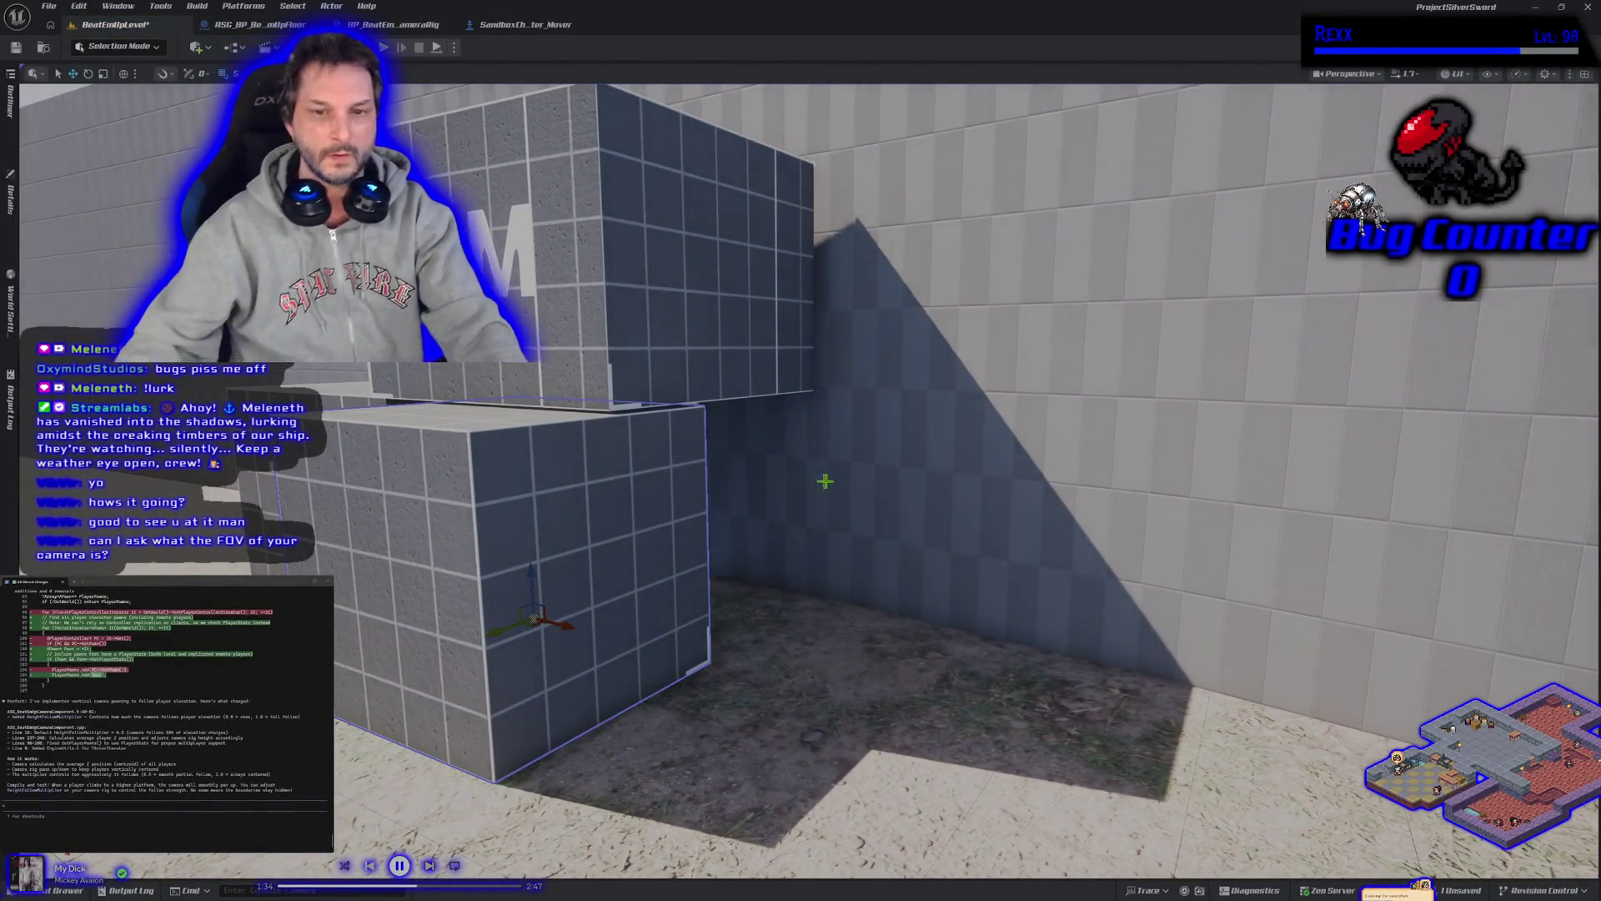
mouse_move(578, 701)
left_mouse_down()
mouse_move(592, 652)
mouse_move(675, 585)
left_mouse_up()
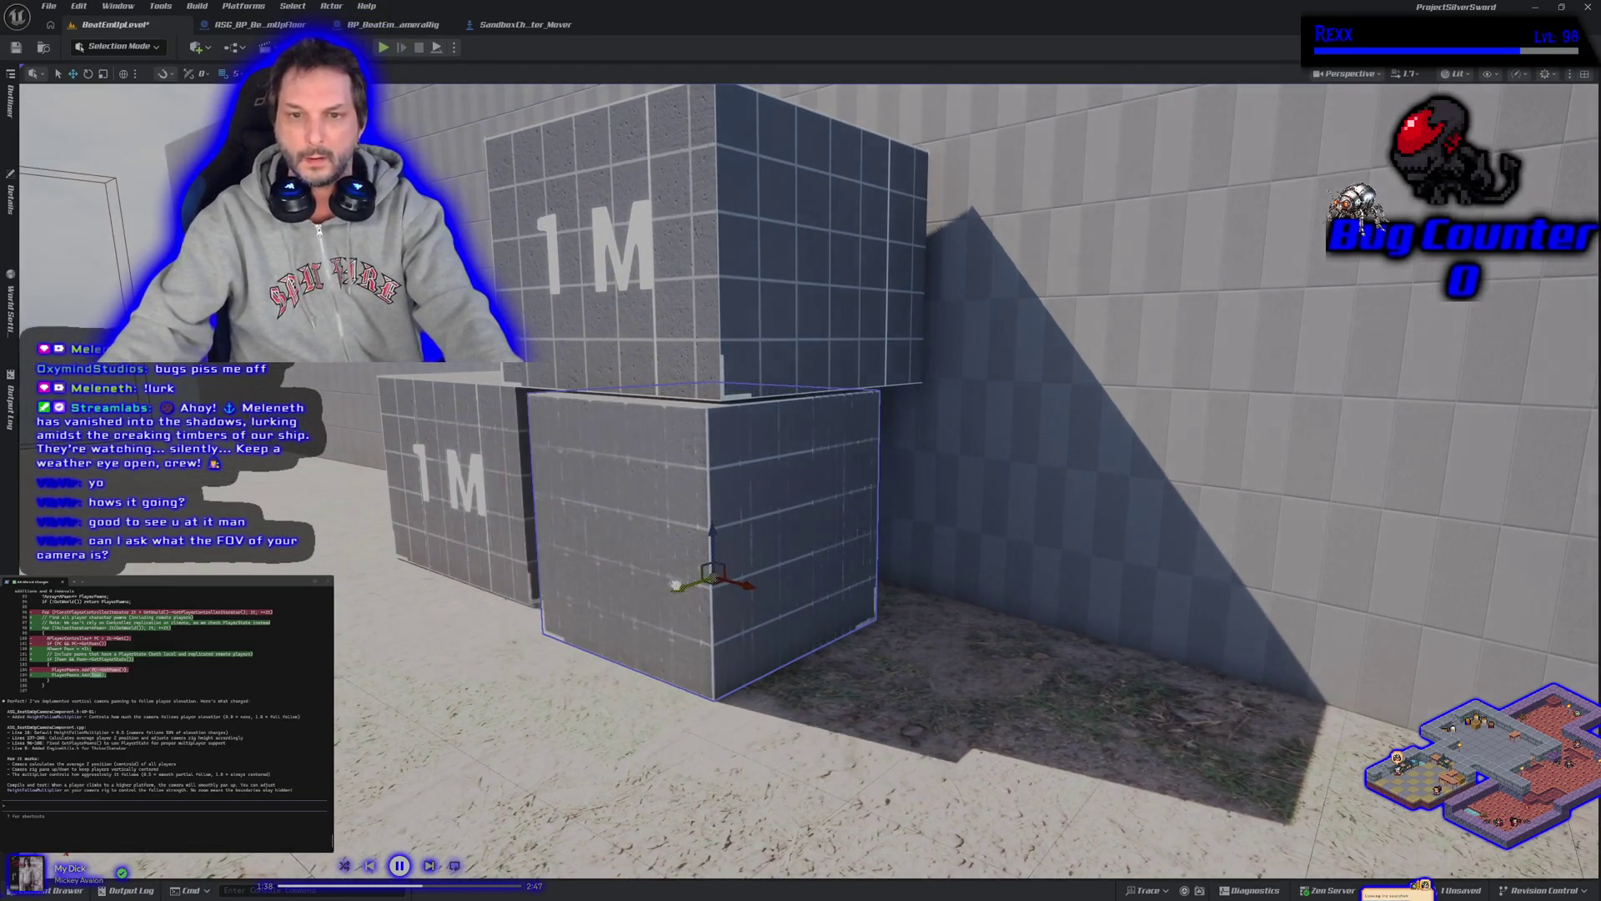
mouse_move(633, 676)
left_mouse_down()
mouse_move(659, 672)
mouse_move(618, 674)
mouse_move(654, 673)
left_mouse_up()
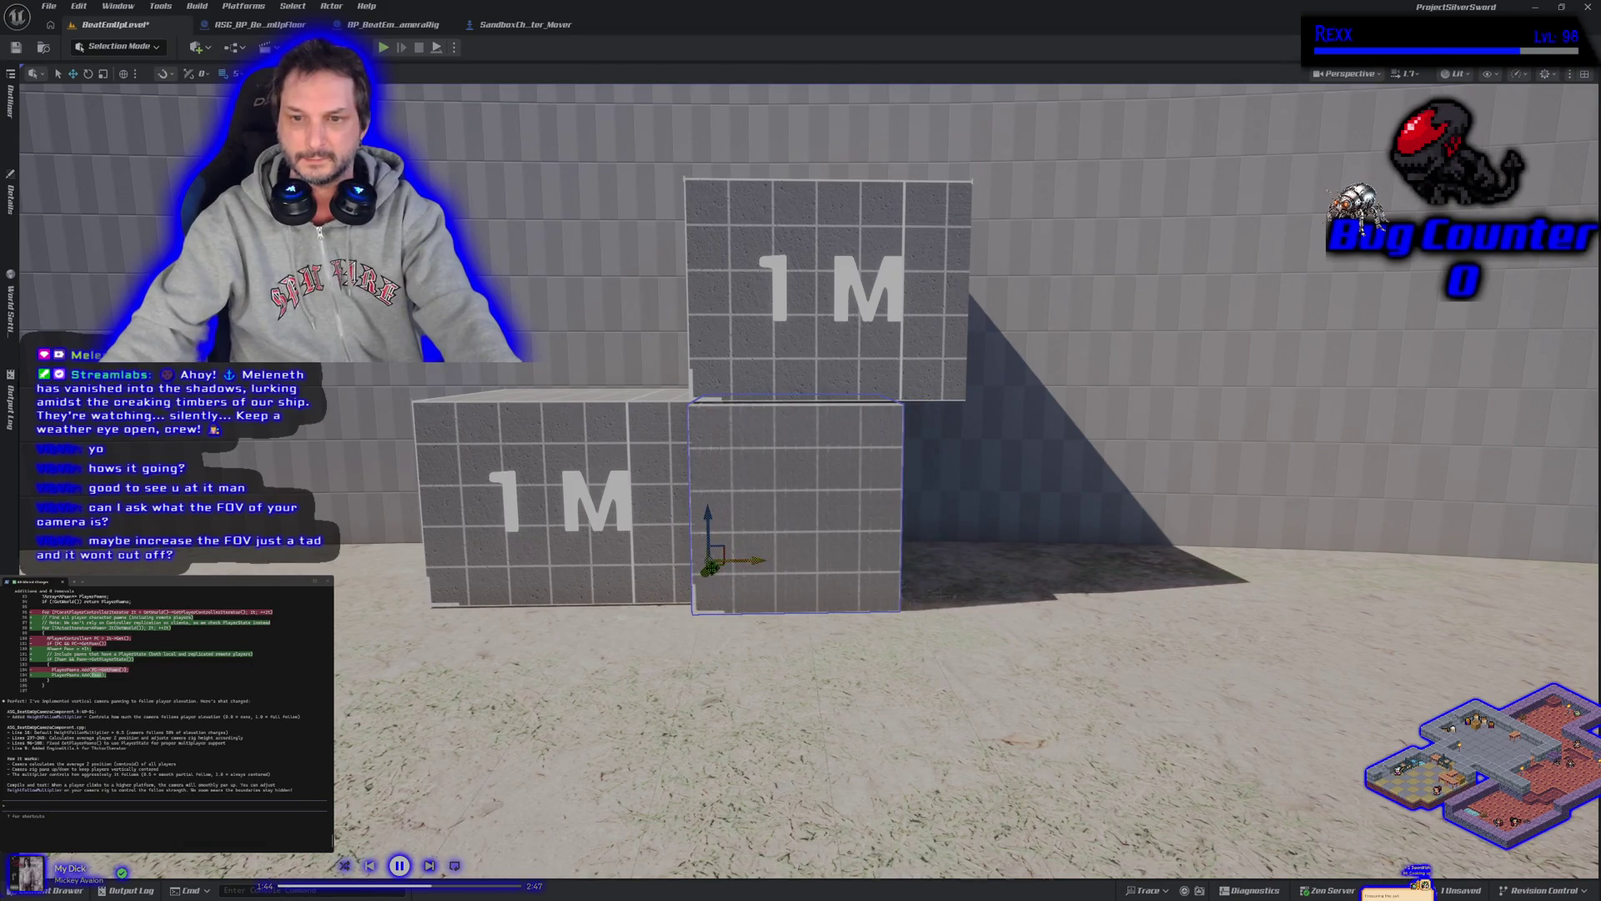
mouse_move(634, 609)
left_mouse_down()
mouse_move(668, 607)
mouse_move(649, 607)
left_mouse_up()
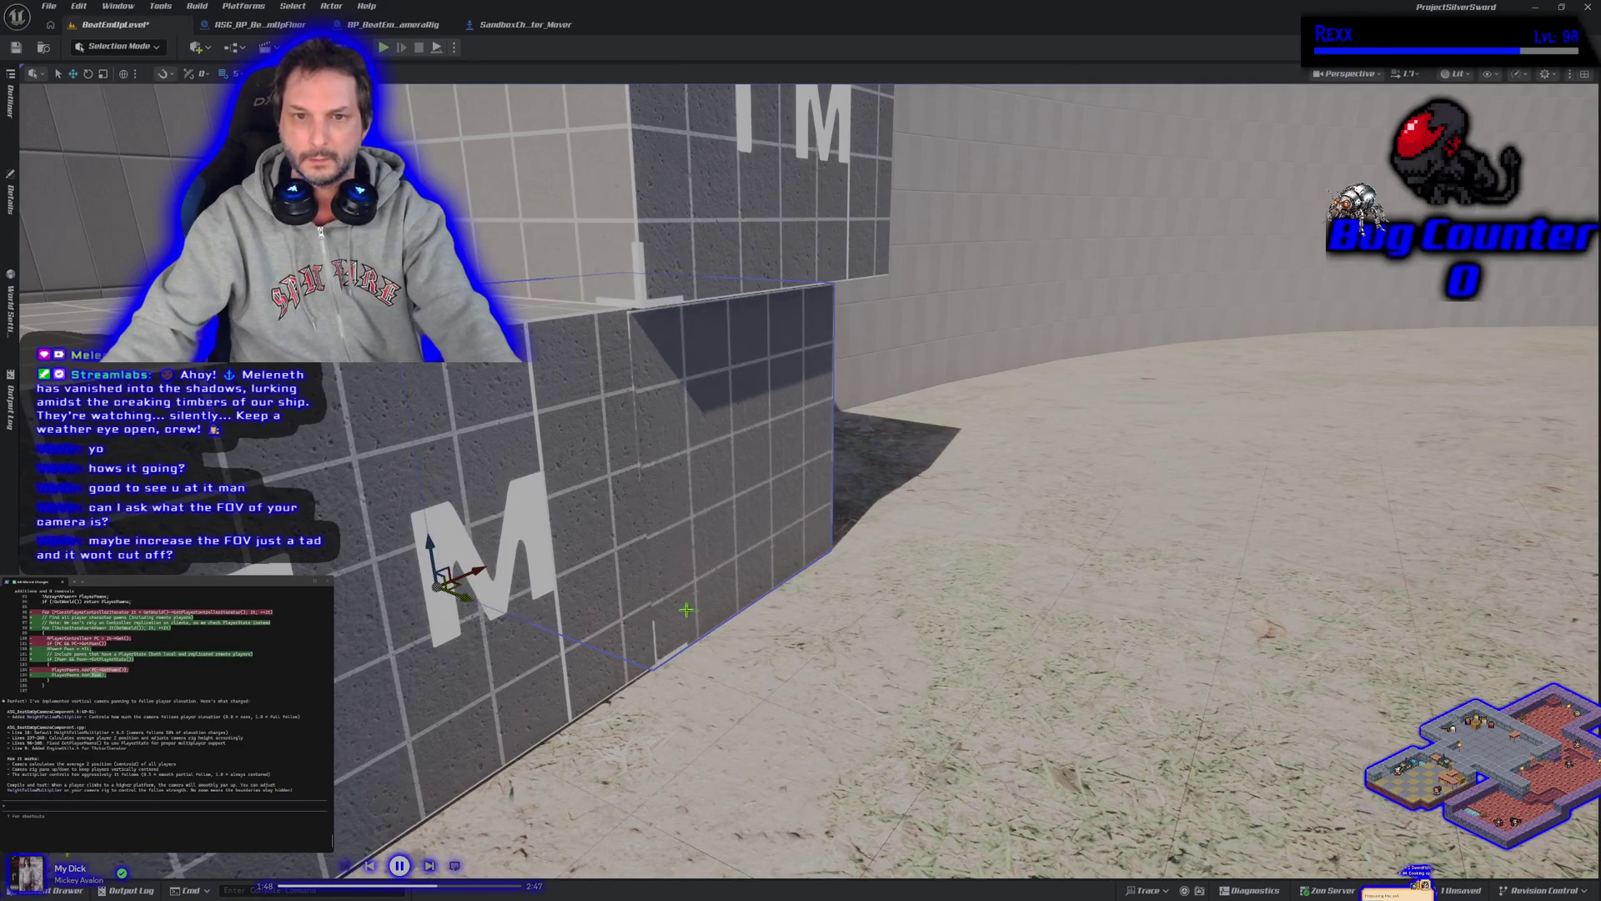
mouse_move(686, 610)
left_mouse_down()
mouse_move(667, 634)
mouse_move(758, 544)
left_mouse_up()
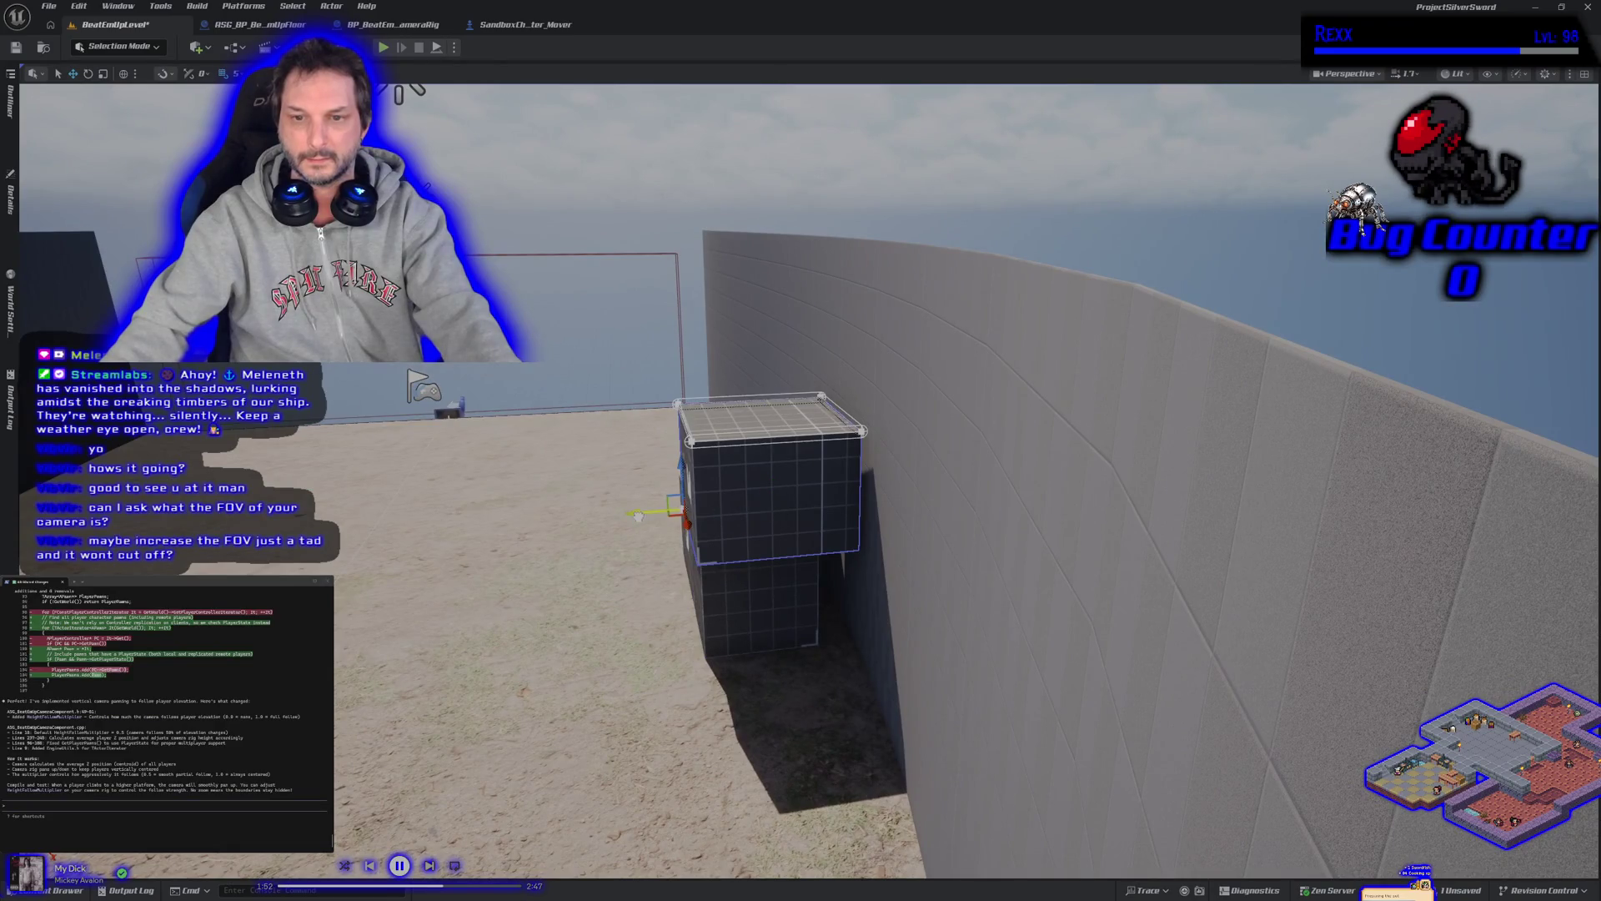
key("f")
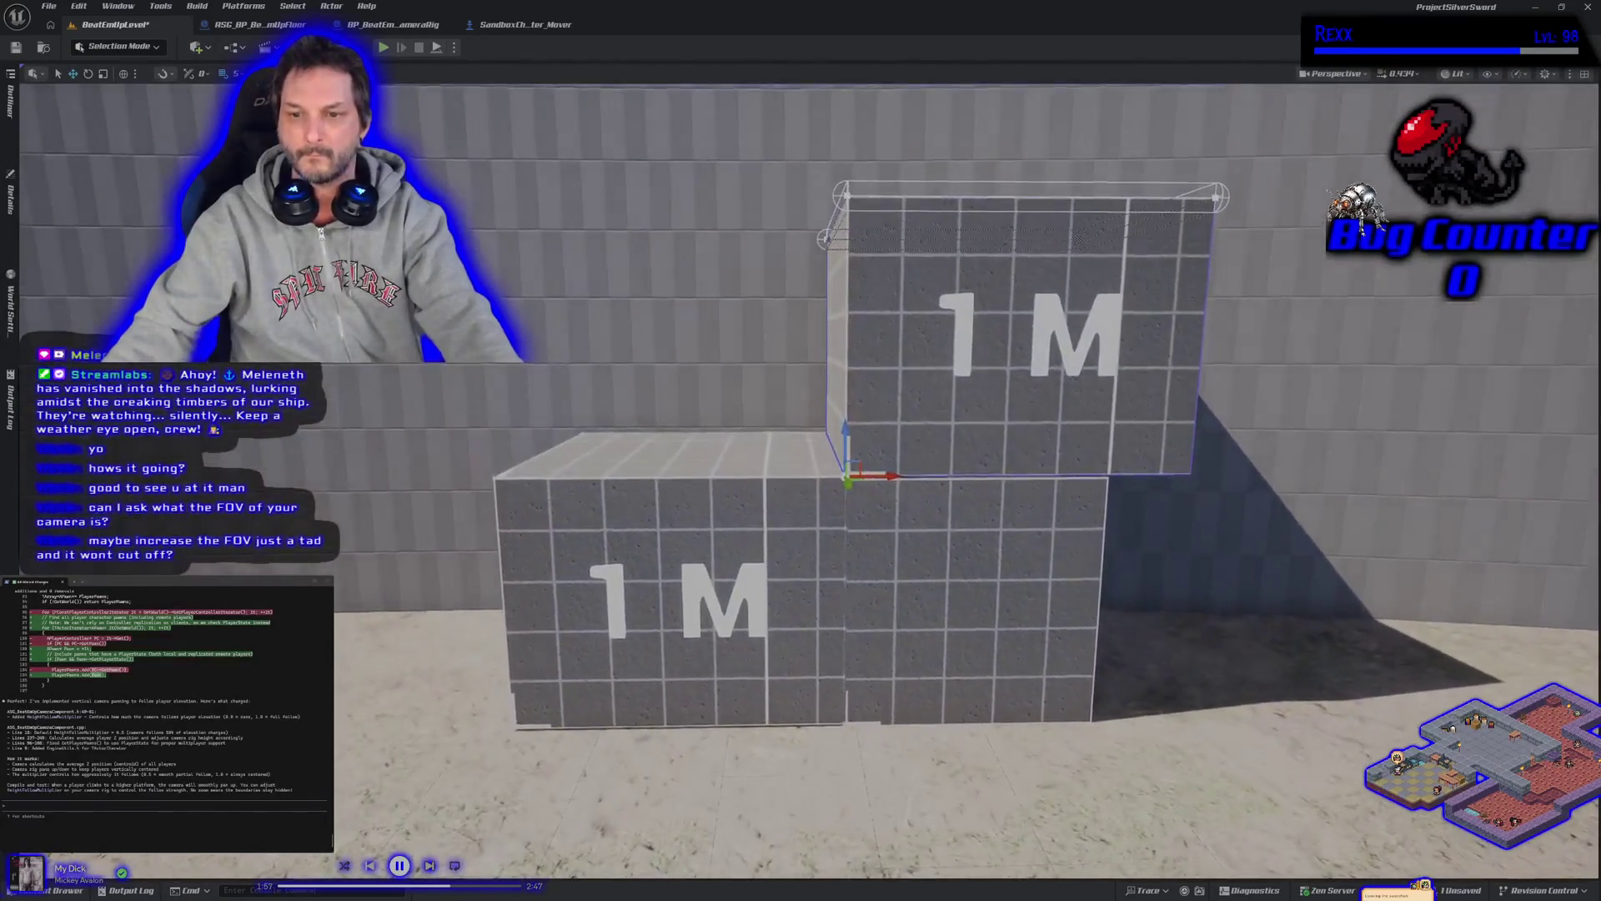
left_click_drag(981, 595, 647, 596)
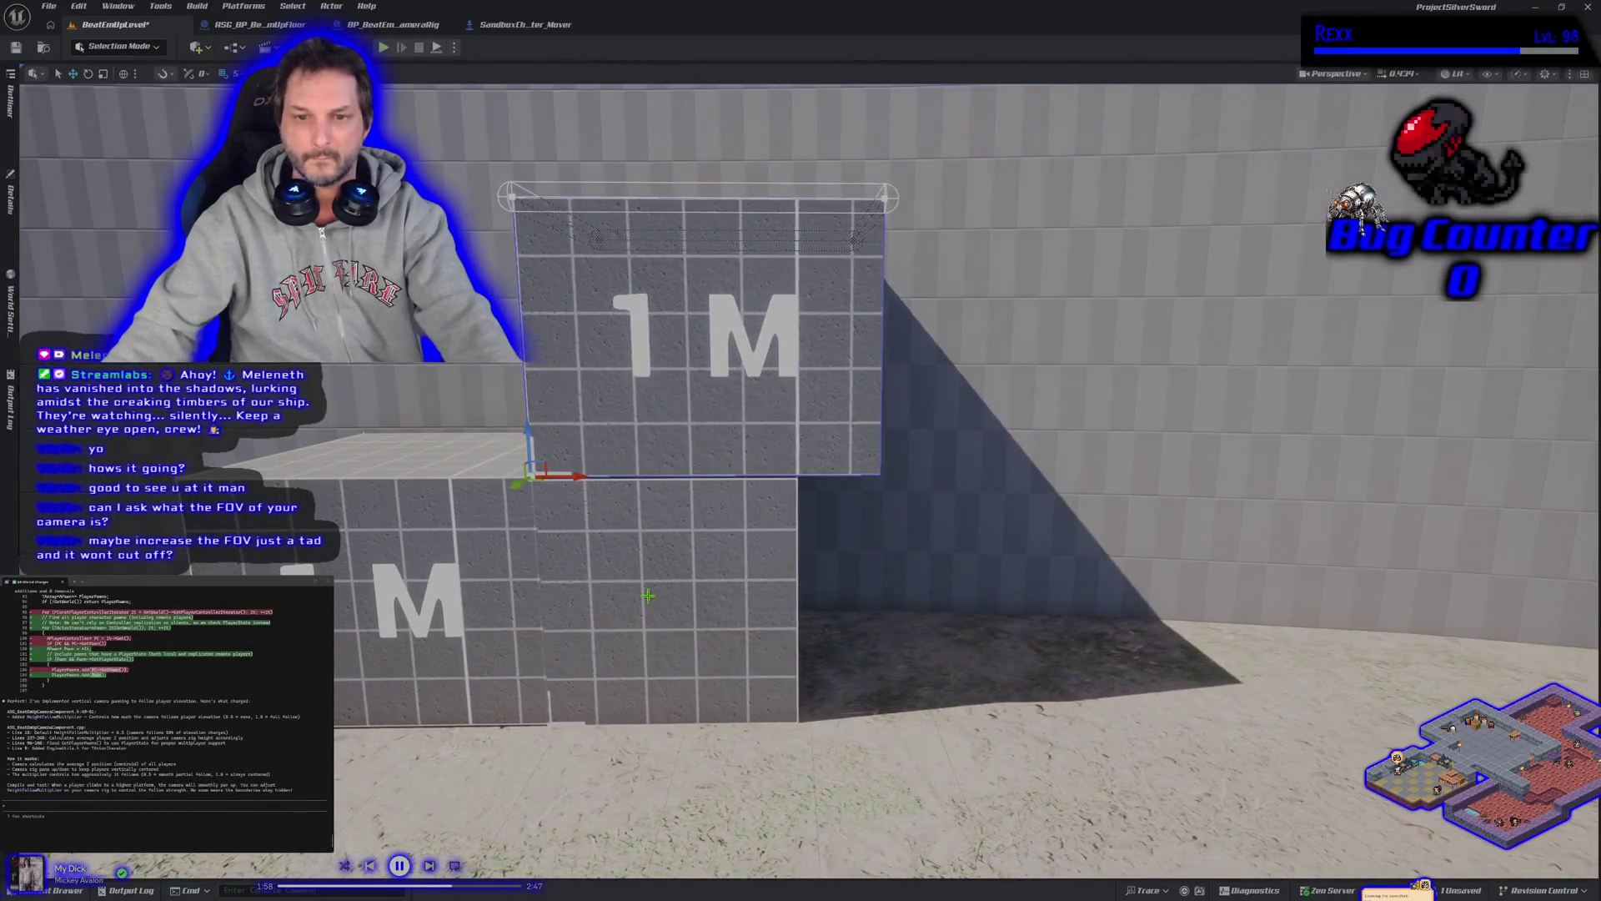
Scale and move the box so it sits flush beneath the raised 1M block
key("e")
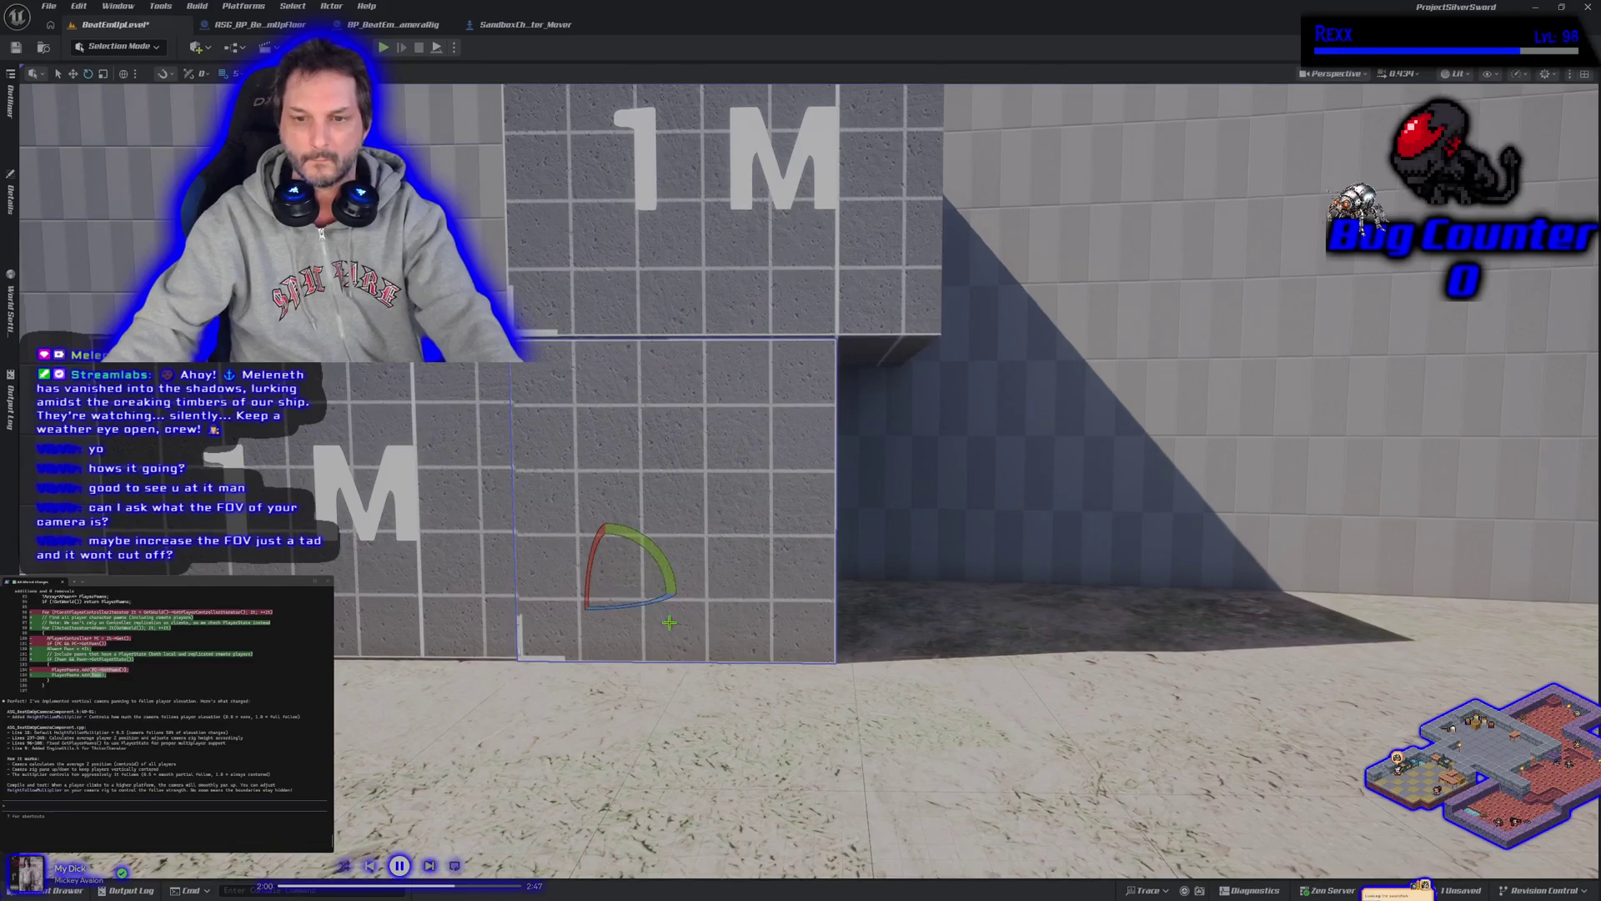
mouse_move(642, 590)
left_mouse_down()
mouse_move(668, 591)
mouse_move(657, 610)
left_mouse_up()
left_click_drag(769, 609, 769, 609)
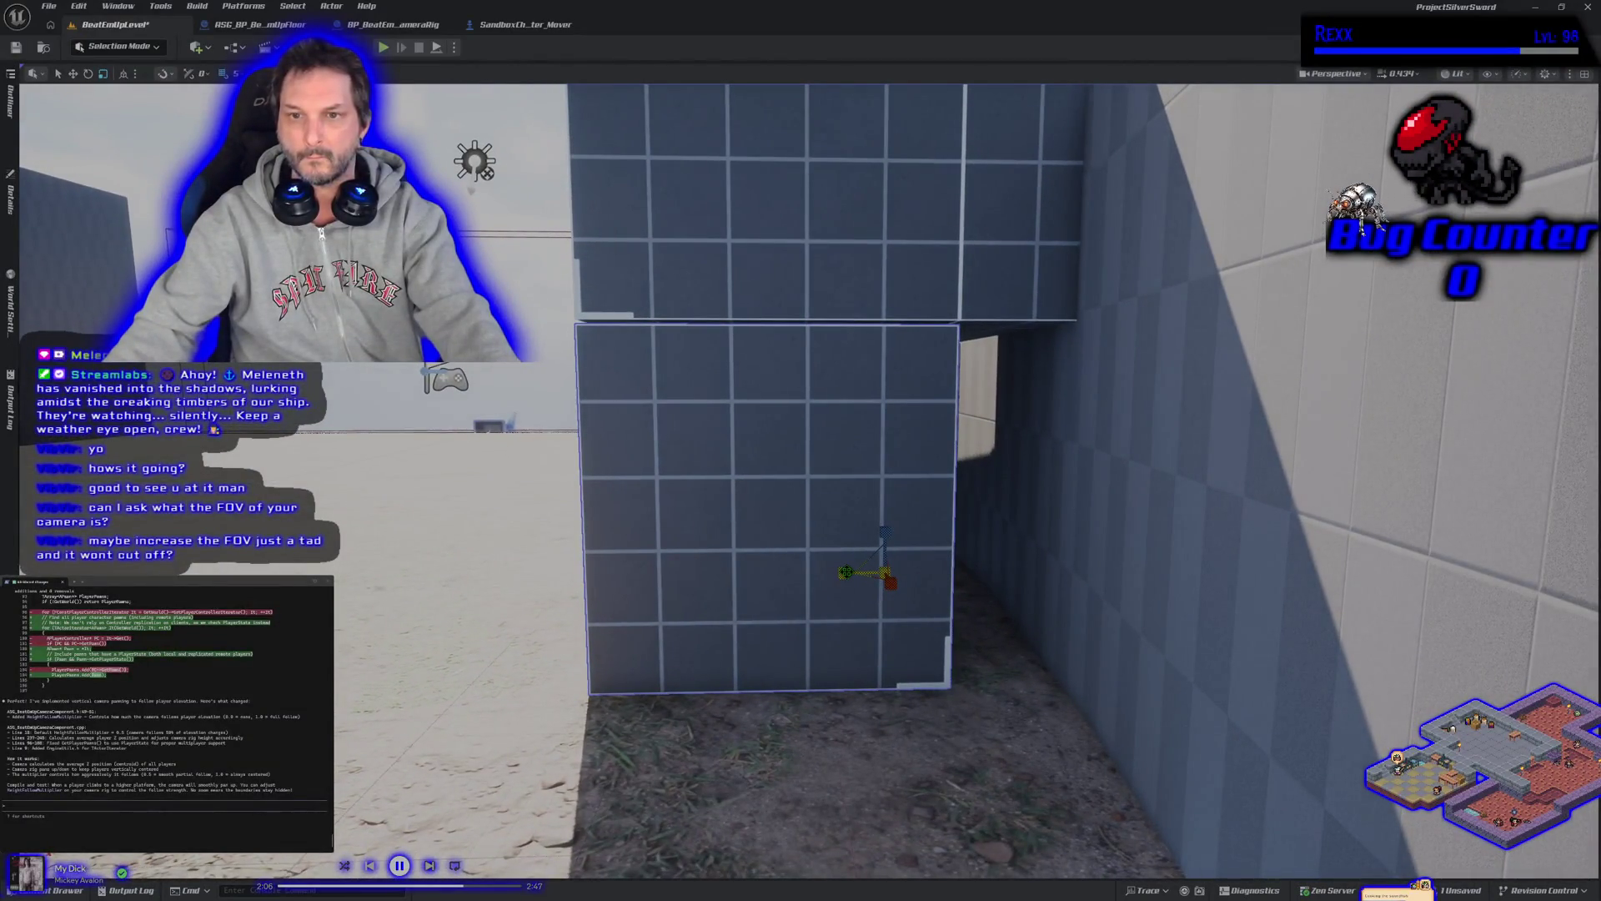
left_click_drag(844, 572, 788, 573)
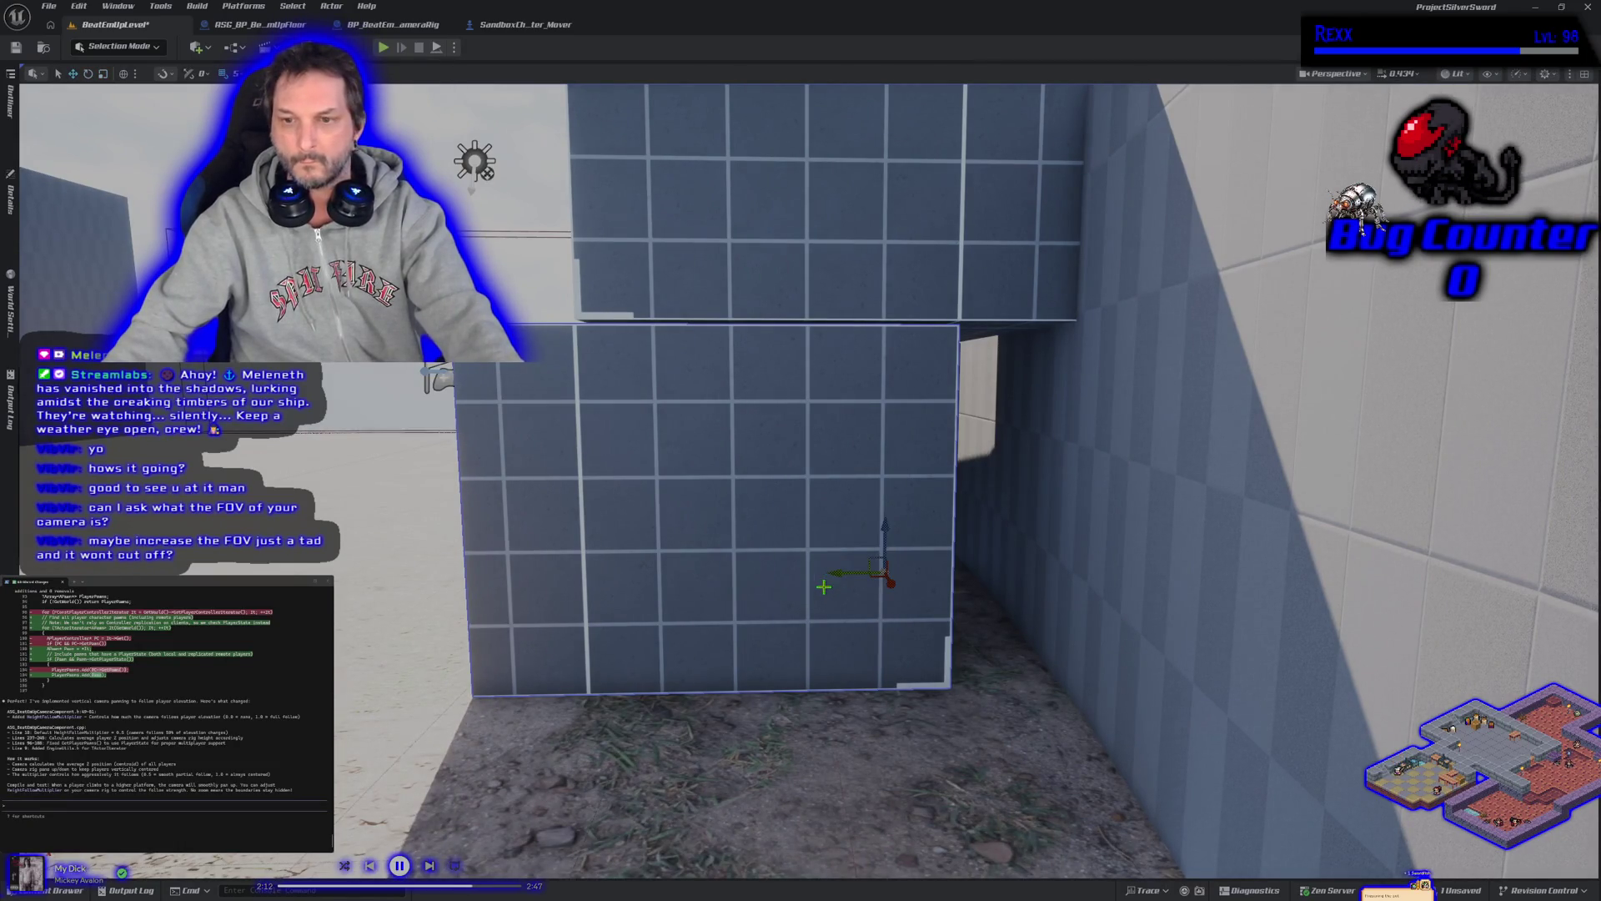
mouse_move(840, 573)
left_mouse_down()
mouse_move(876, 565)
mouse_move(911, 586)
left_mouse_up()
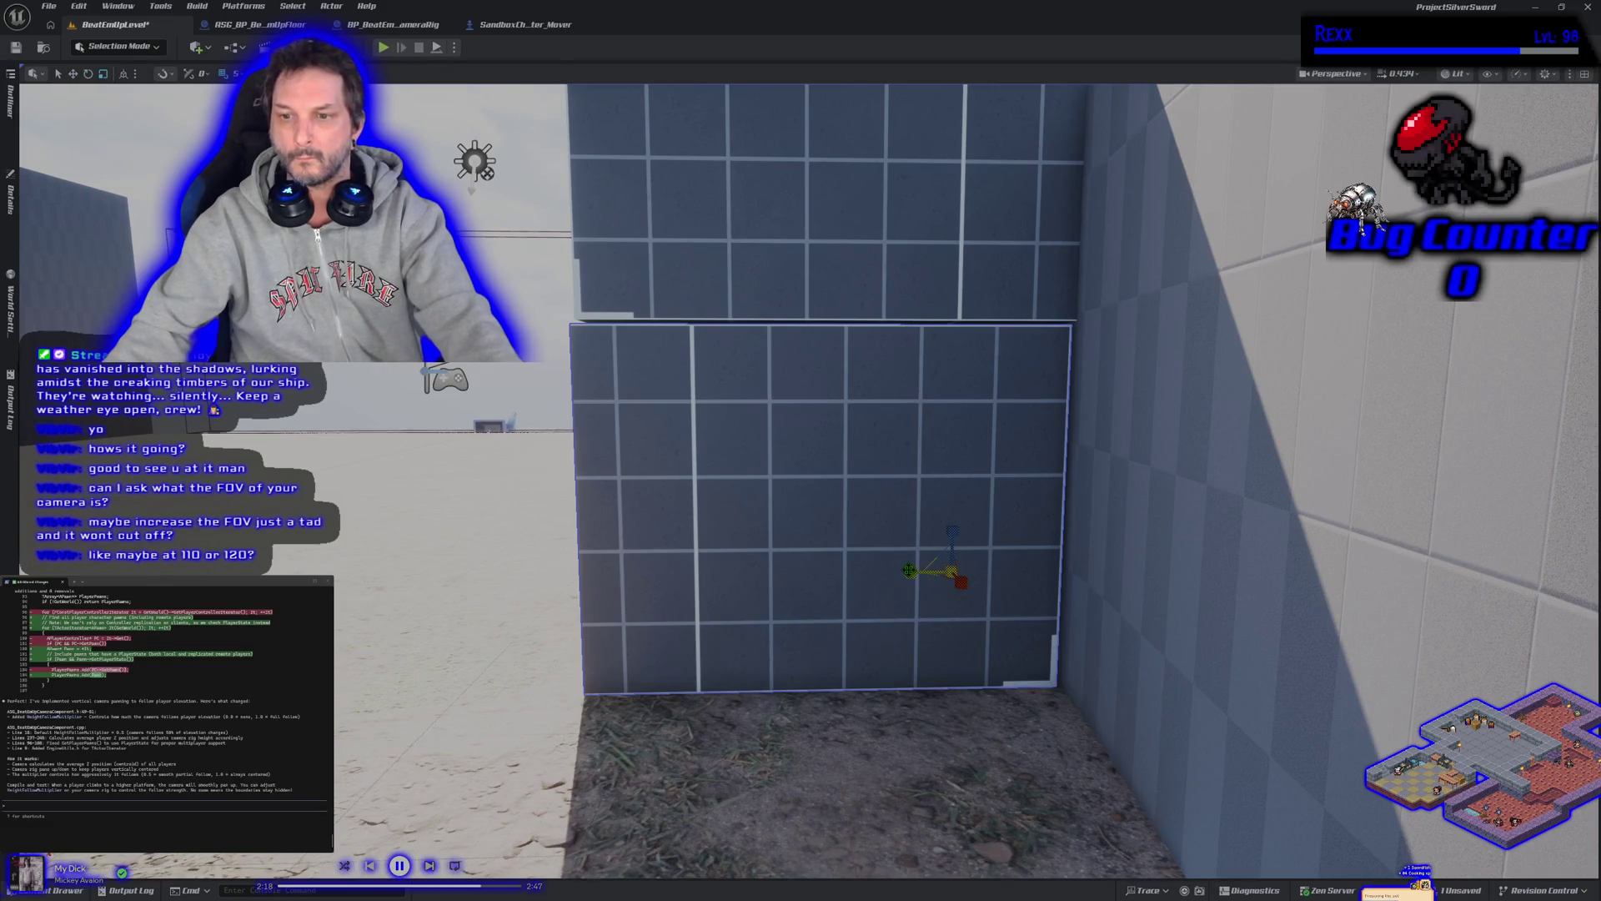
left_click_drag(952, 573, 834, 584)
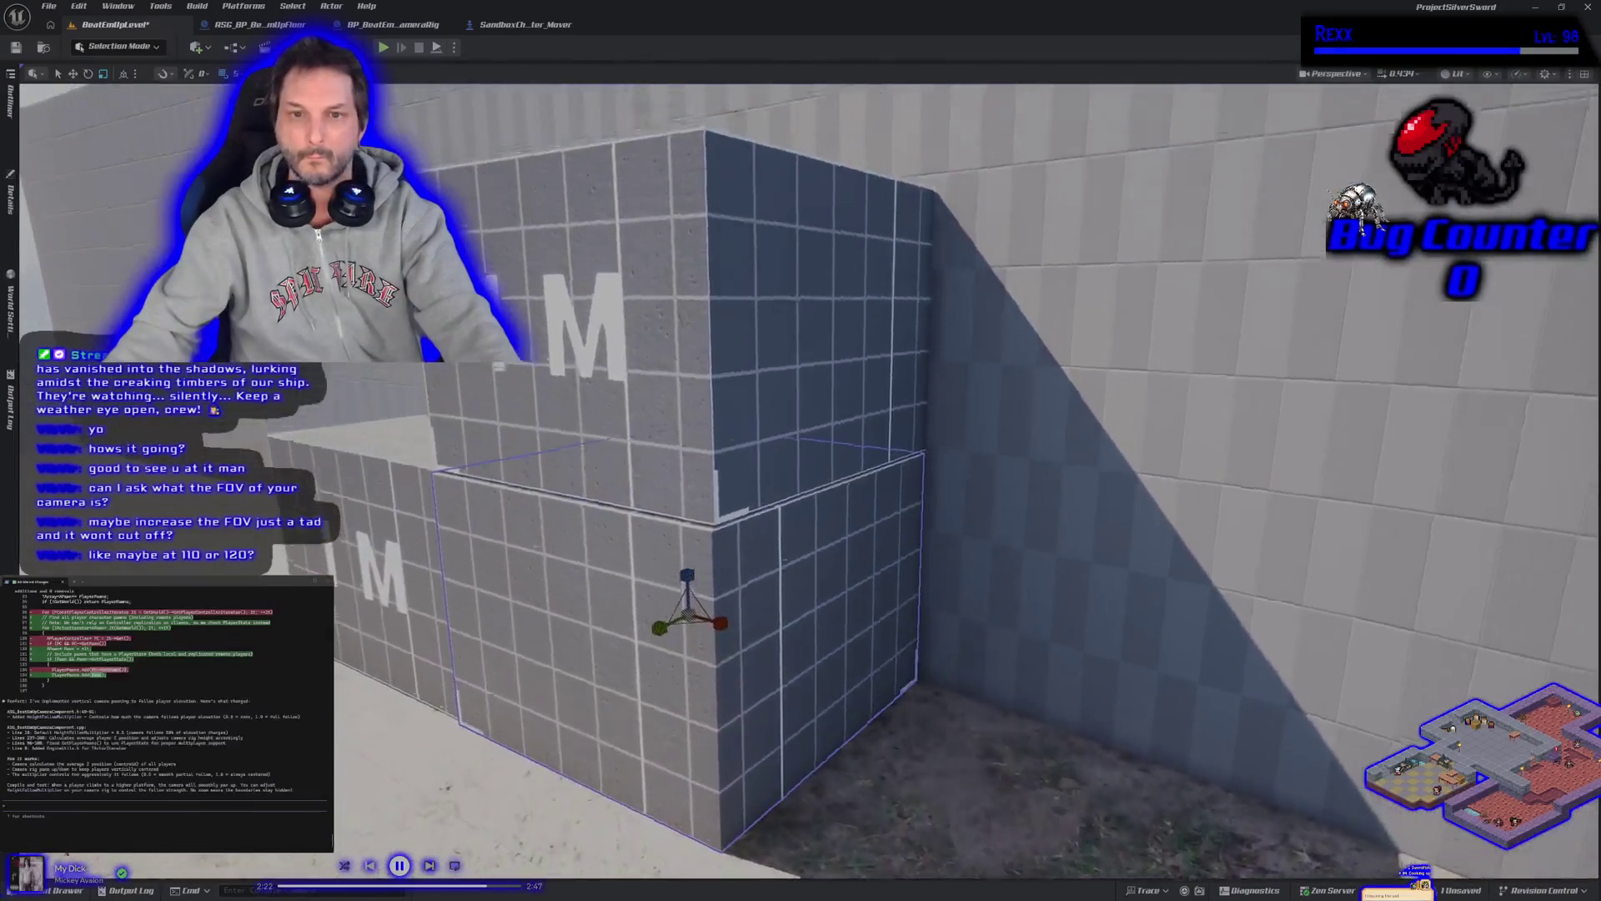
mouse_move(658, 594)
left_mouse_down()
mouse_move(634, 584)
mouse_move(658, 594)
left_mouse_up()
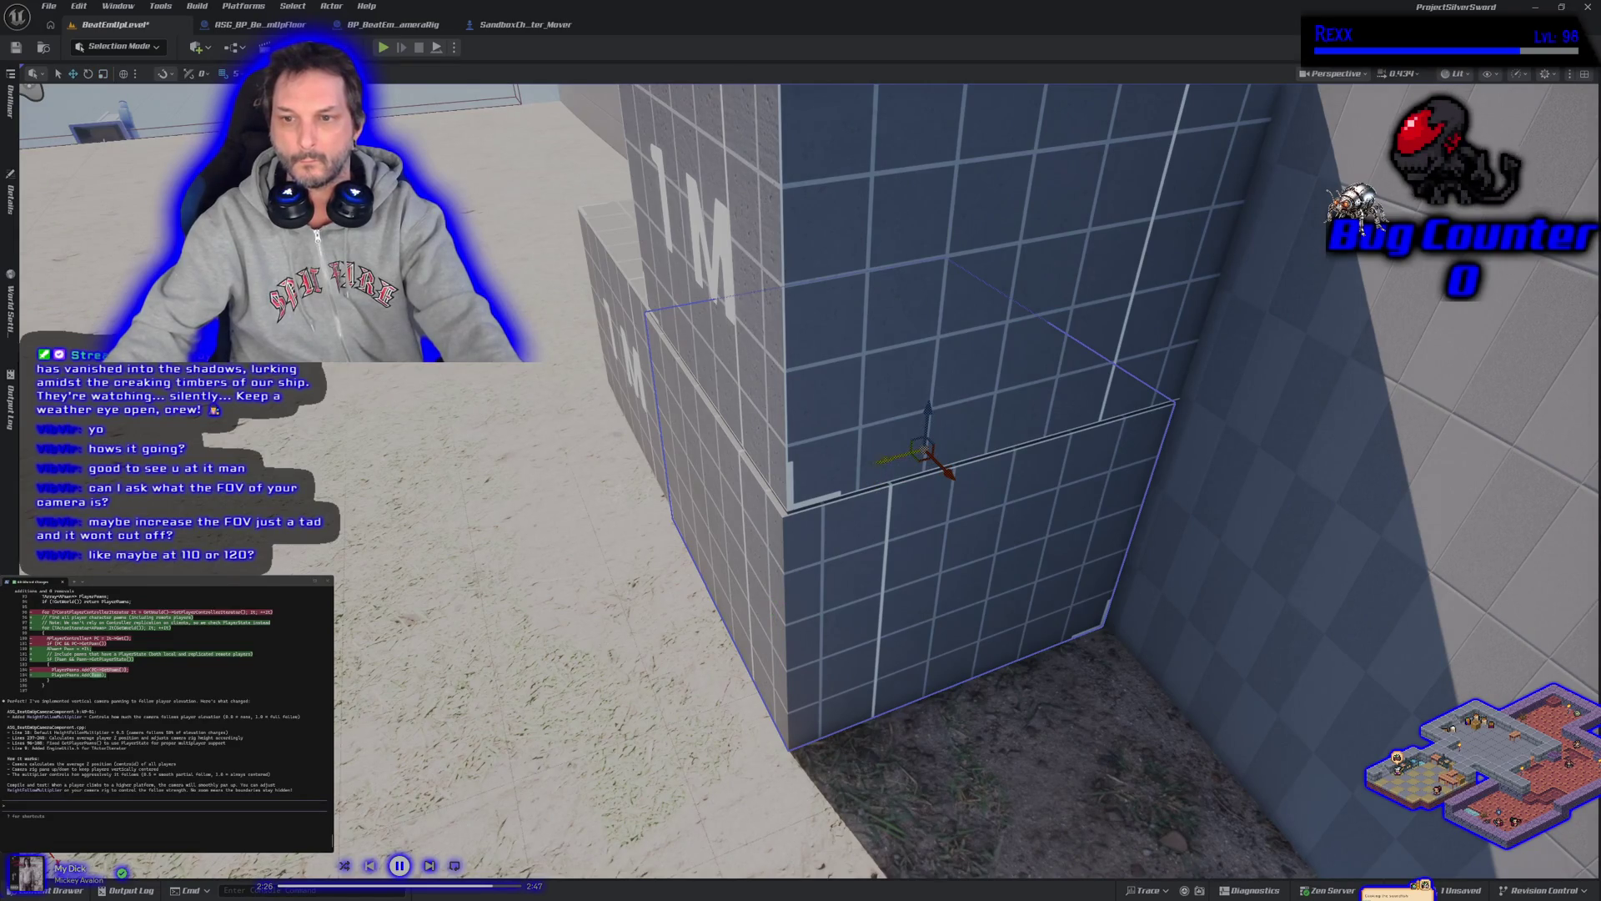
left_click_drag(884, 459, 886, 460)
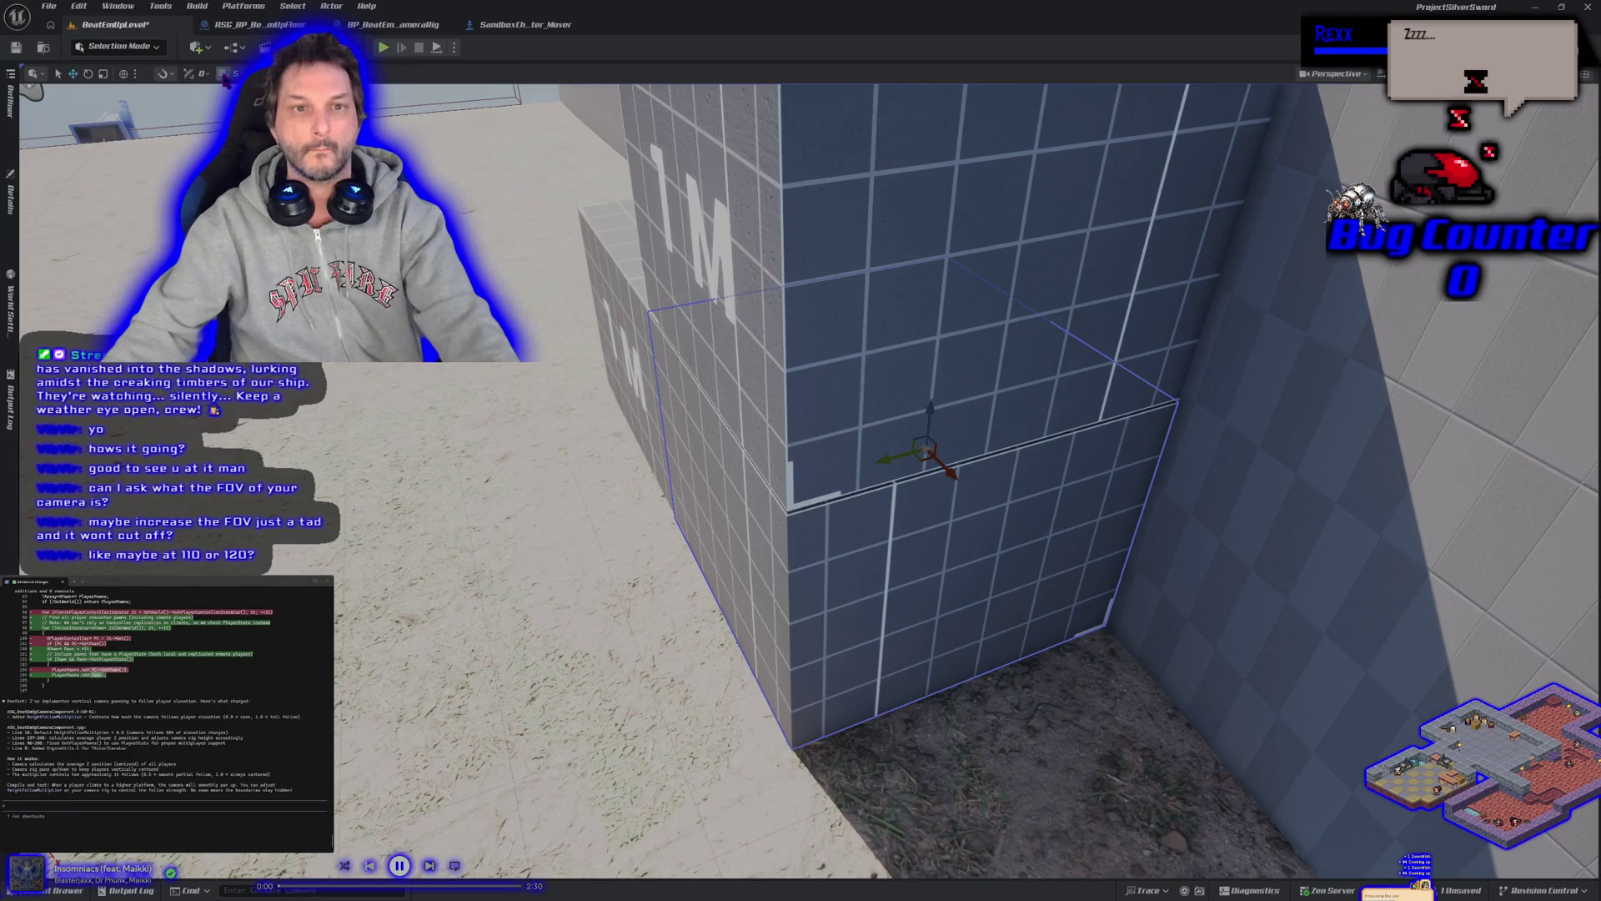
Save the level and fly the view over to the Player Start corner
scroll(442, 435, "down", 10)
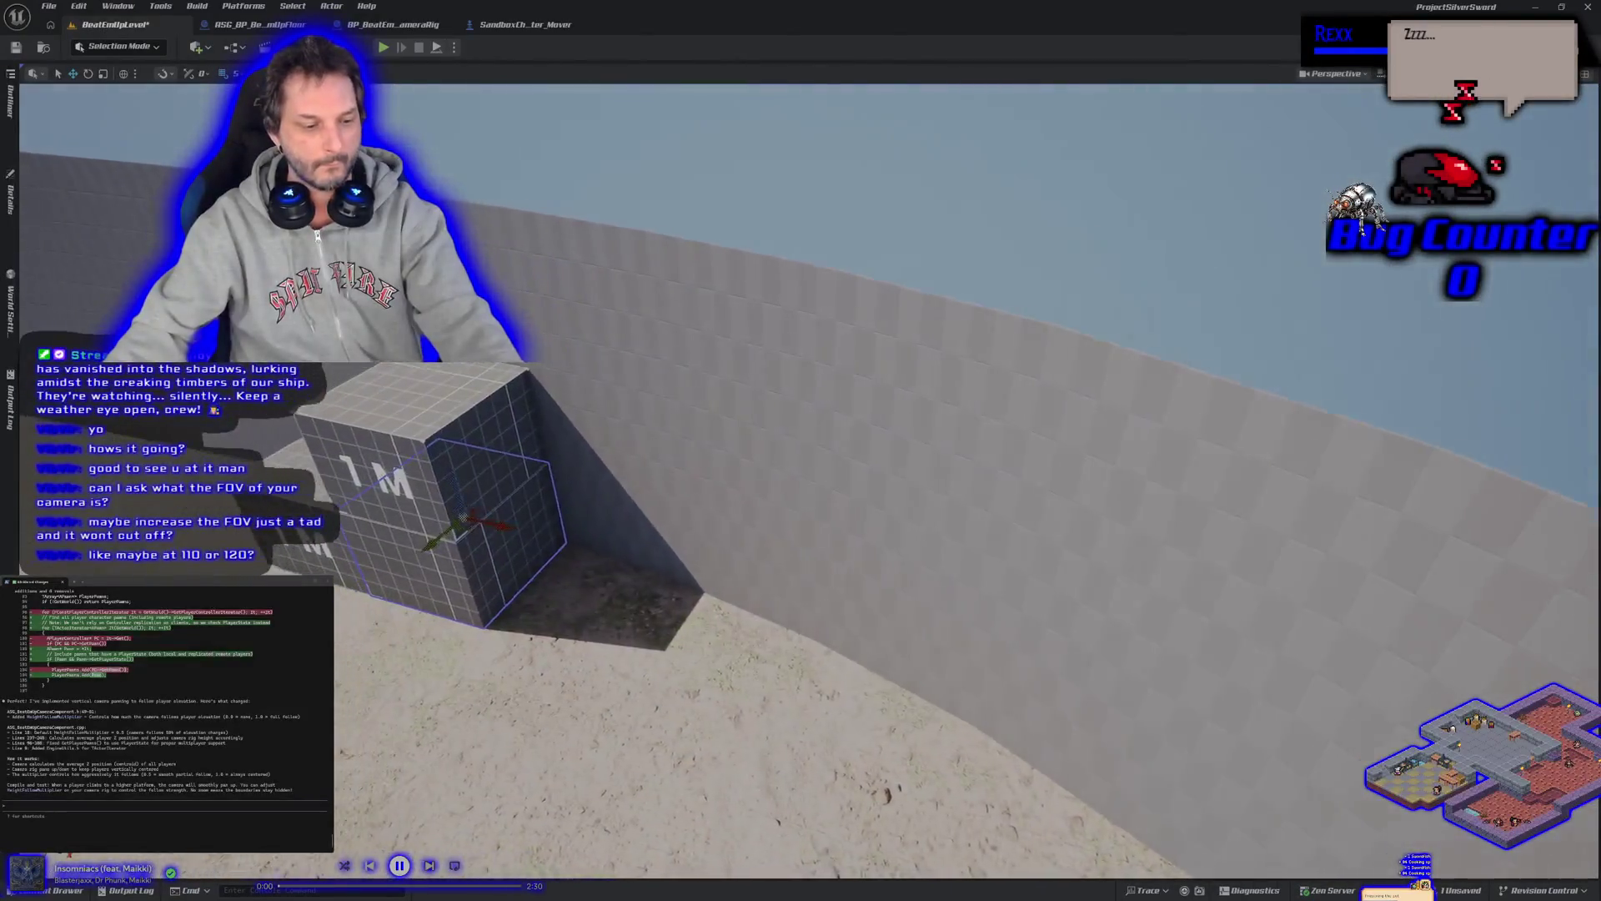
key("ctrl+s")
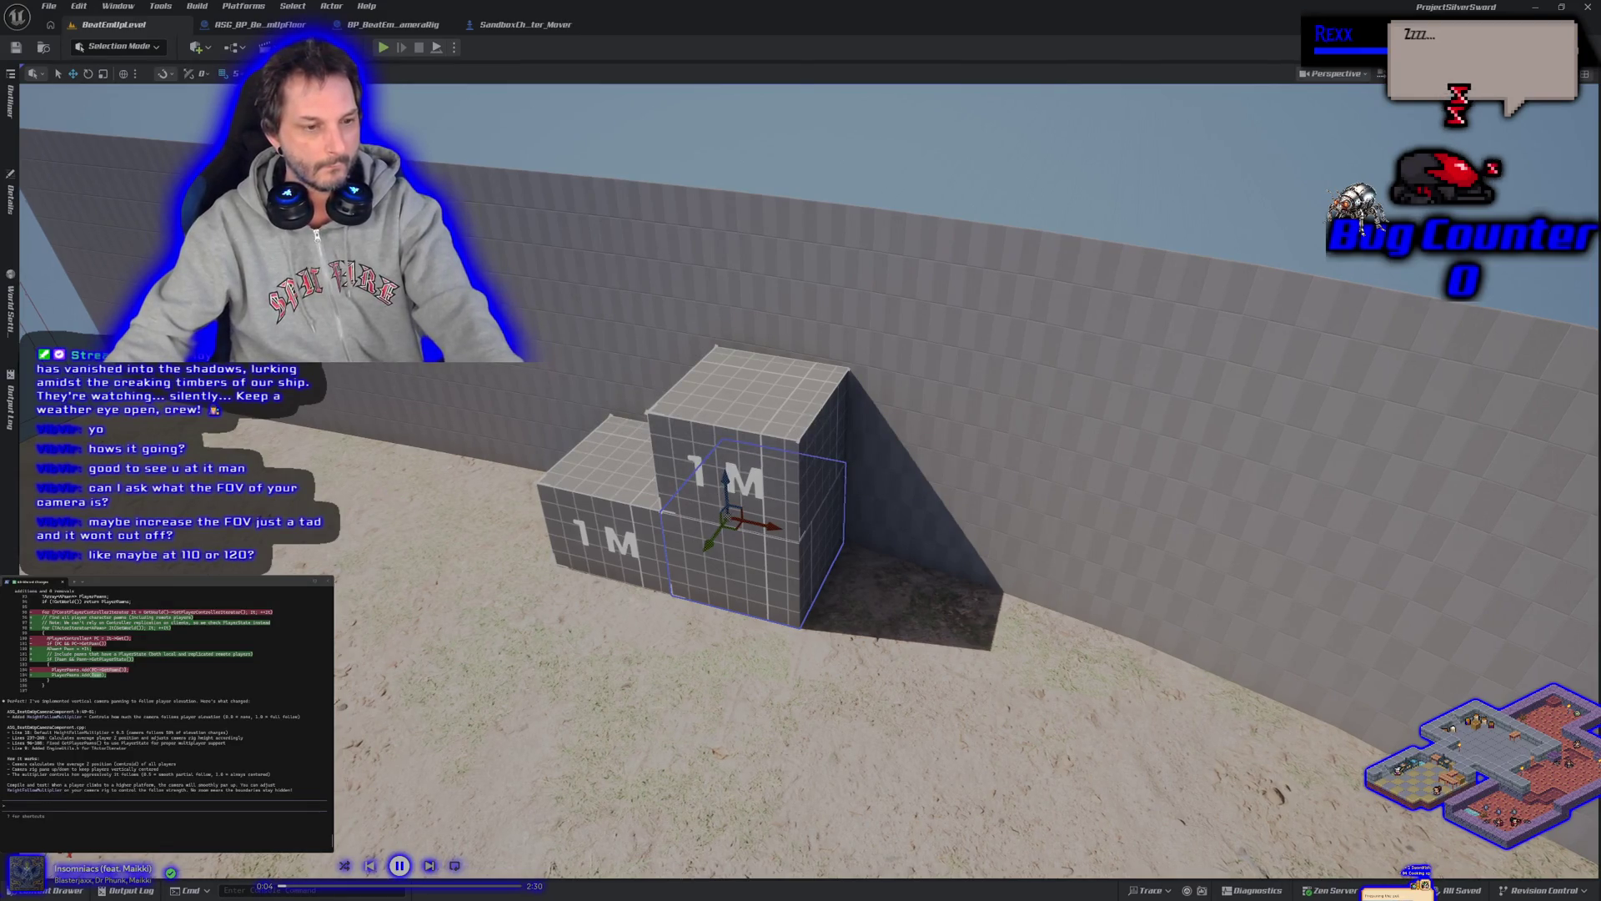
left_click_drag(394, 497, 418, 307)
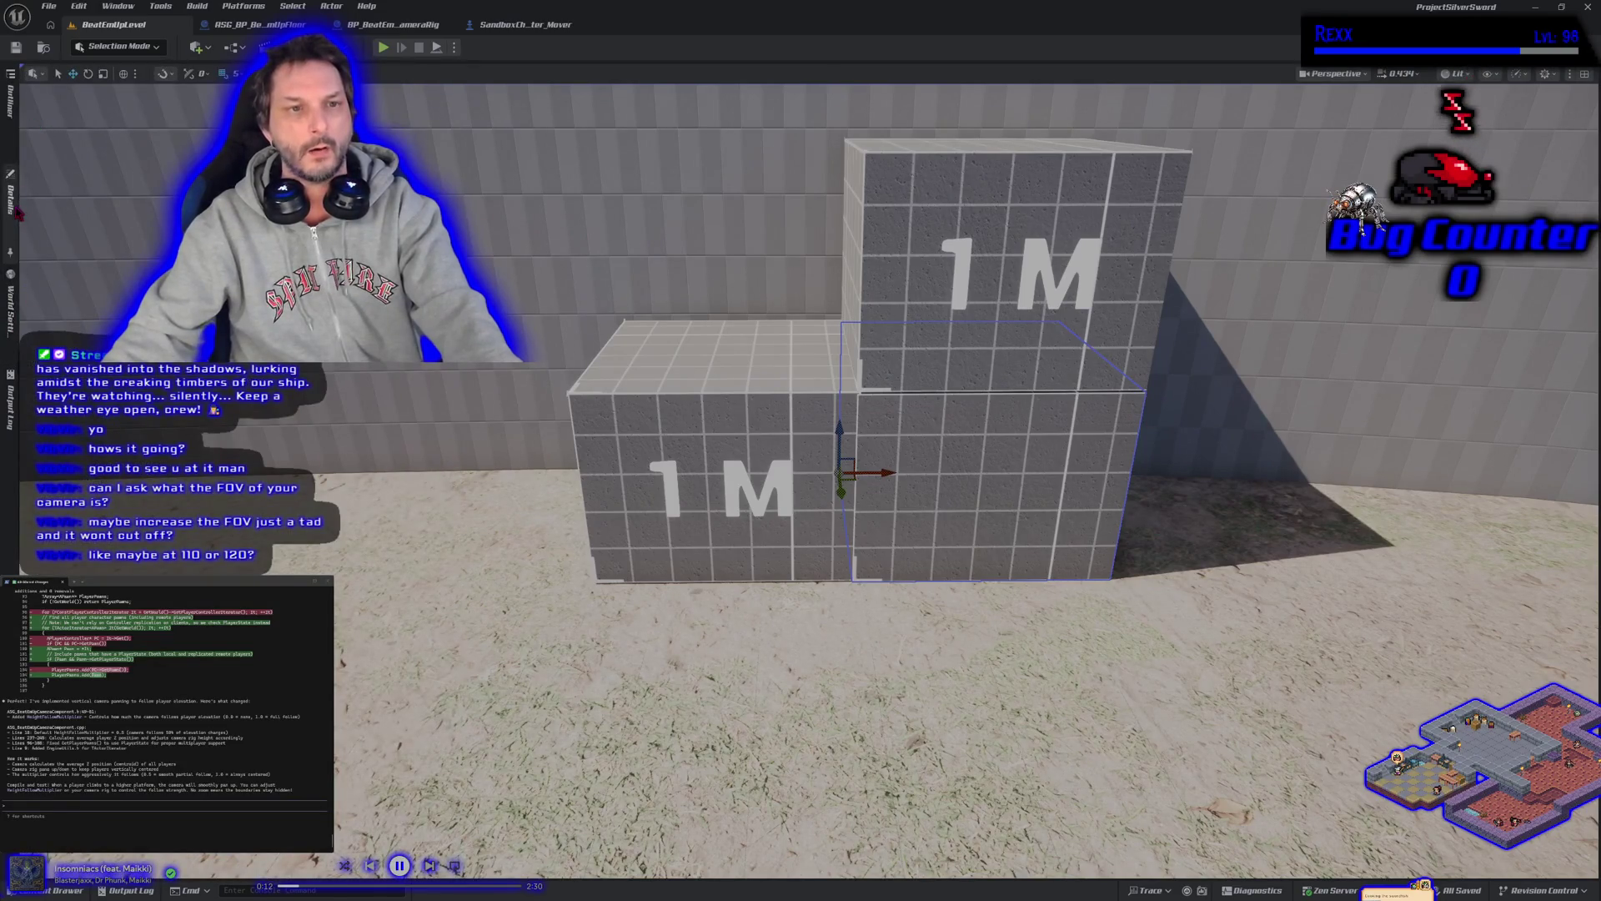
mouse_move(584, 501)
left_mouse_down()
mouse_move(651, 542)
mouse_move(626, 525)
left_mouse_up()
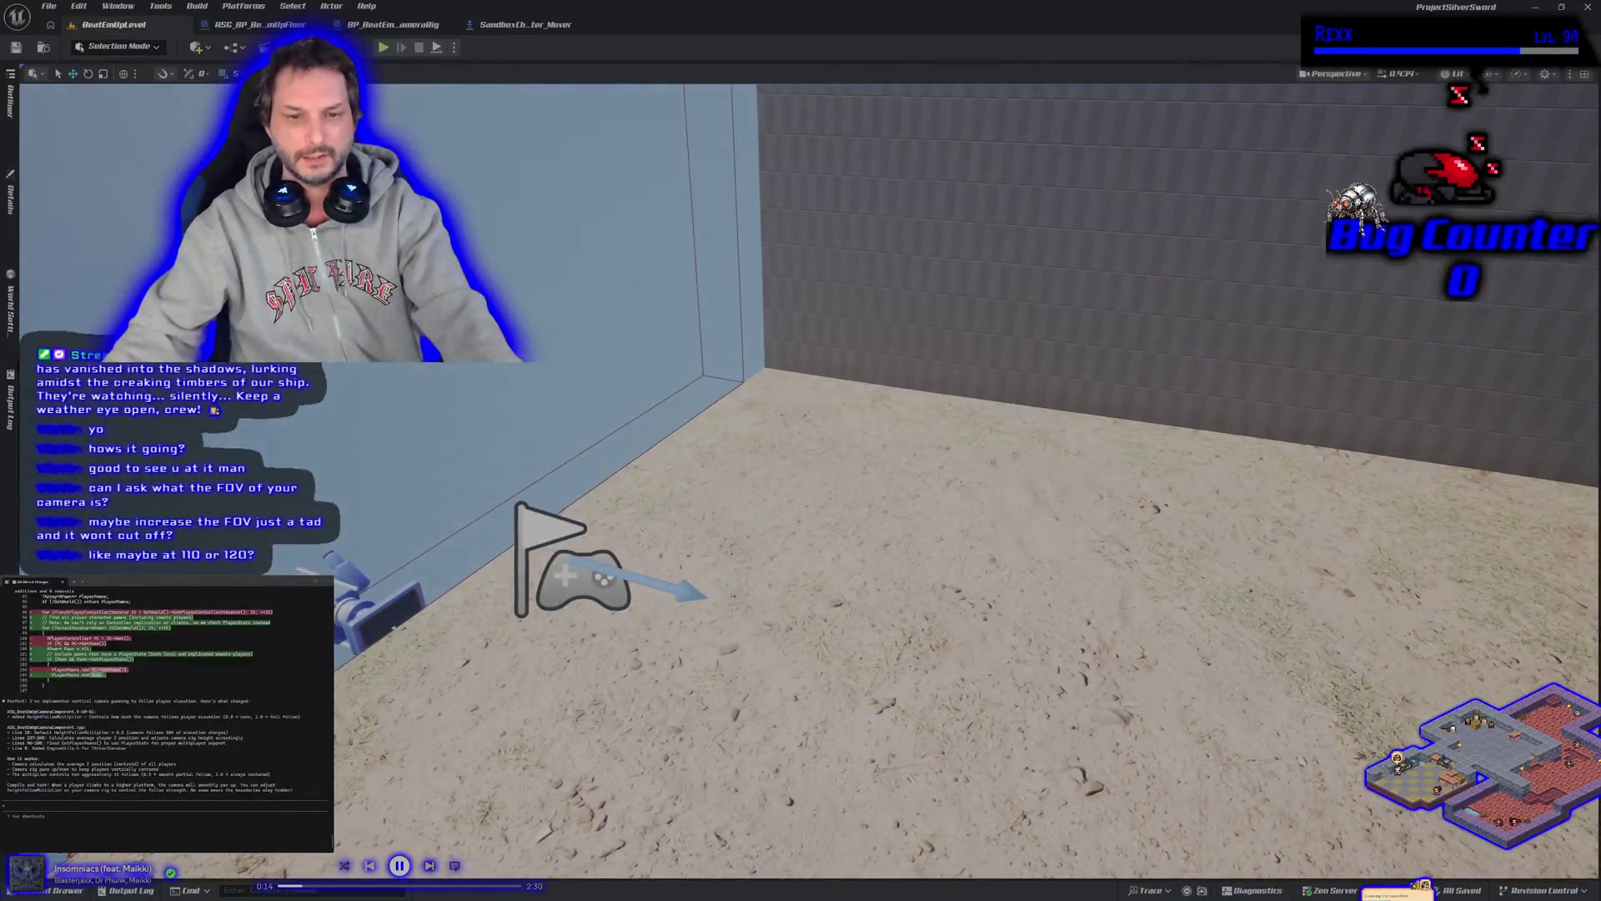
Edit BP_BeatEmUpCameraRig's Camera Component field of view and save the level
left_click(379, 621)
left_click(13, 207)
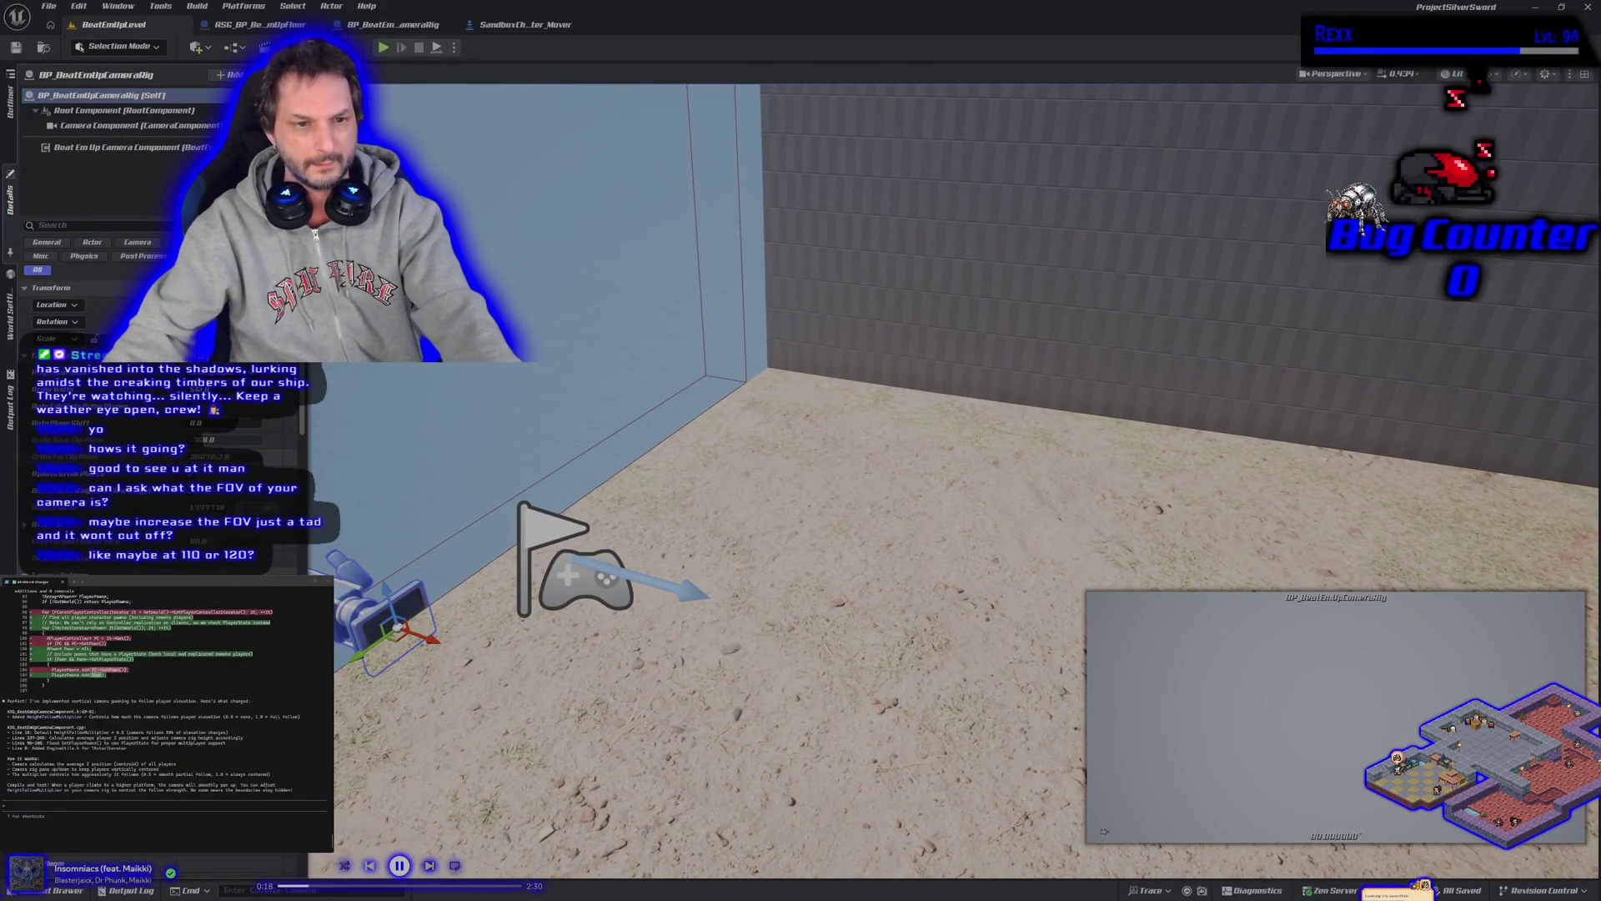
left_click(119, 126)
type("Field of view")
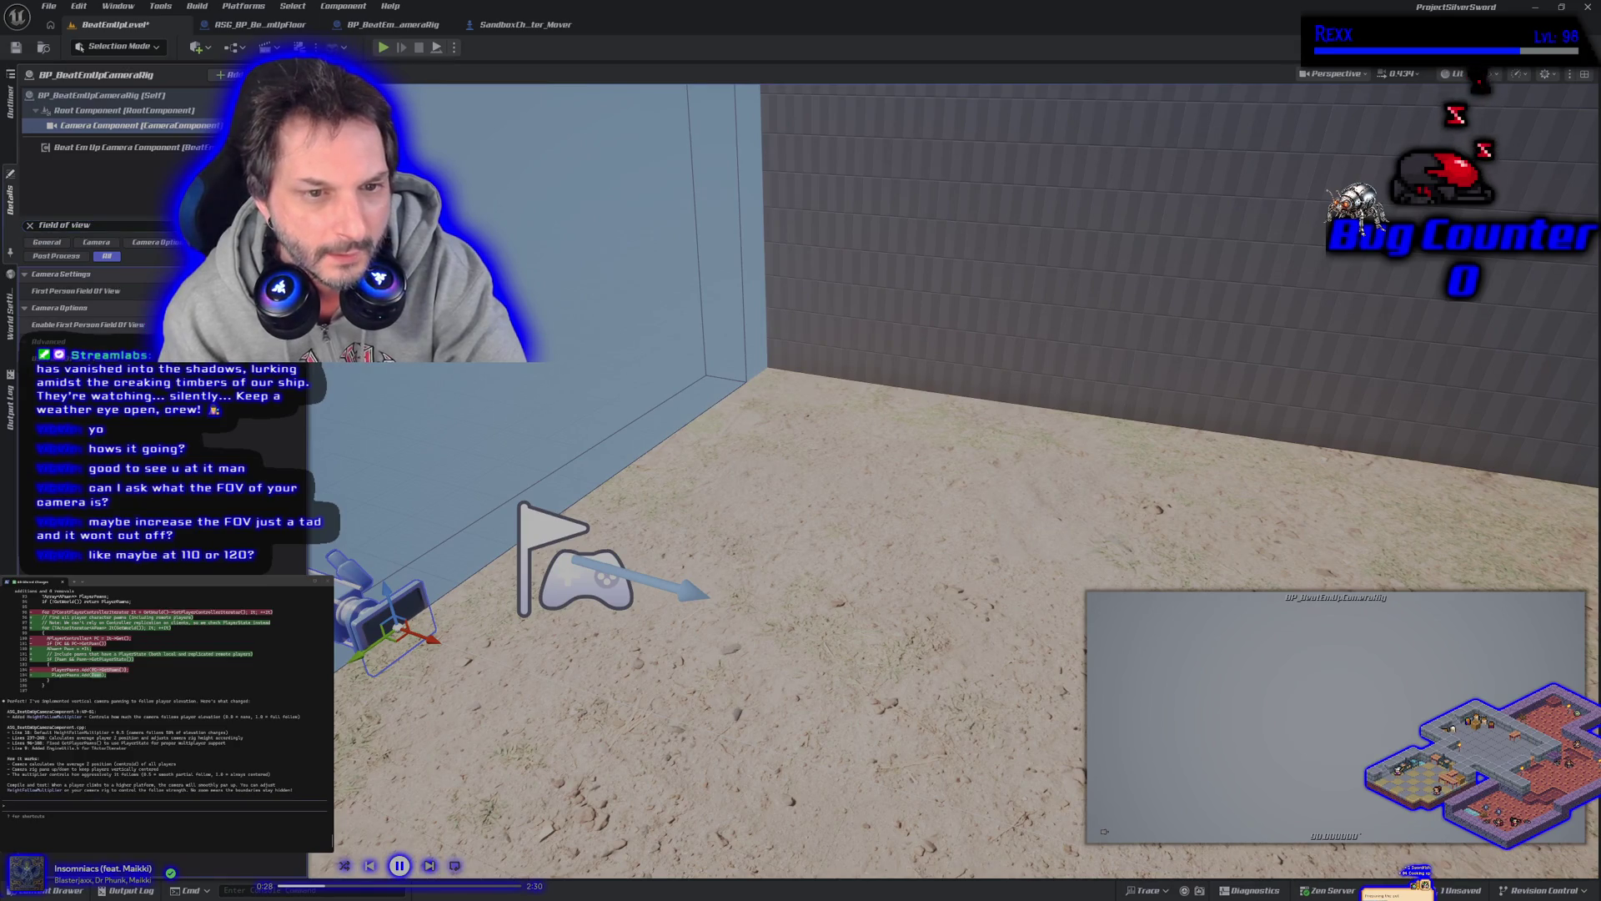
key("ctrl+s")
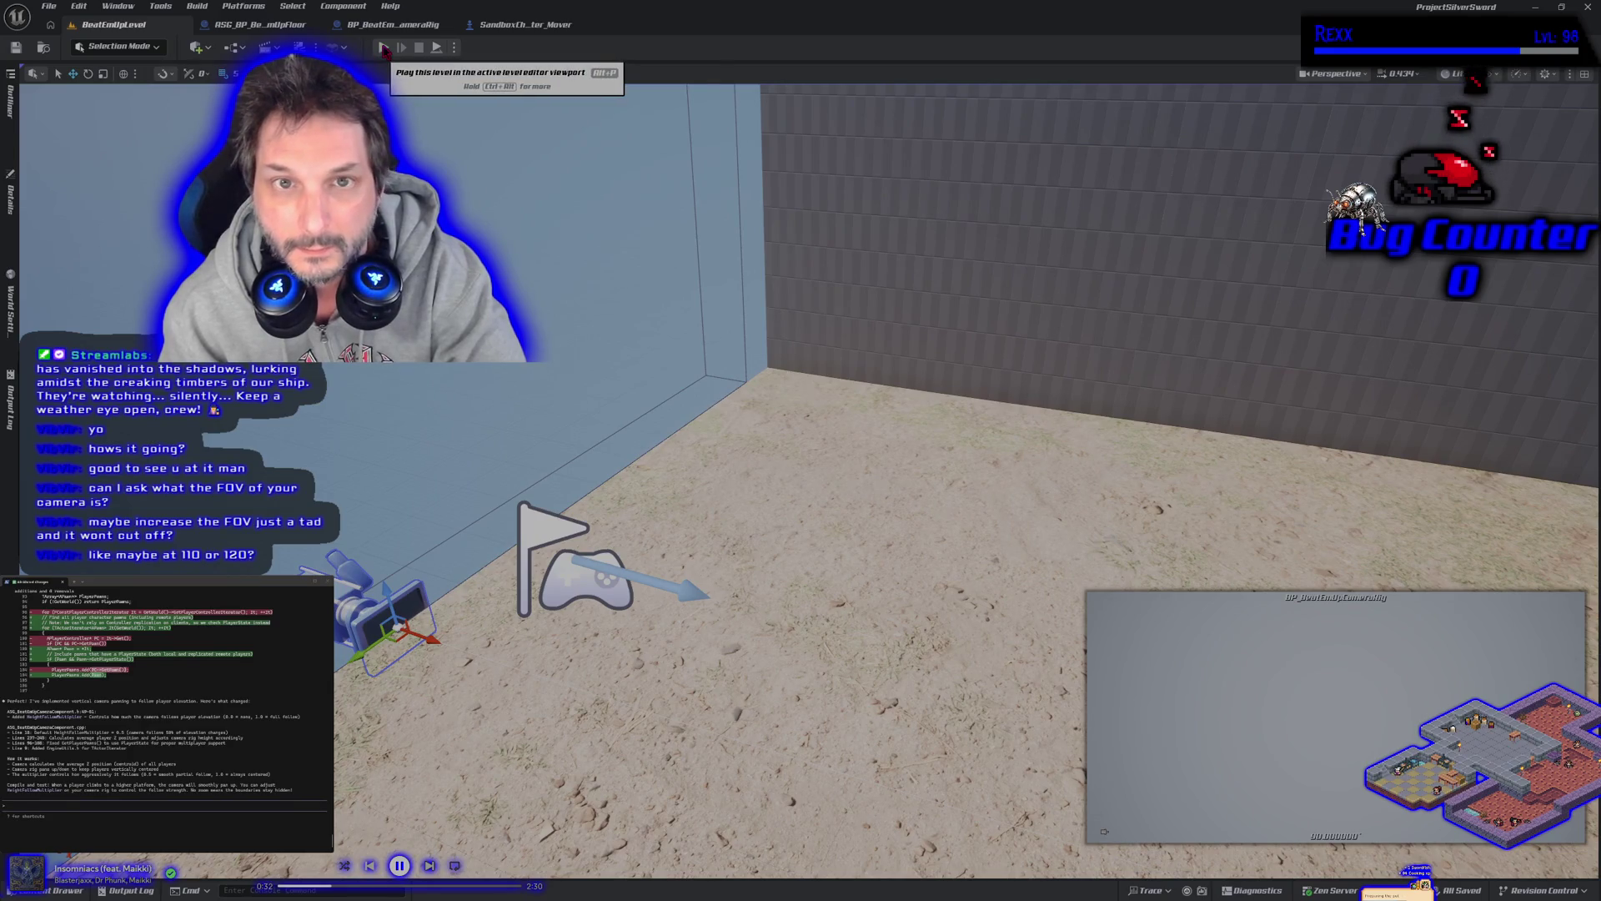
left_click(384, 48)
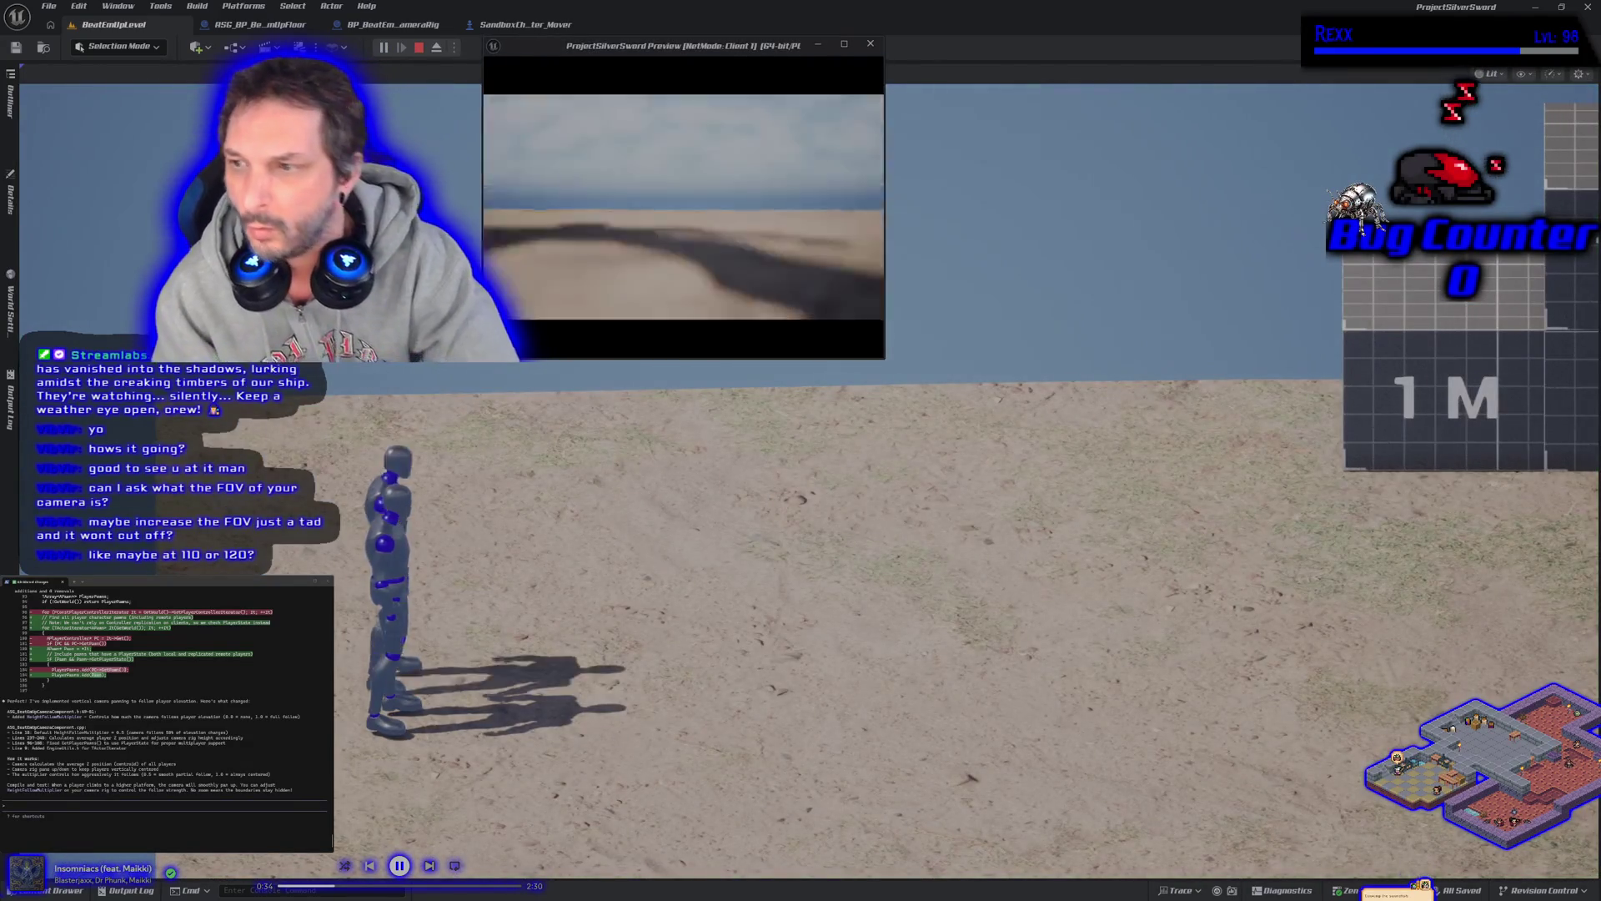
key("d")
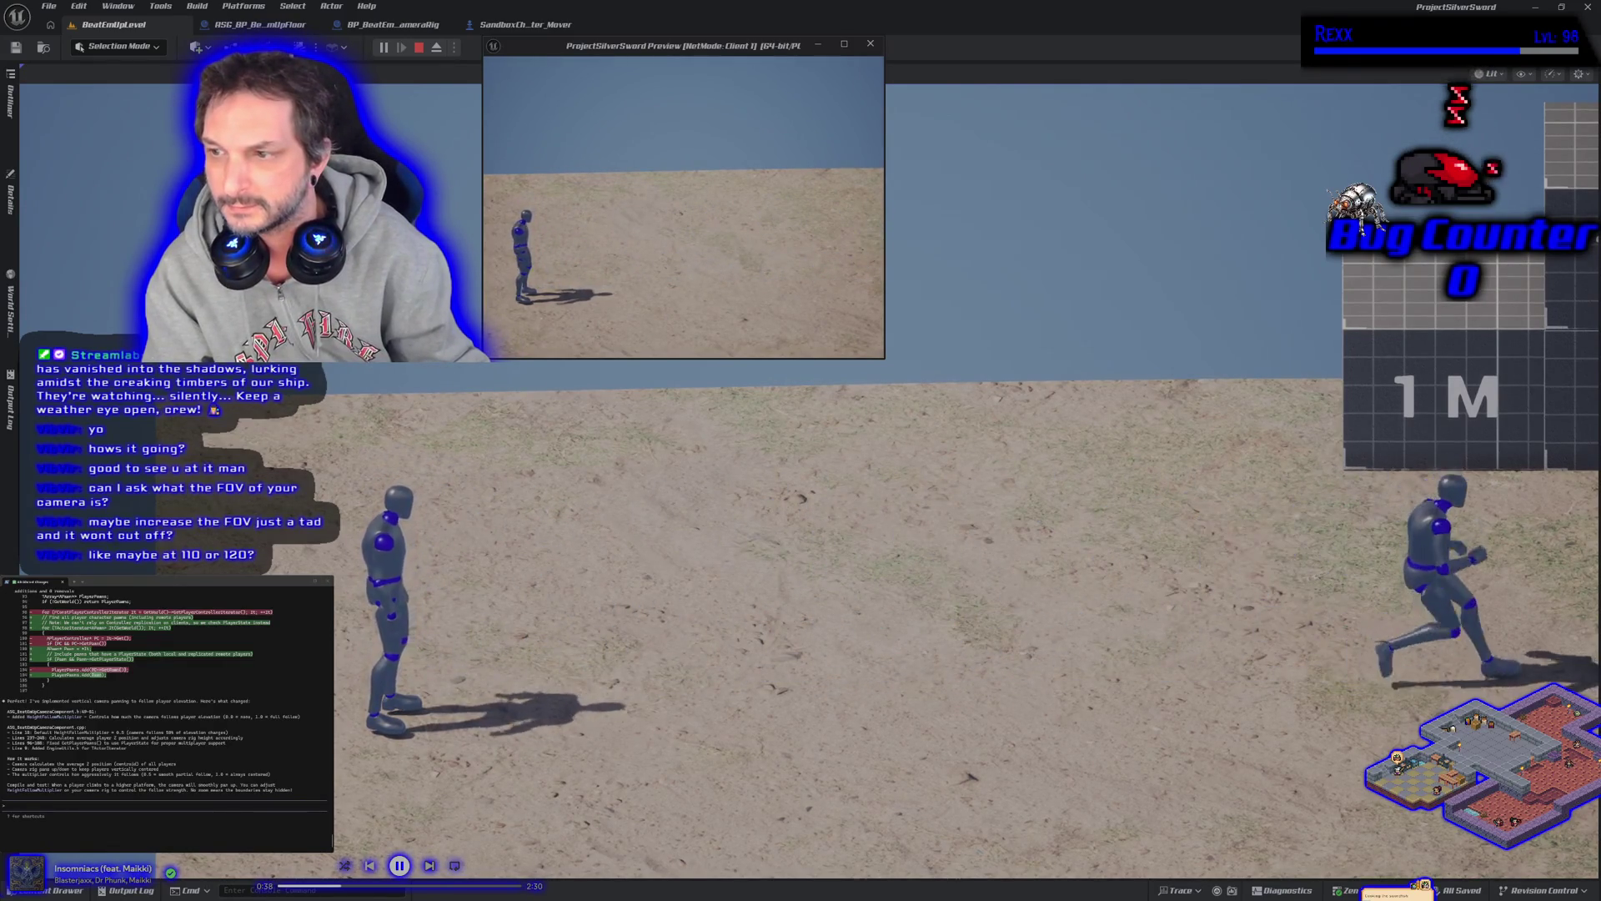
key("alt+Tab")
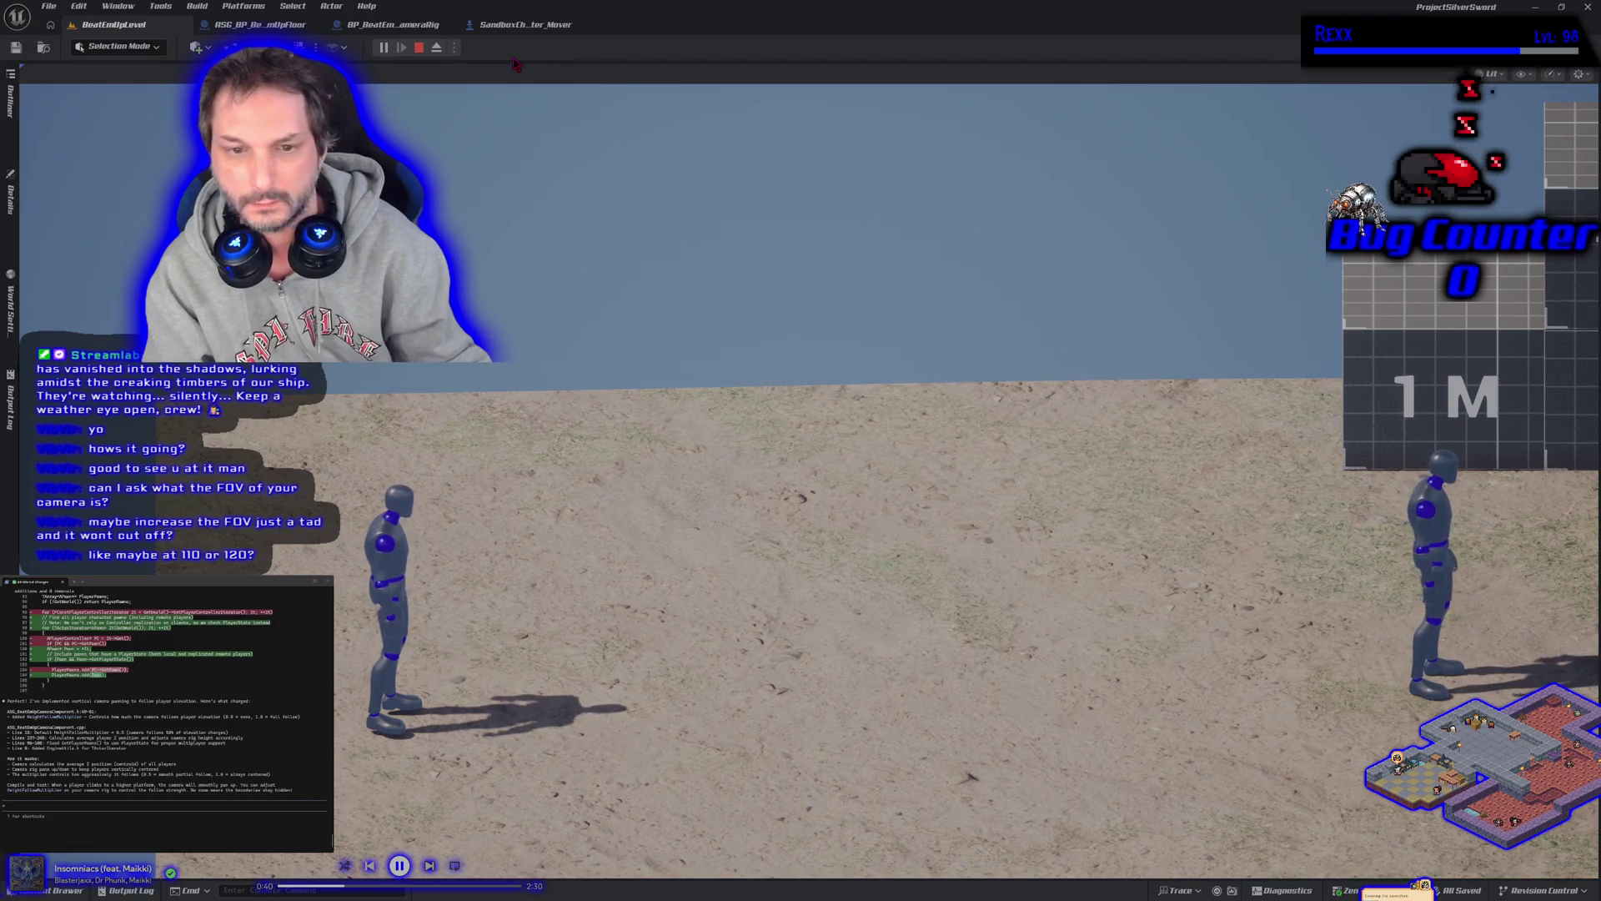
key("d")
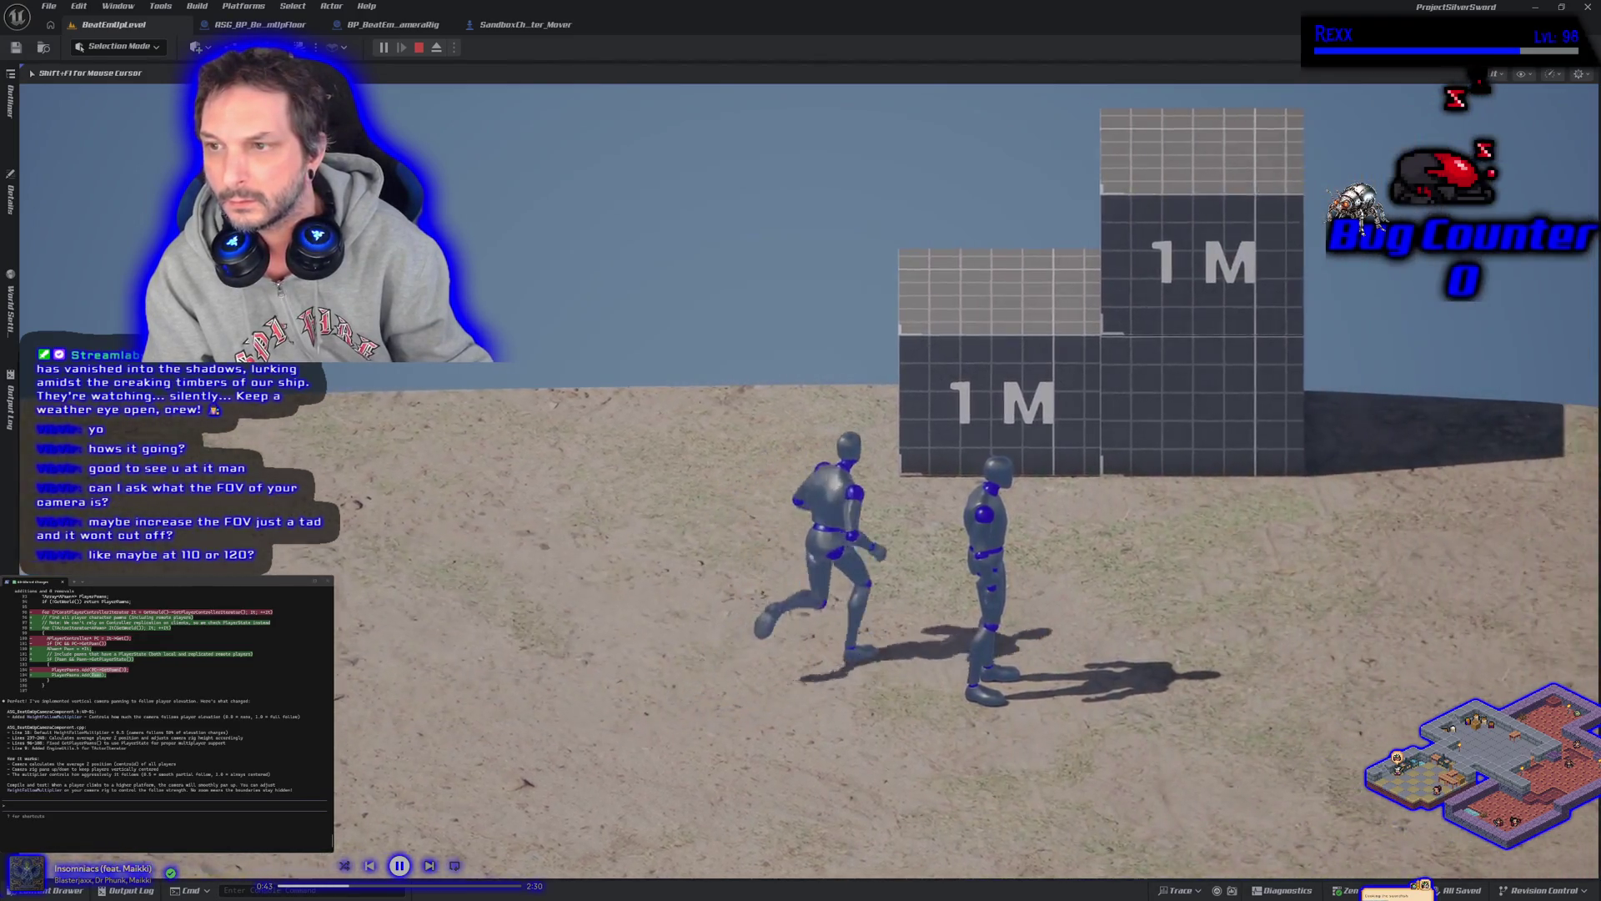
key("space")
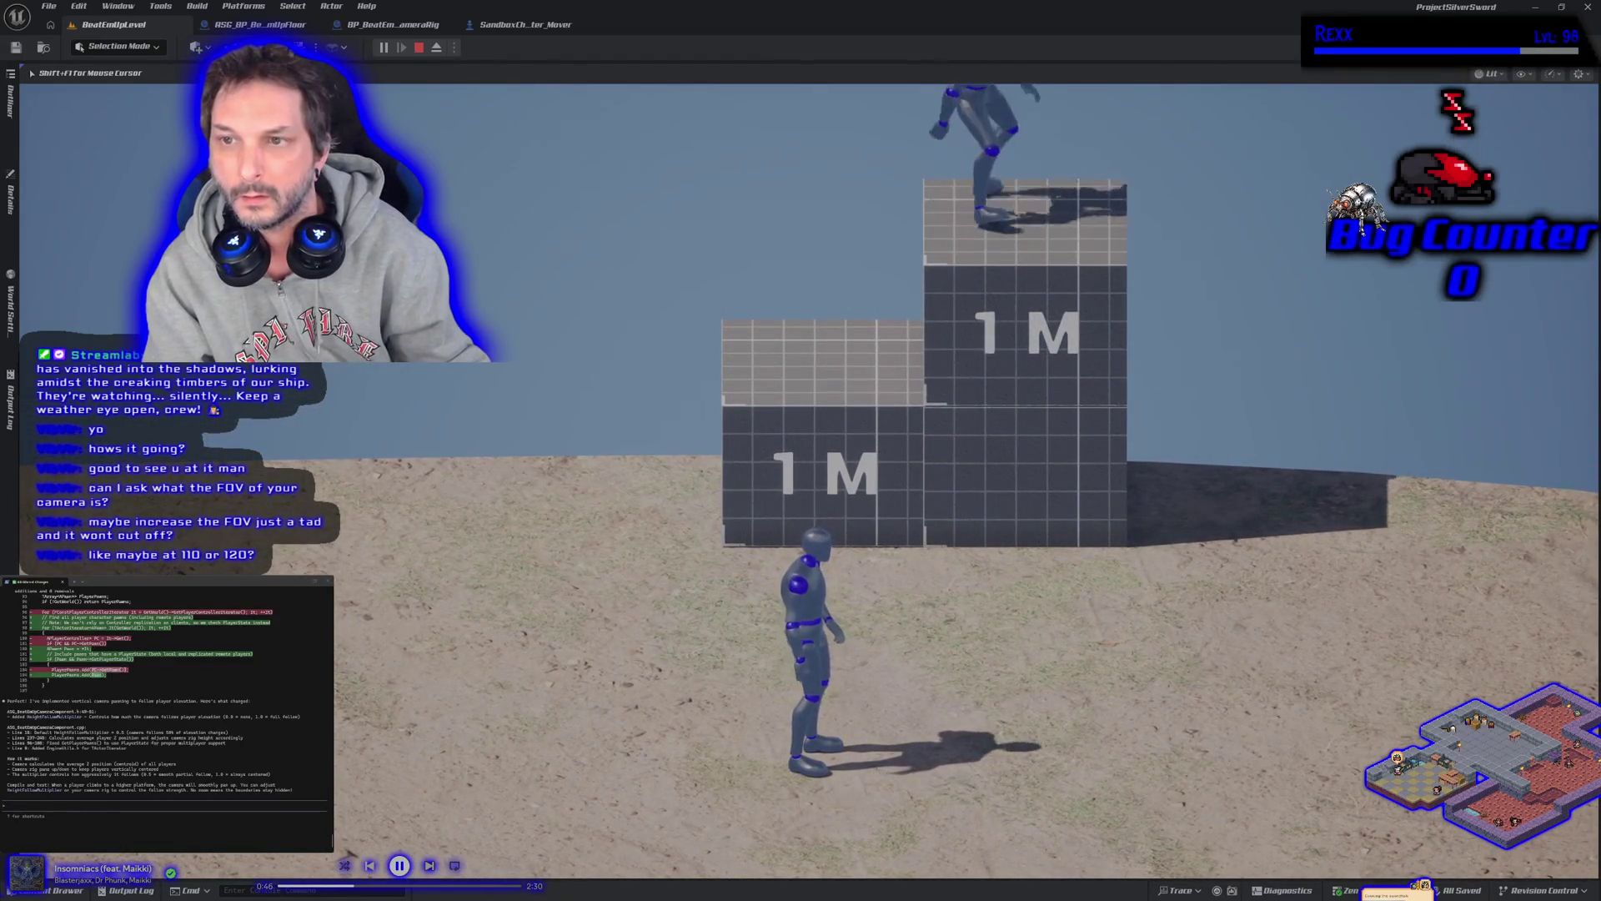
key("w")
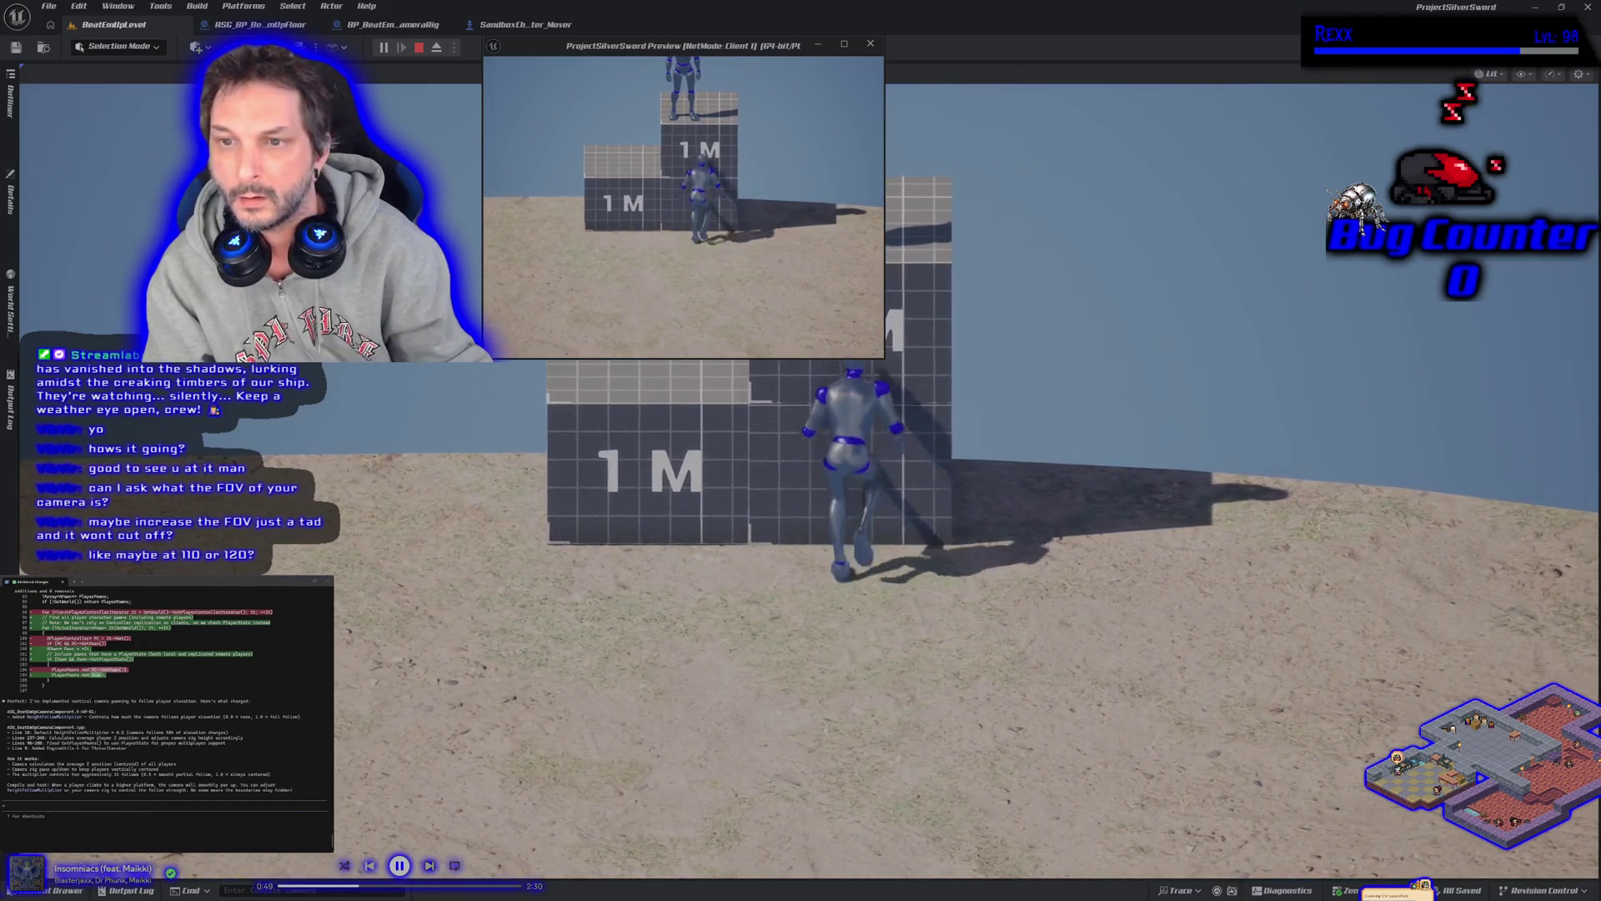
key("space")
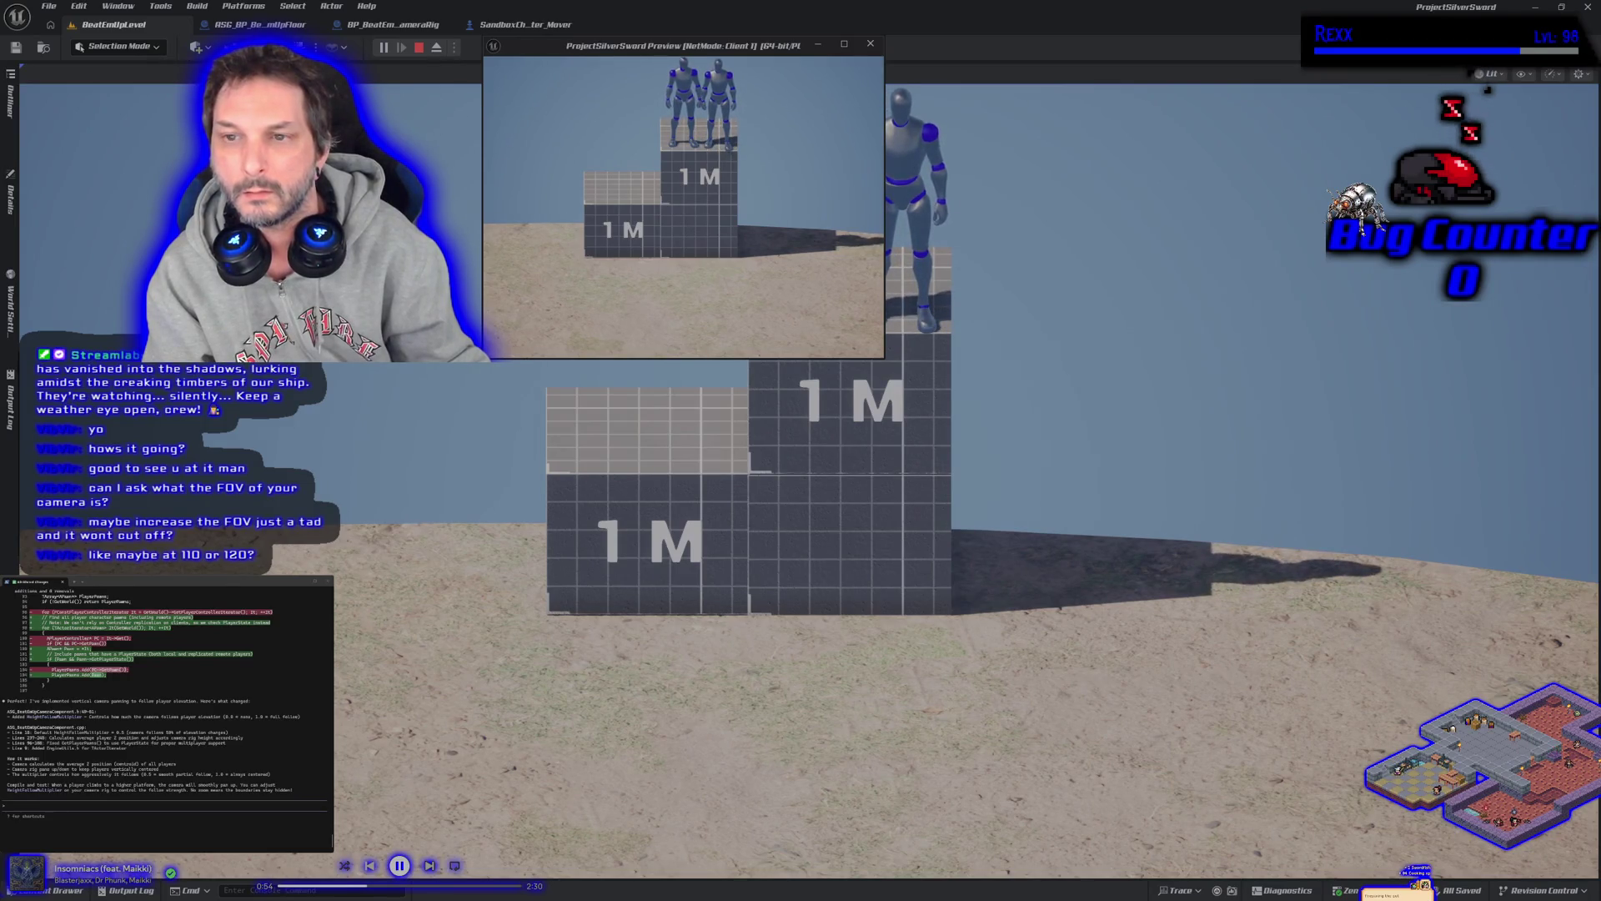
key("Escape")
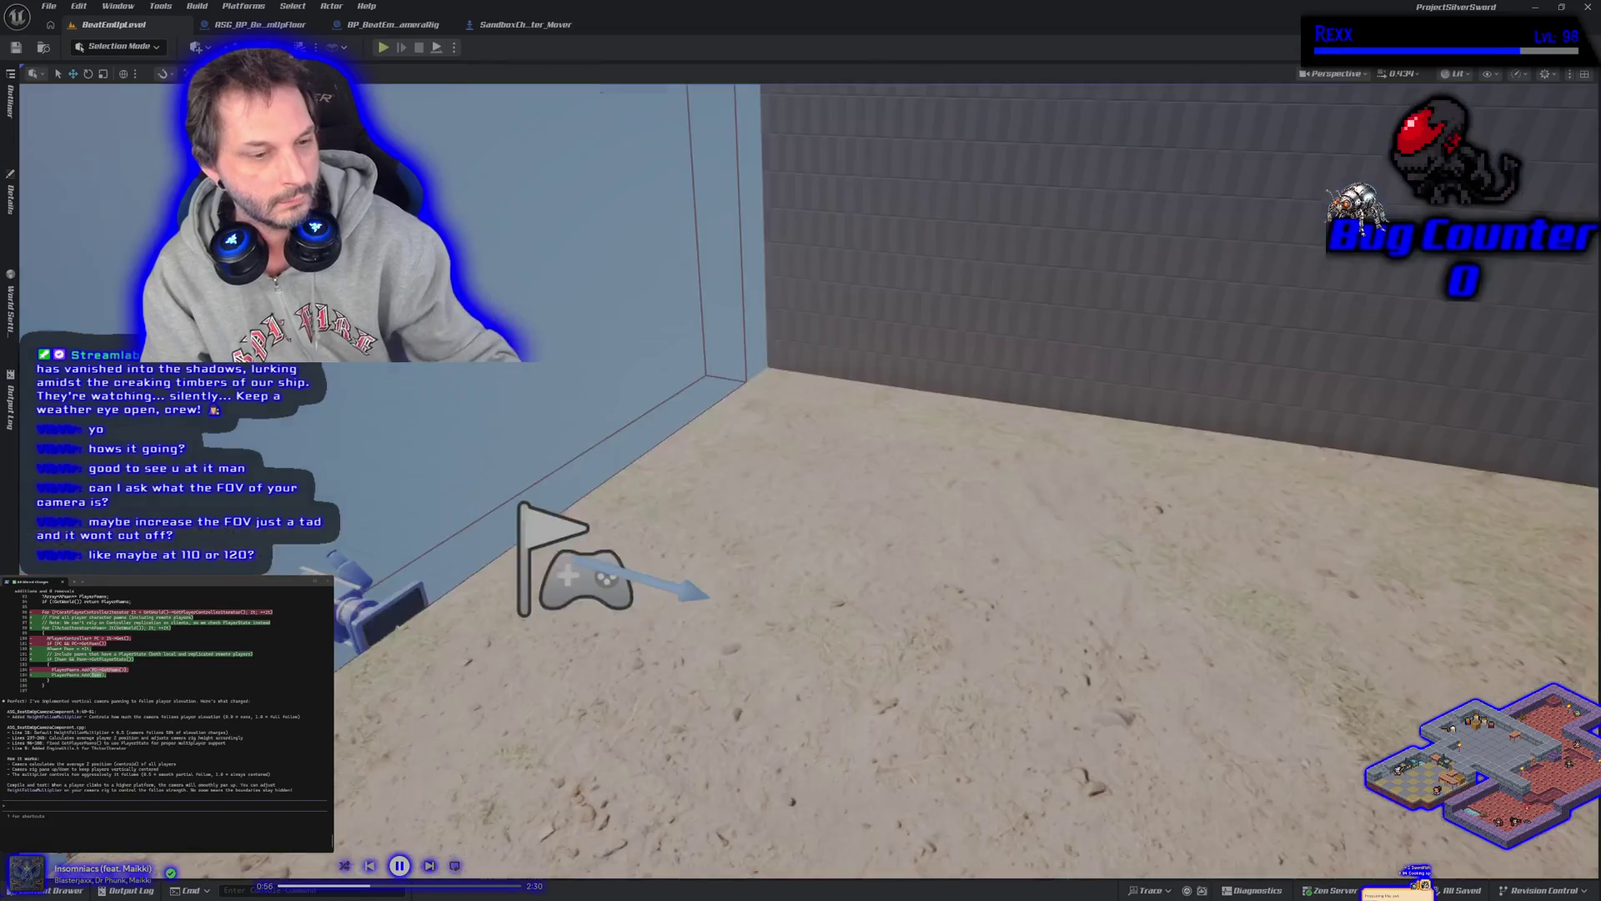
Adjust the camera rig's field of view again, save, and start a new playtest
left_click(11, 306)
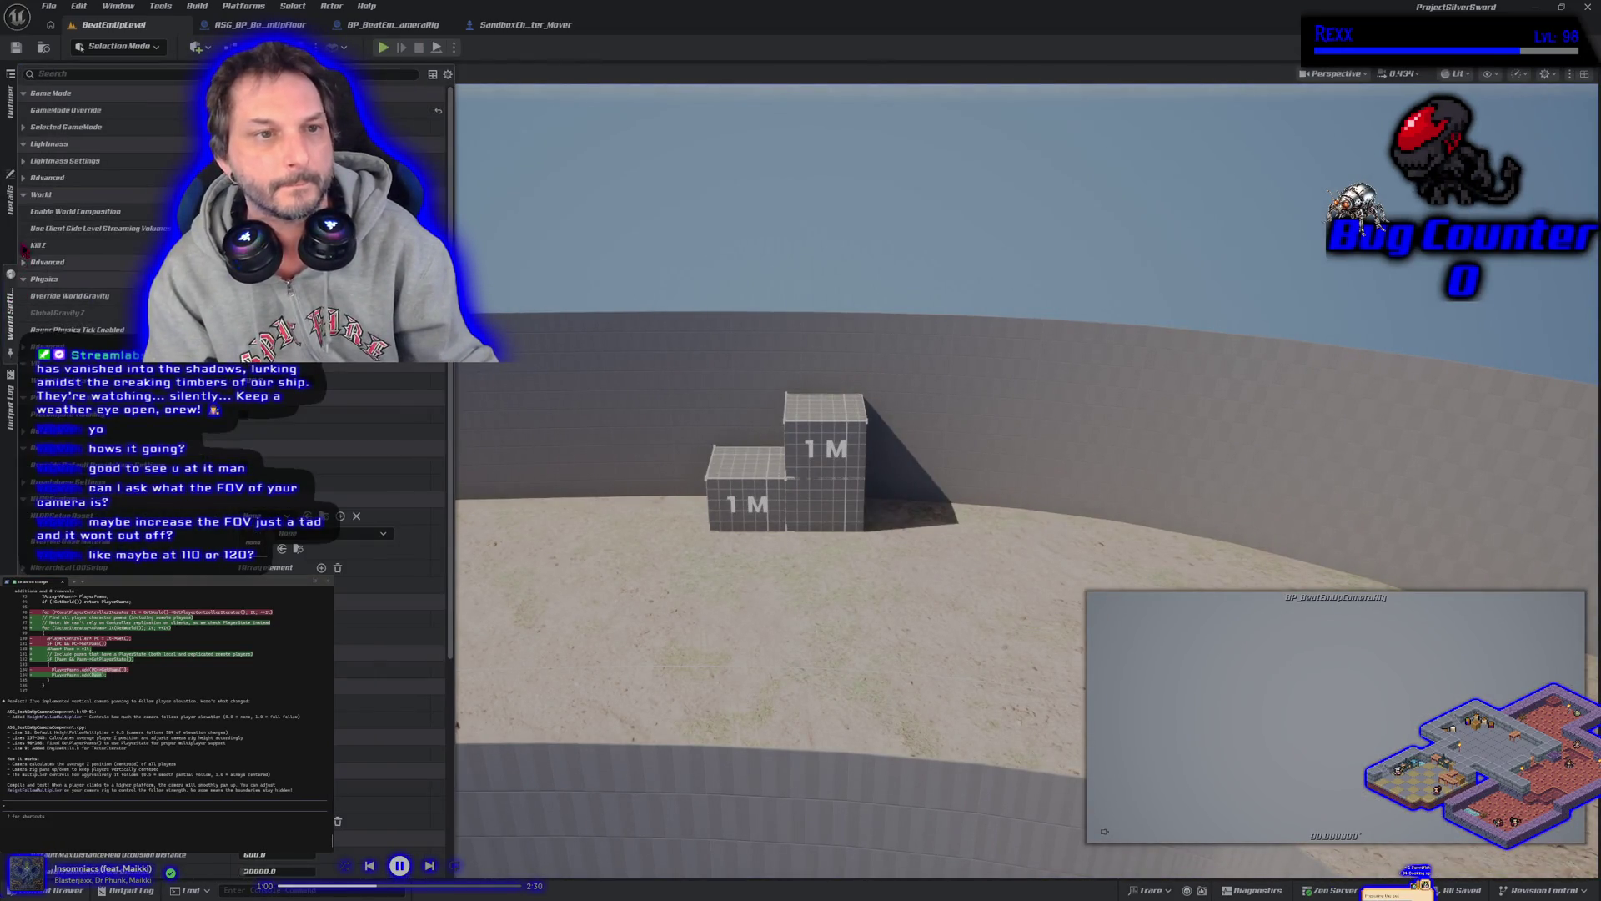
left_click(10, 193)
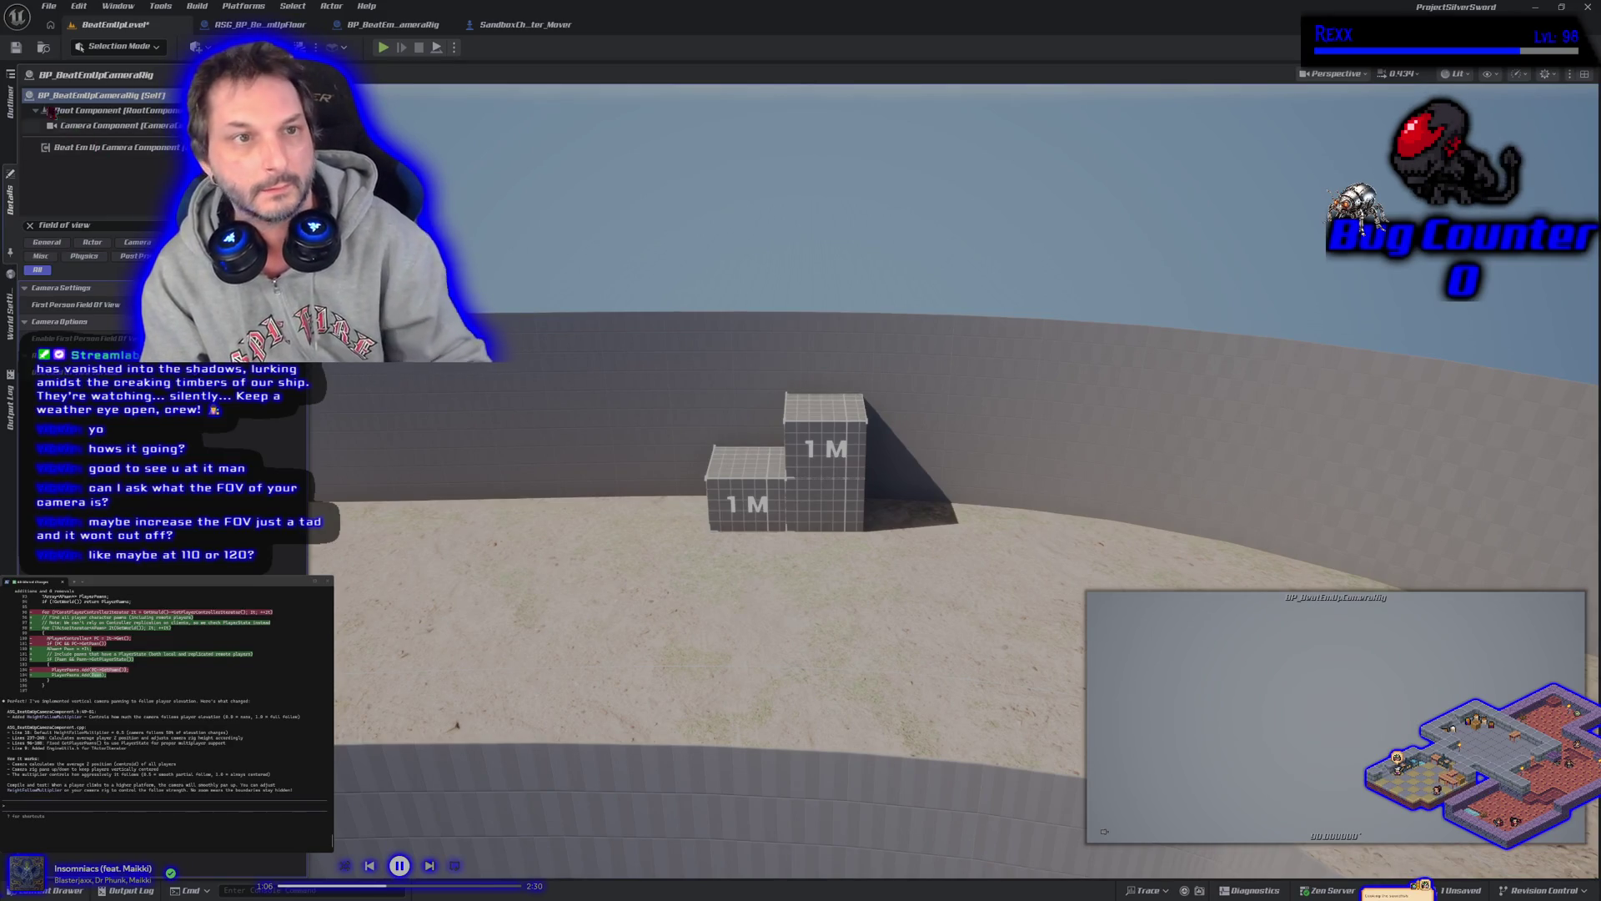
key("ctrl+s")
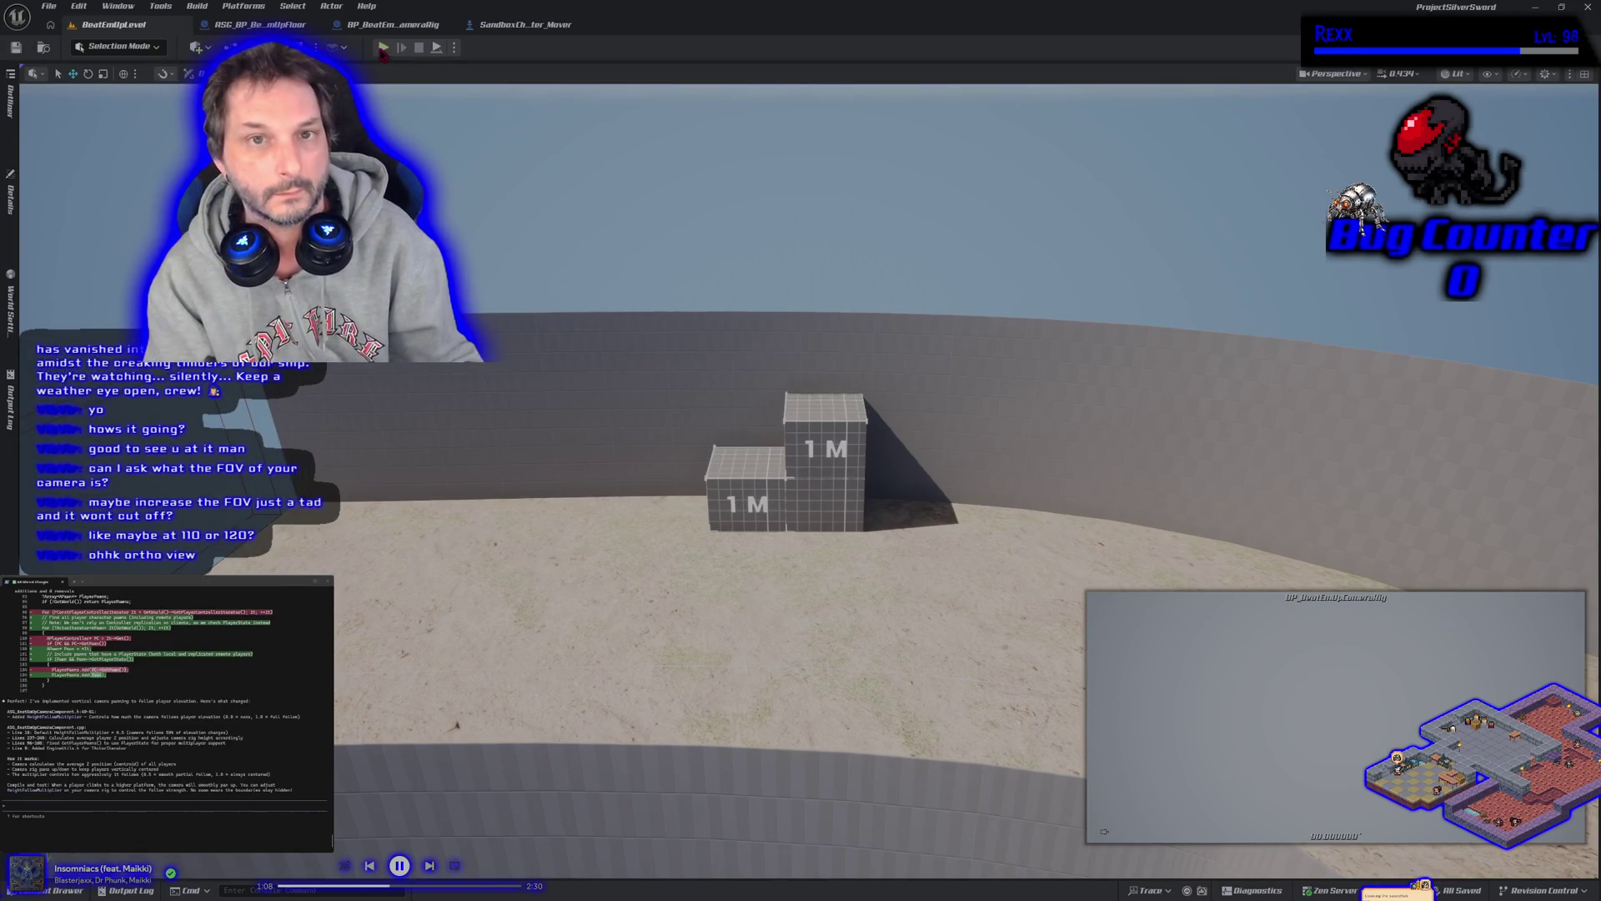
left_click(382, 47)
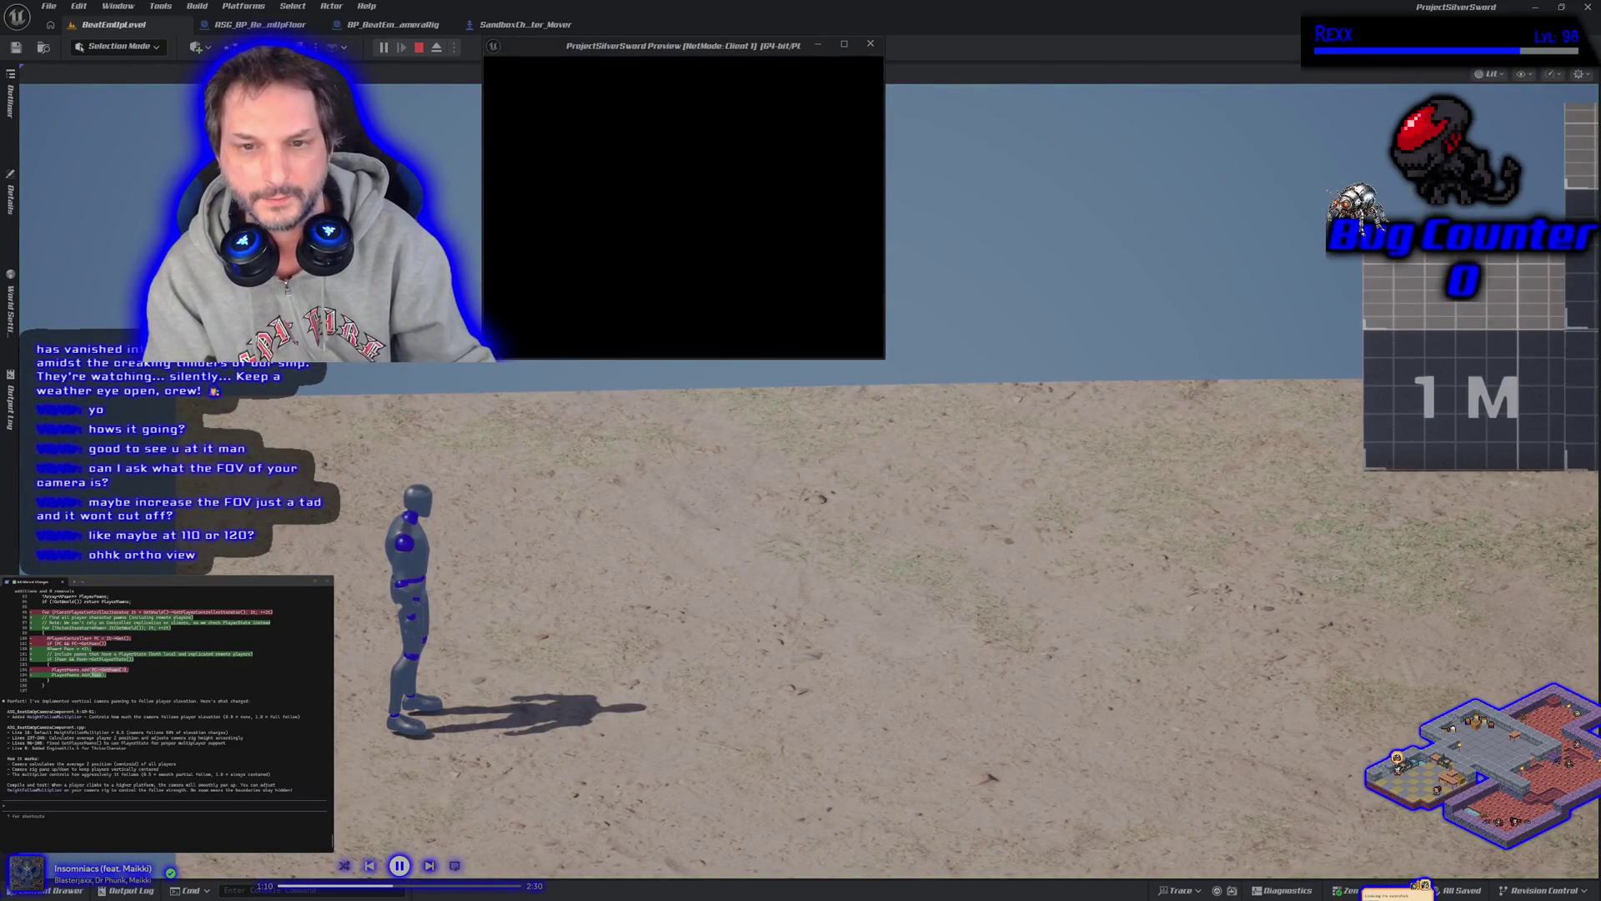
left_click(565, 498)
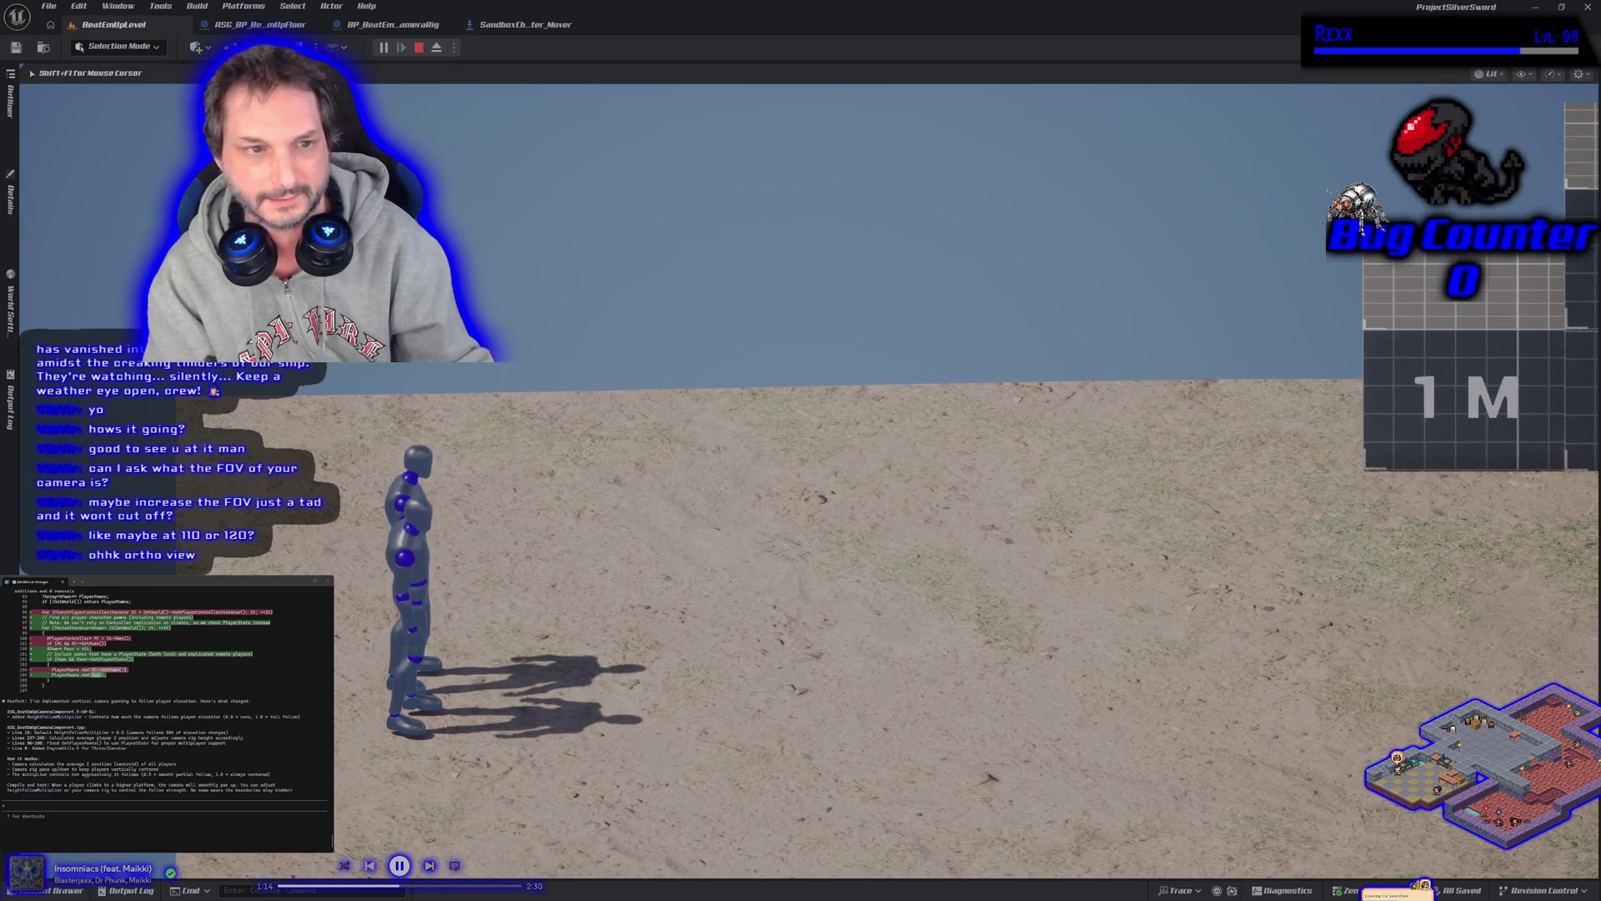
key("d")
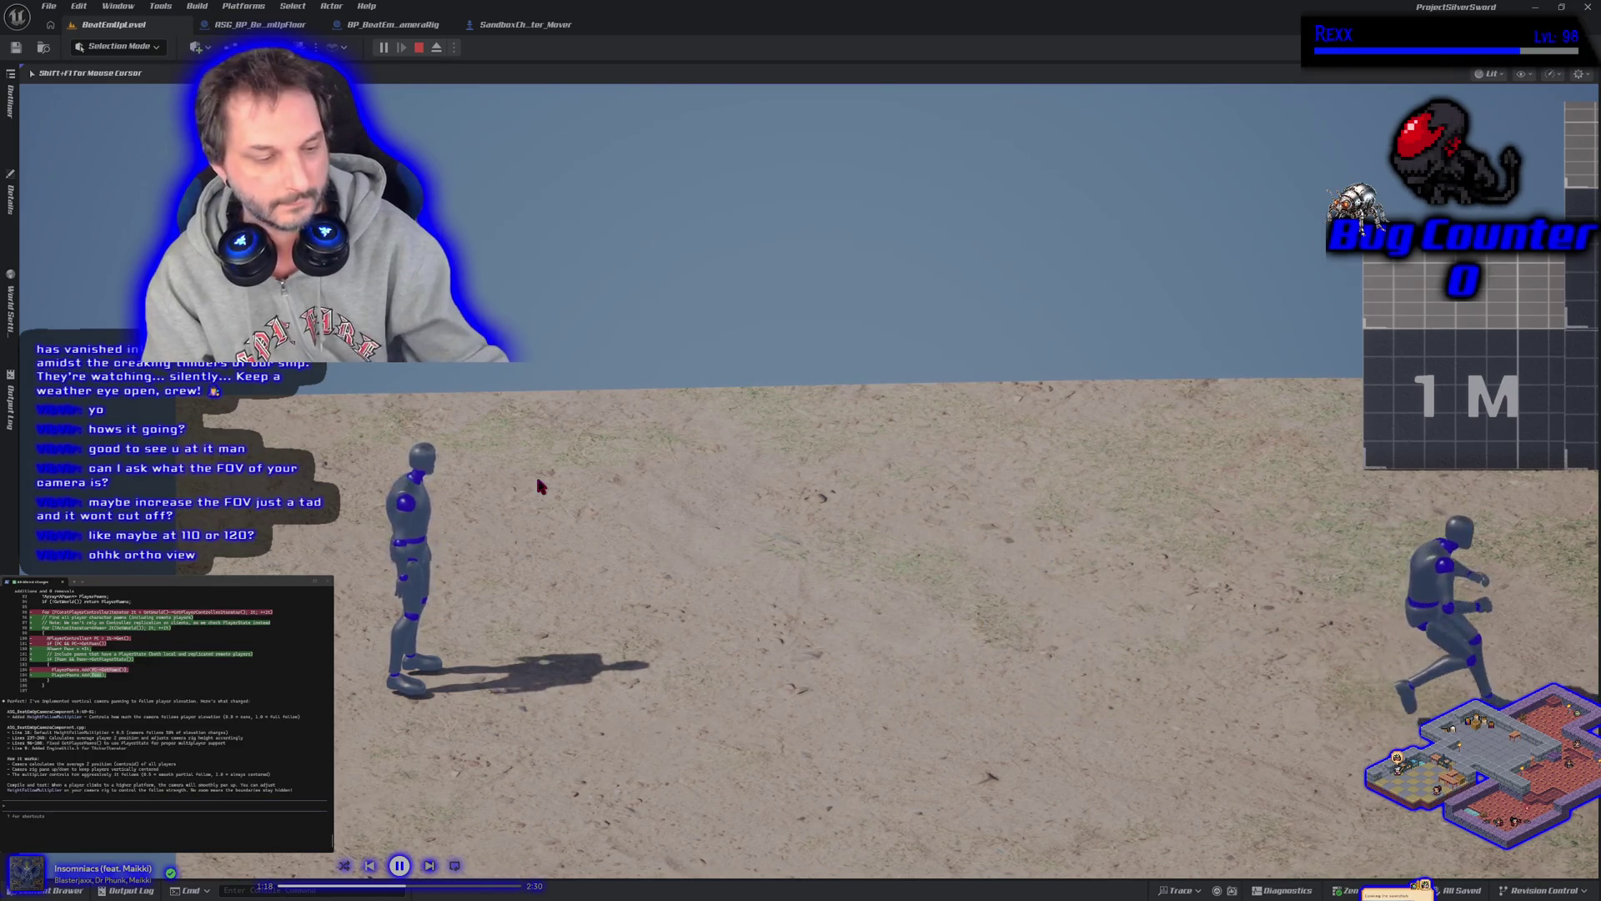
key("Escape")
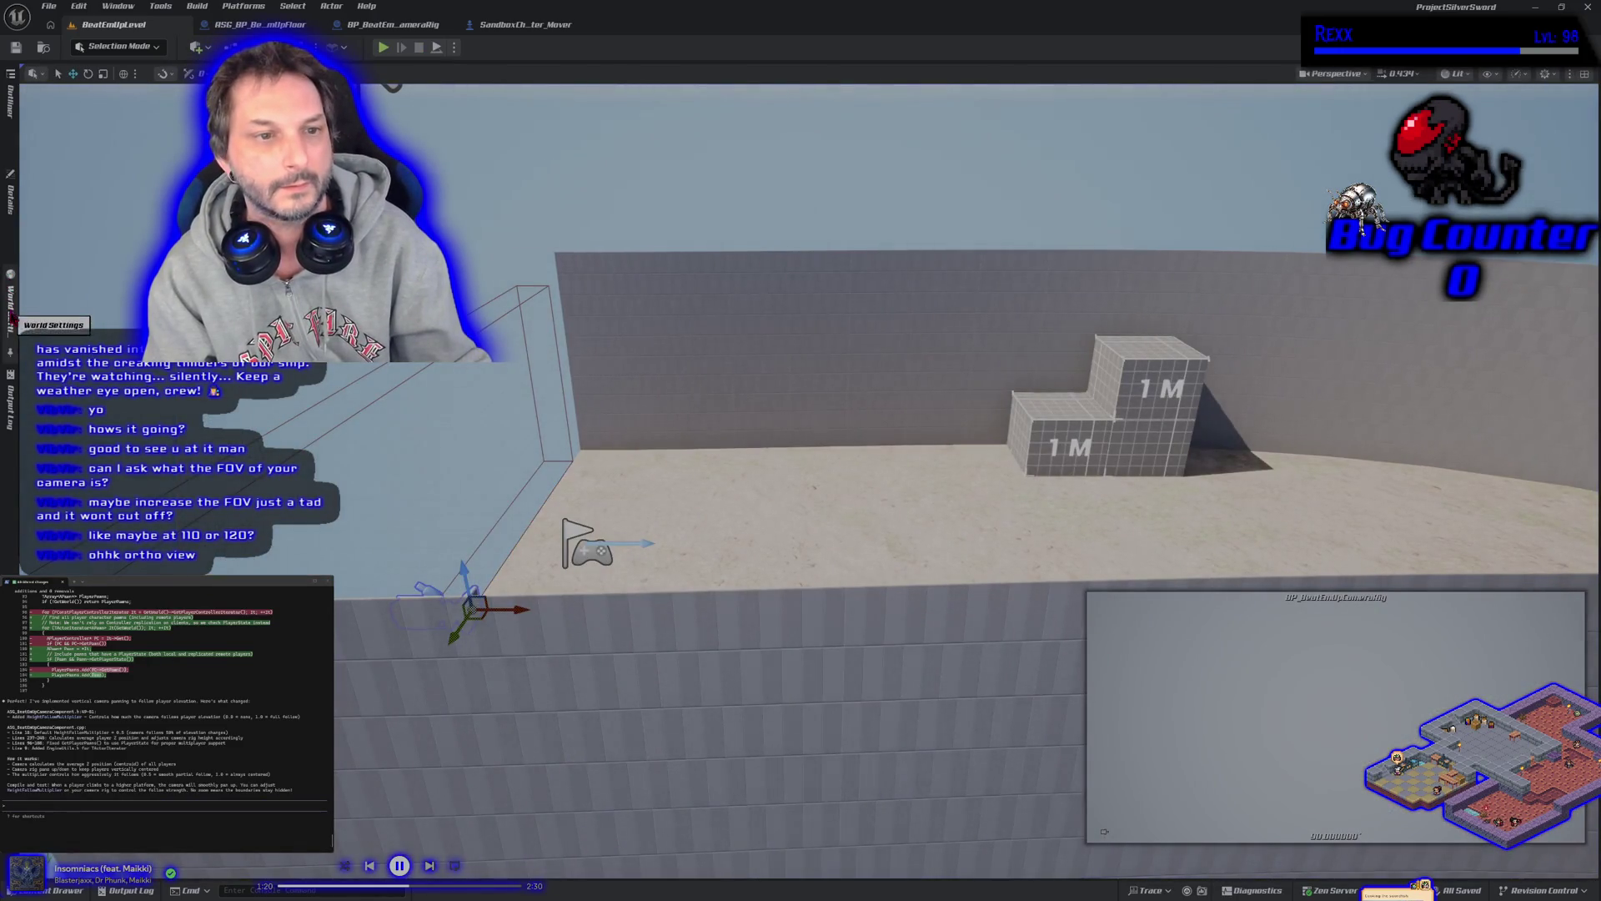
Check the camera rig's properties, save the level, and briefly start then stop a playtest
left_click(10, 200)
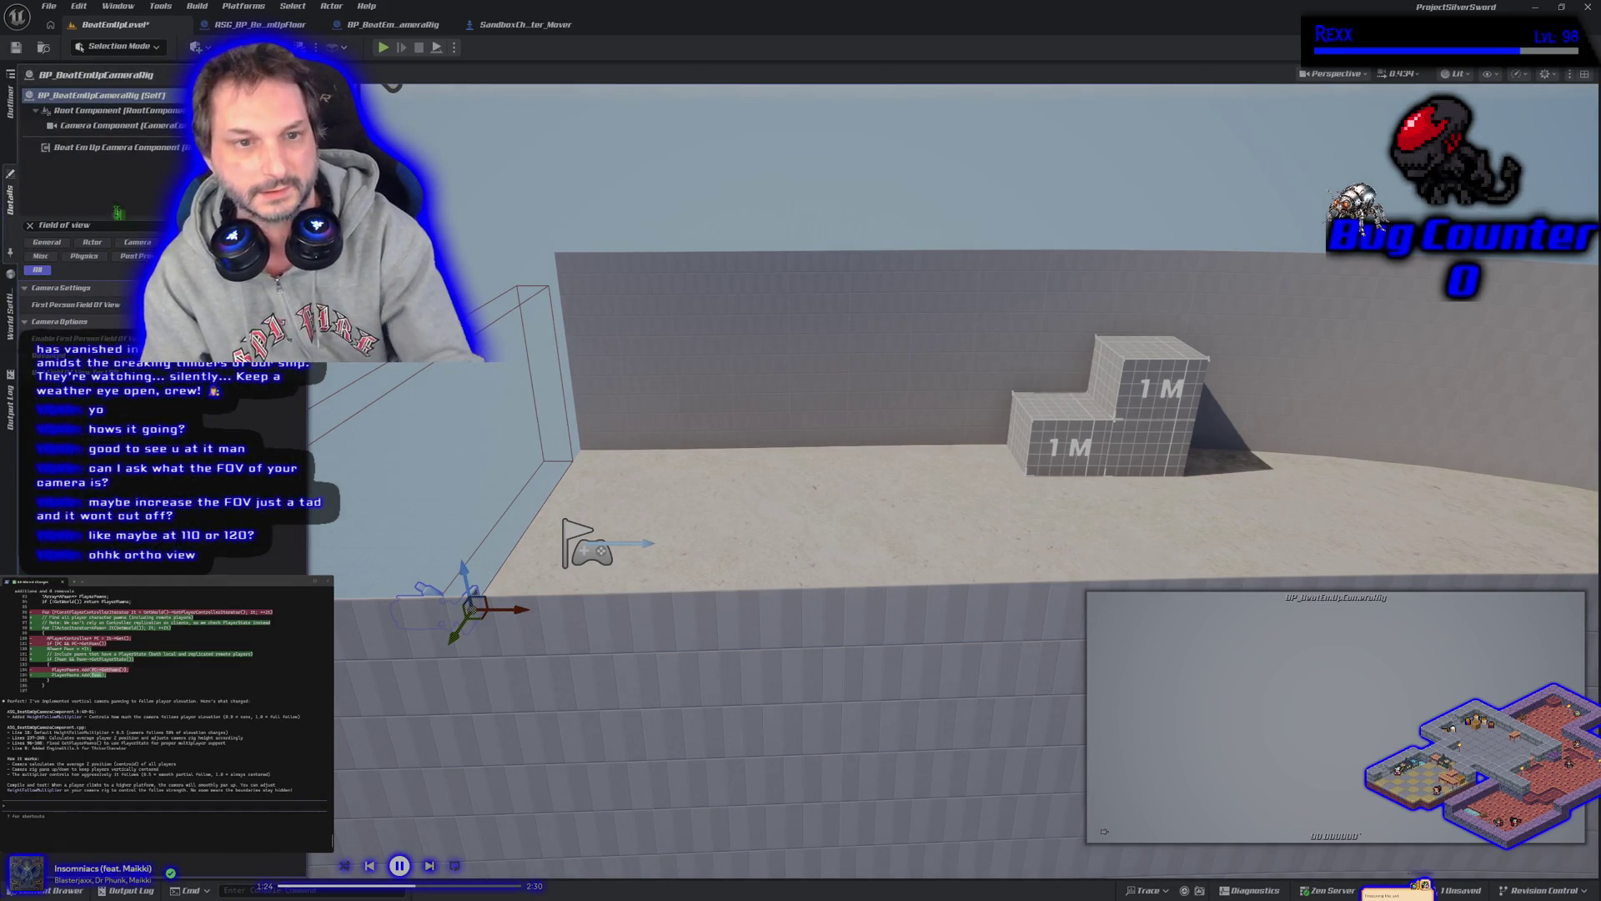
left_click(25, 47)
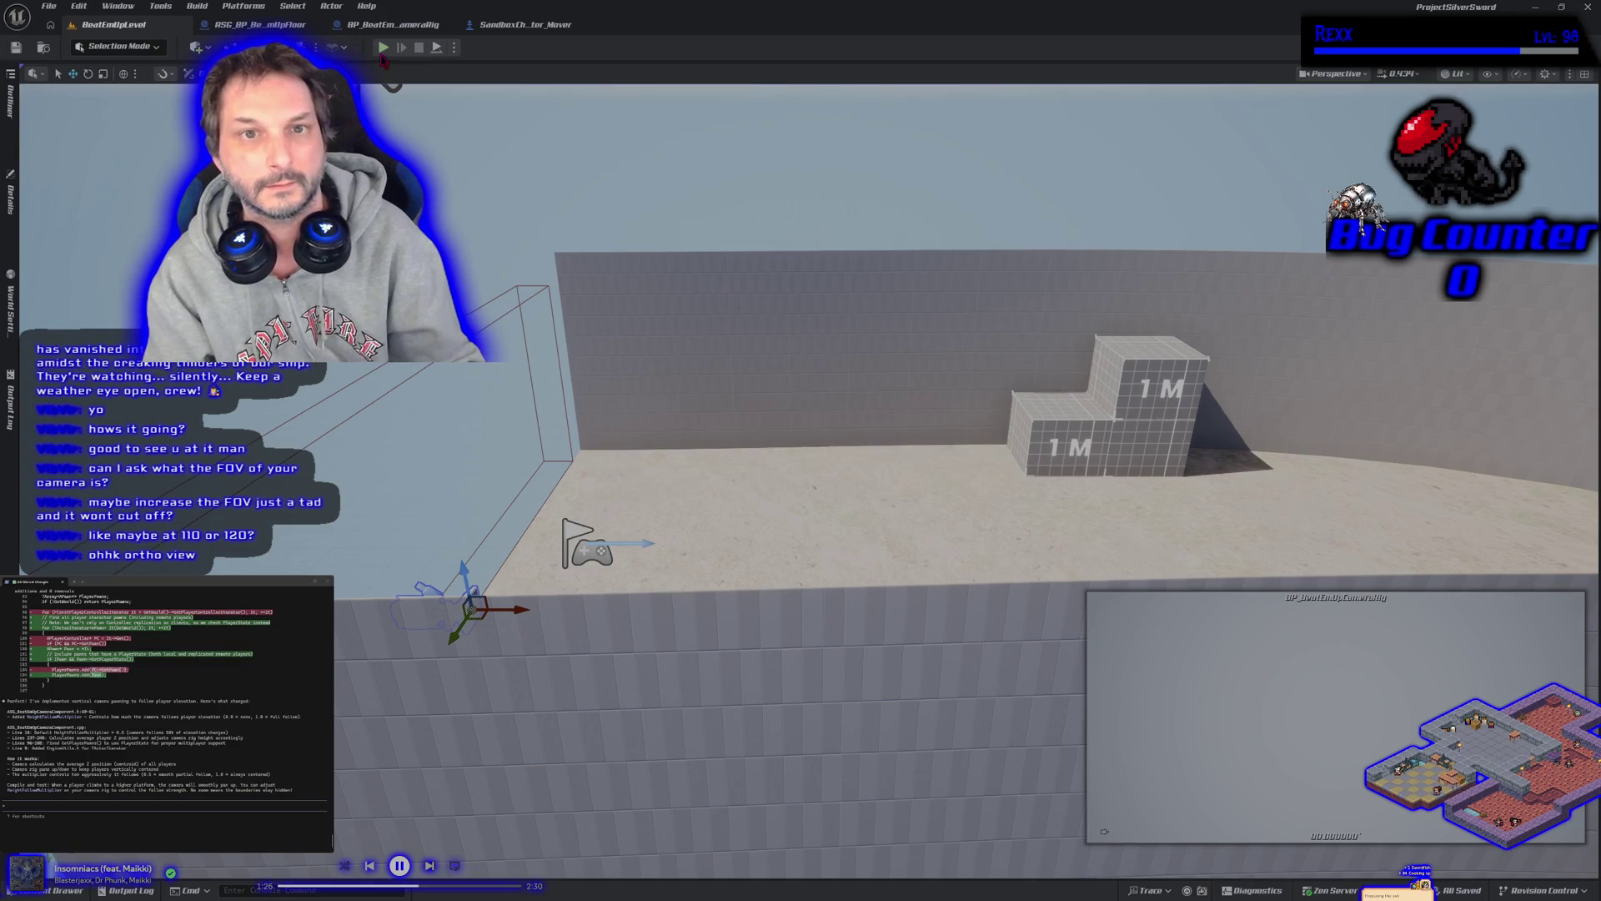
key("alt+p")
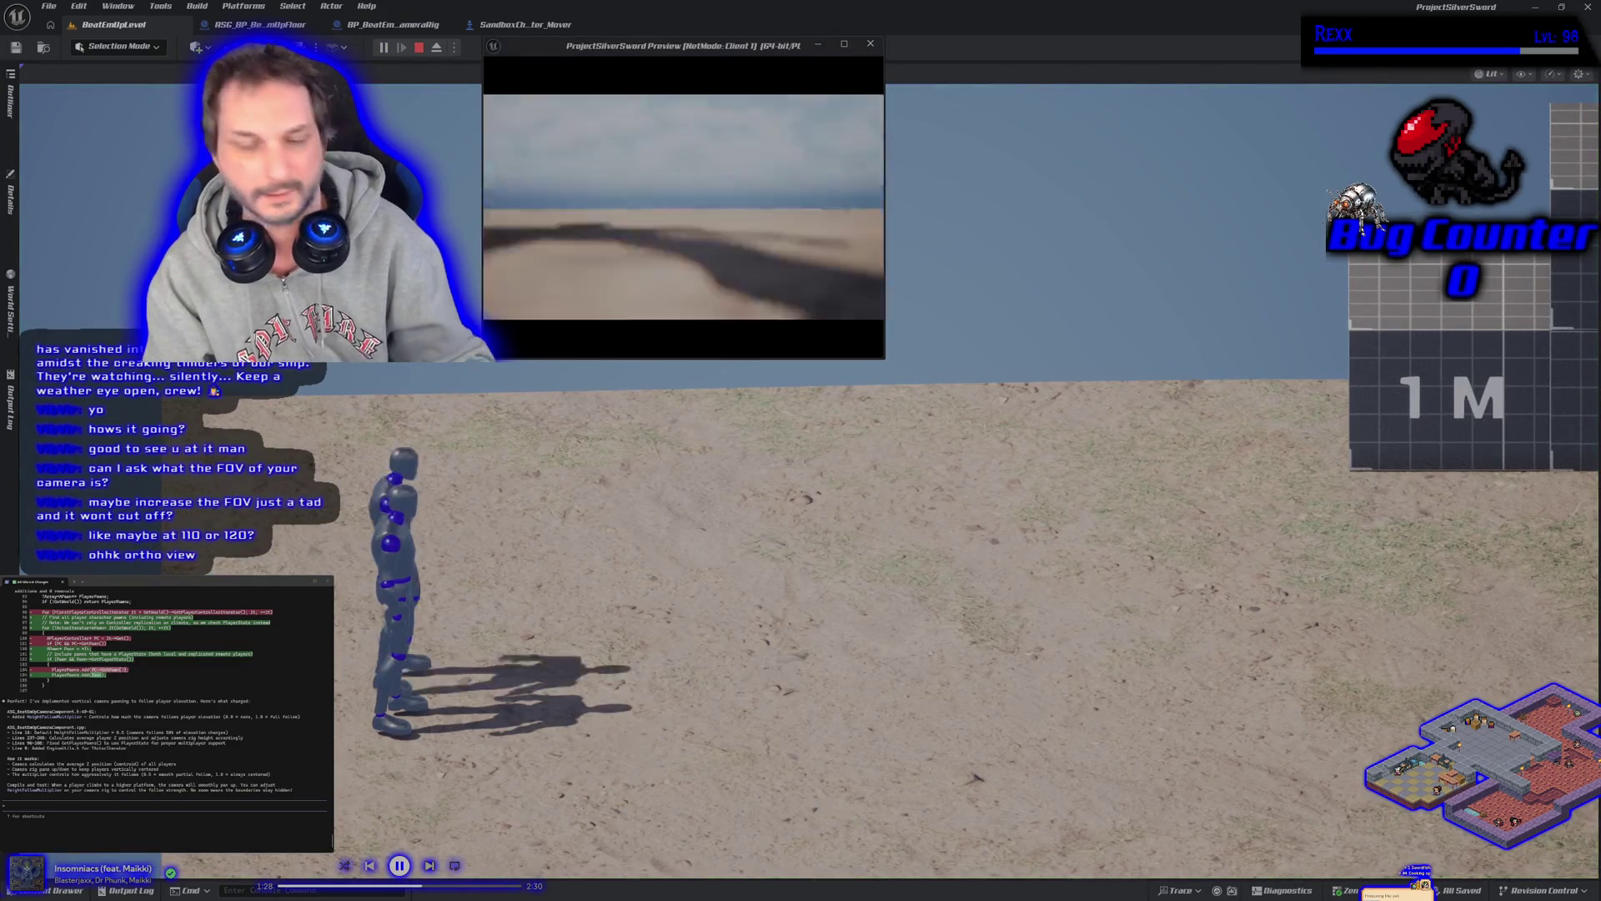
key("Escape")
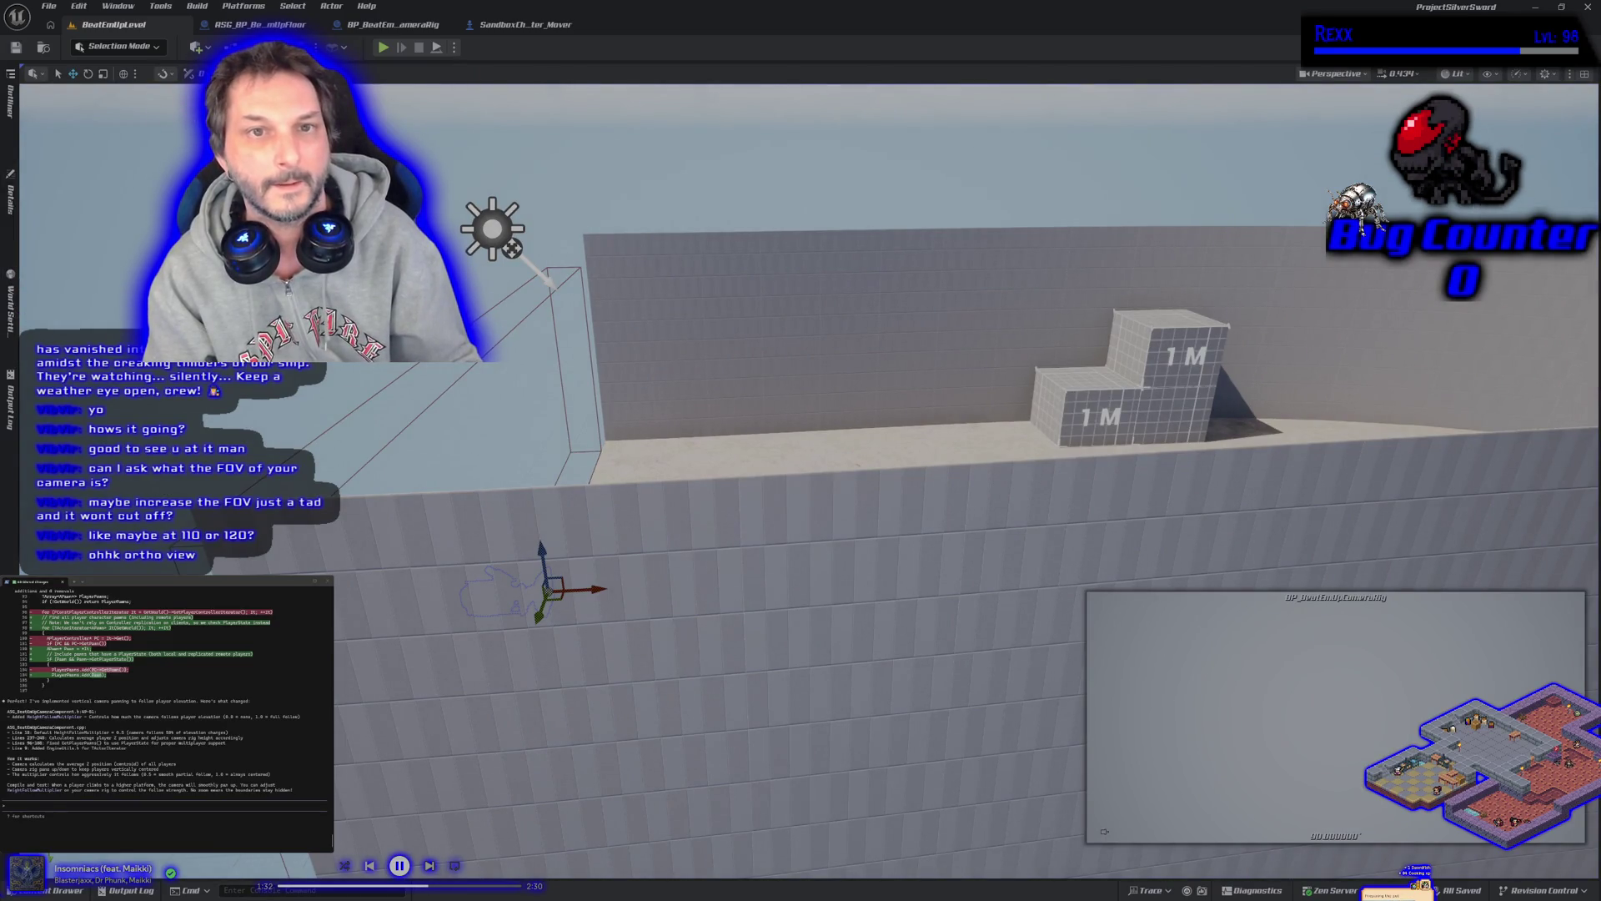
Recheck the camera rig's field of view, save, fly the view forward, and start PIE again
left_click(11, 205)
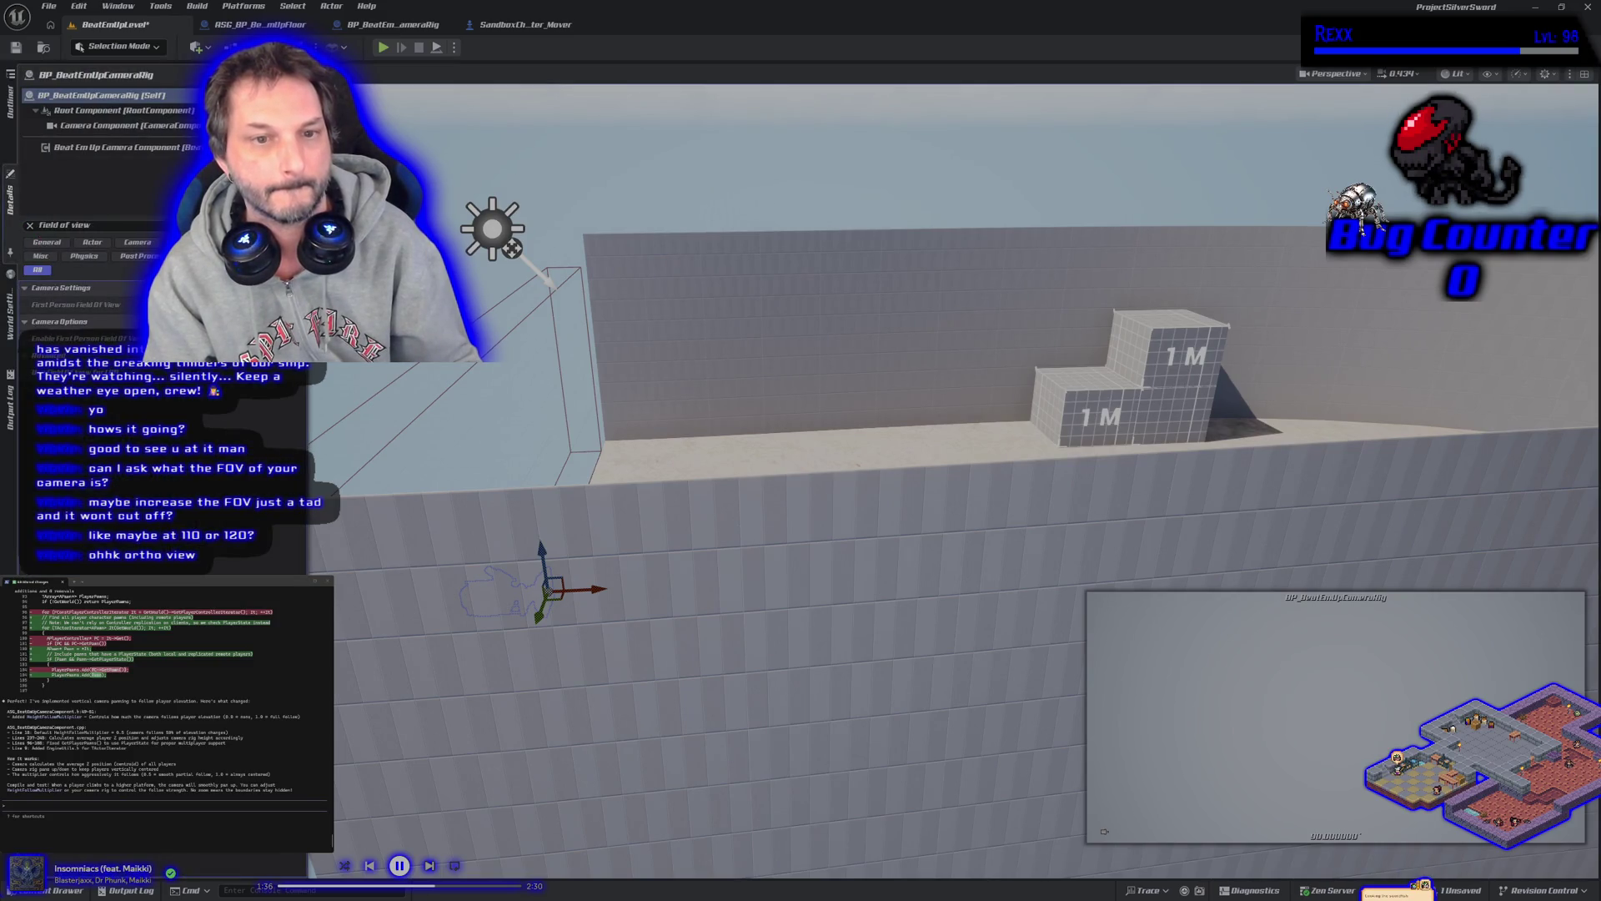
key("ctrl+s")
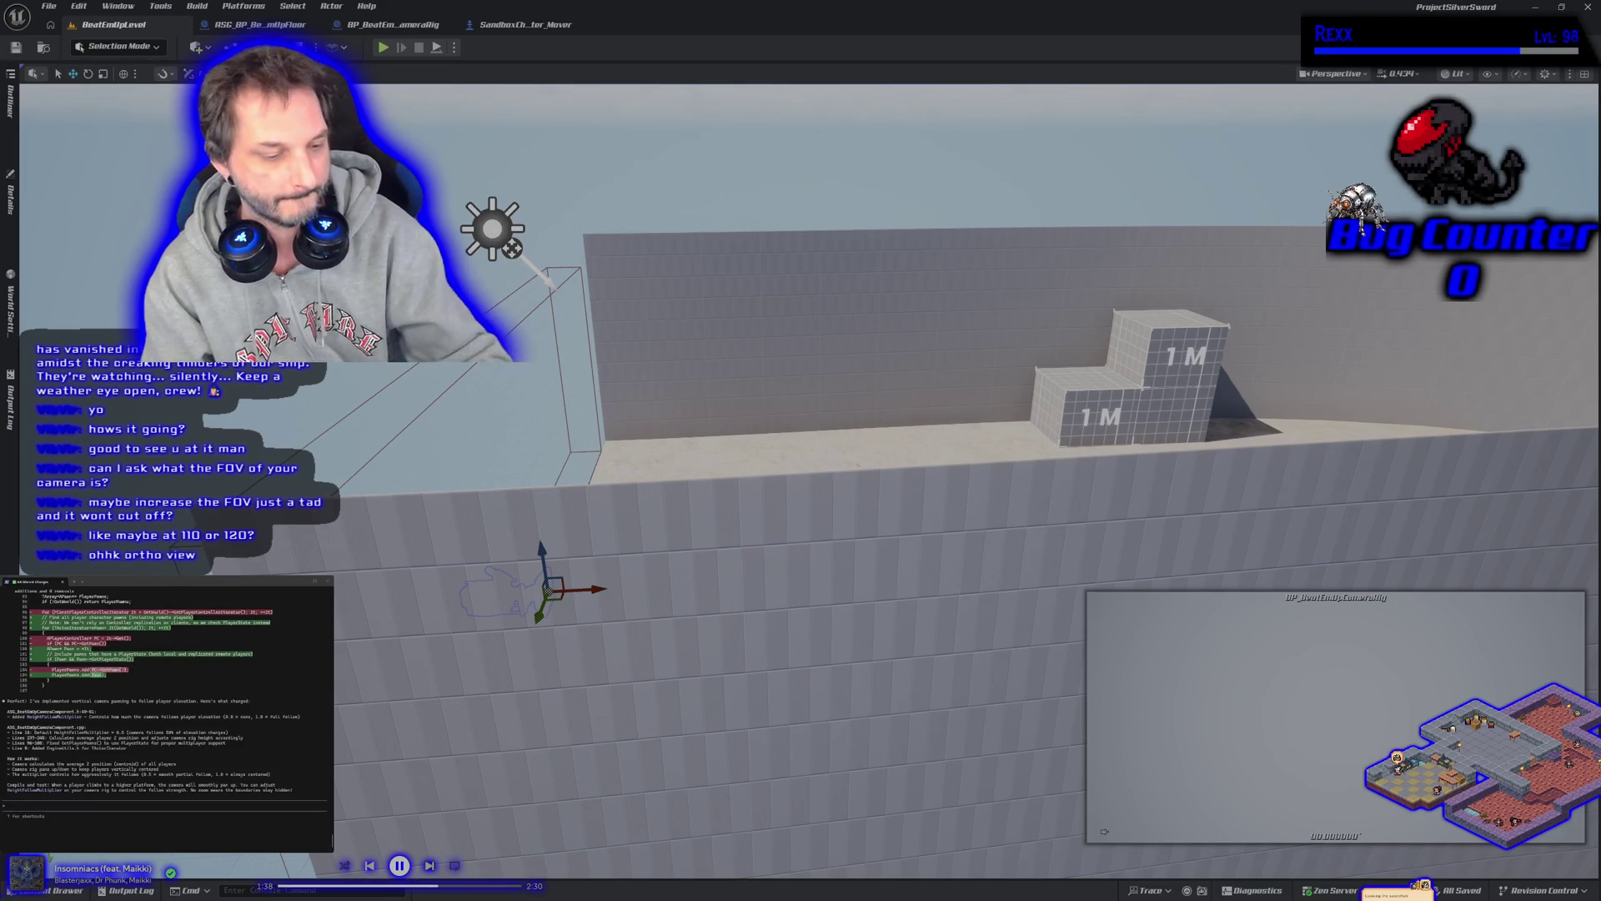
key("w")
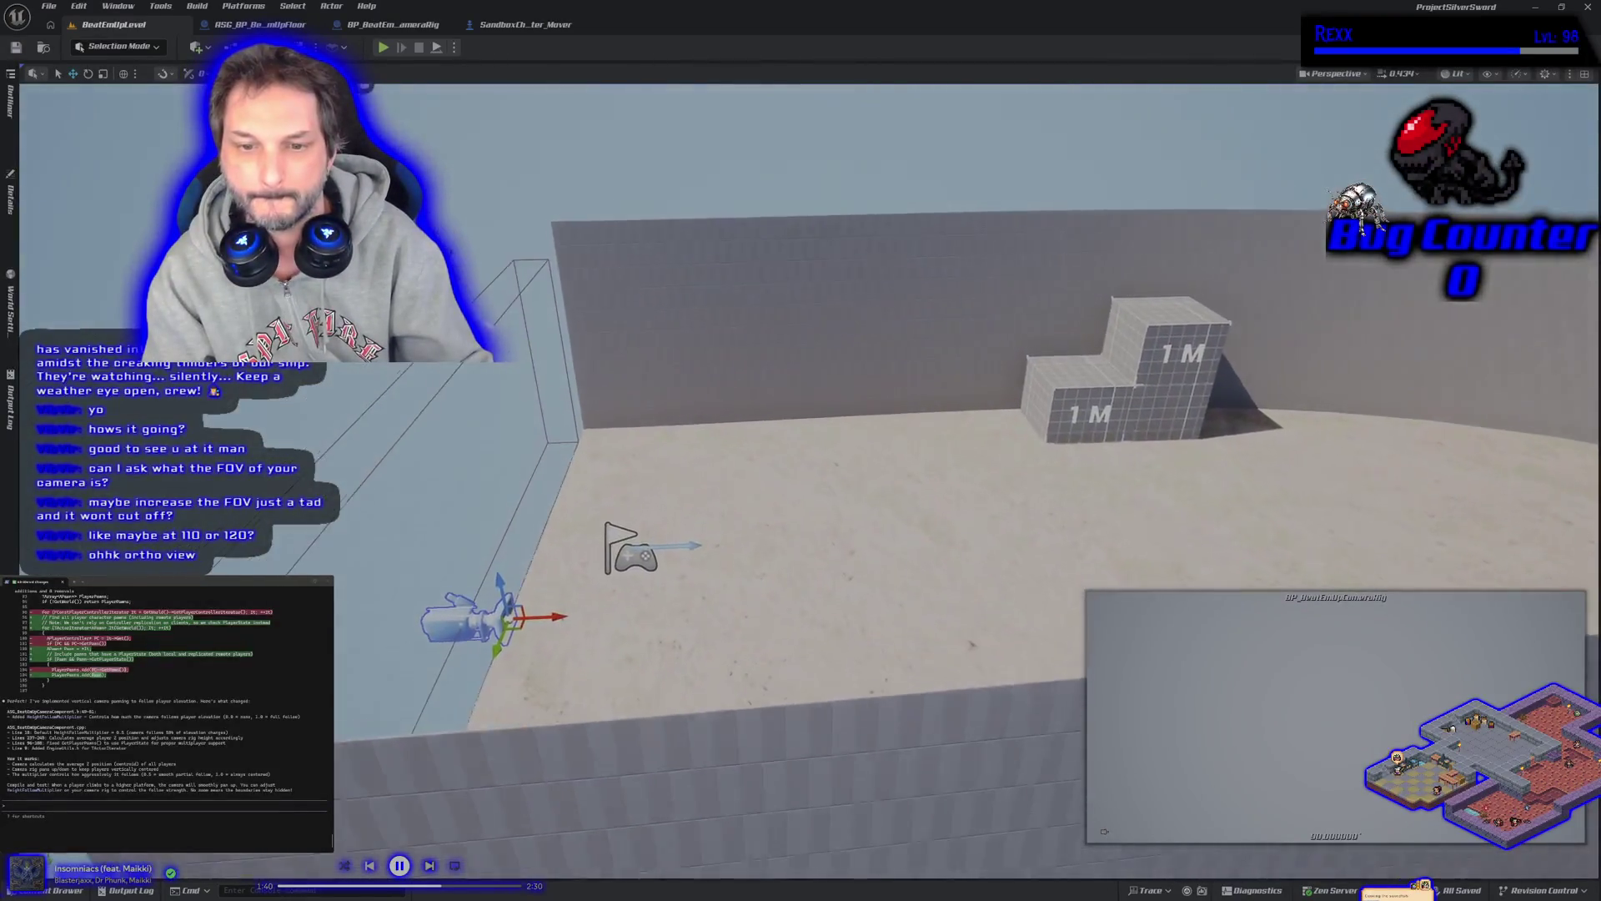
key("d")
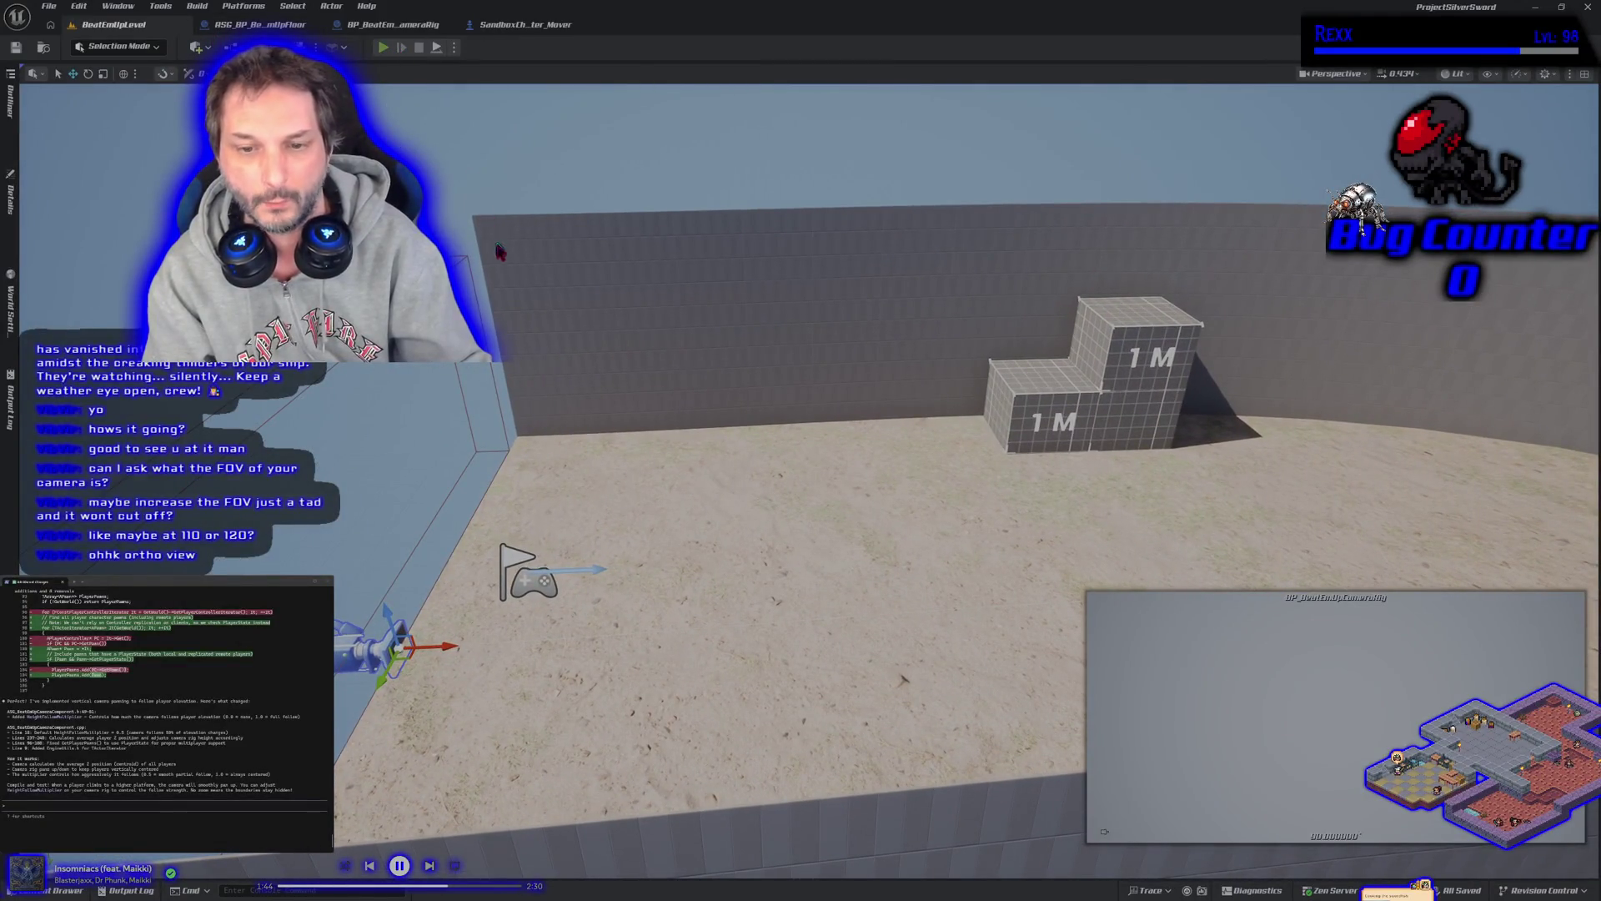
key("alt+p")
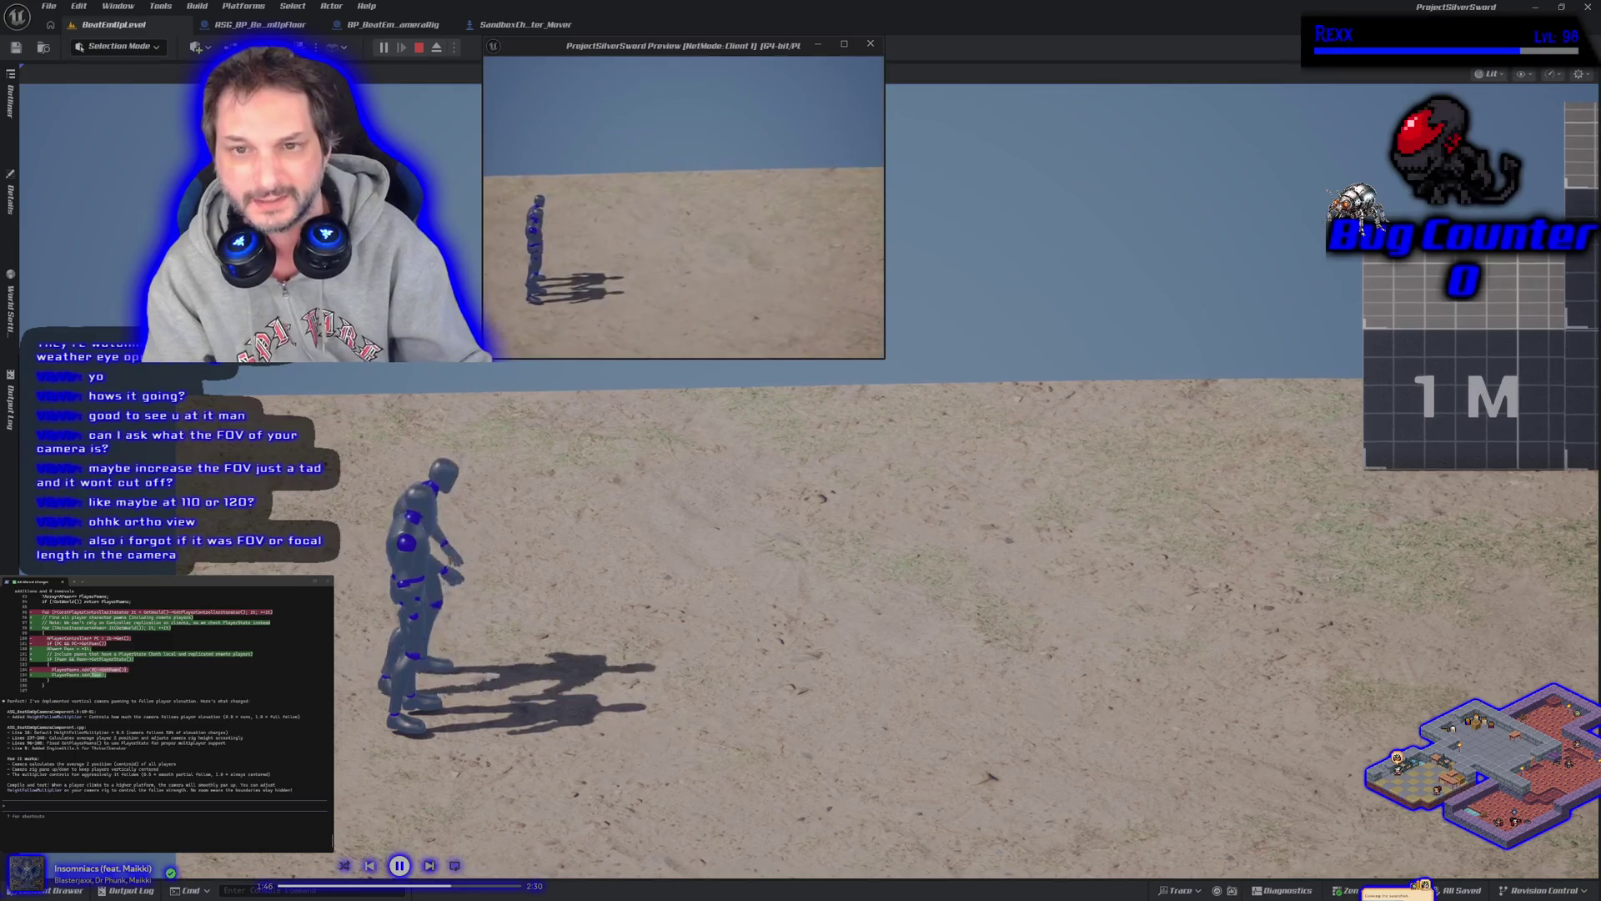
Run the main character to the 1M boxes and jump onto the tall box twice
key("d")
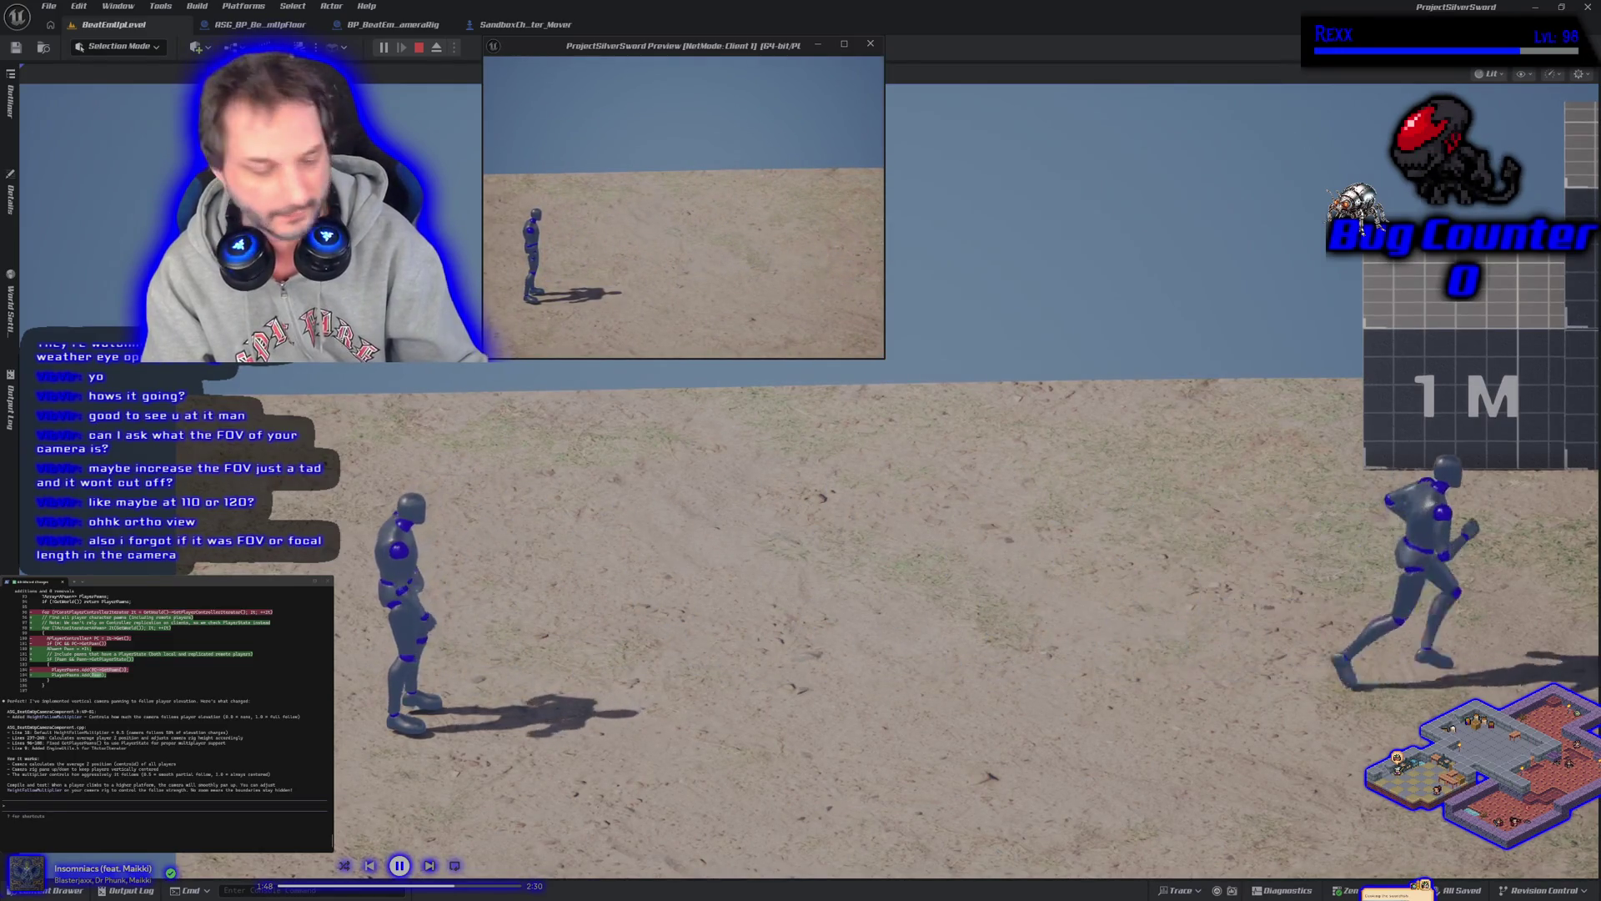
key("alt+Tab")
left_click(594, 192)
key("d")
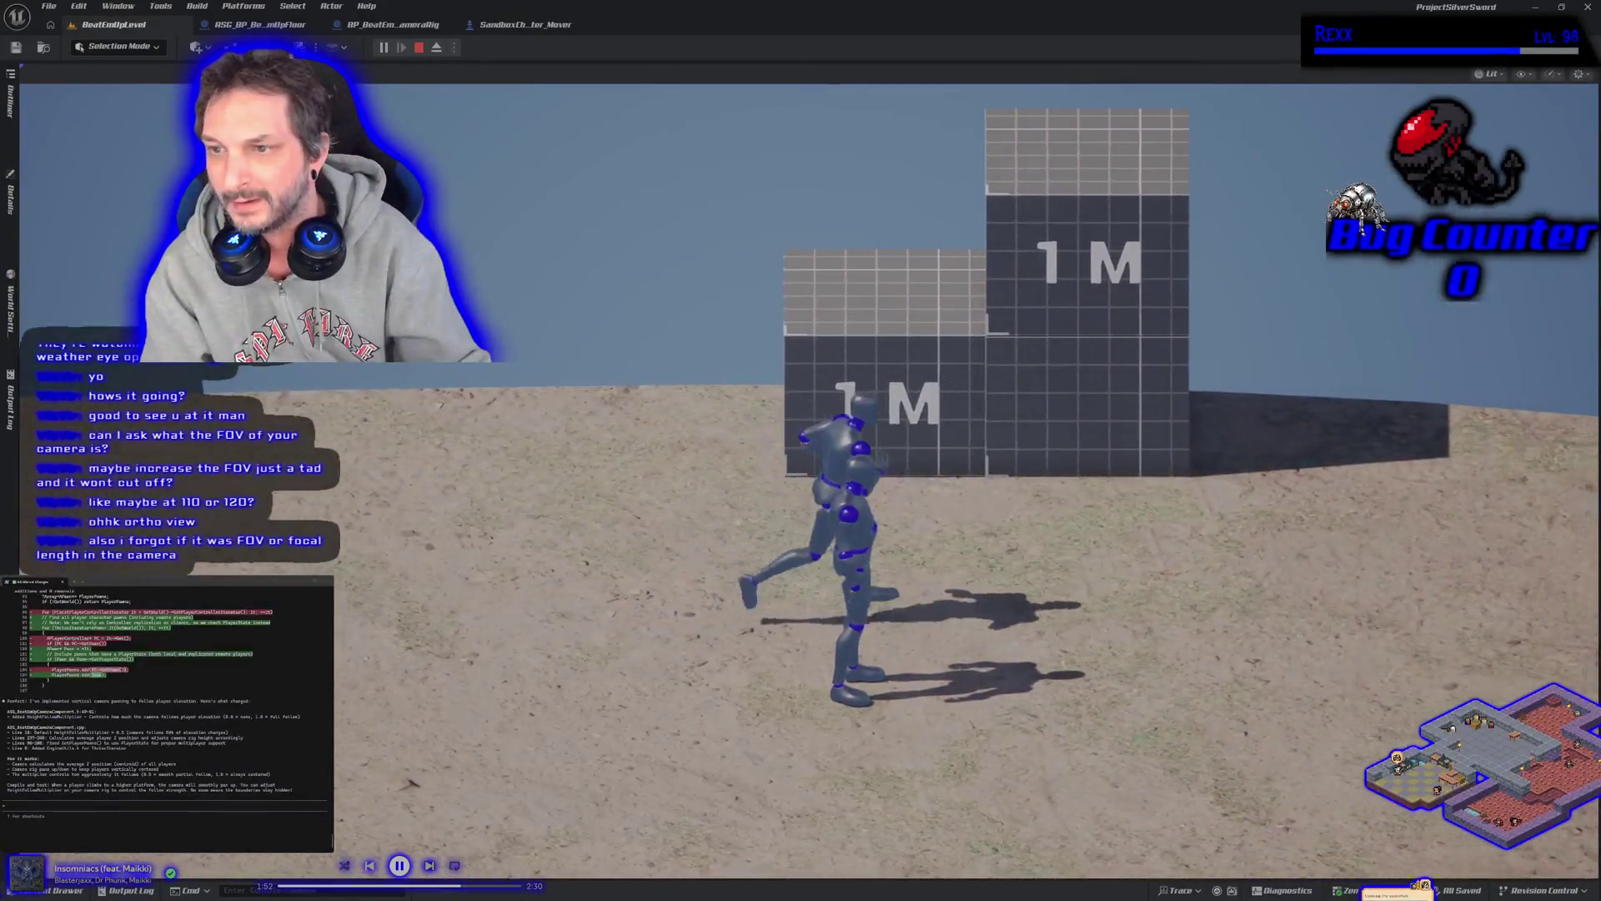
key("w")
key("space")
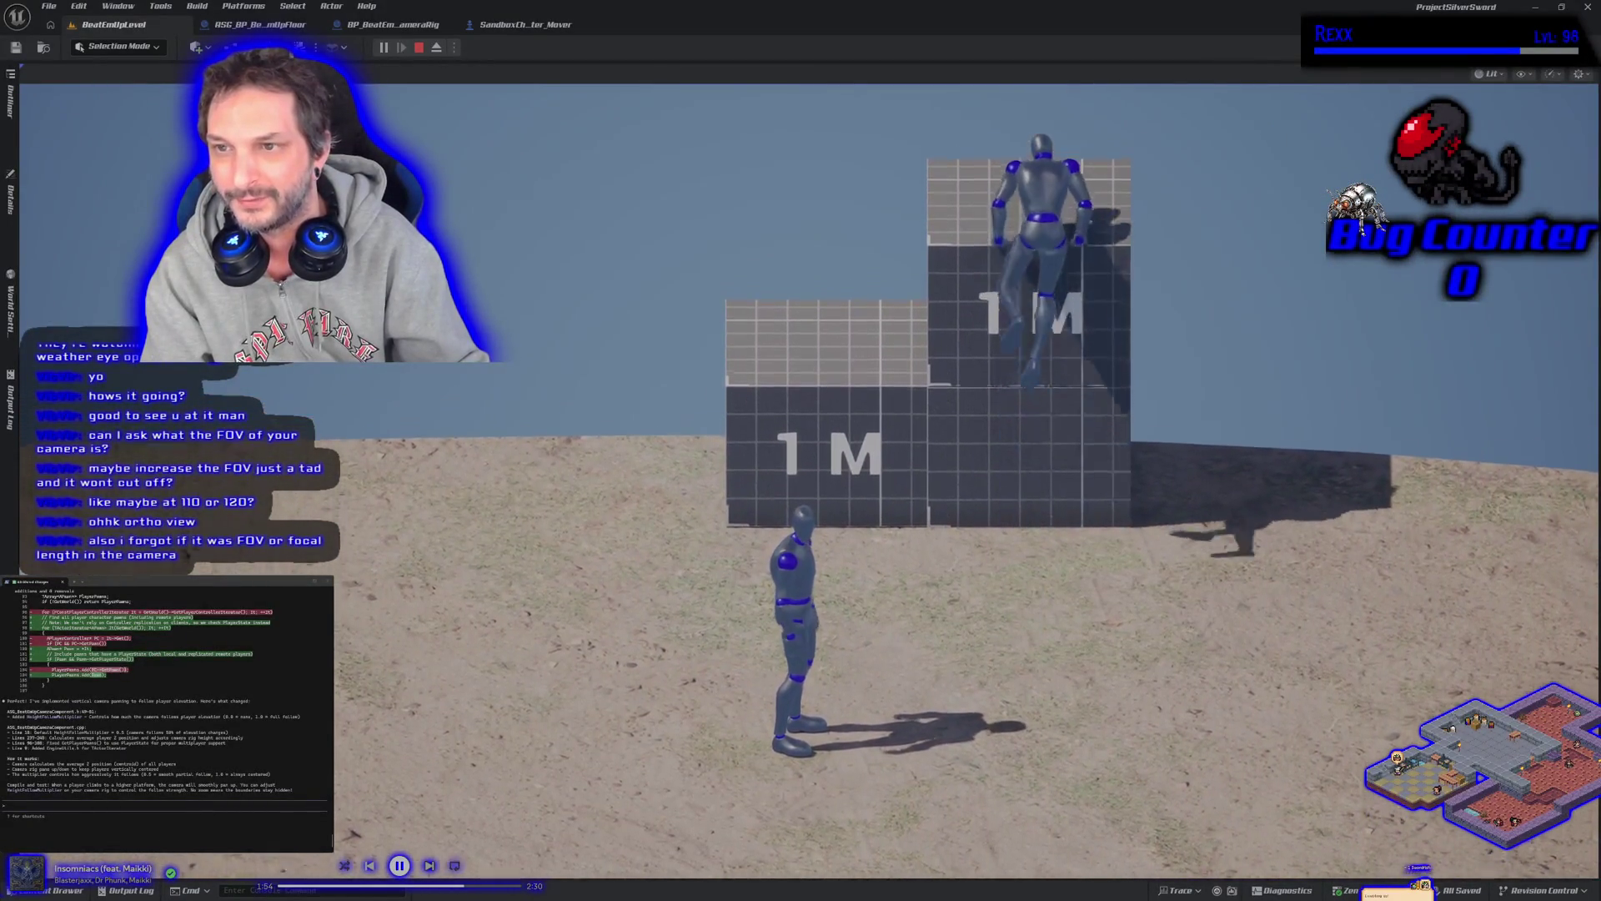
key("s")
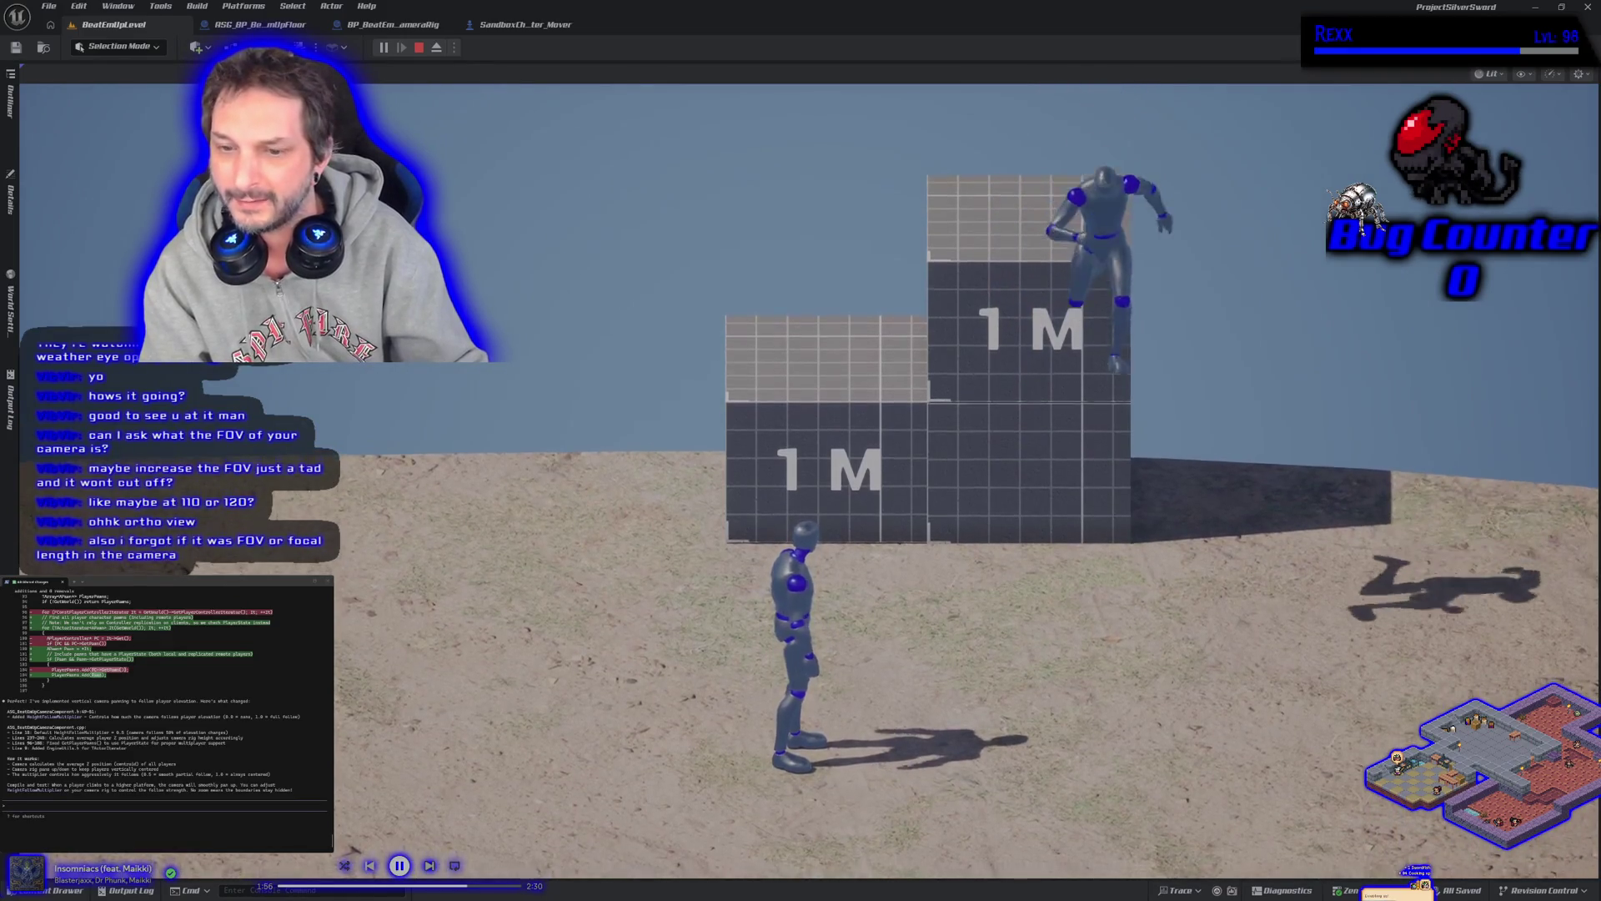
key("a")
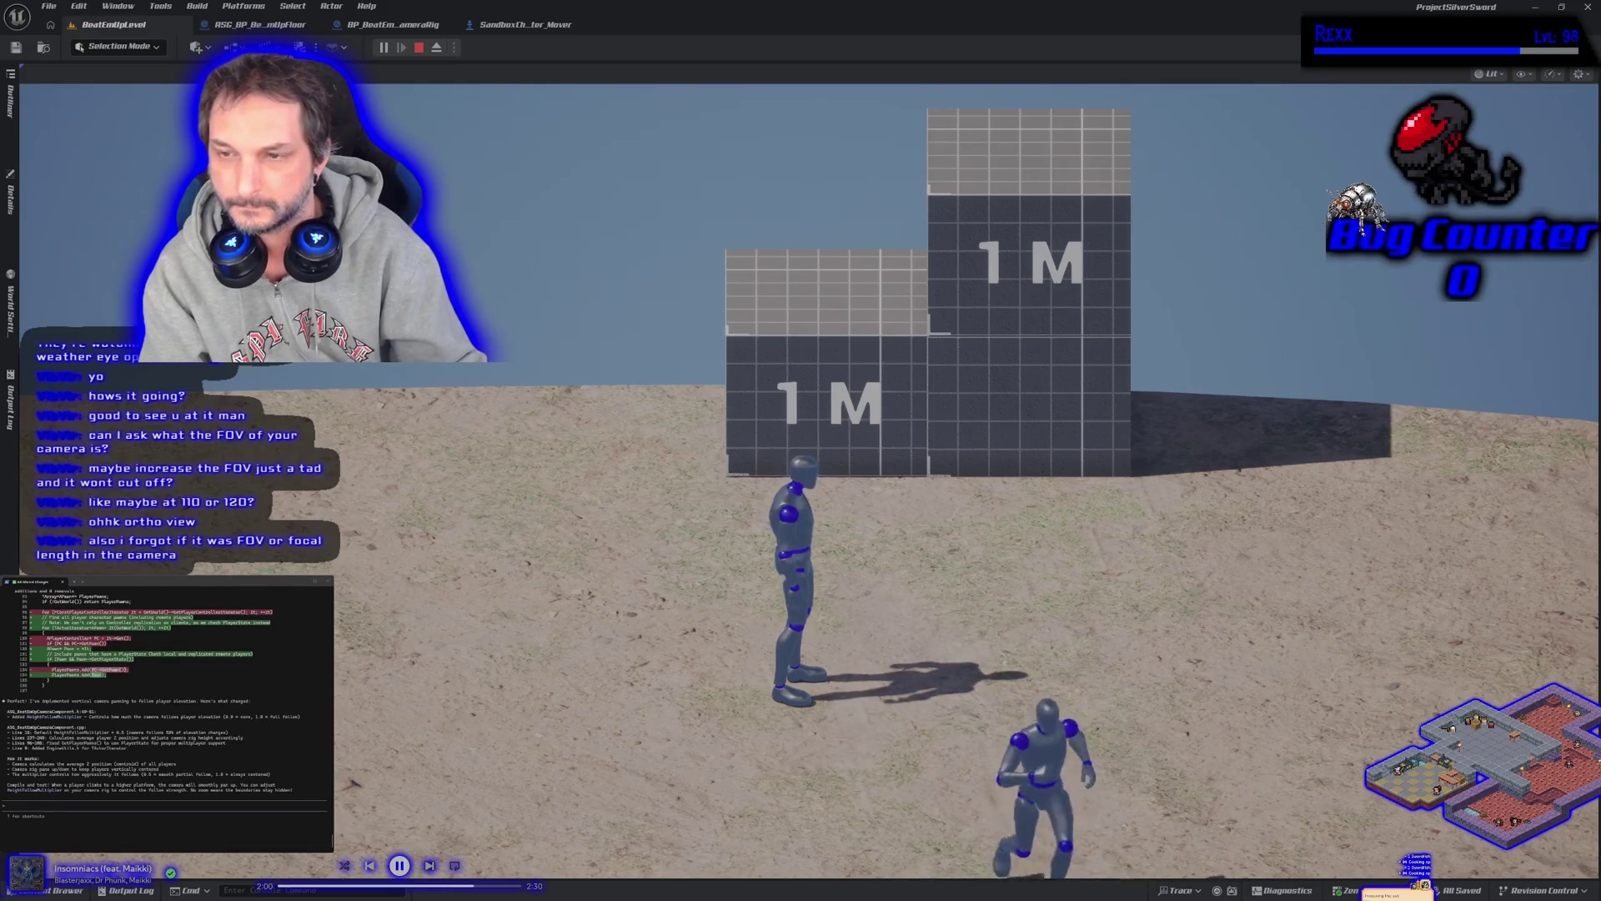
key("w")
key("space")
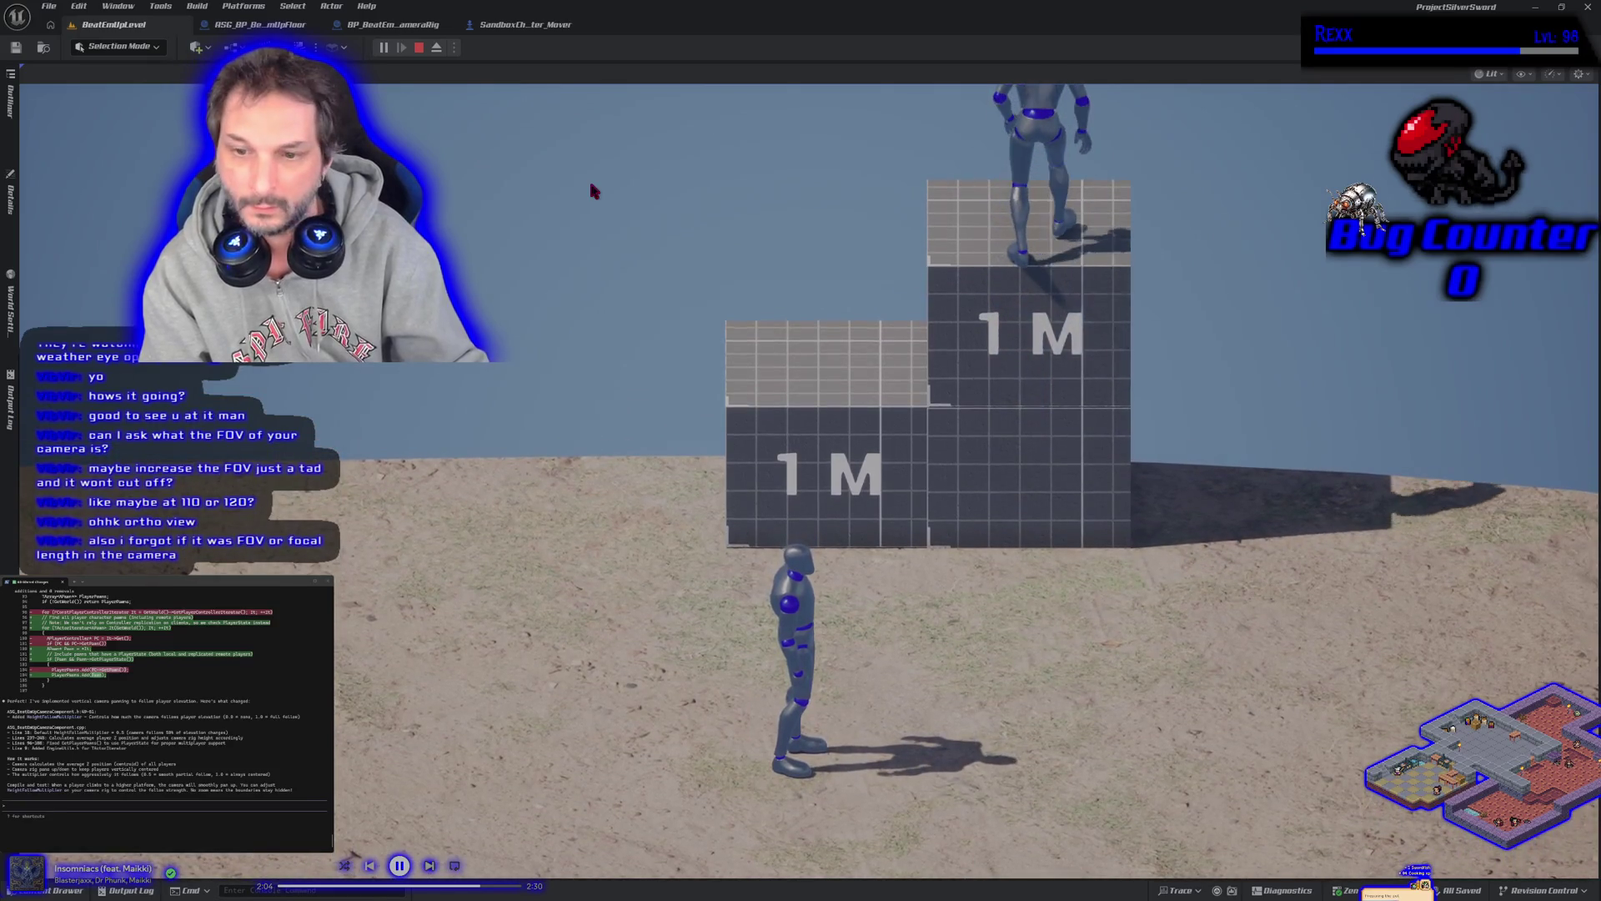
As Client 1, run toward the camera, left, right and jump to test camera following
key("alt+Tab")
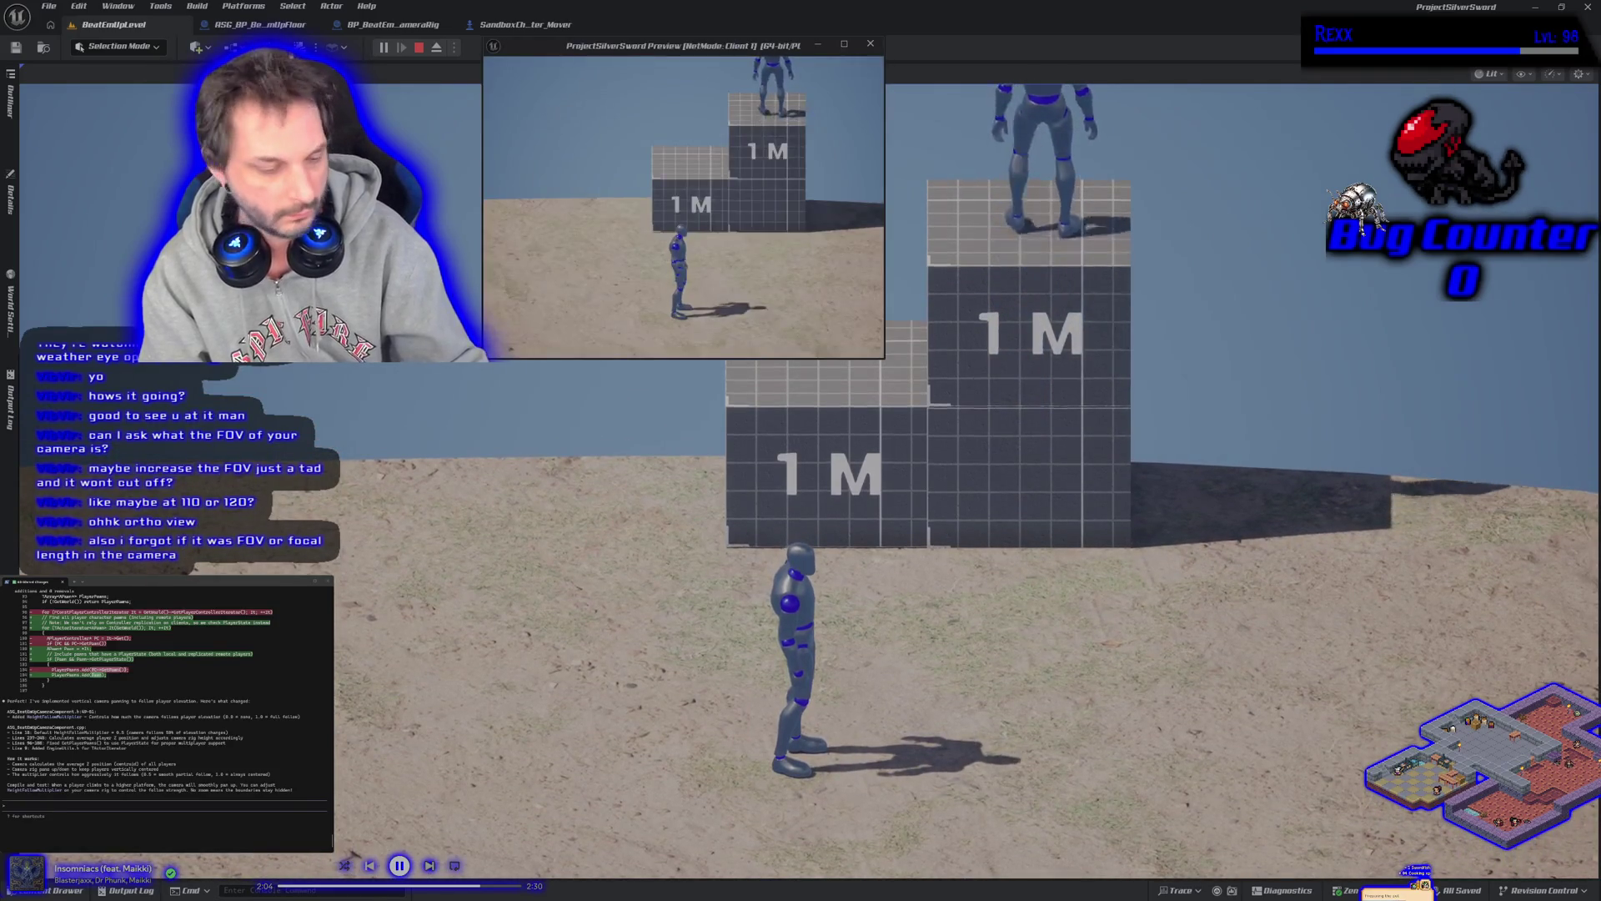
key("s")
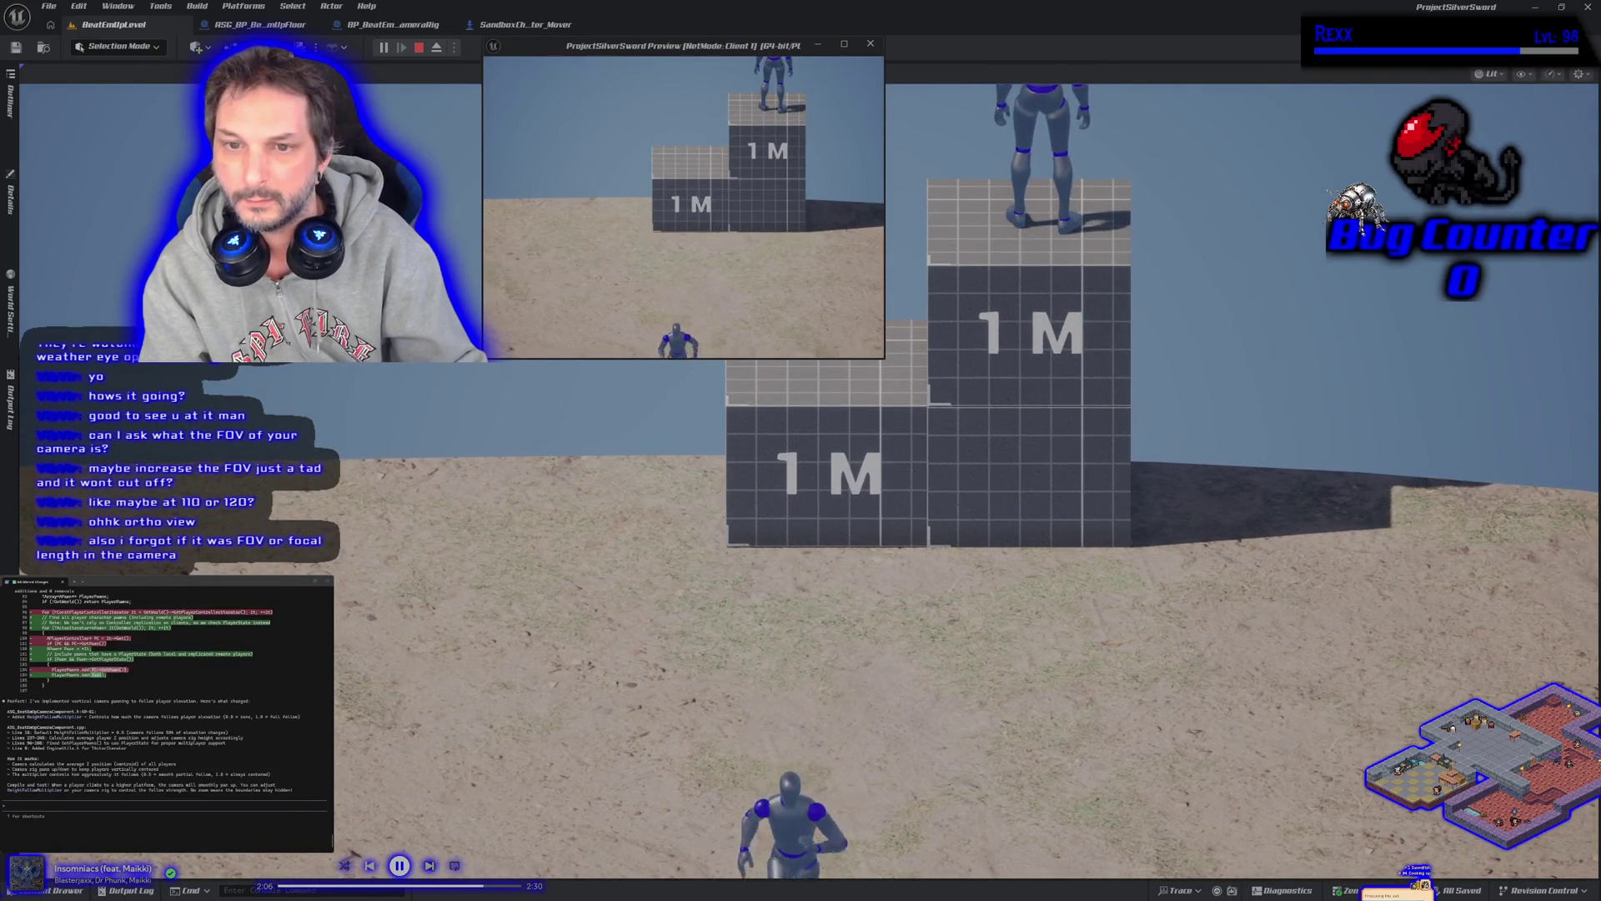
key("d")
key("a")
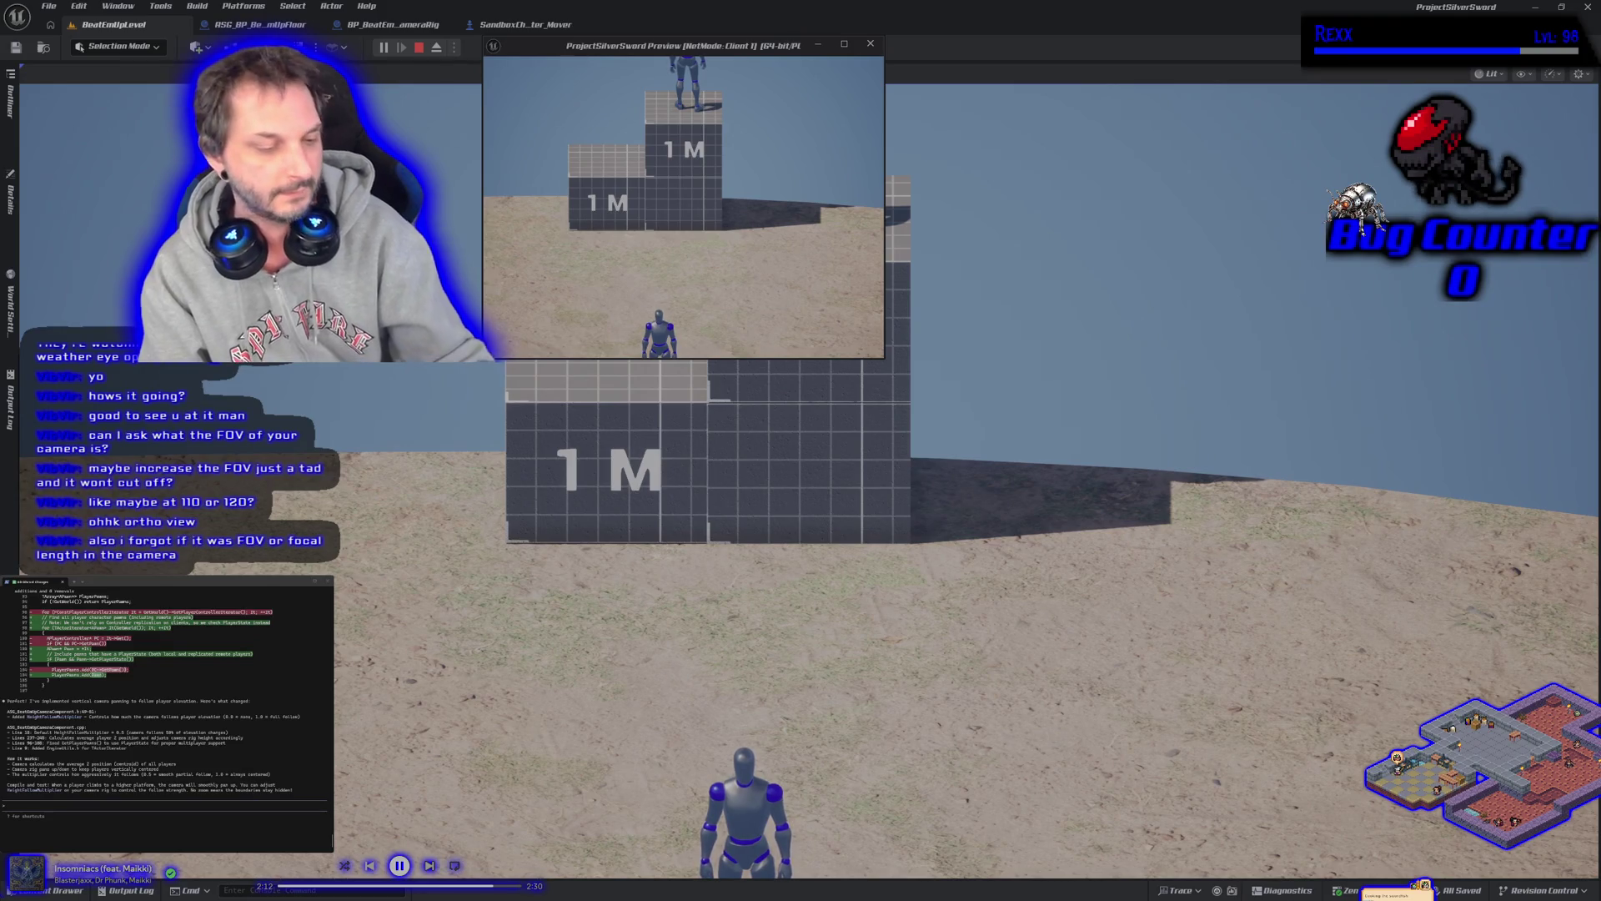
key("space")
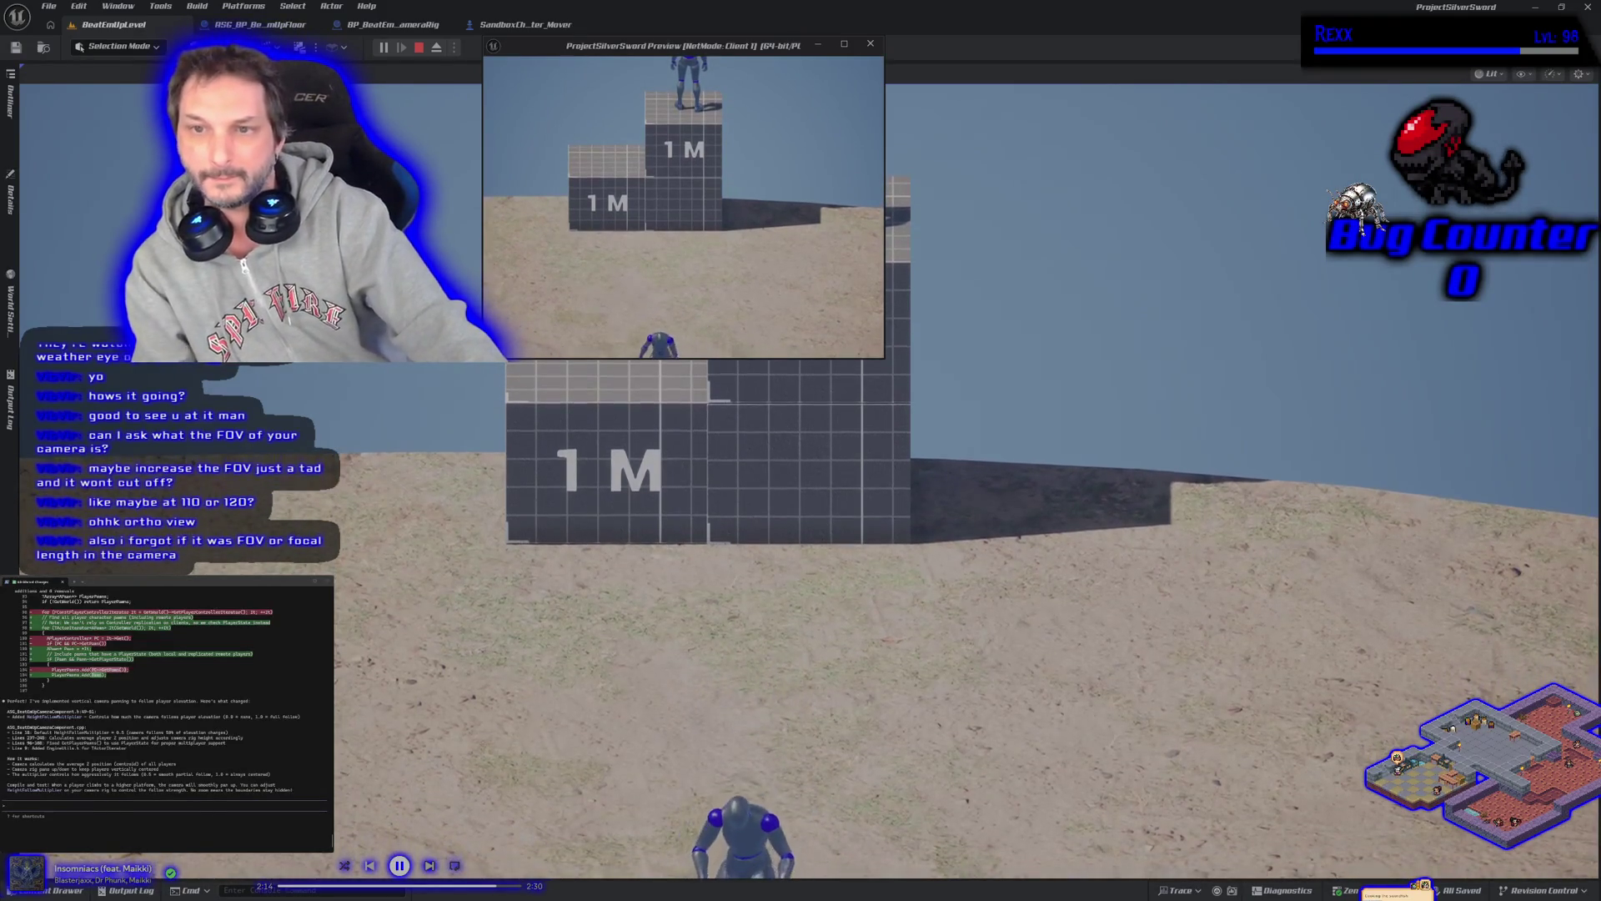
Run the client character out of view both sides, then move the client preview window right
key("d")
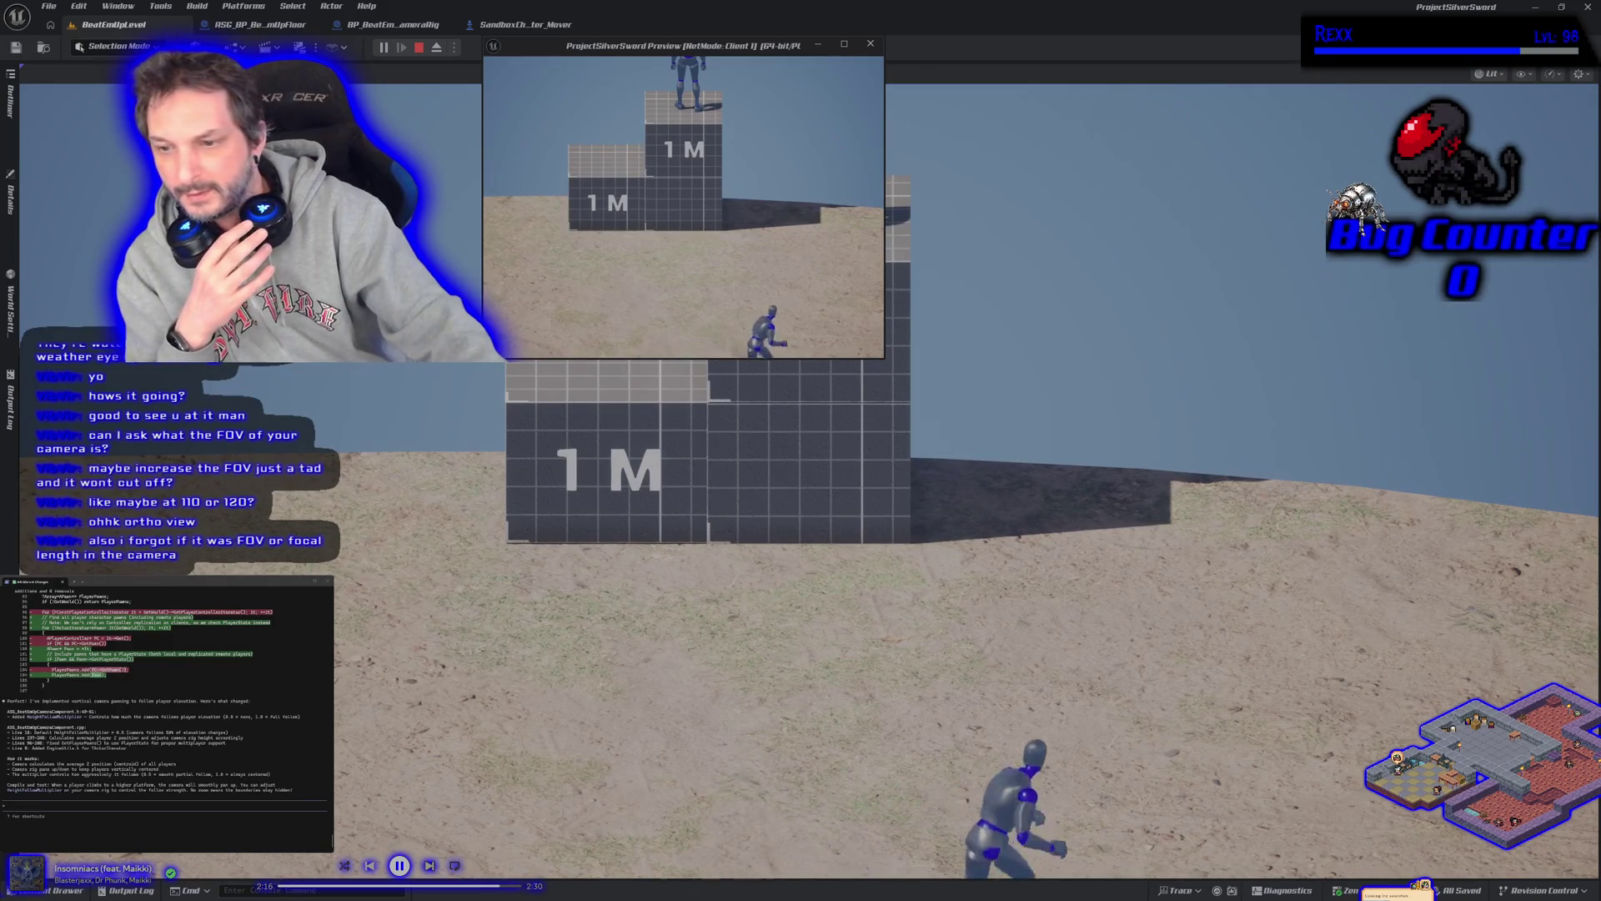
key("d")
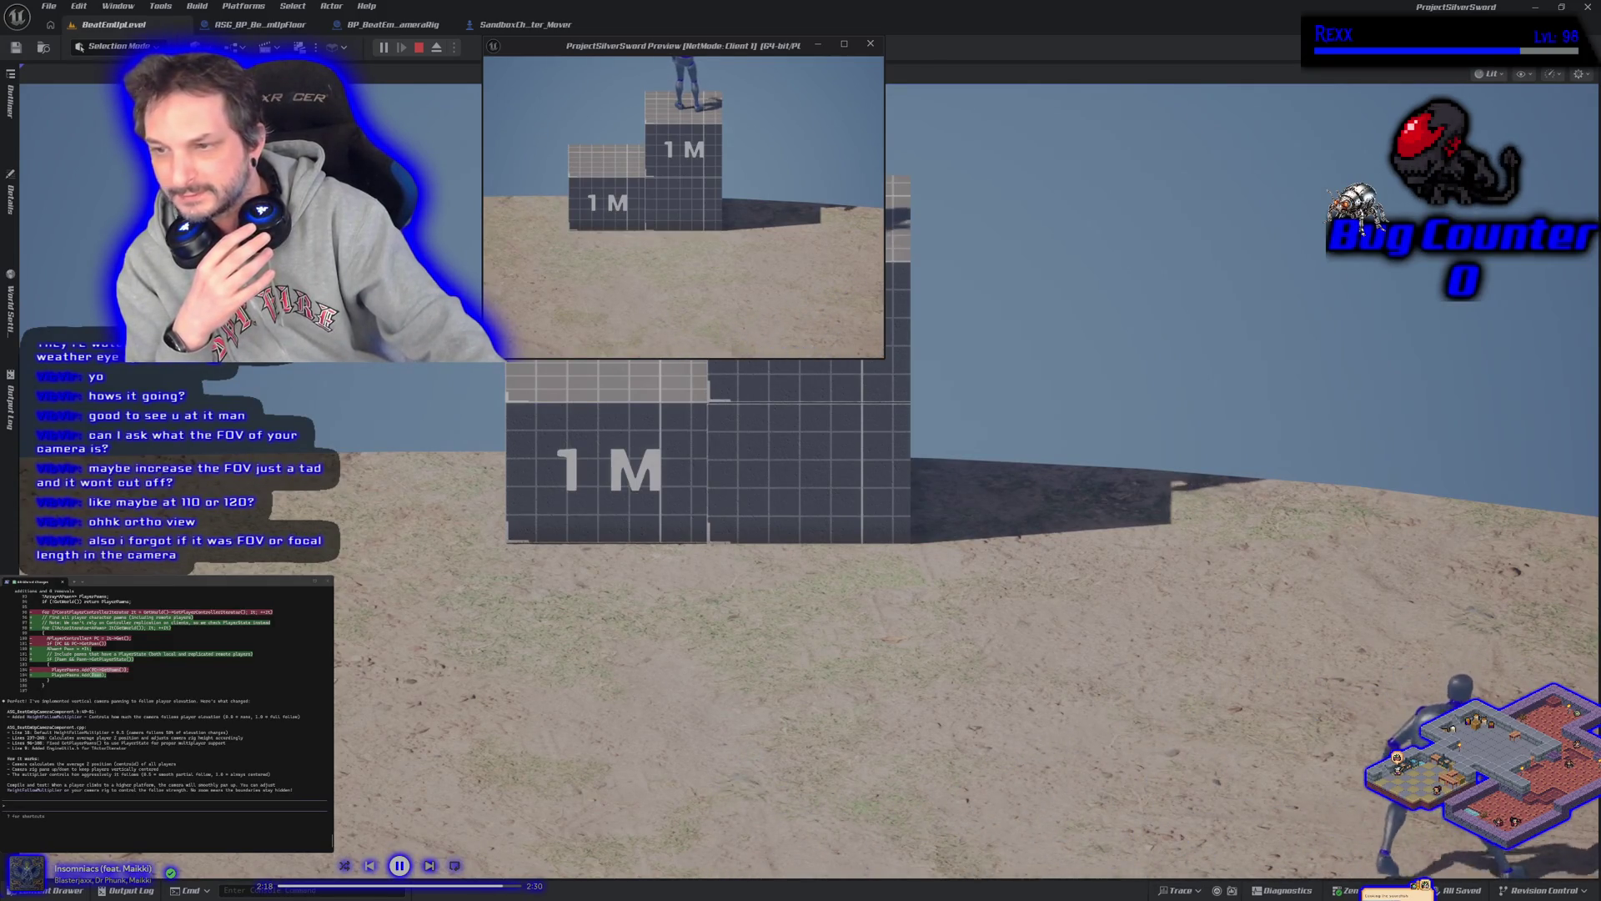
key("a")
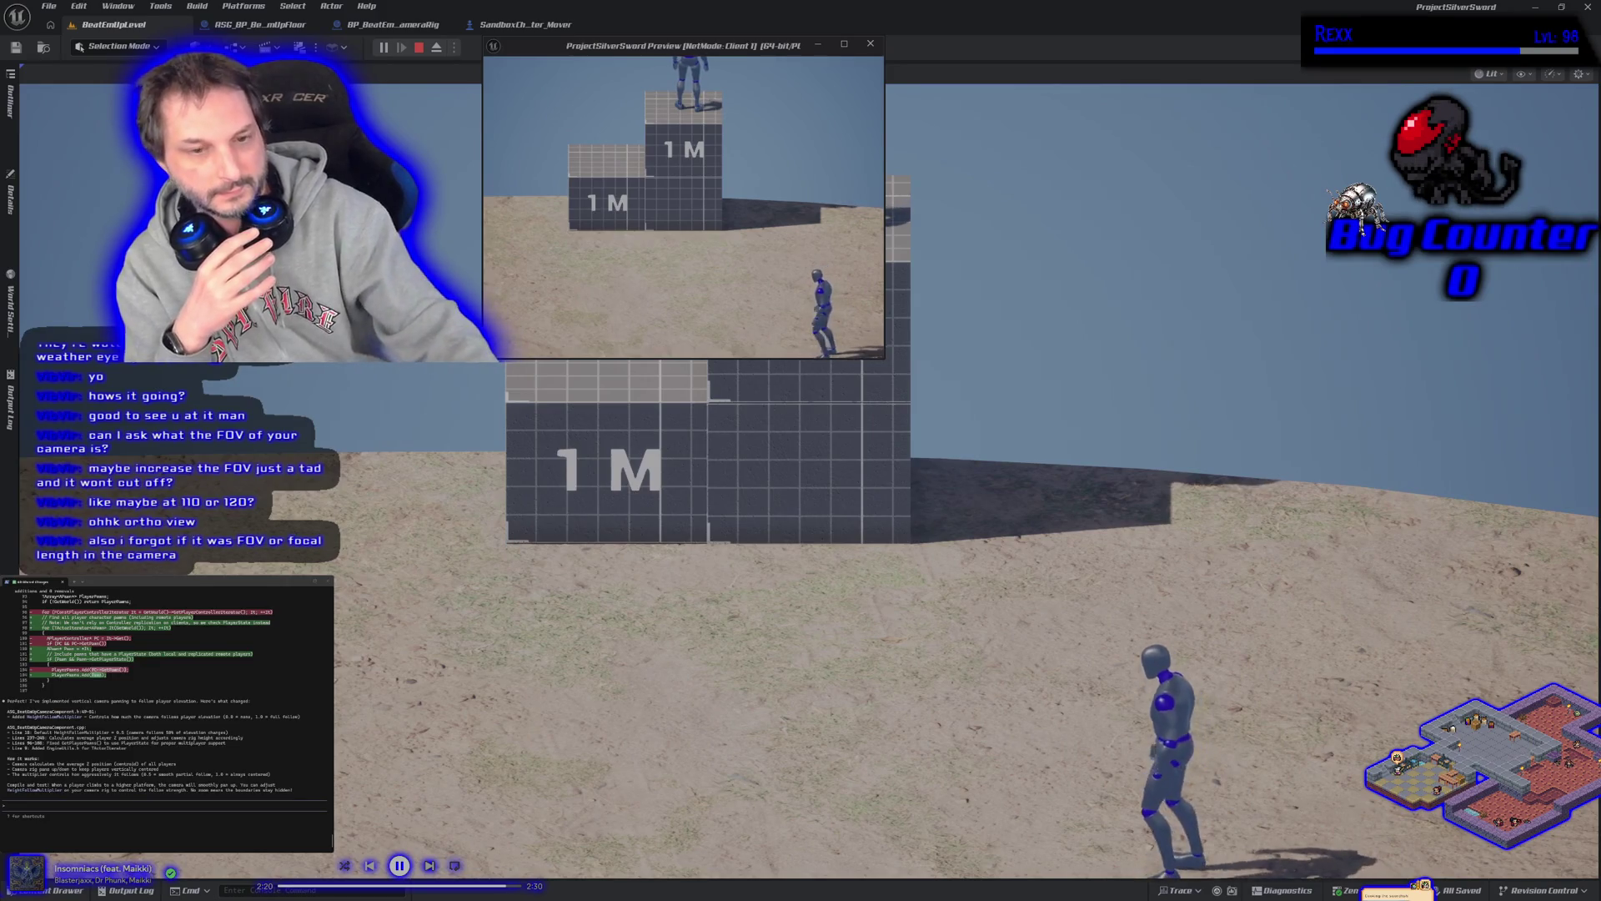
key("a")
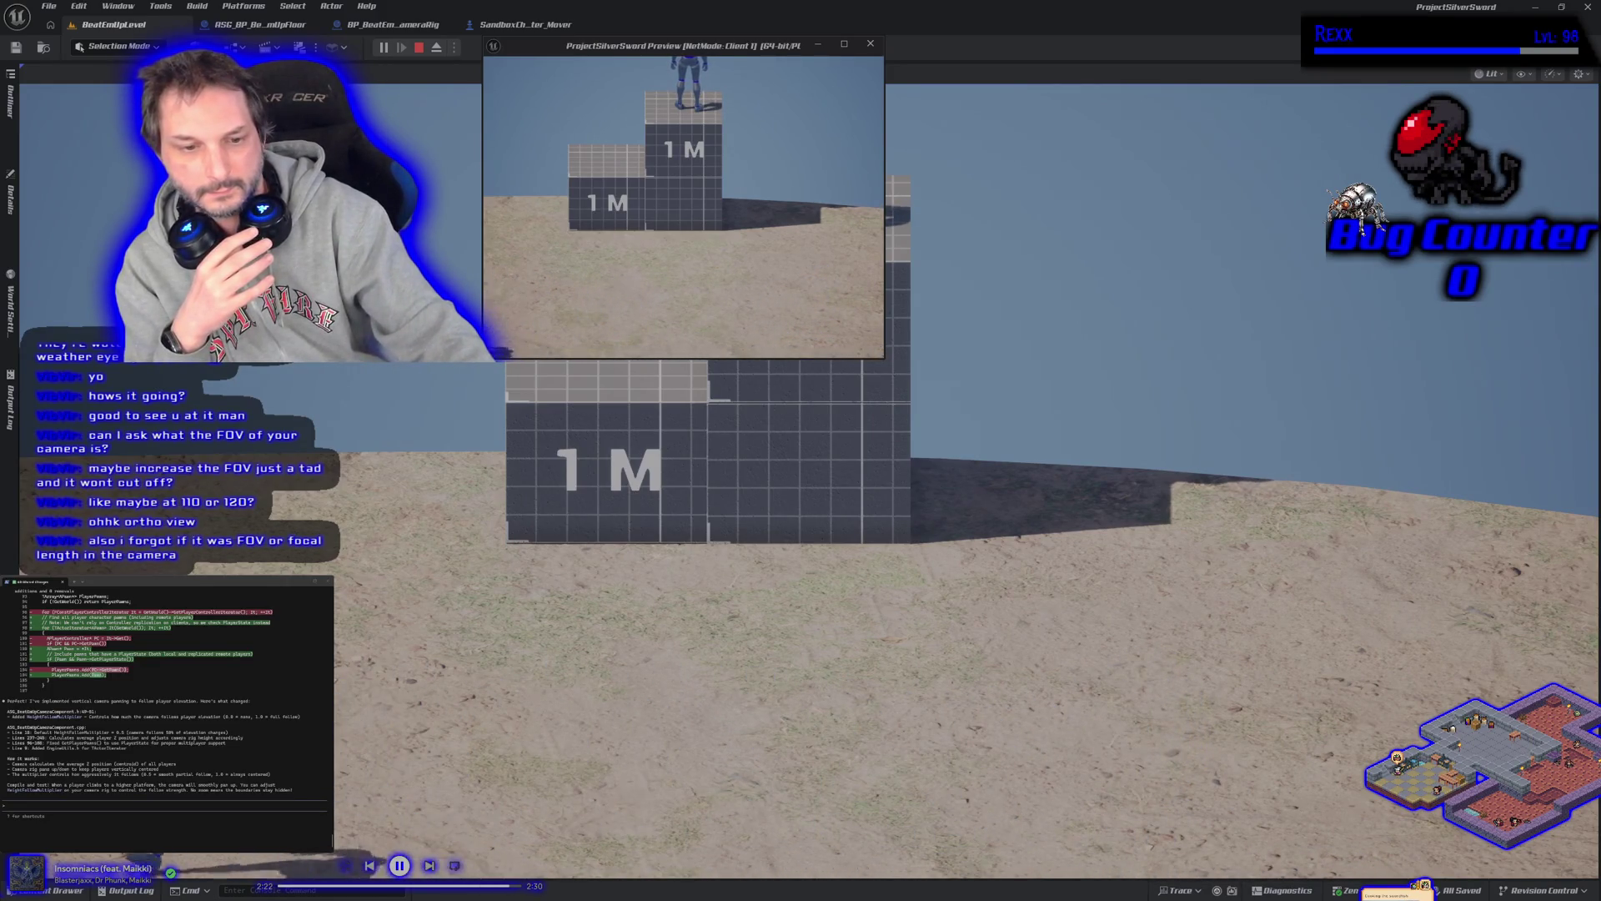
key("d")
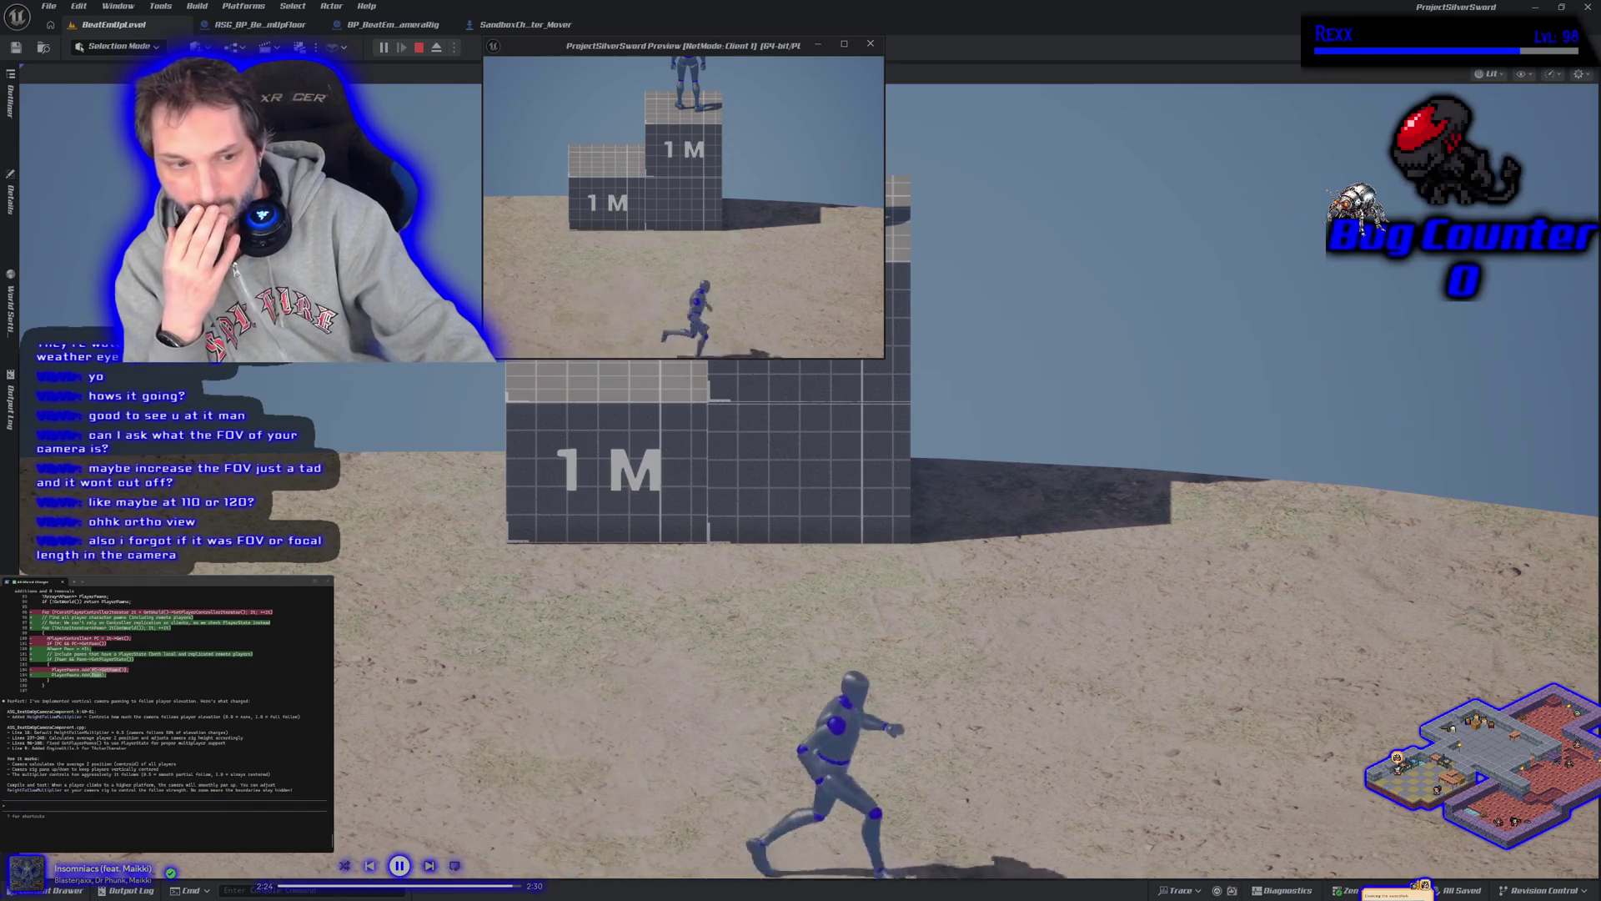
key("s")
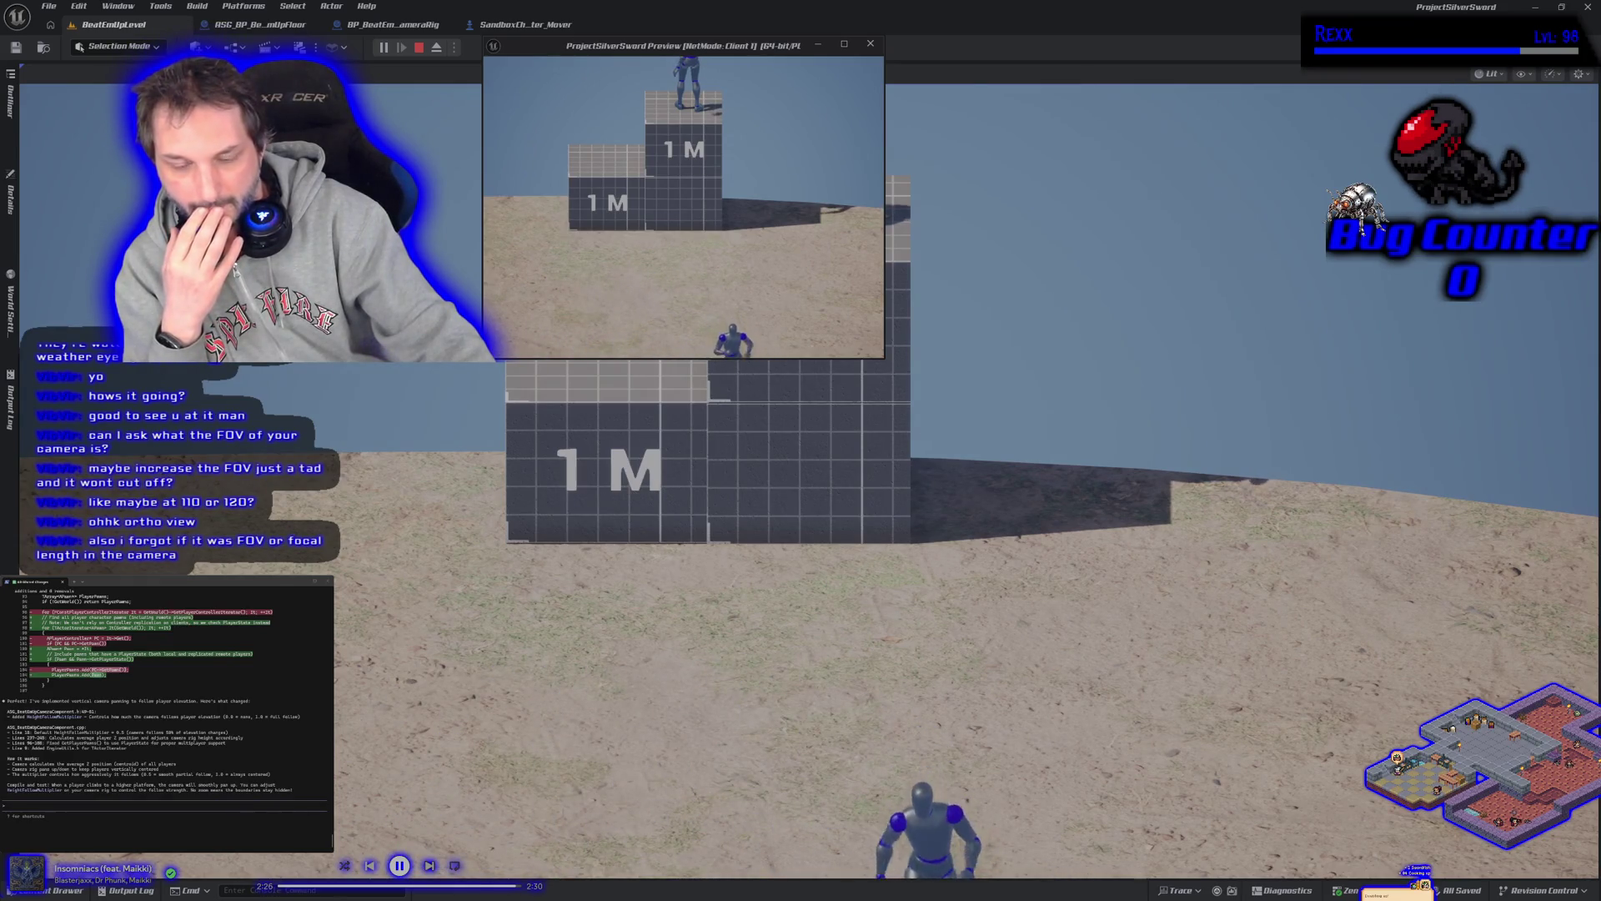
key("w")
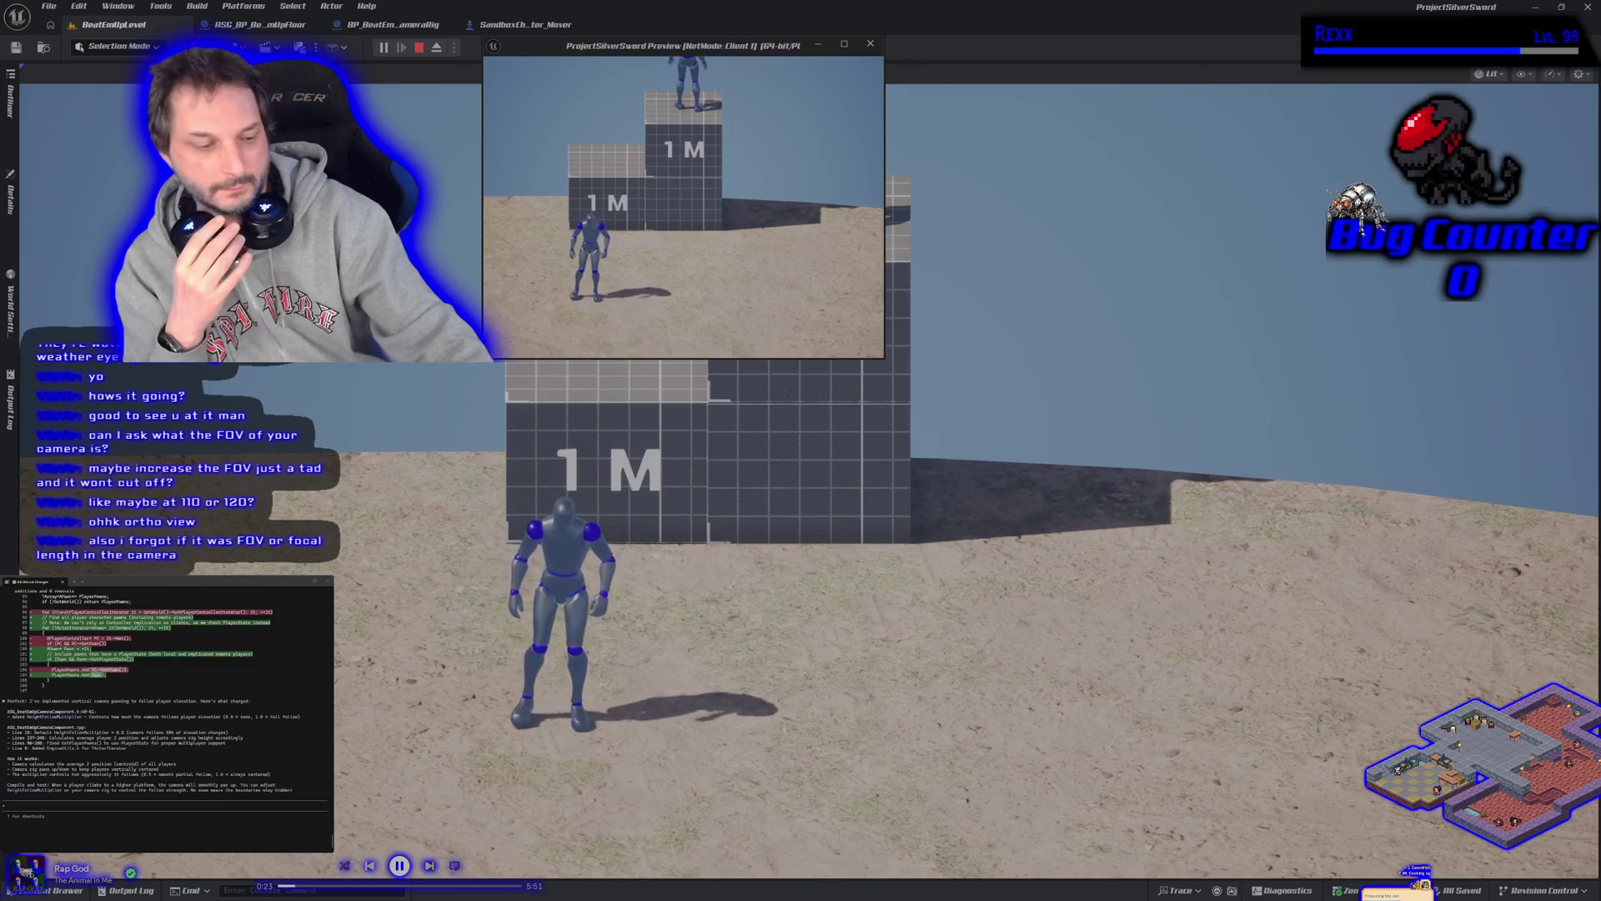
key("alt+Tab")
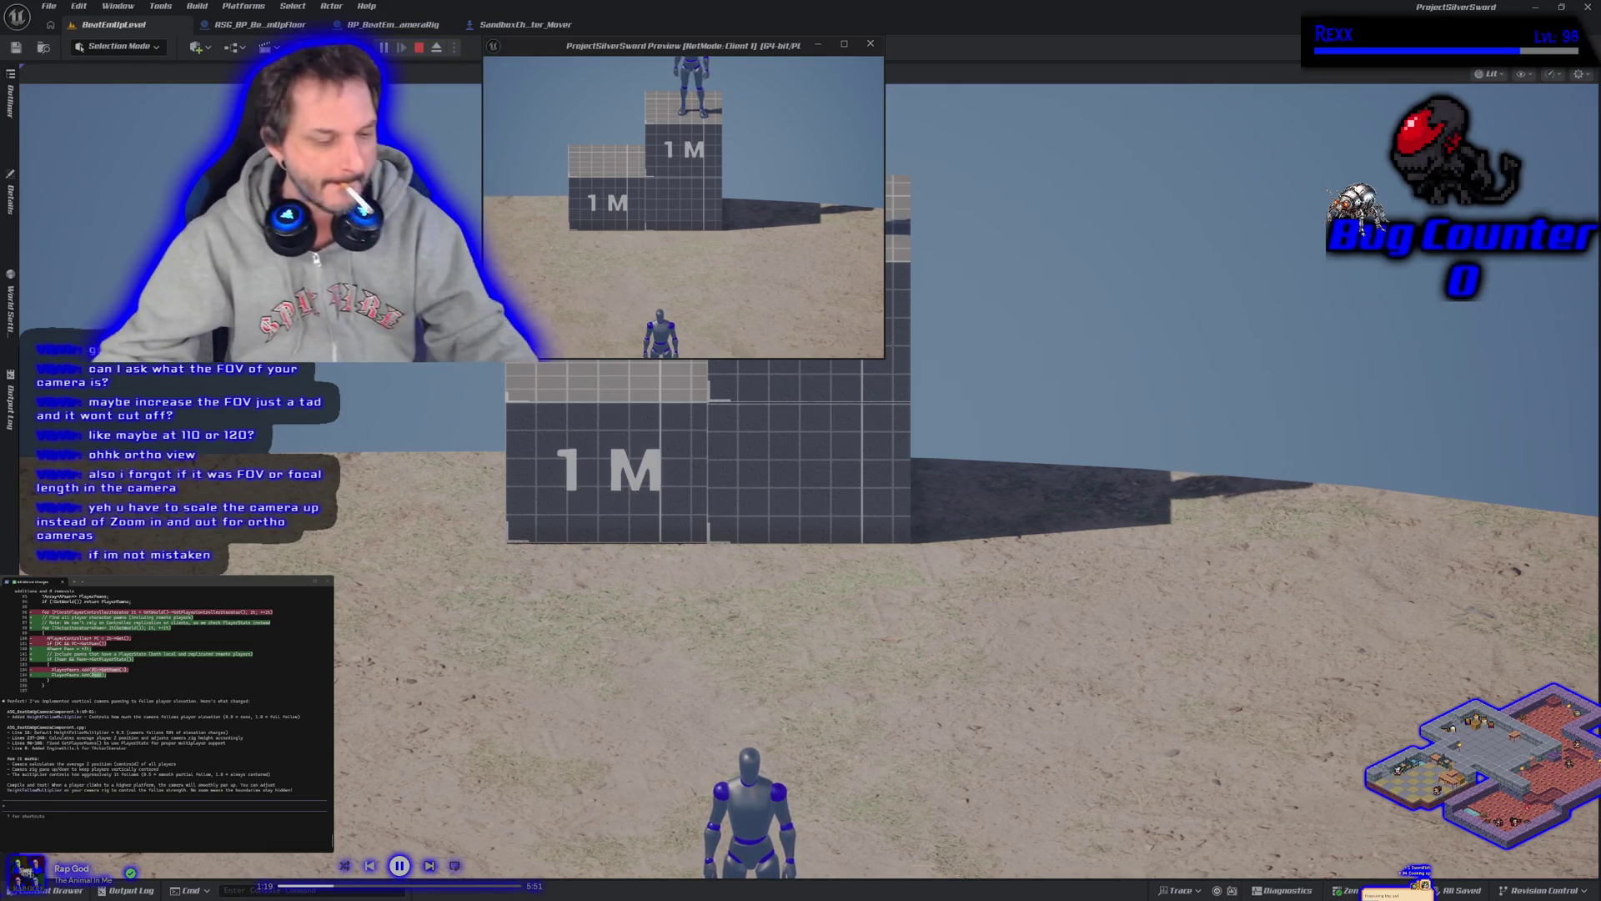
mouse_move(700, 46)
left_mouse_down()
mouse_move(1132, 121)
mouse_move(1312, 124)
mouse_move(1149, 96)
left_mouse_up()
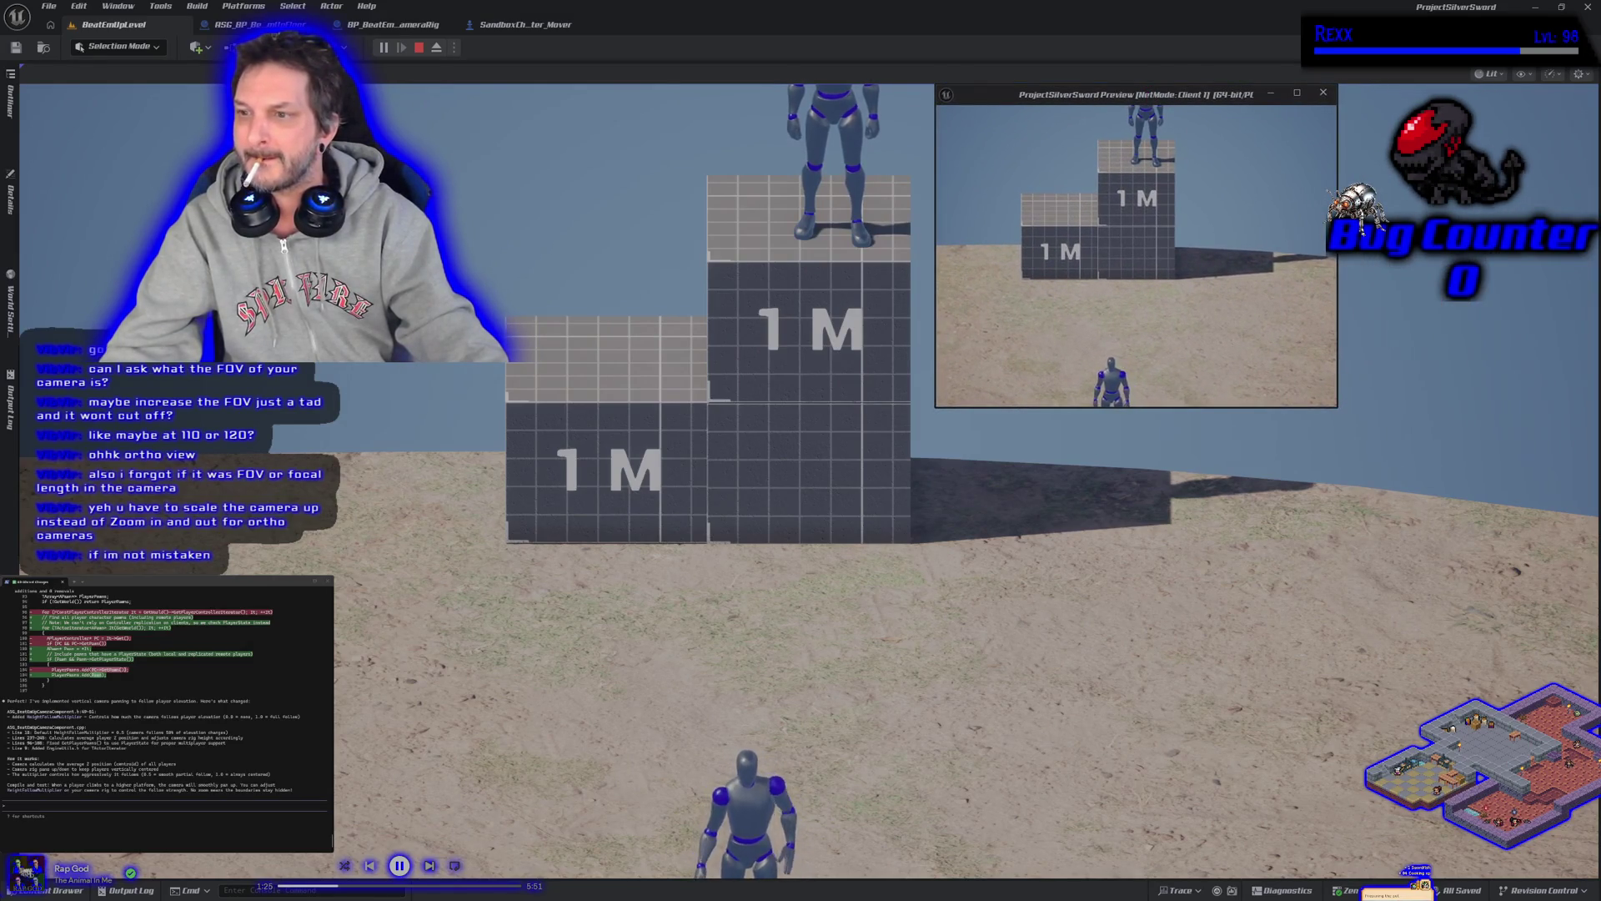
Playtest full-screen with one character atop the stacked 1M boxes and one on the ground, then stop
mouse_move(1338, 409)
left_mouse_down()
mouse_move(1588, 567)
mouse_move(1592, 491)
left_mouse_up()
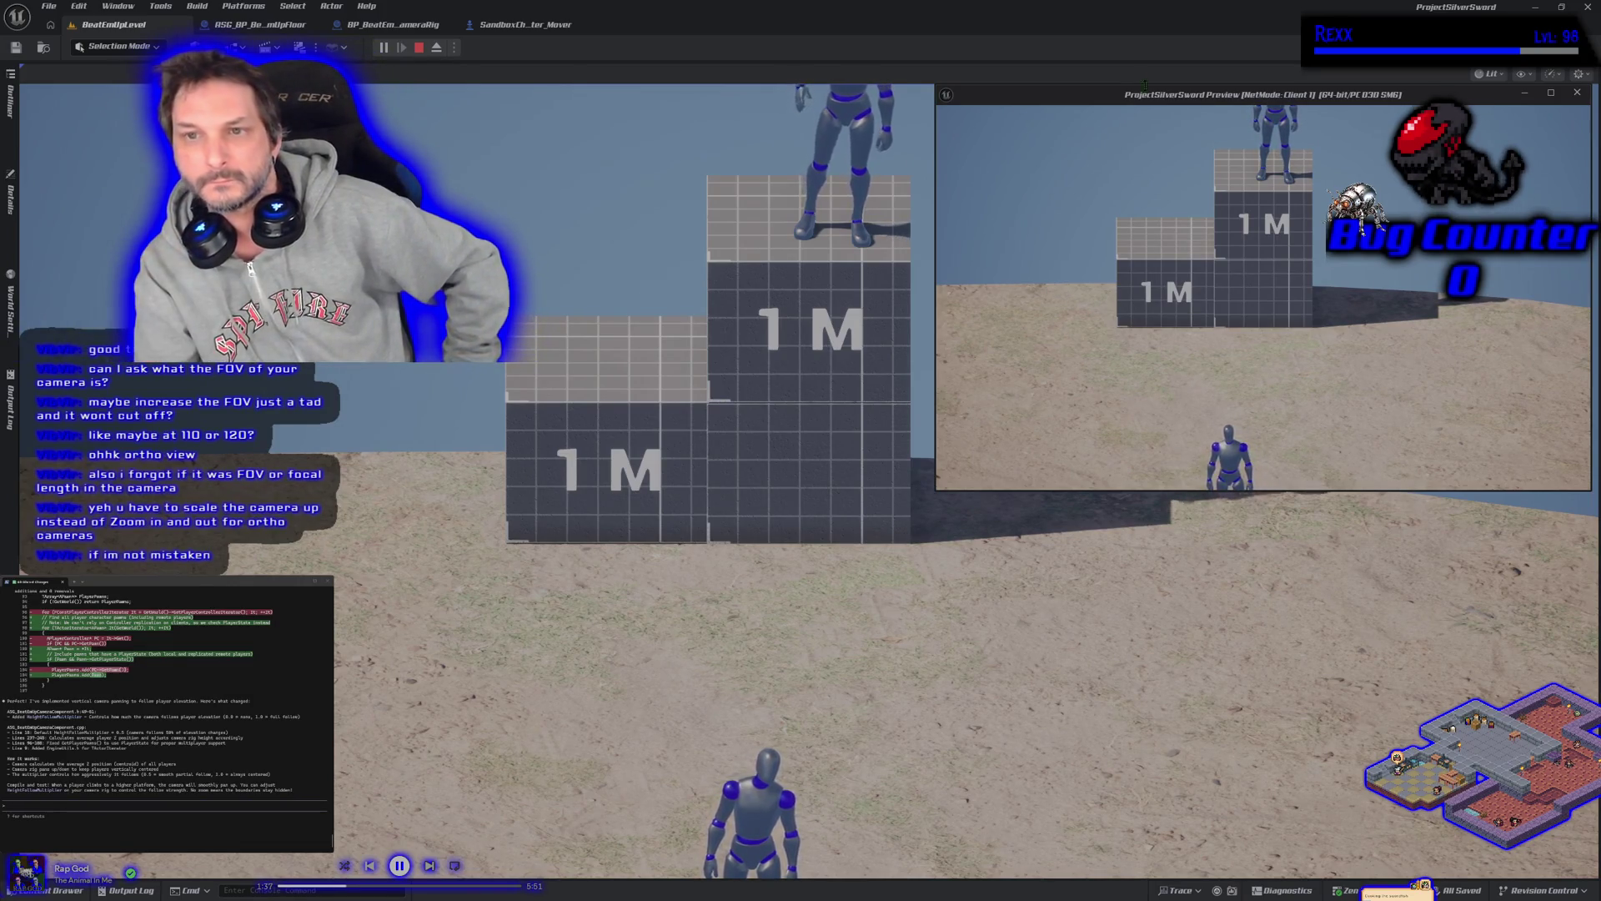
left_click(758, 383)
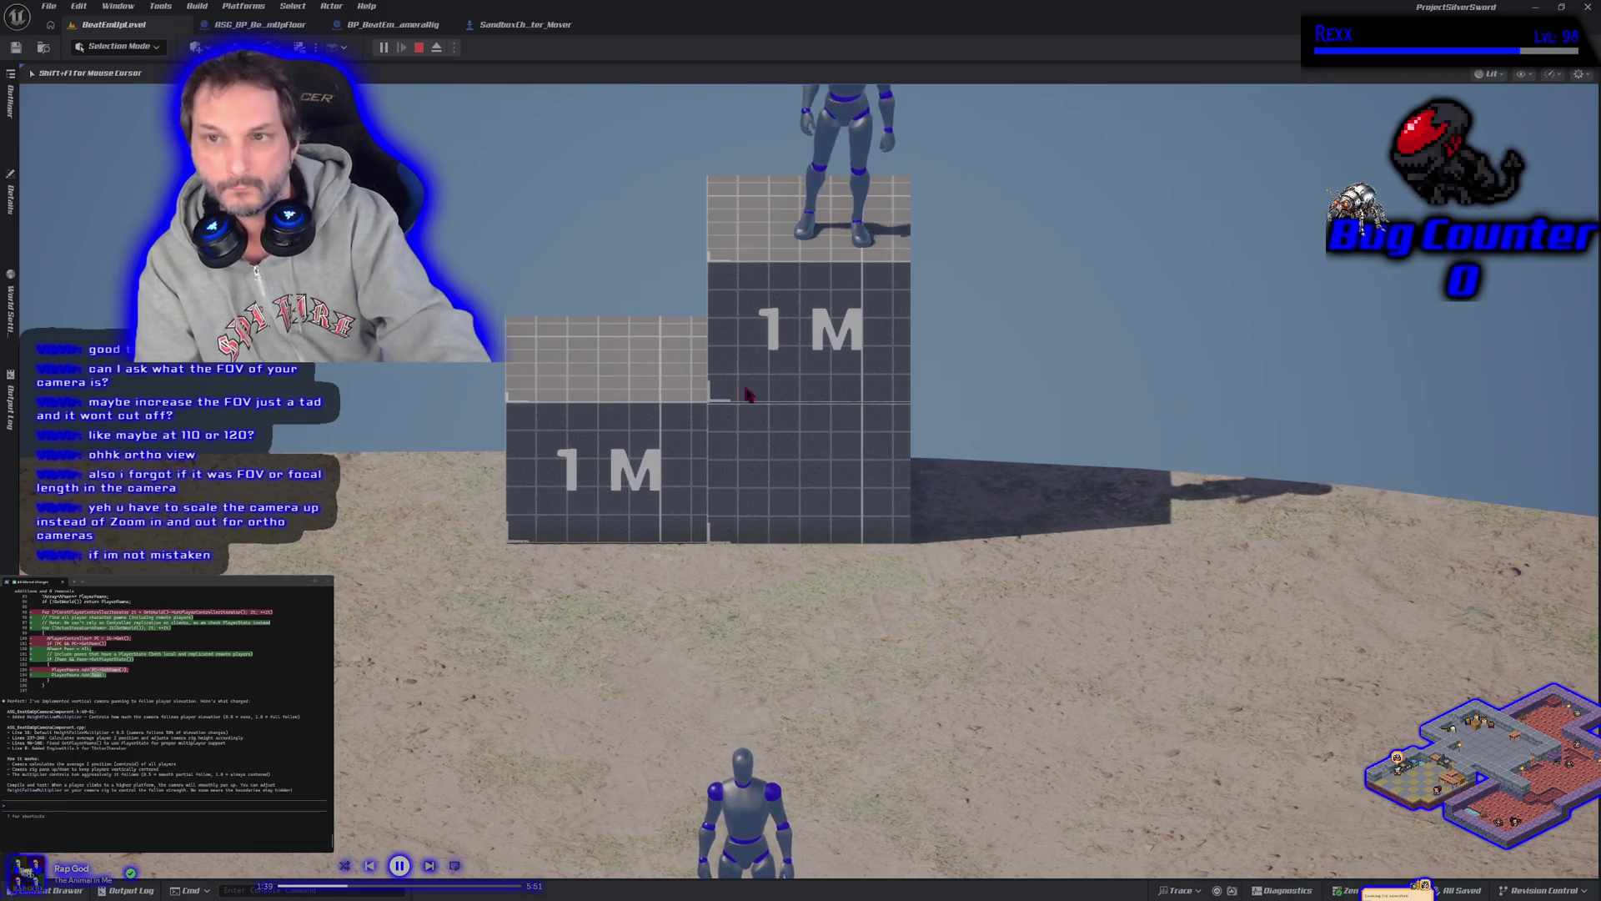
key("F11")
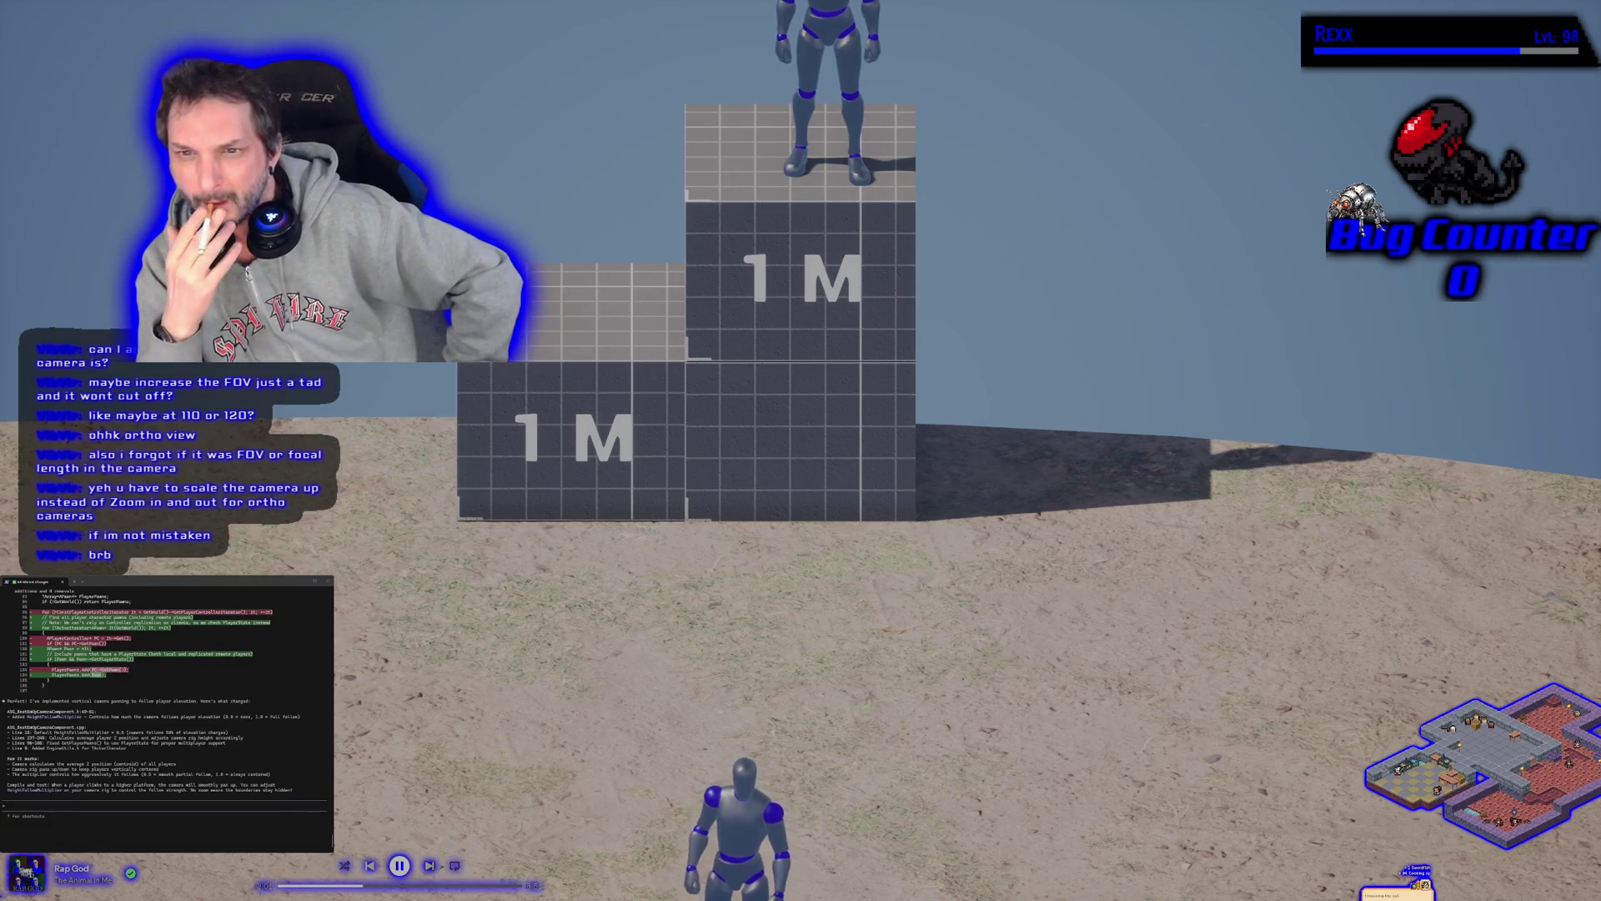
key("Escape")
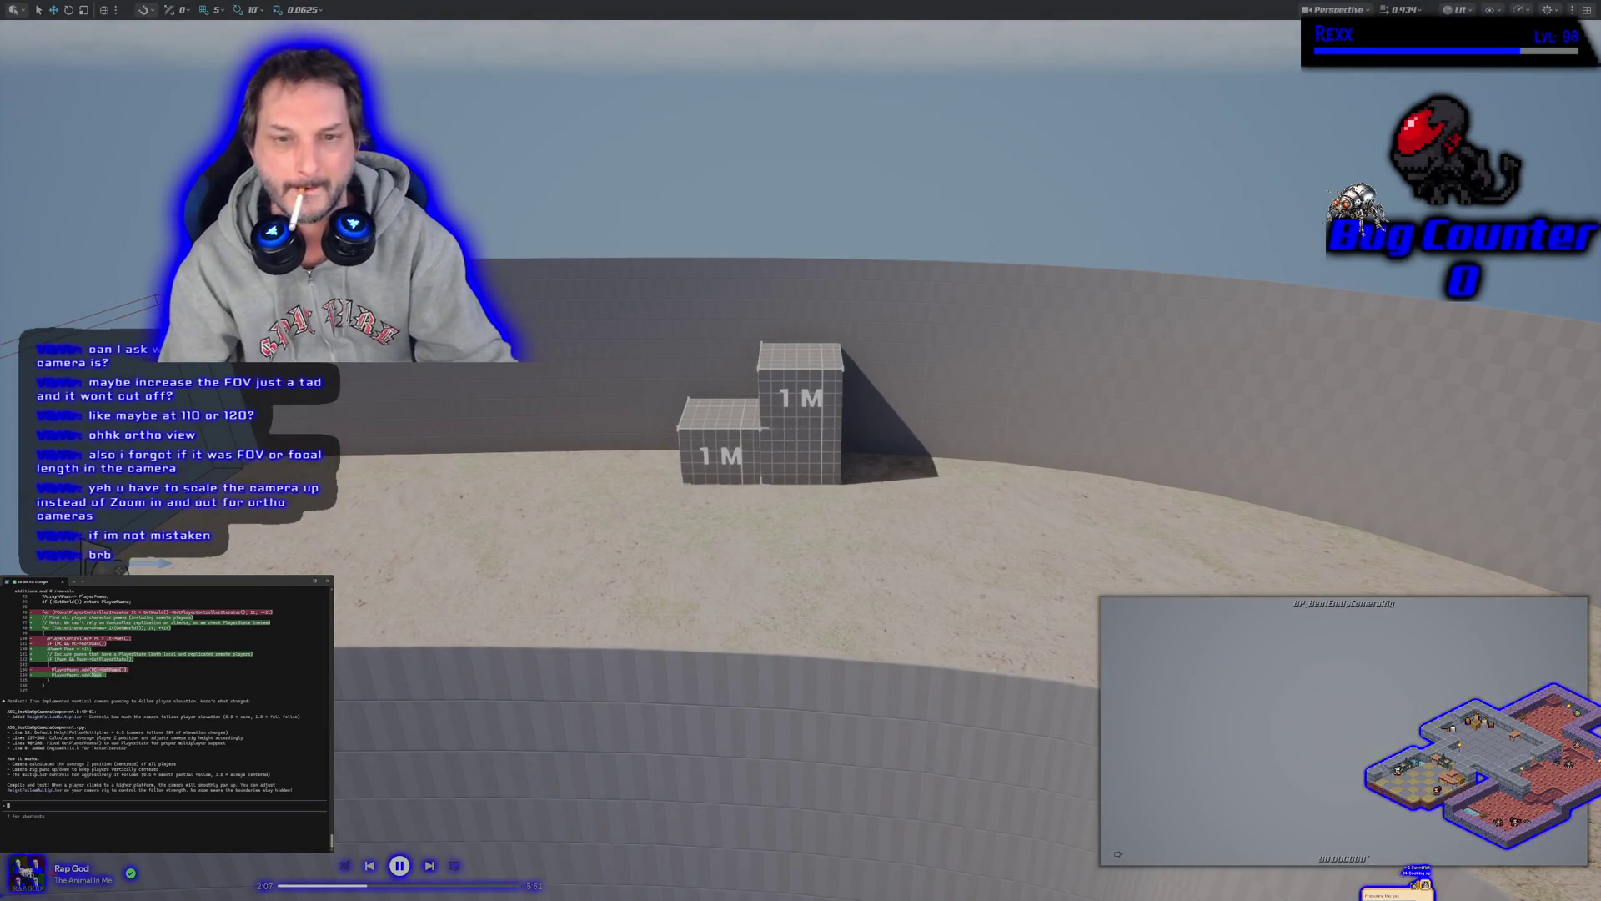
Look around the 1M box stack, then tell Claude Code 'i like it but i have 2 things…'
left_click_drag(800, 450, 1001, 367)
mouse_move(568, 561)
left_mouse_down()
mouse_move(494, 562)
mouse_move(450, 475)
left_mouse_up()
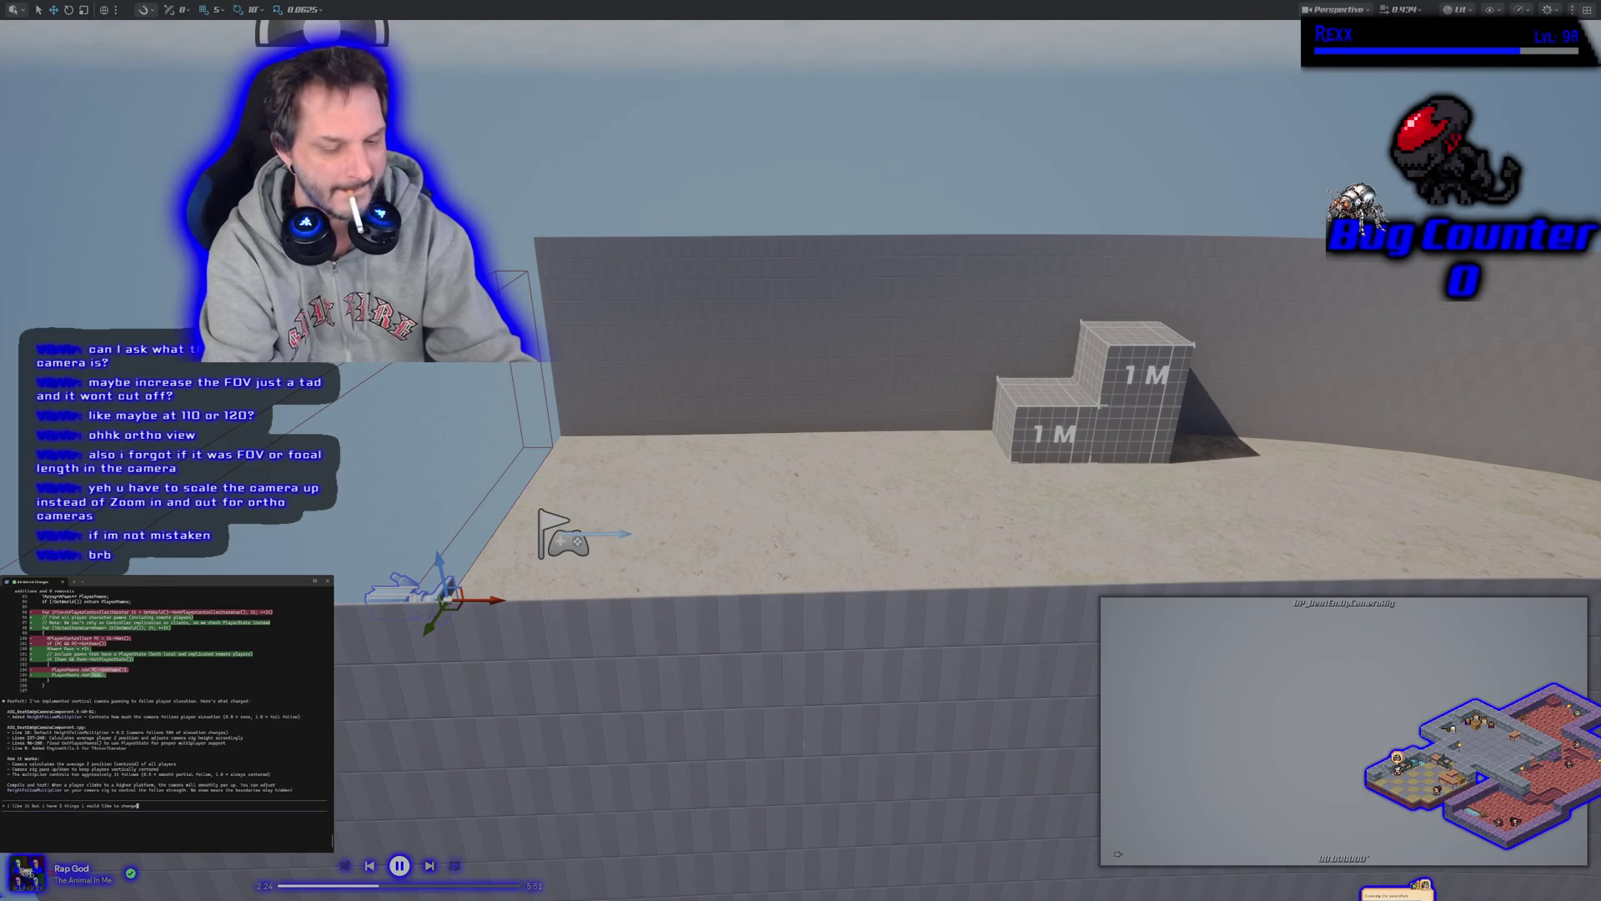
key("Return")
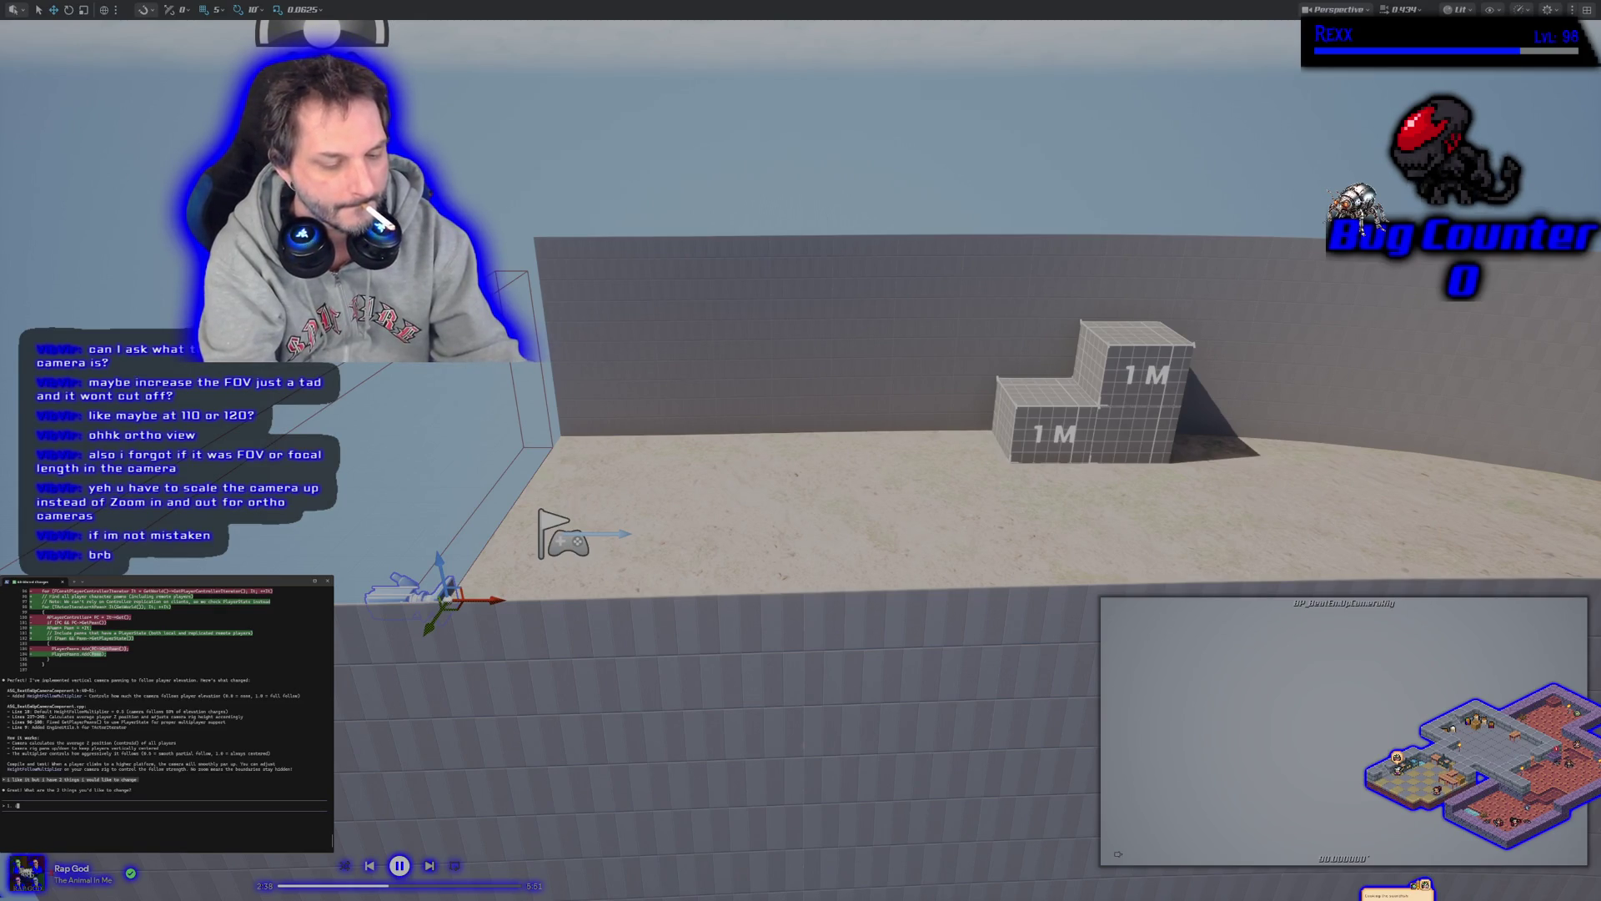
Write point 1: the camera shouldn't adjust on jumps, only on new elevations; begin point 2
type("ant the camera to adjust for")
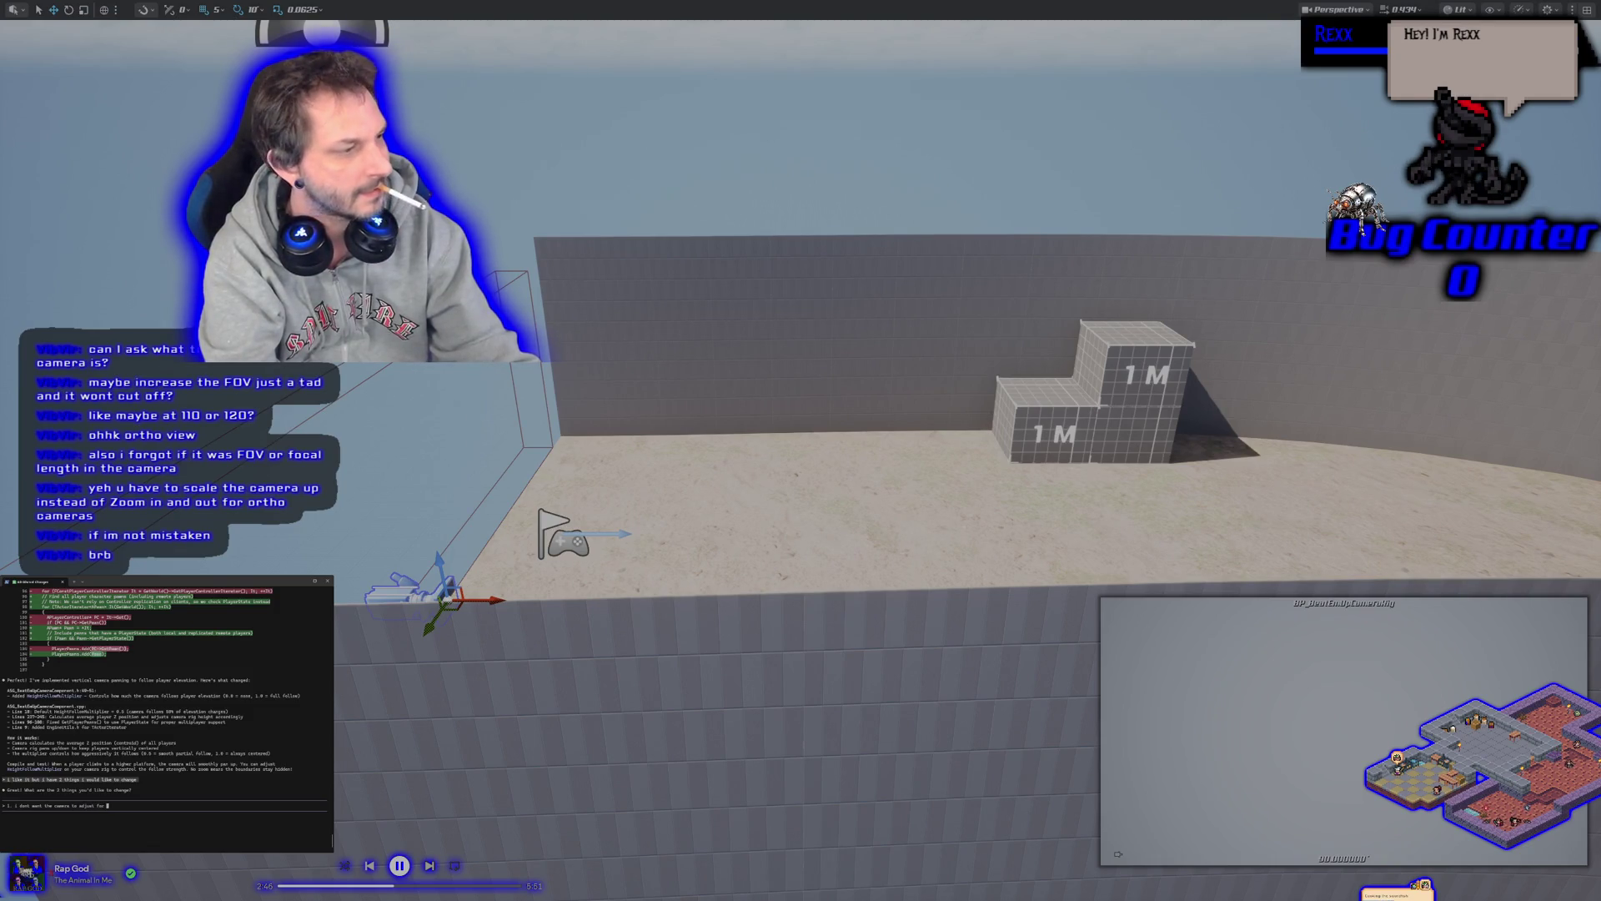
type("the players when they jump, only when the")
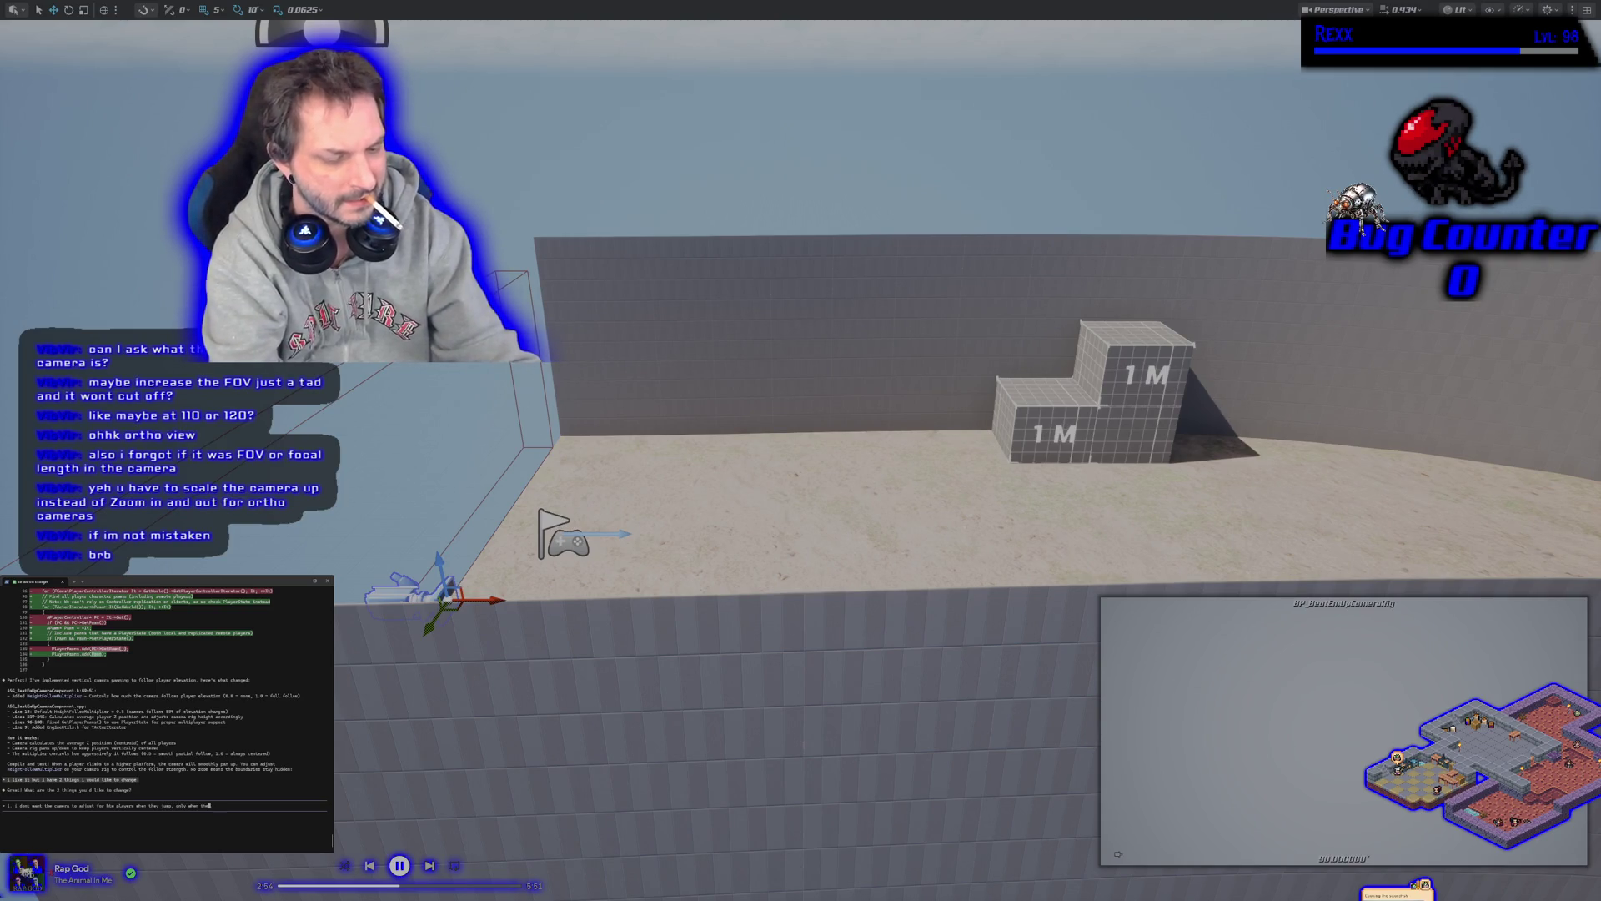
type("tra")
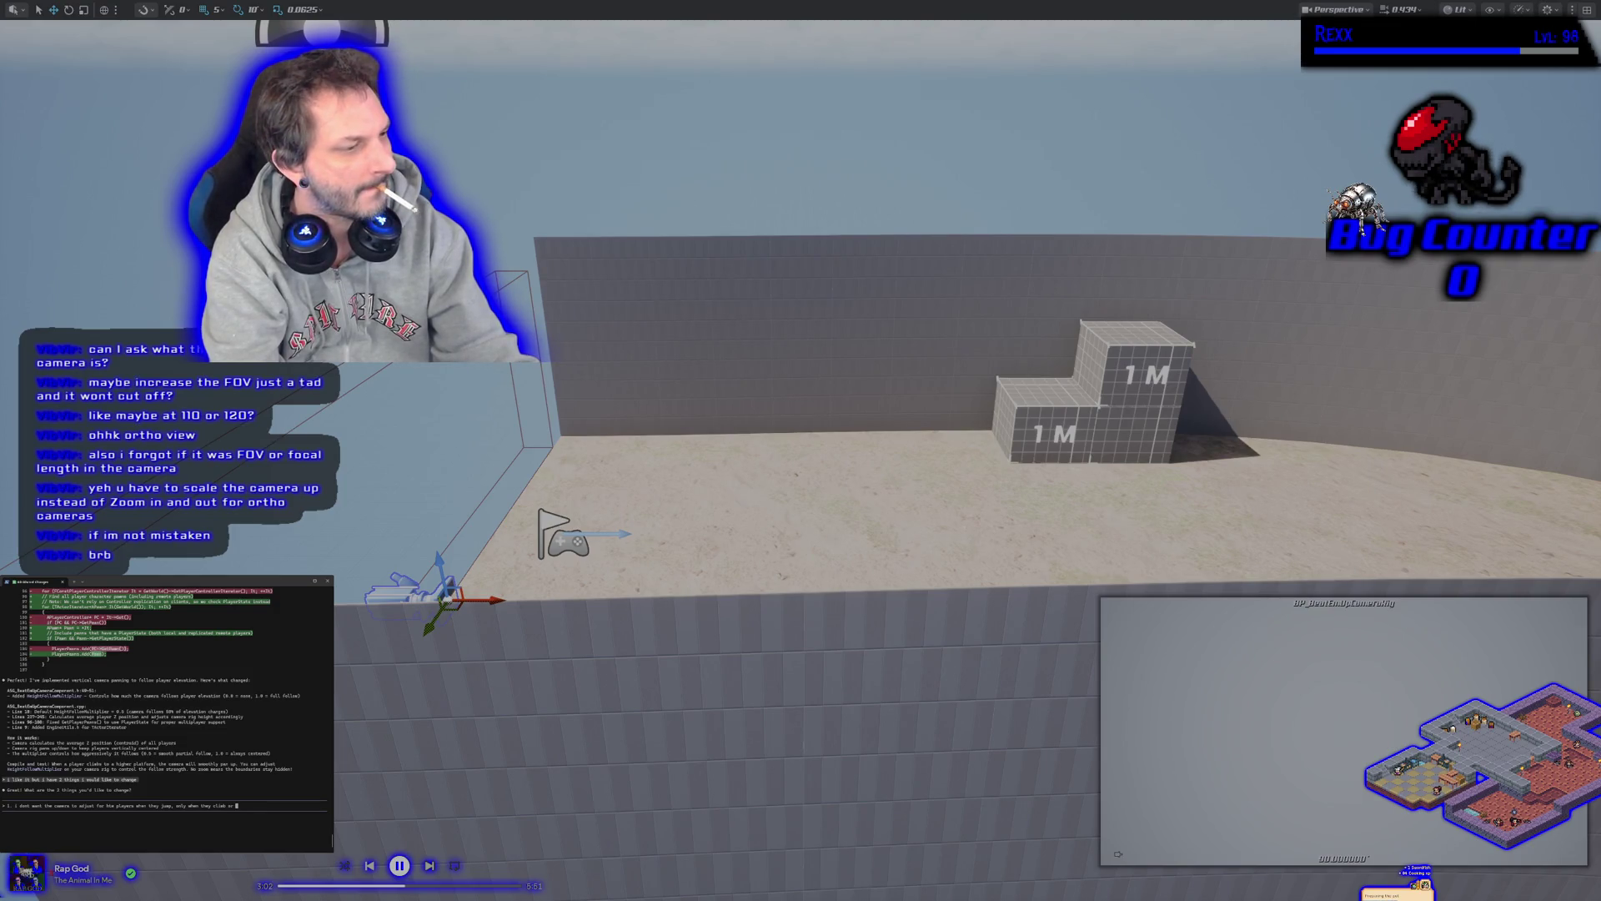
key("BackSpace")
key("BackSpace")
key("BackSpace")
type("are on the new eleva")
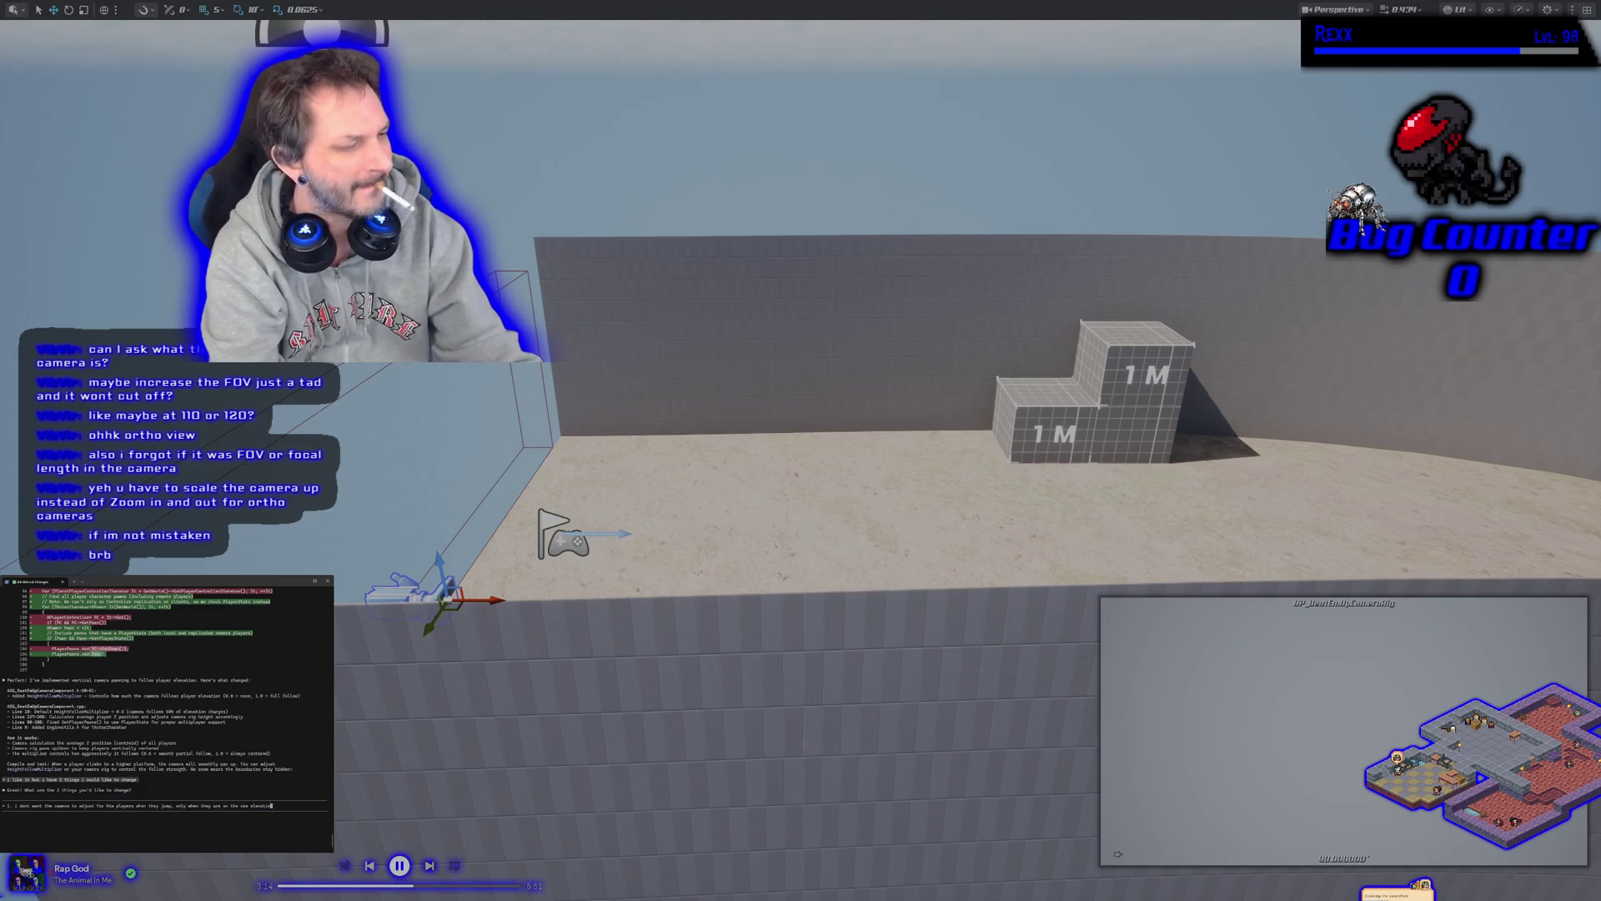
key("BackSpace")
key("BackSpace")
key("BackSpace")
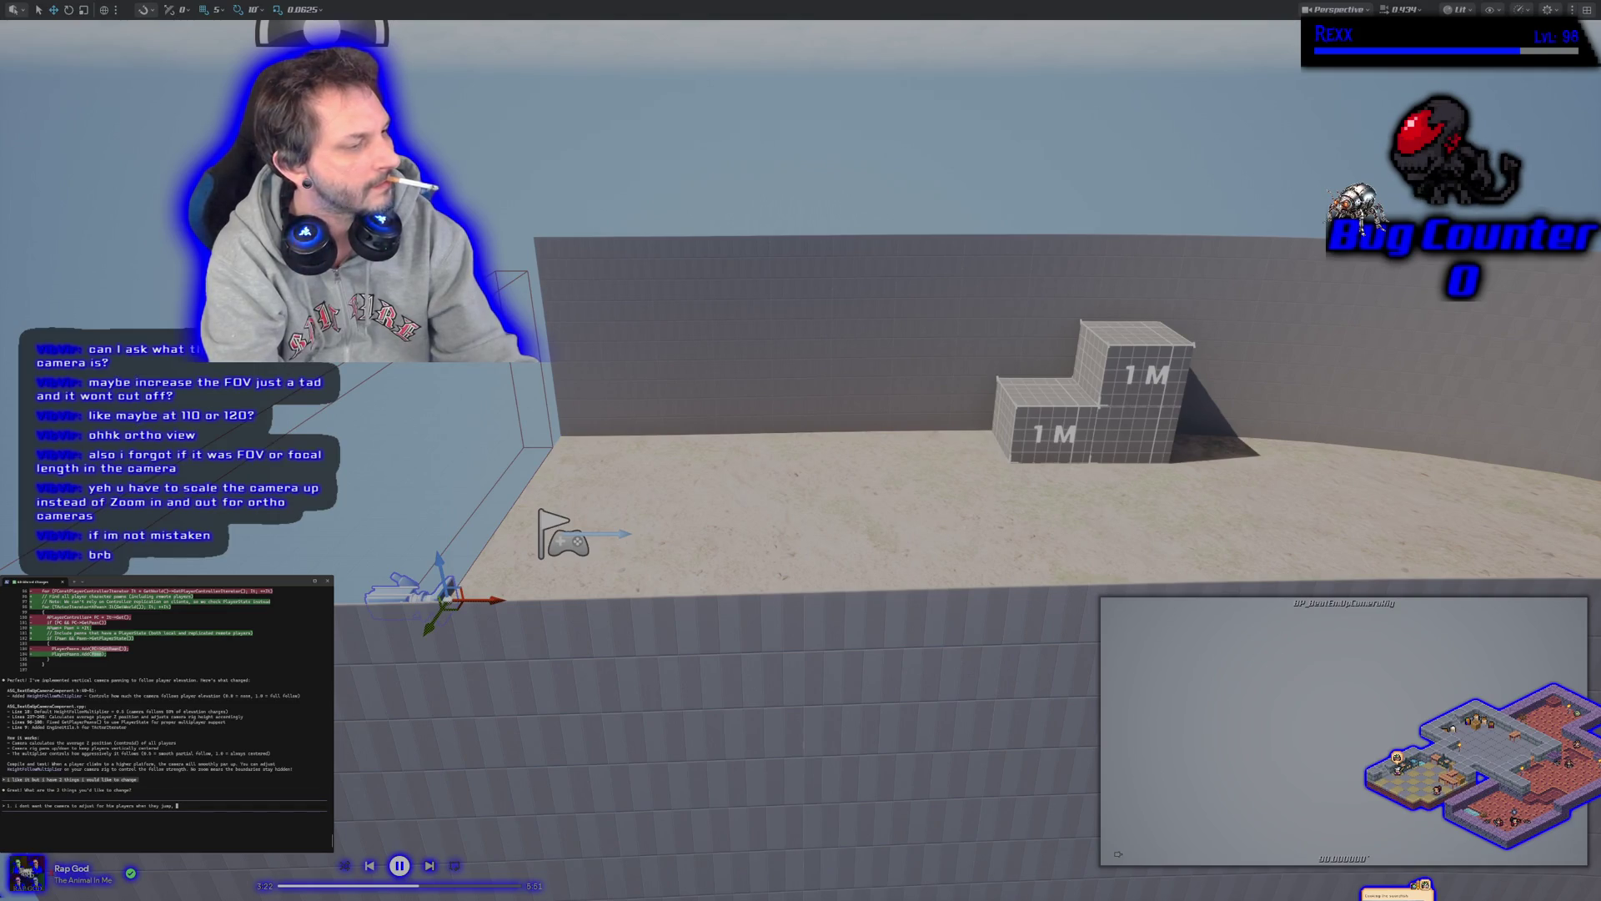
type("and 2. when i have a player at the h")
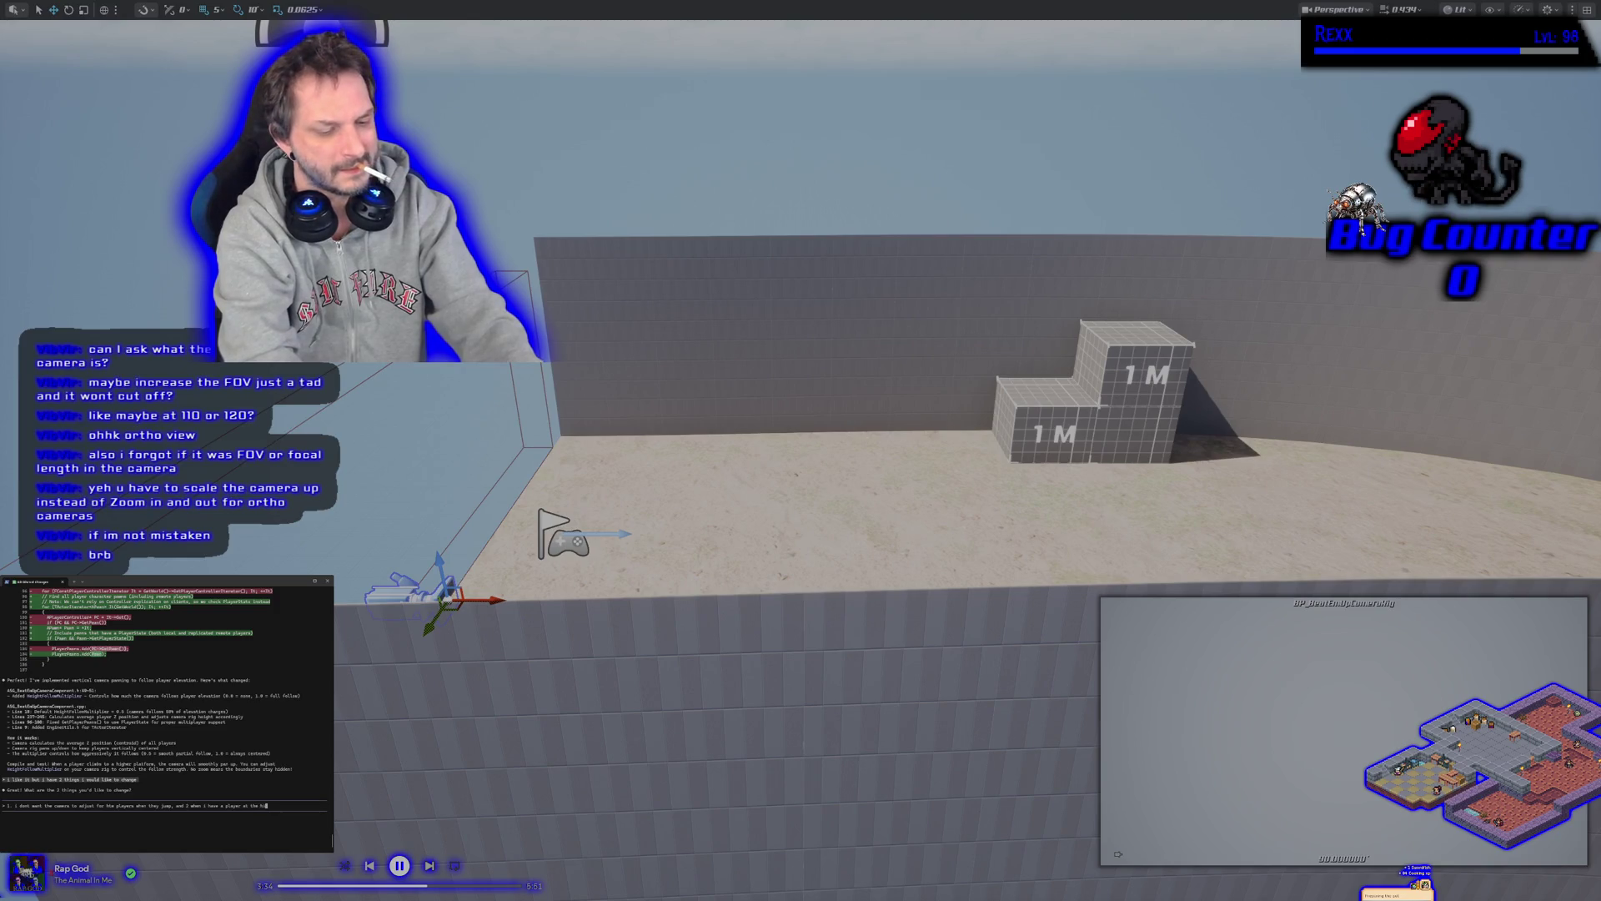
type("i want, i")
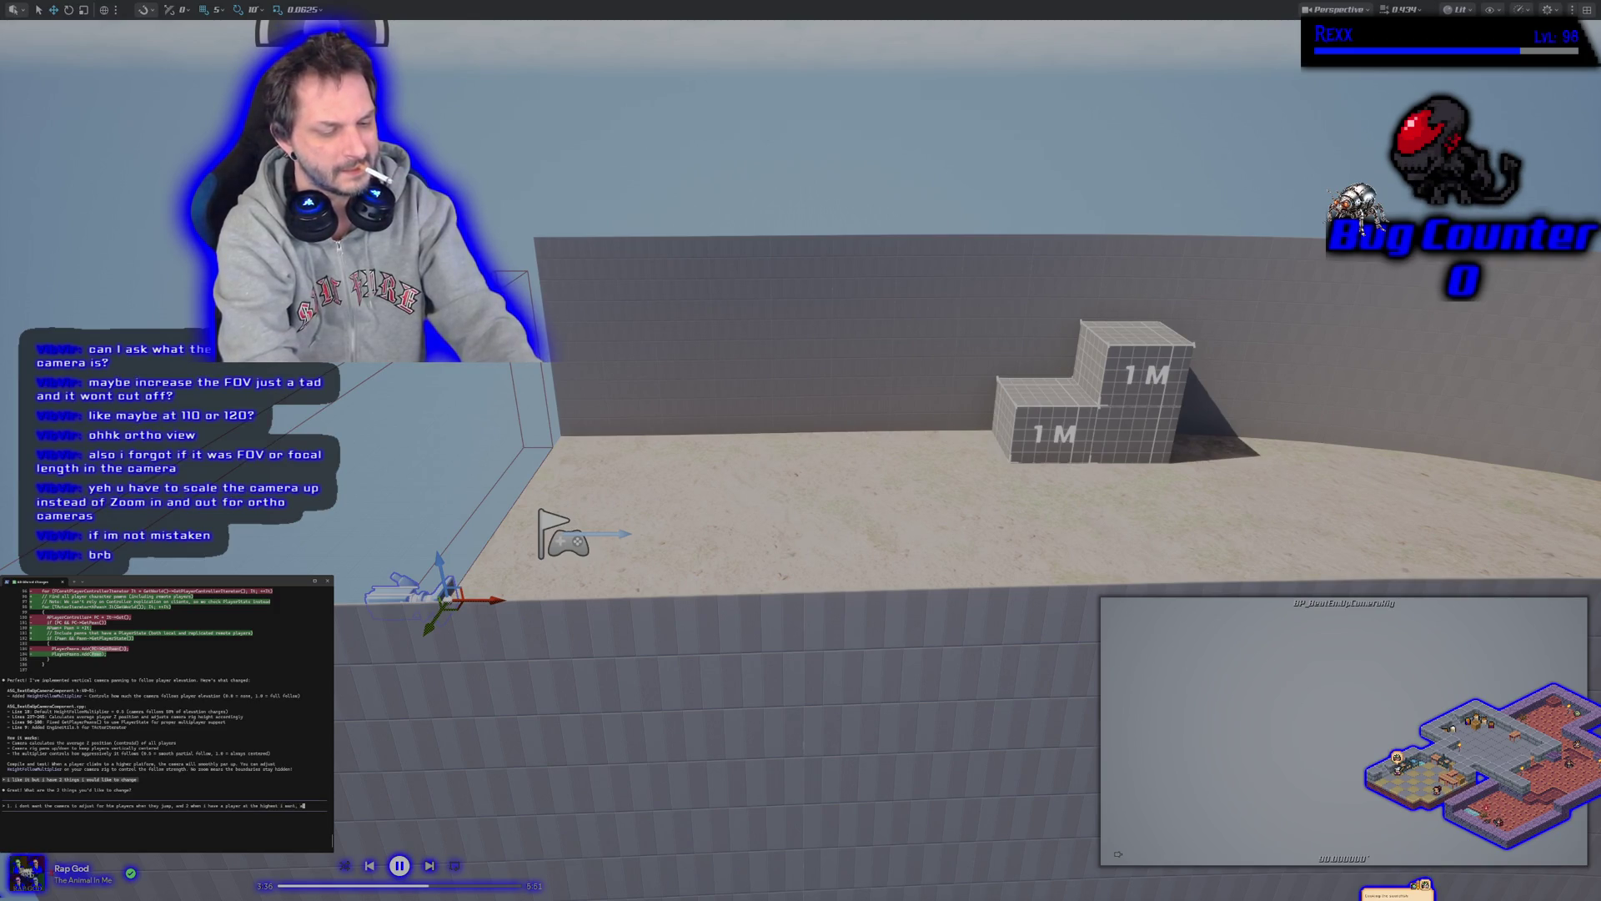
type("character on")
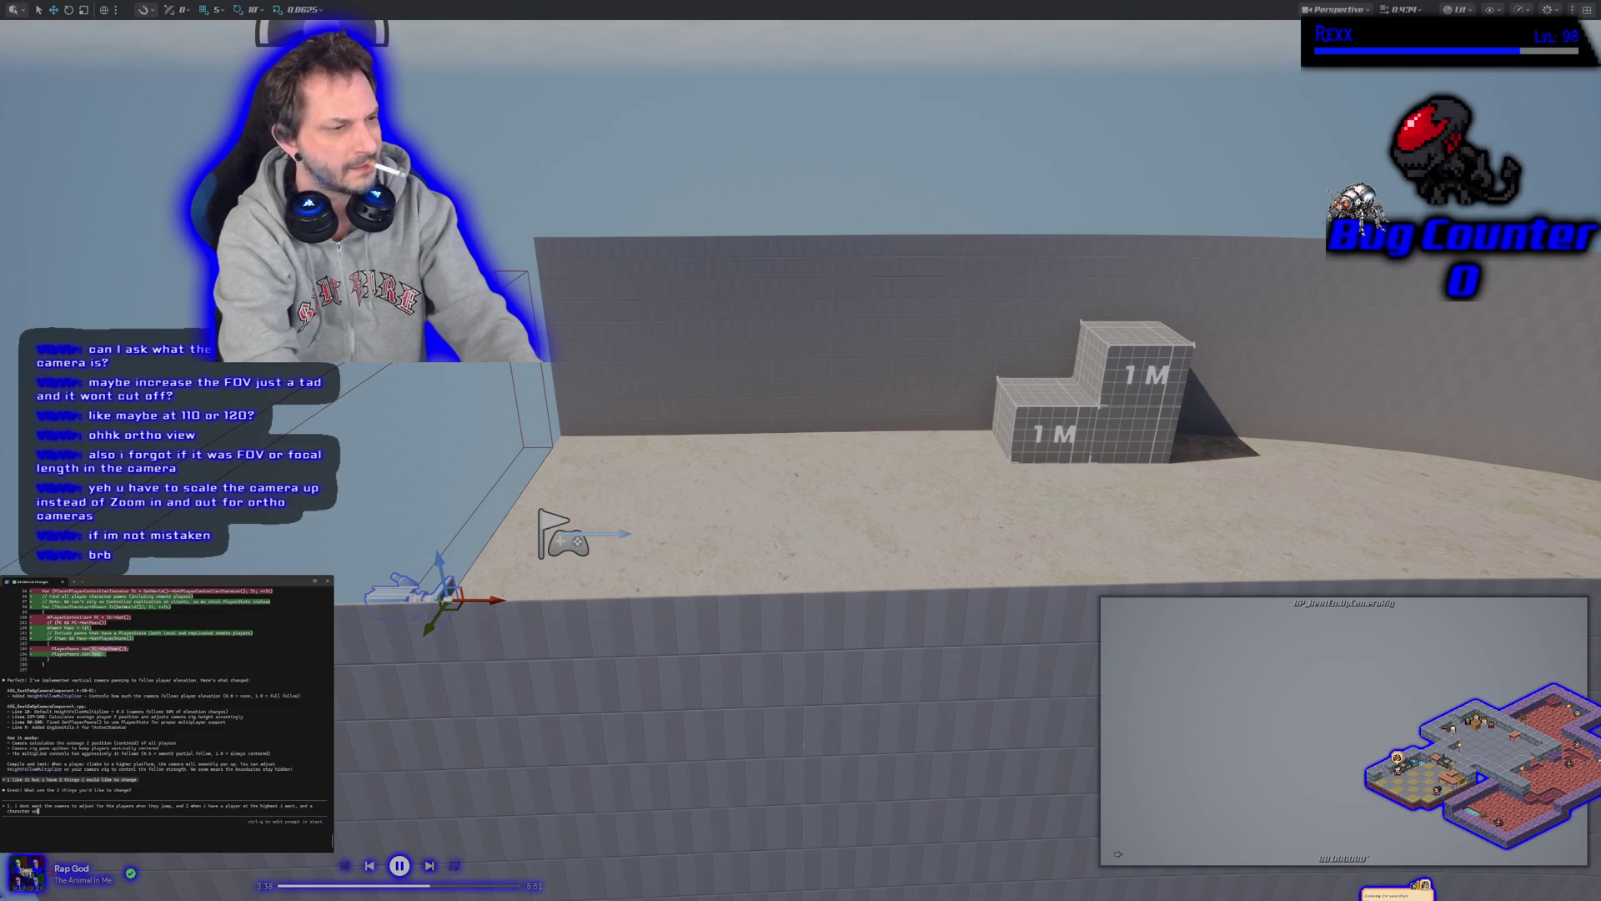
key("BackSpace")
key("BackSpace")
key("BackSpace")
key("BackSpace")
key("BackSpace")
Finish point 2: players on the top box and the floor end up partly out of frame
type("shift in")
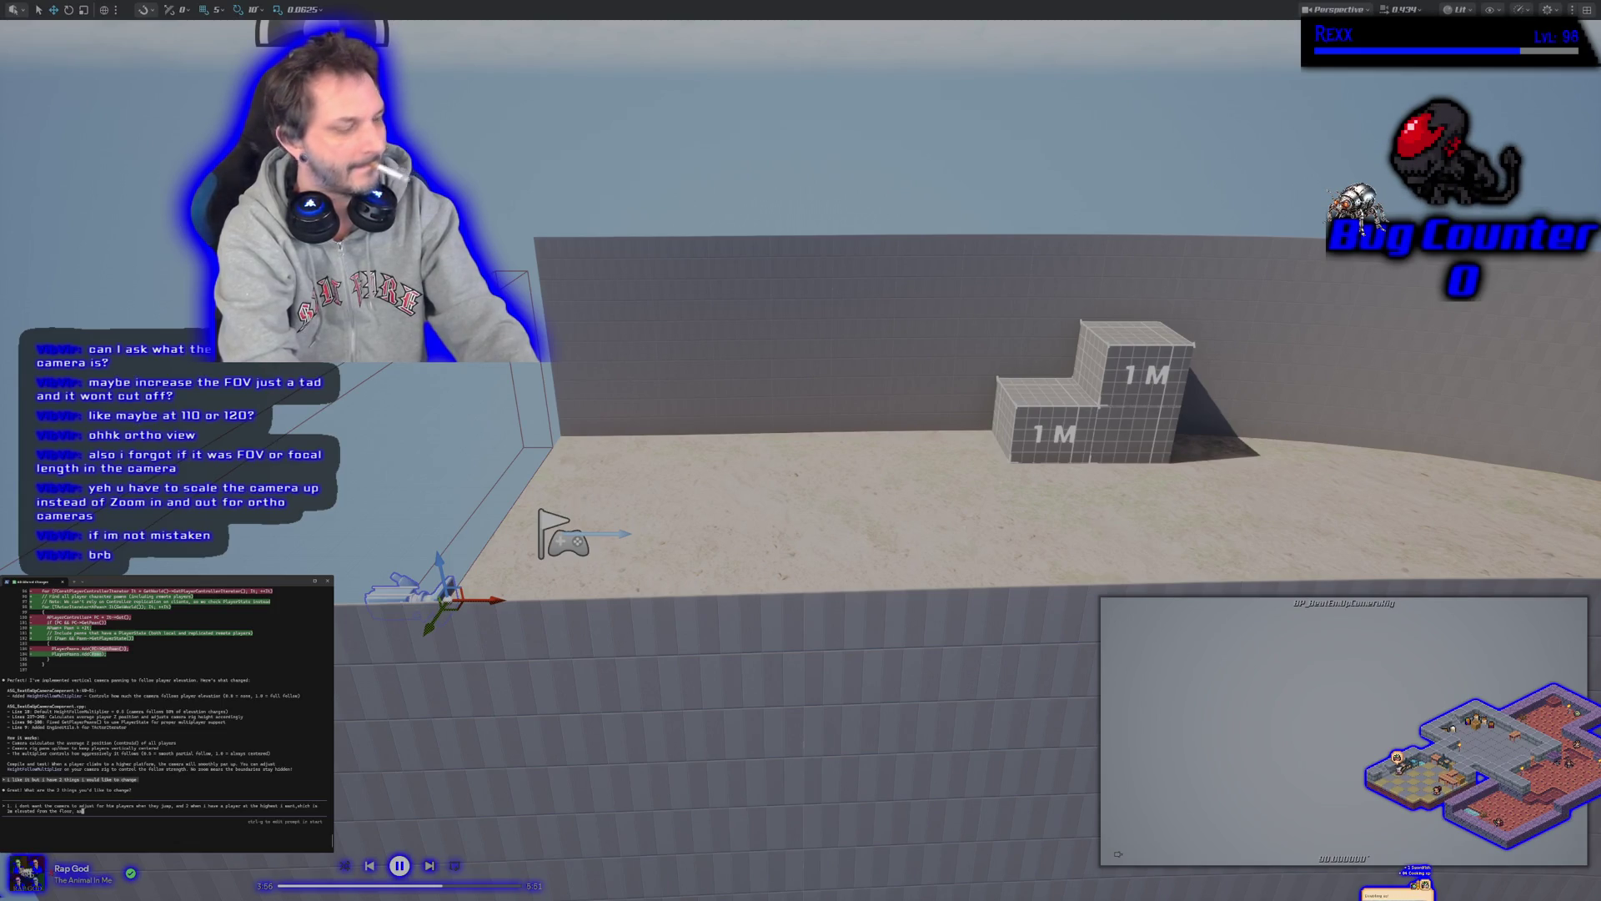
type("d")
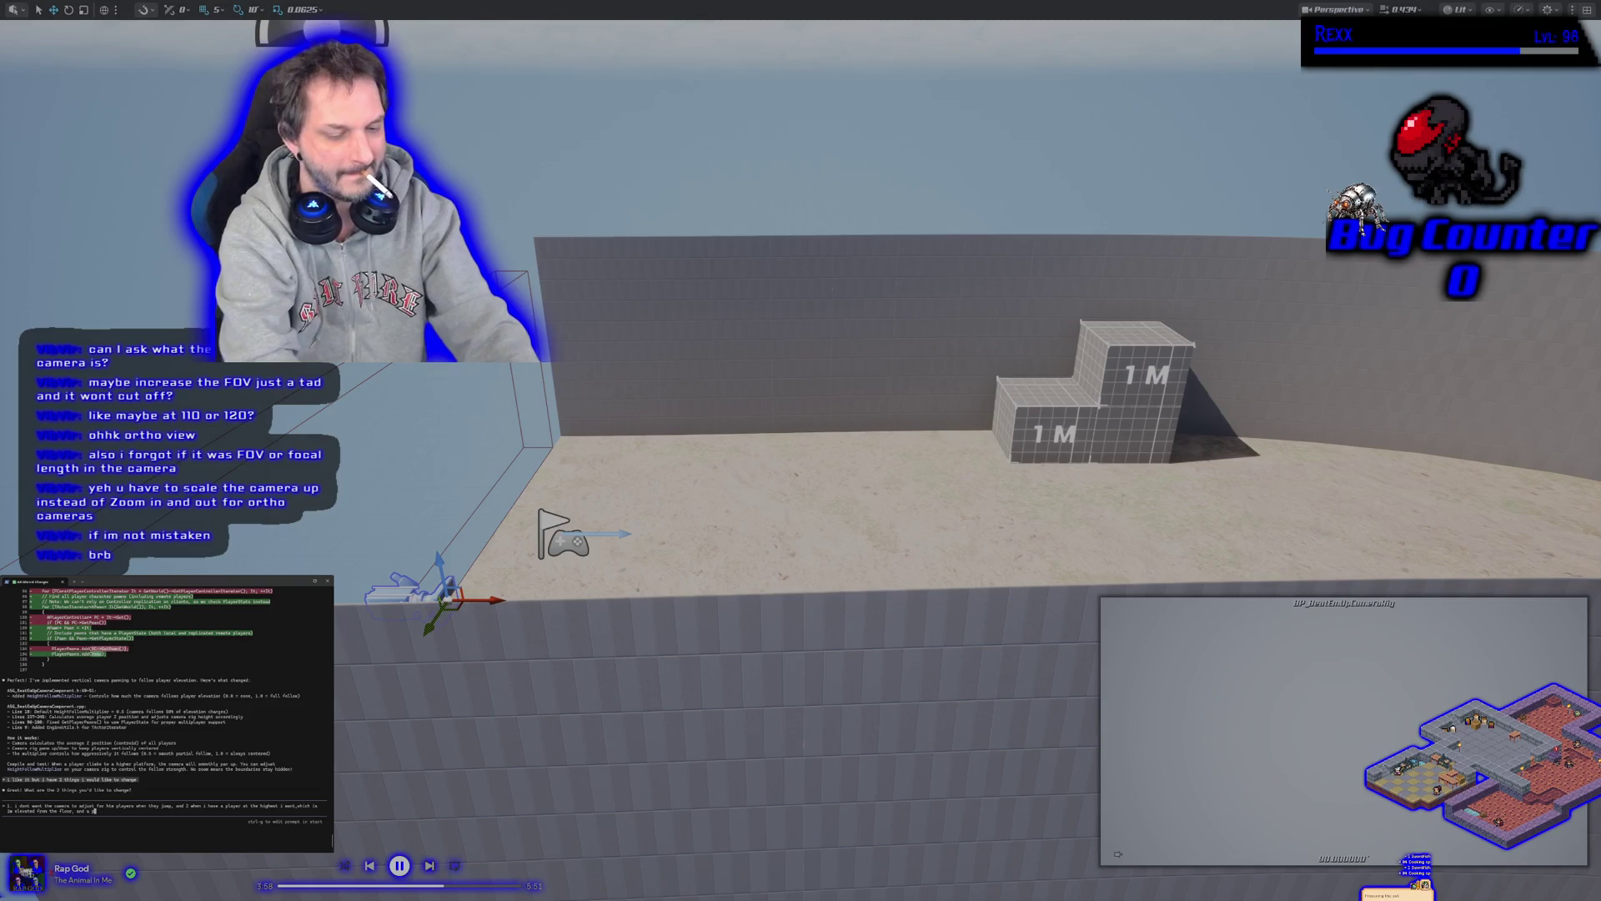
type("t the ")
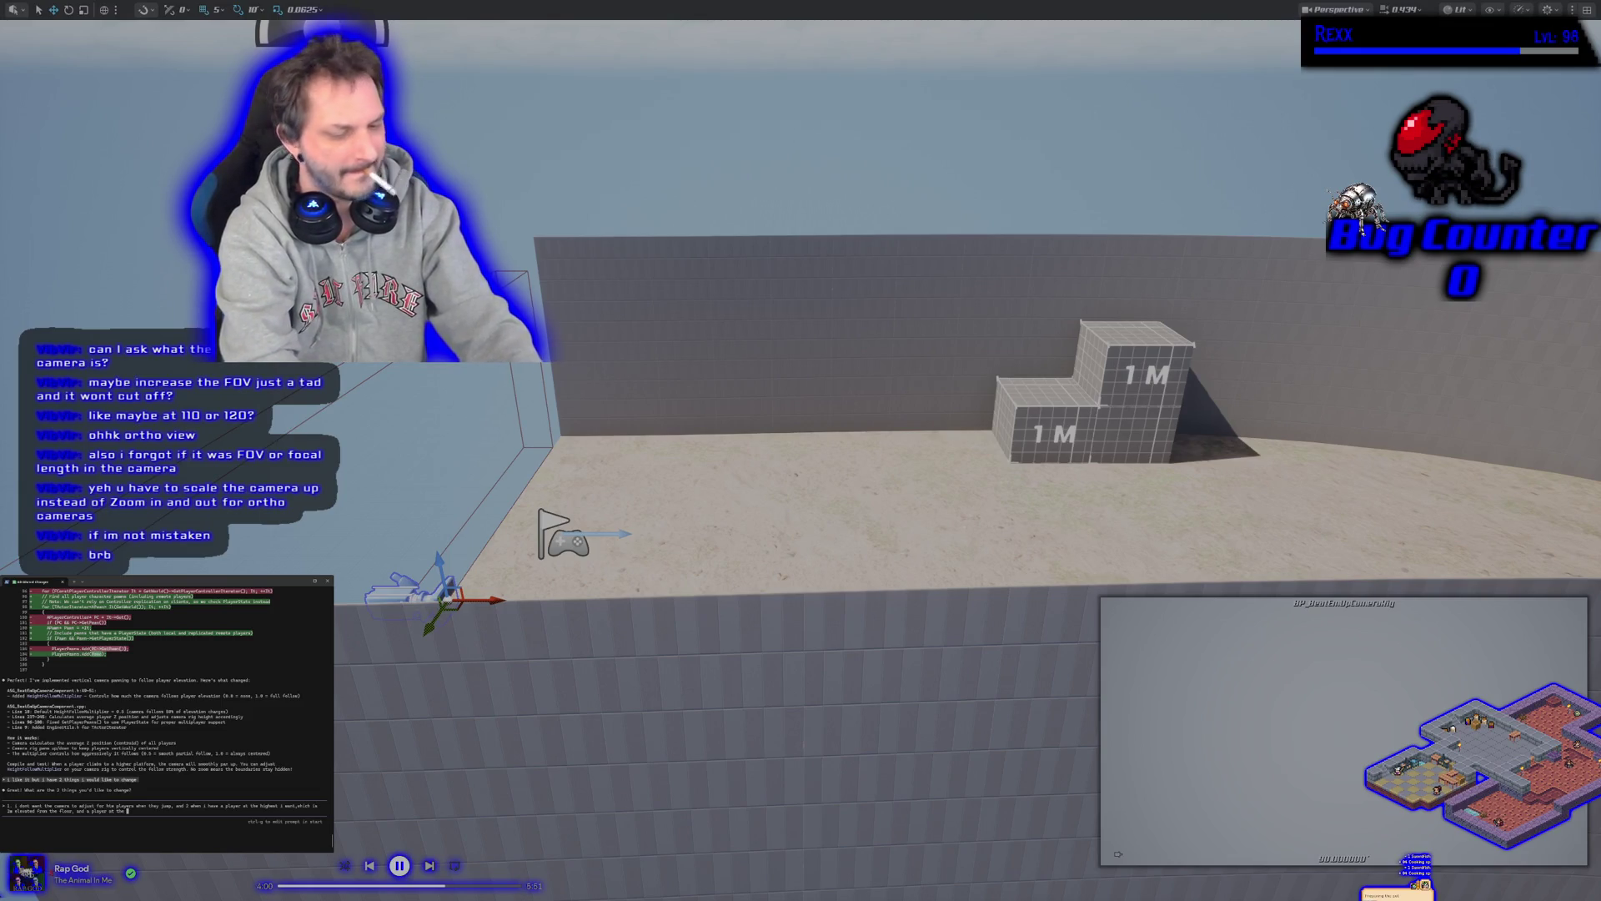
type("bottom of the sc")
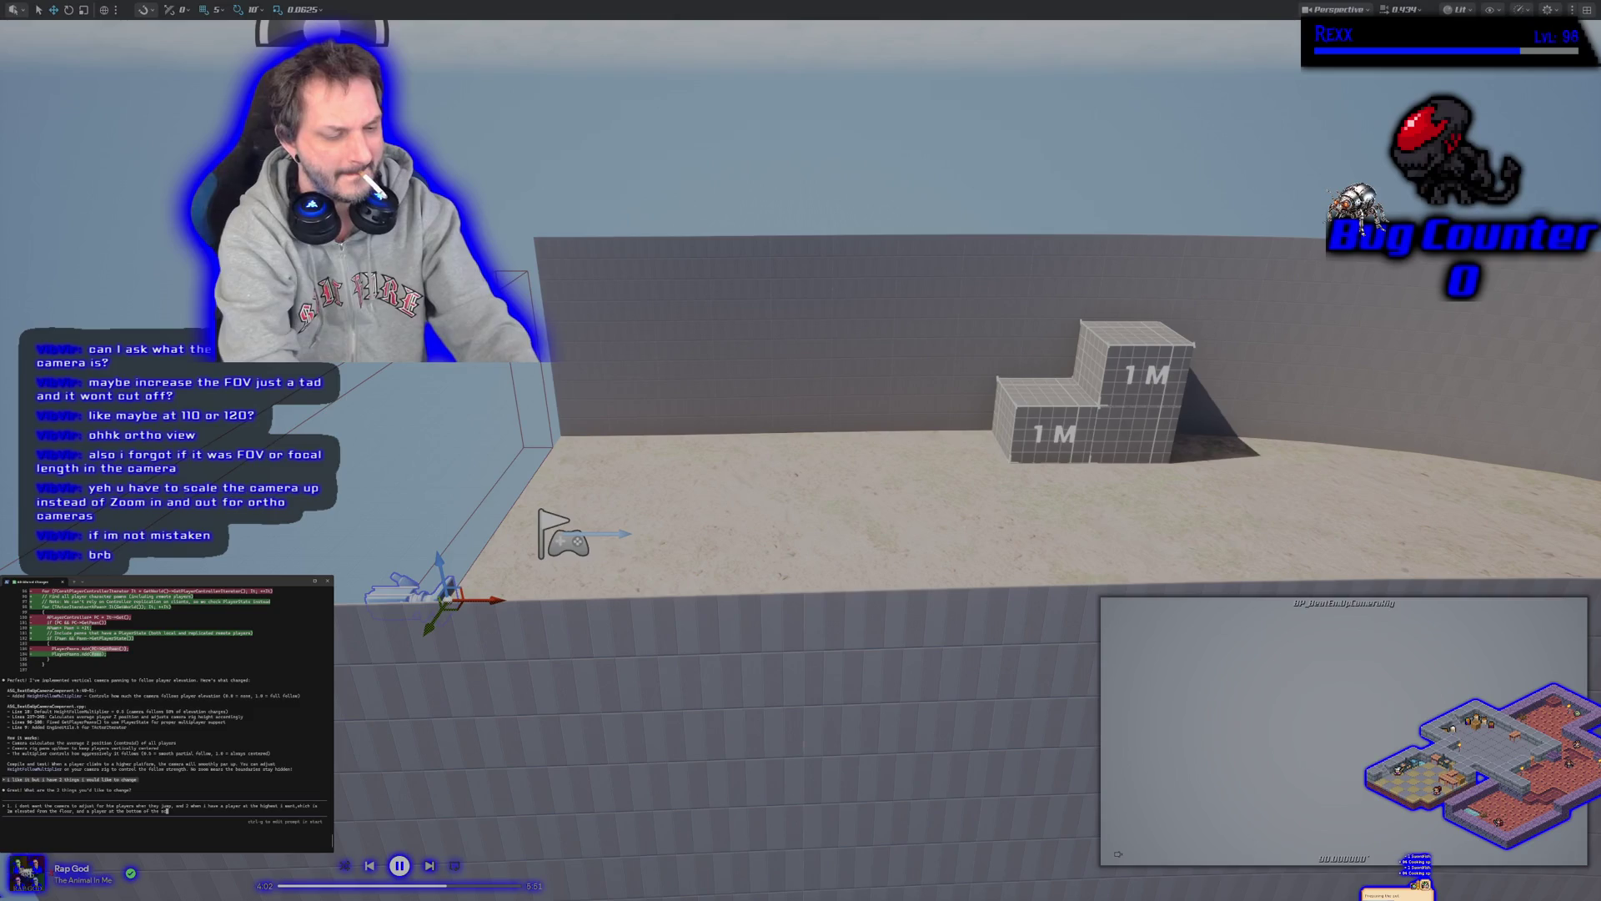
type("n so far as they")
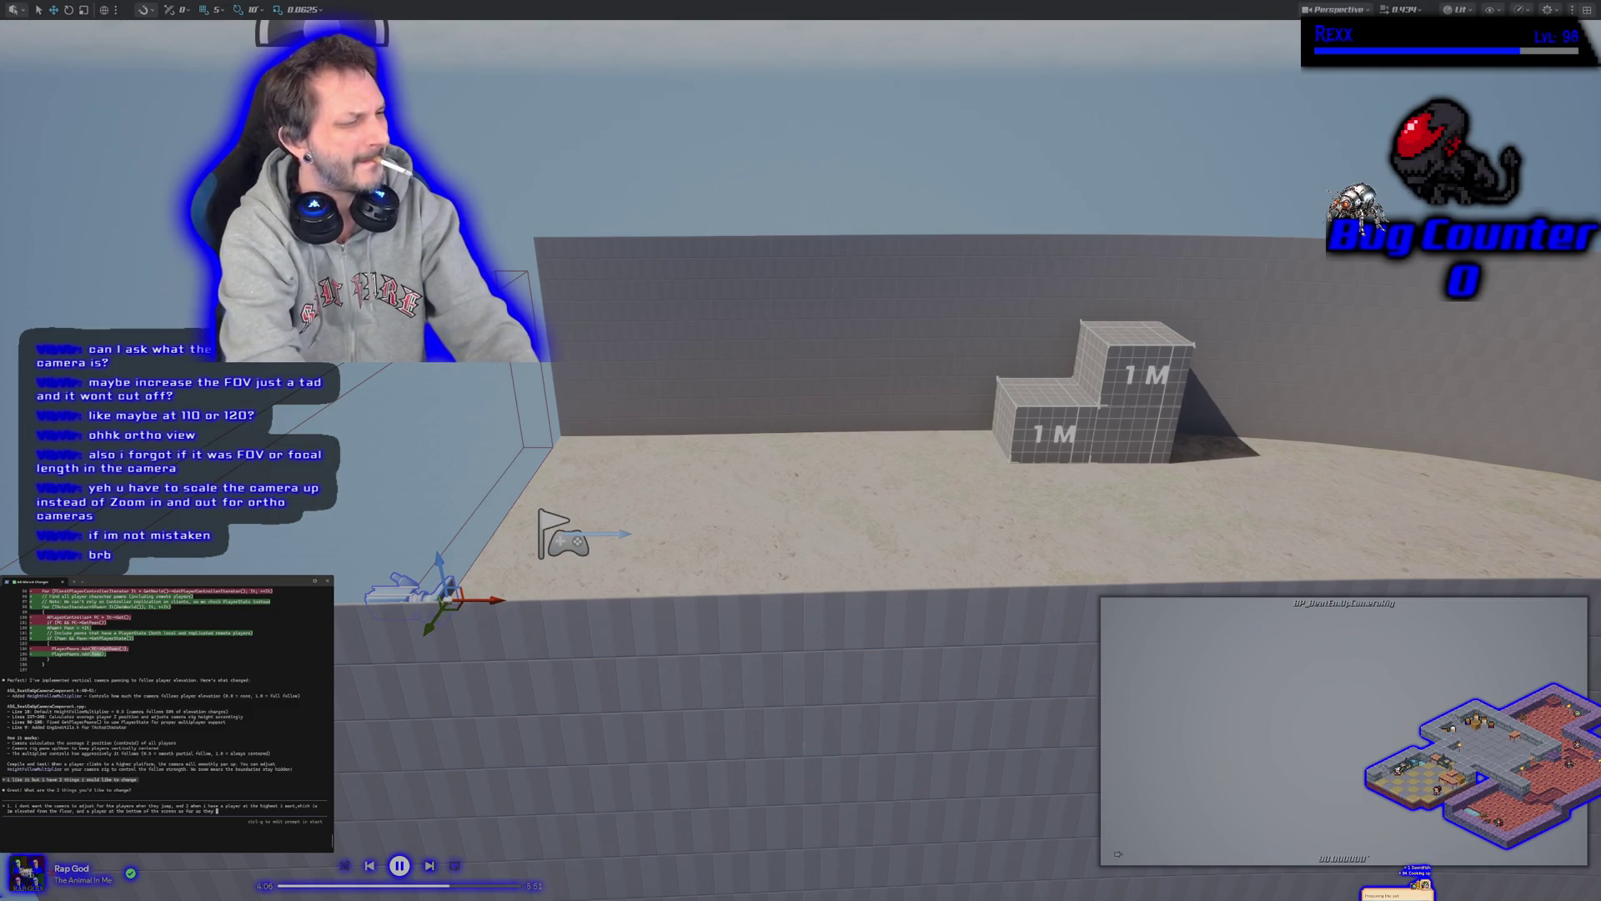
type("n")
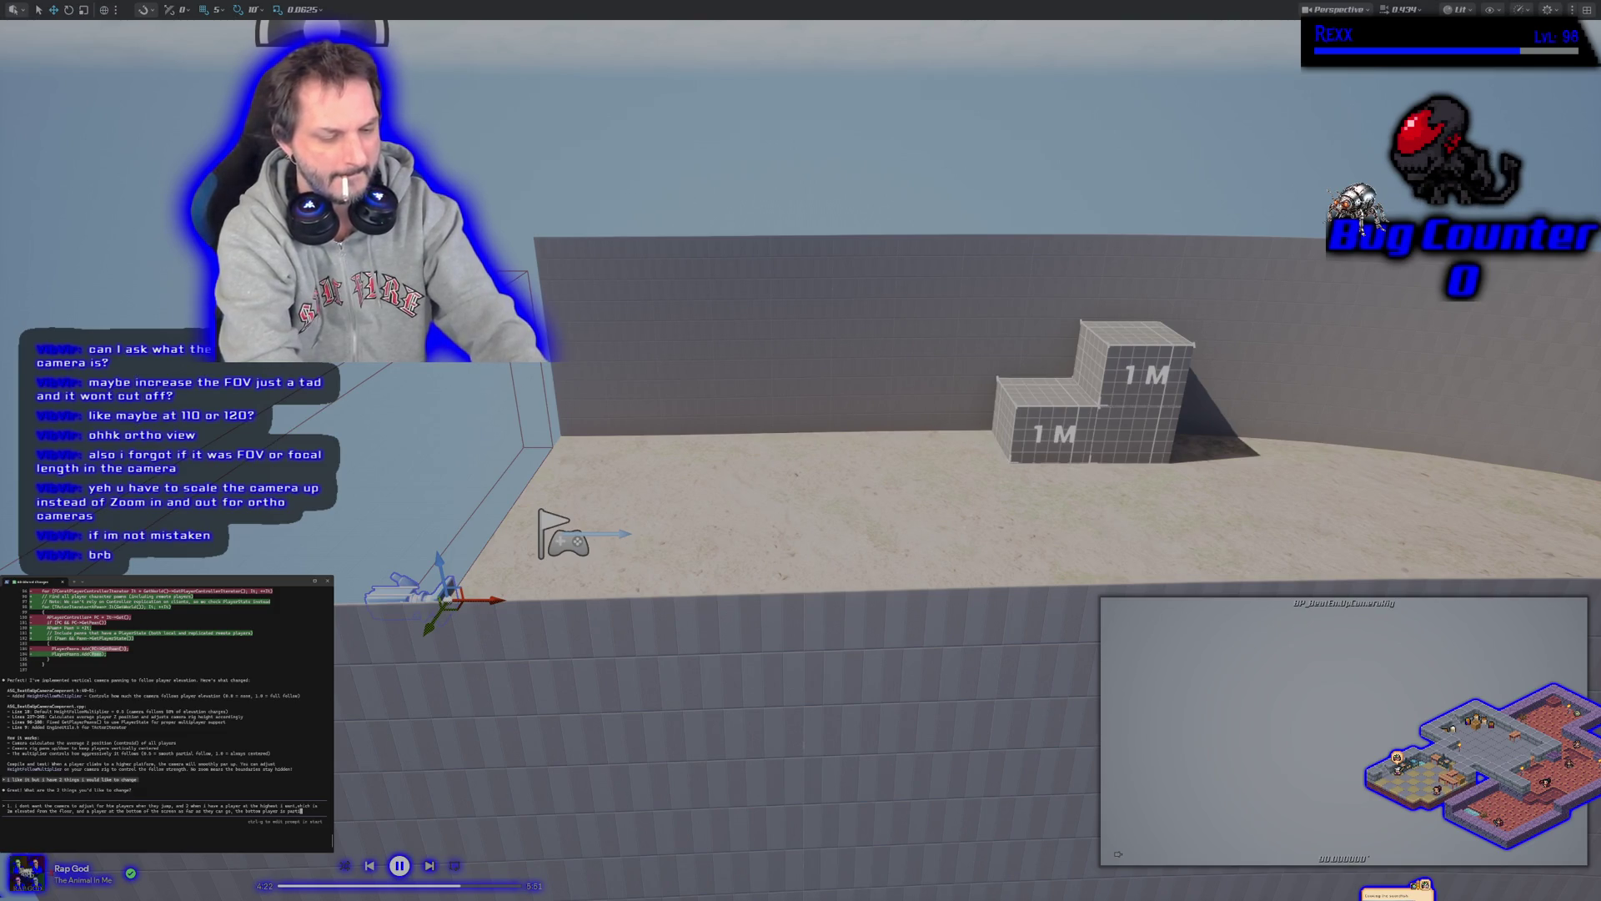
type("of fram")
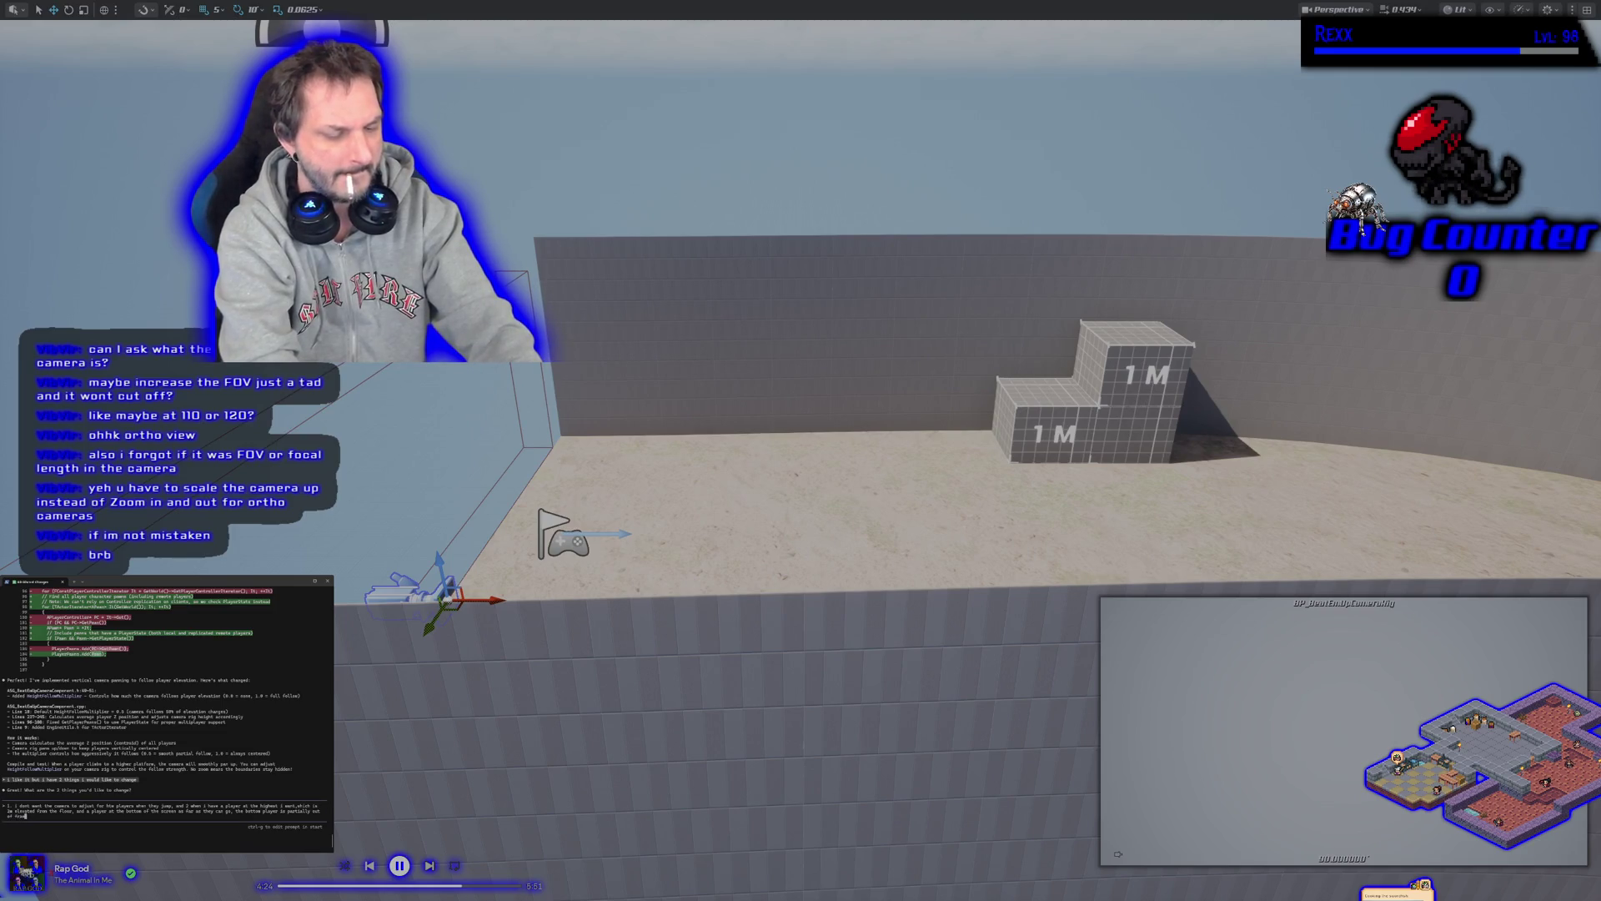
type("e, and so is the top player")
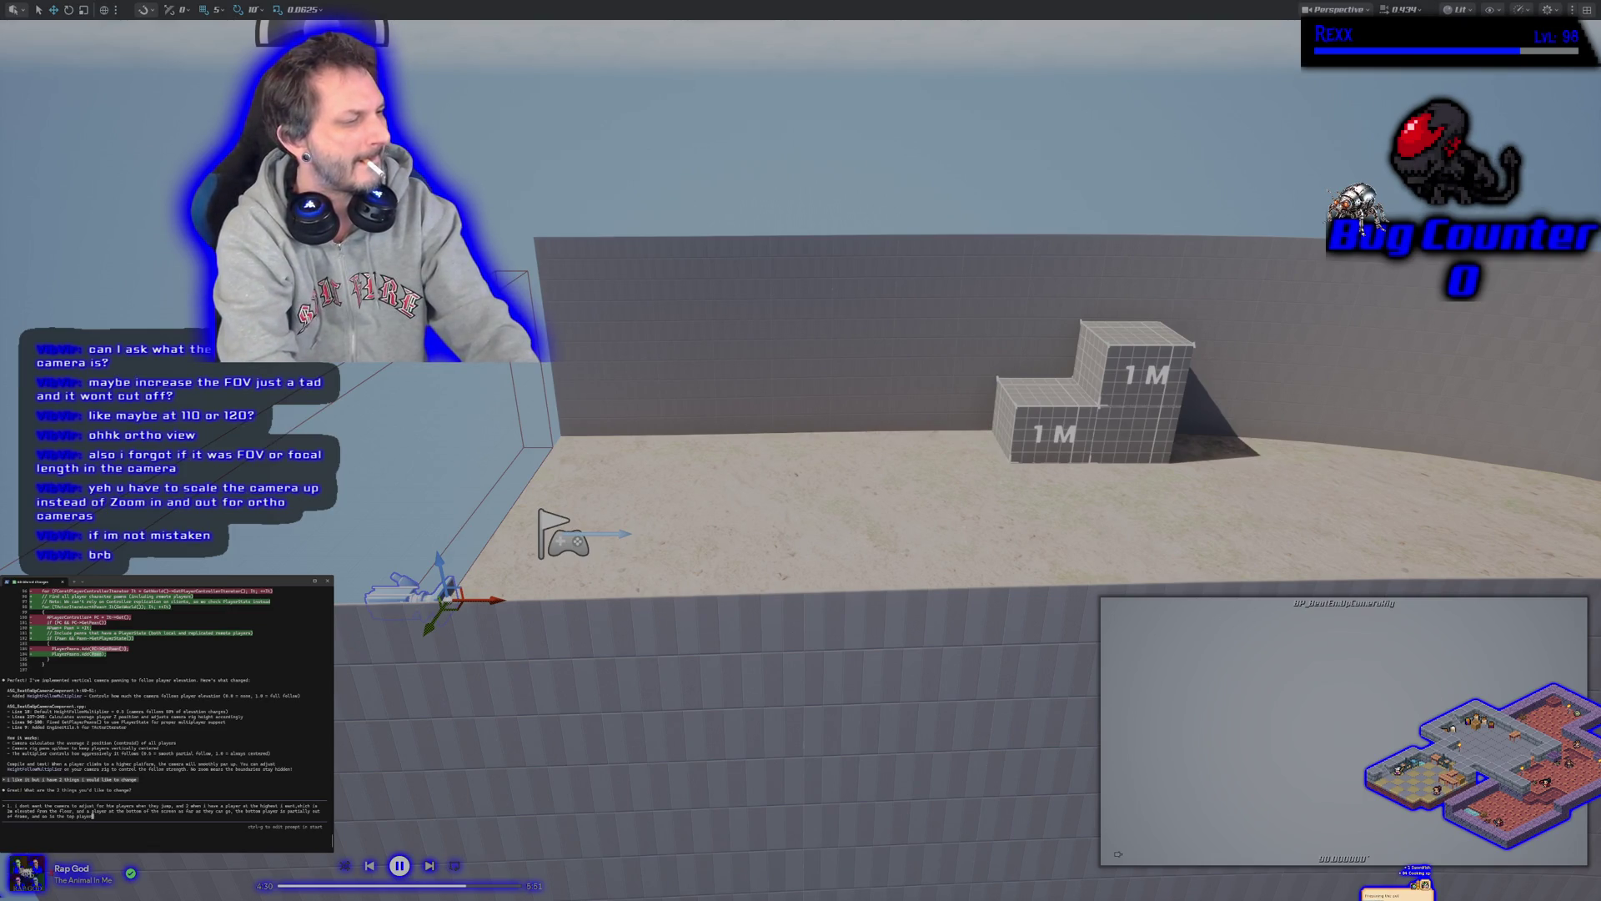
key("Return")
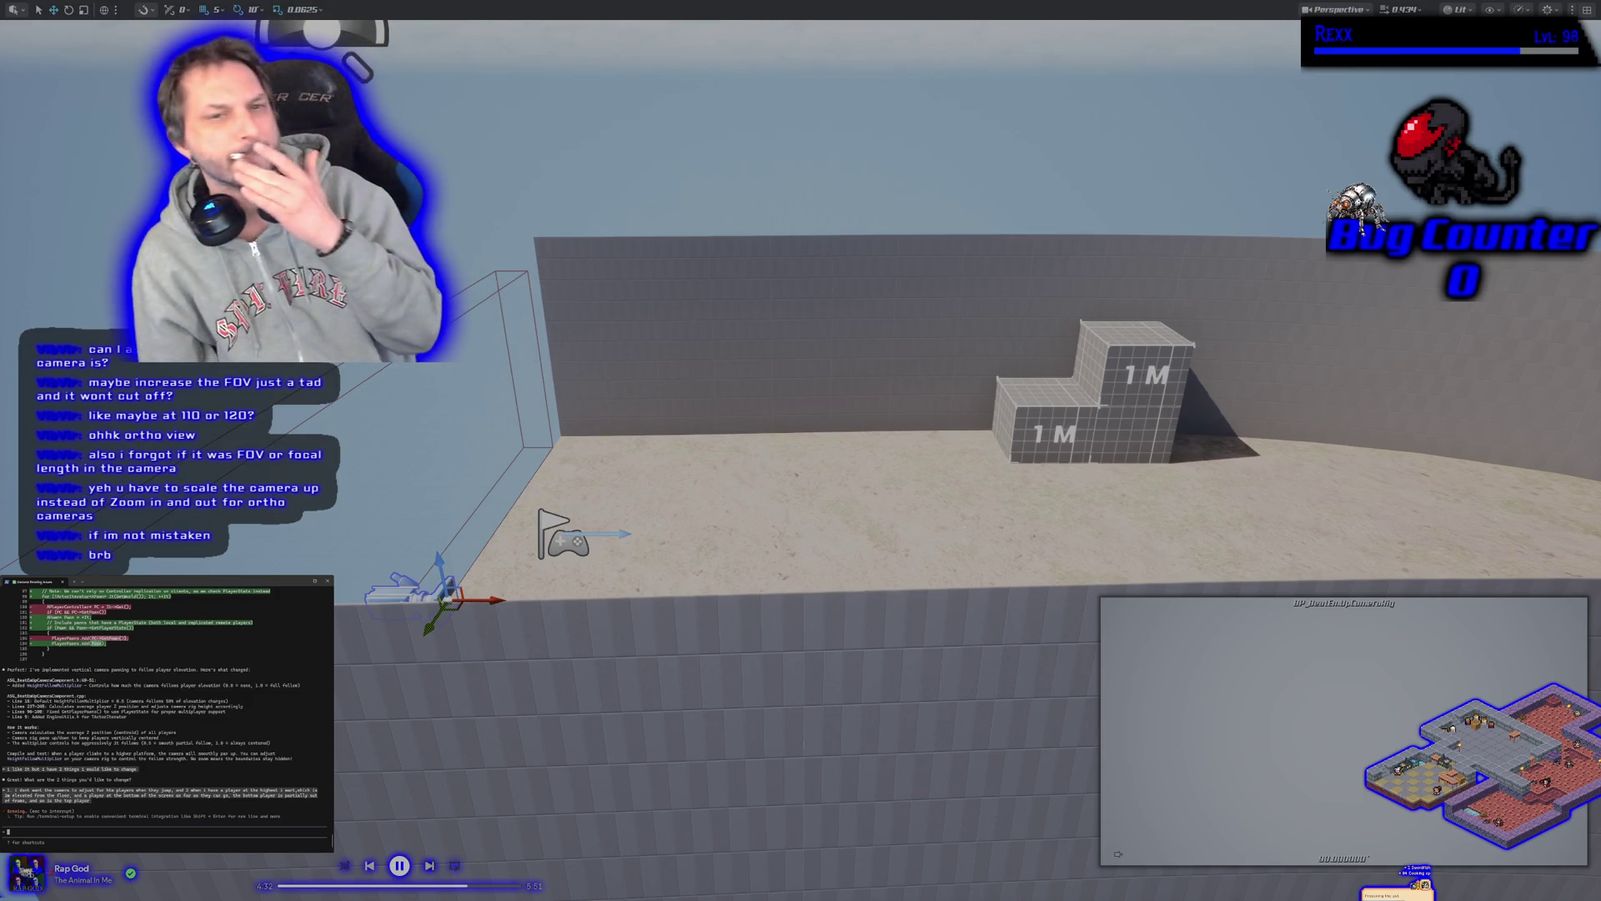
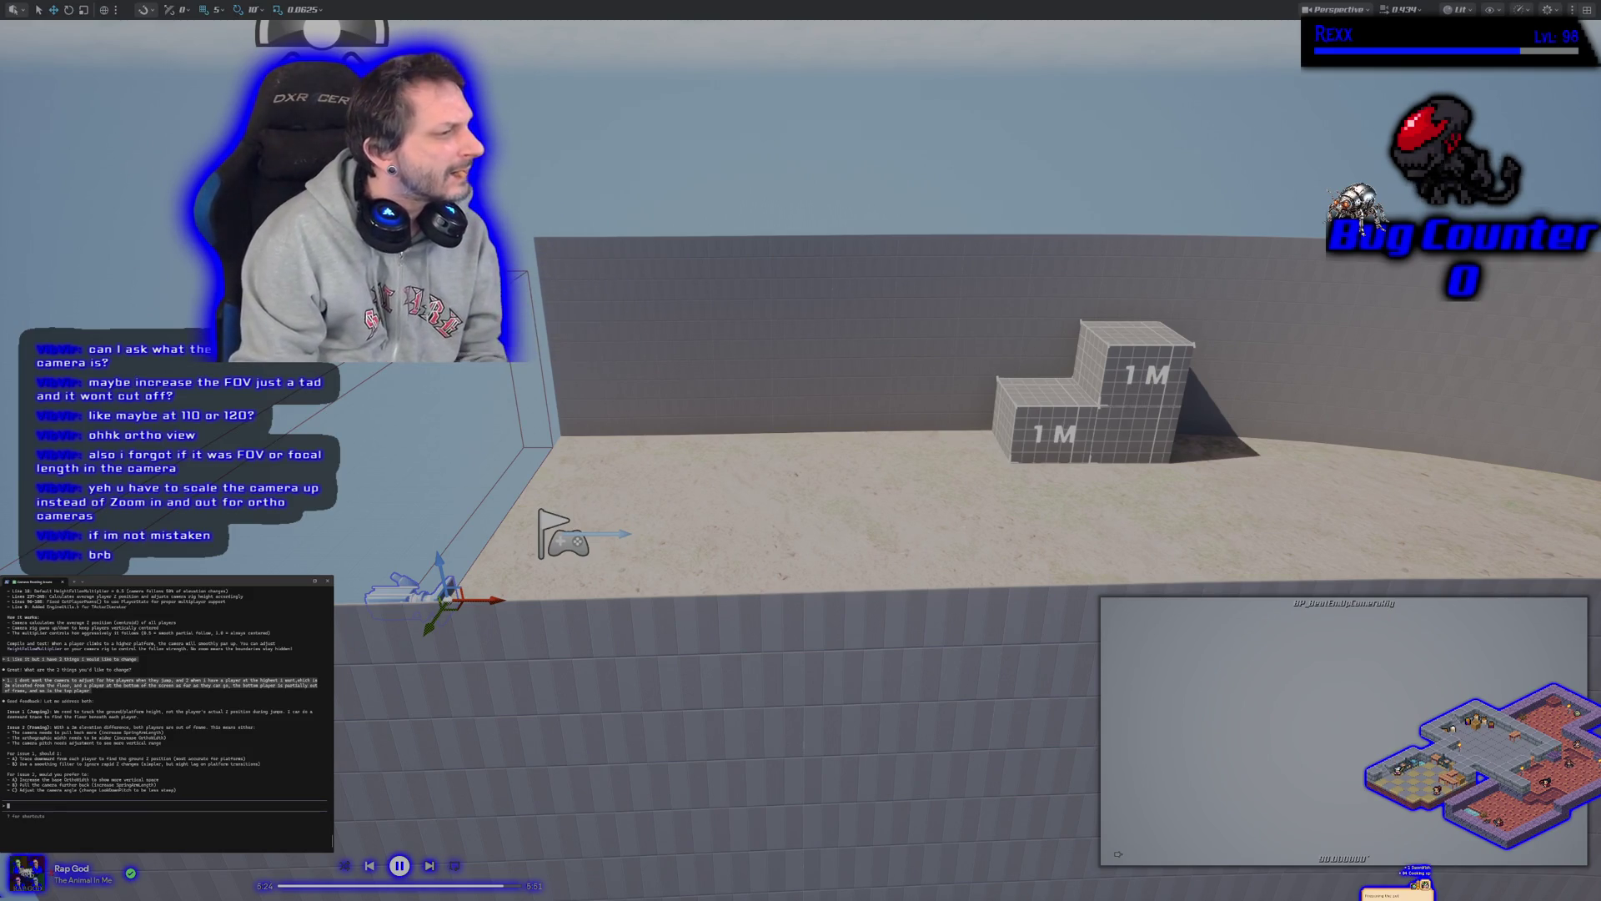
Ask Claude Code to fix camera issue 1 and get its diff that averages player height
type("1")
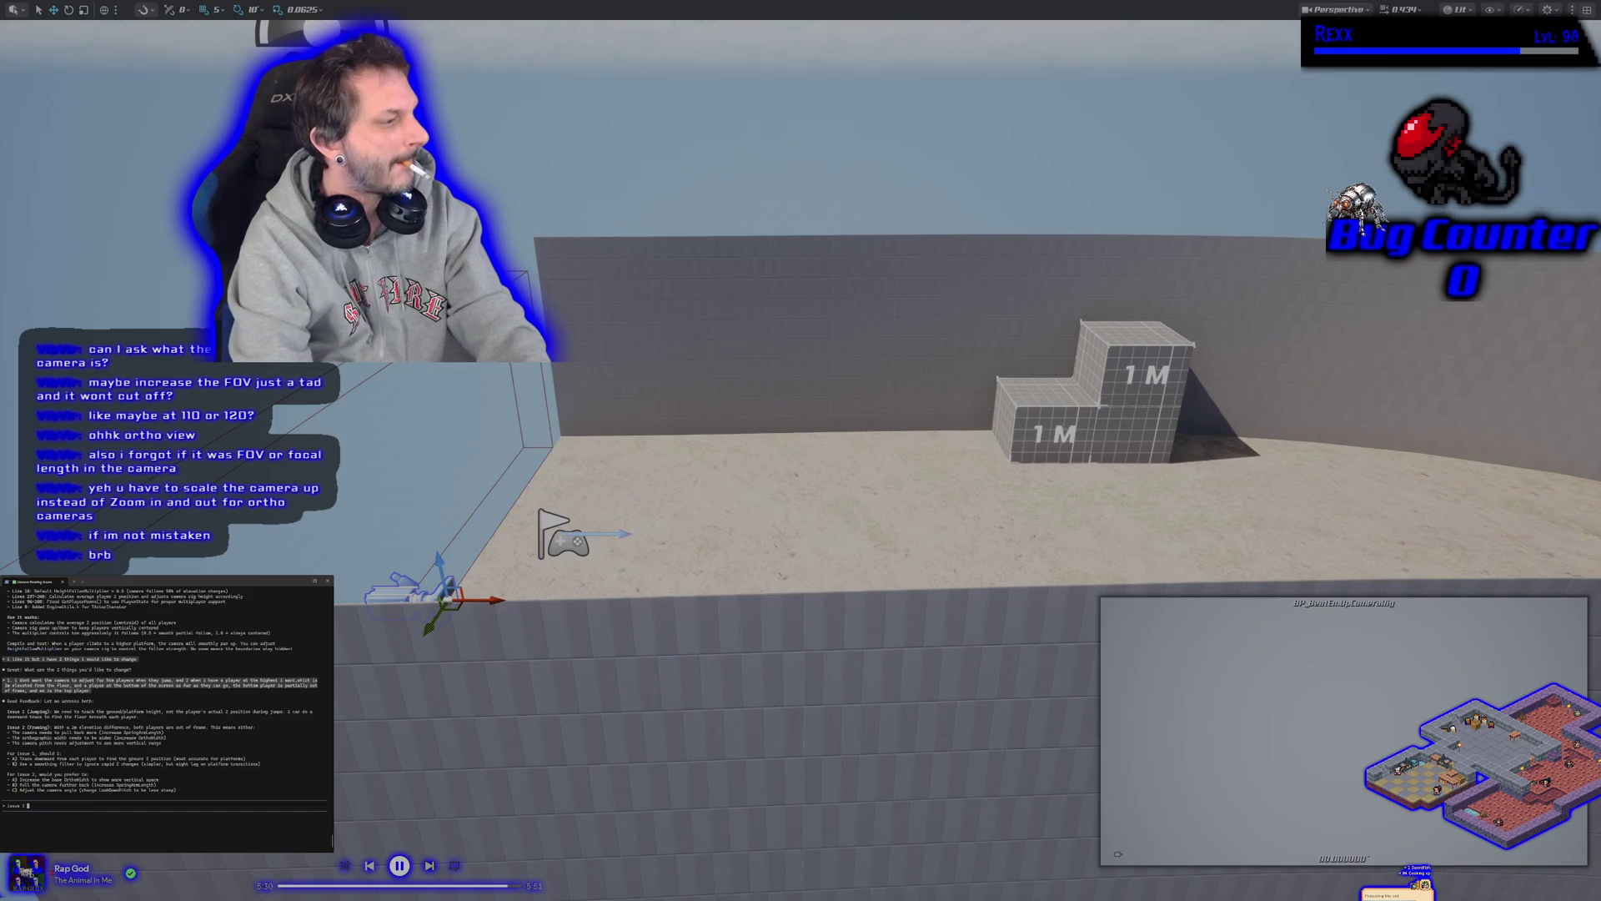
type("  t")
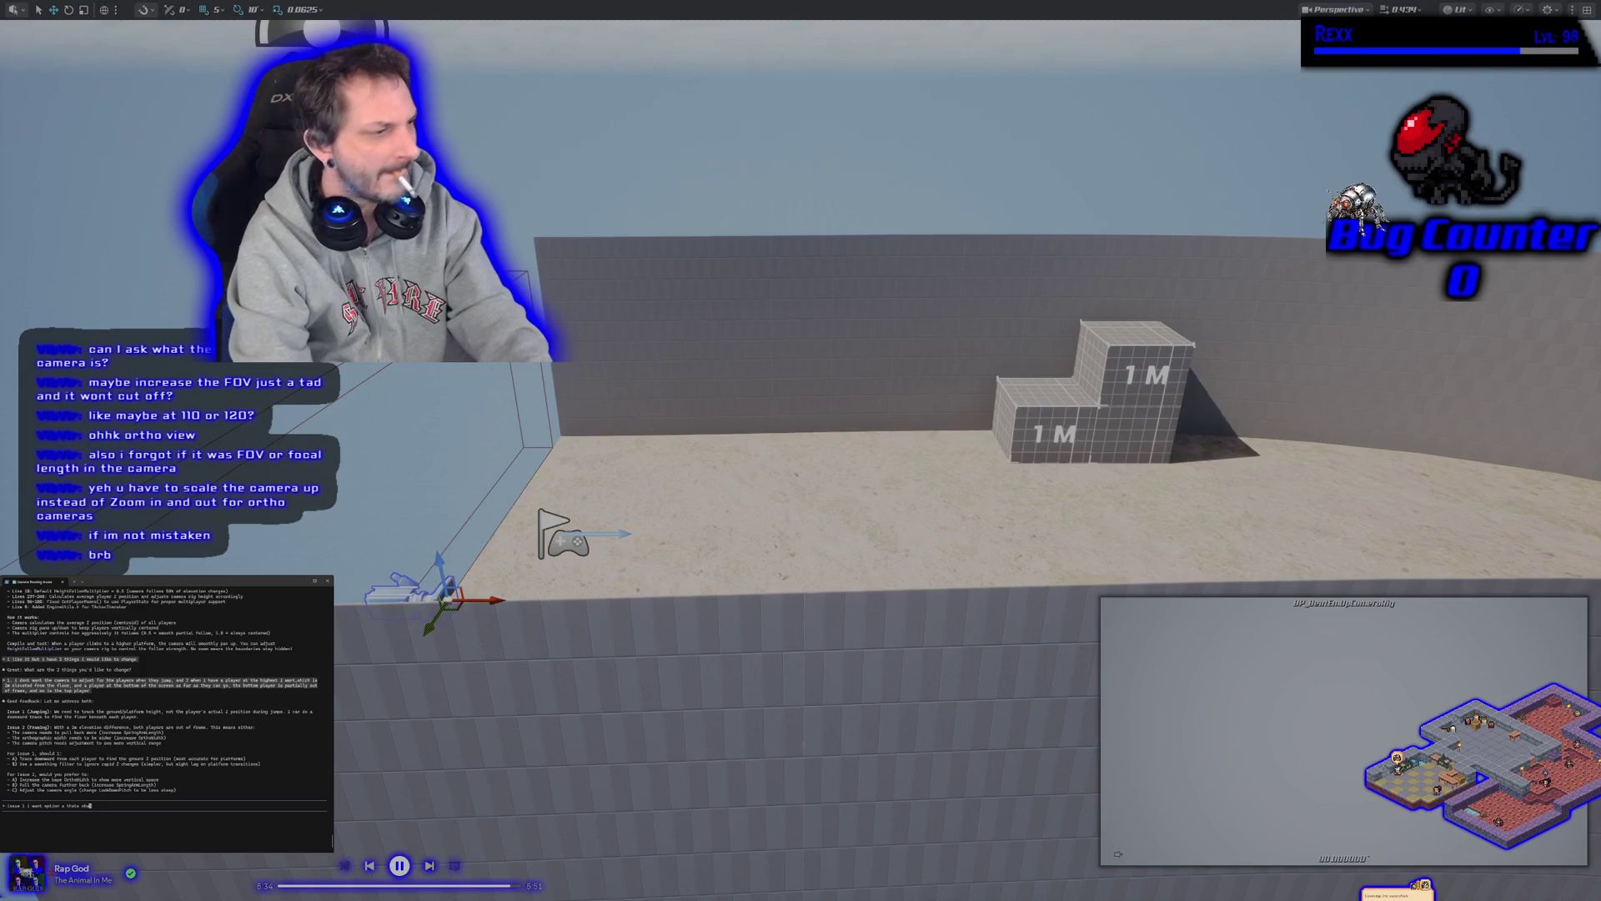
type("told you earlier. issue to i wan")
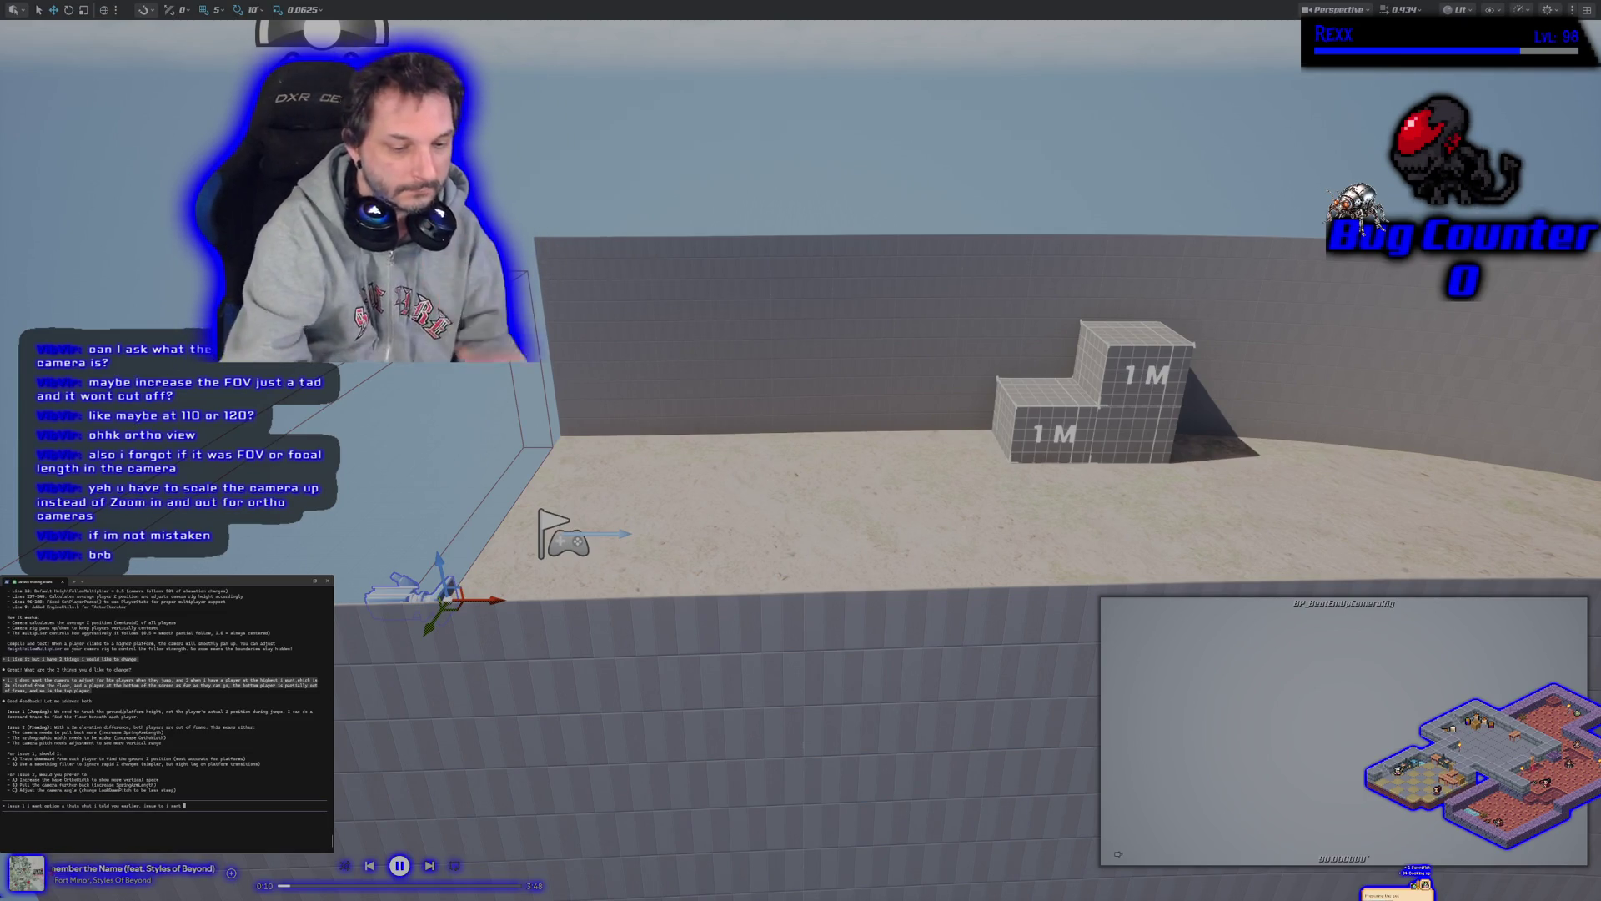
type("to mait till")
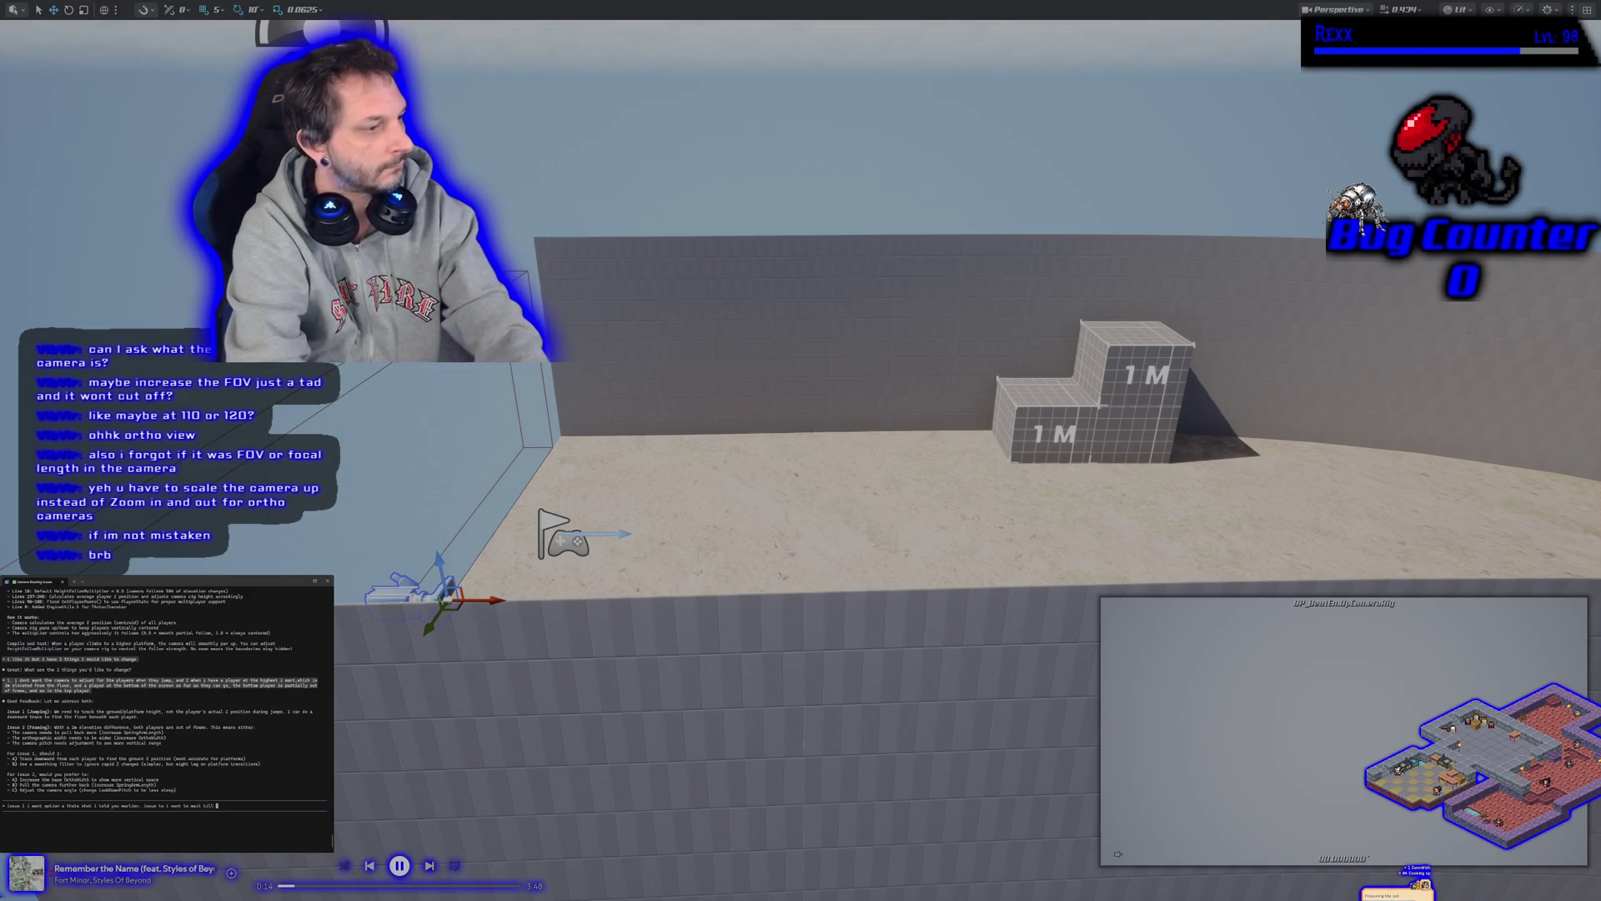
type("ter image")
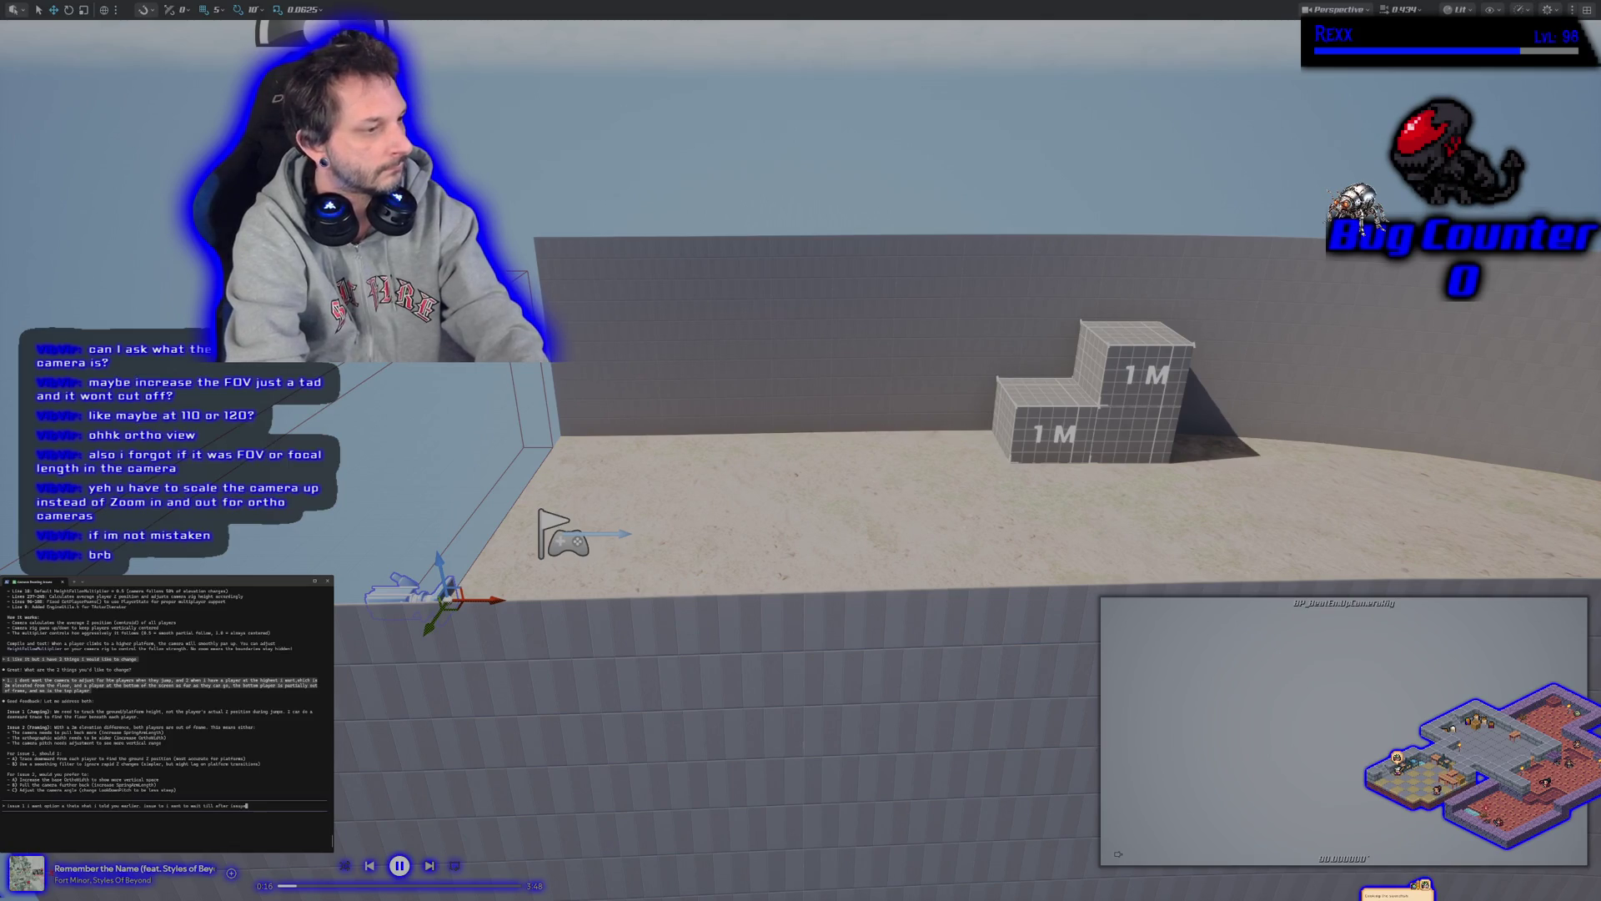
type("is confirmed")
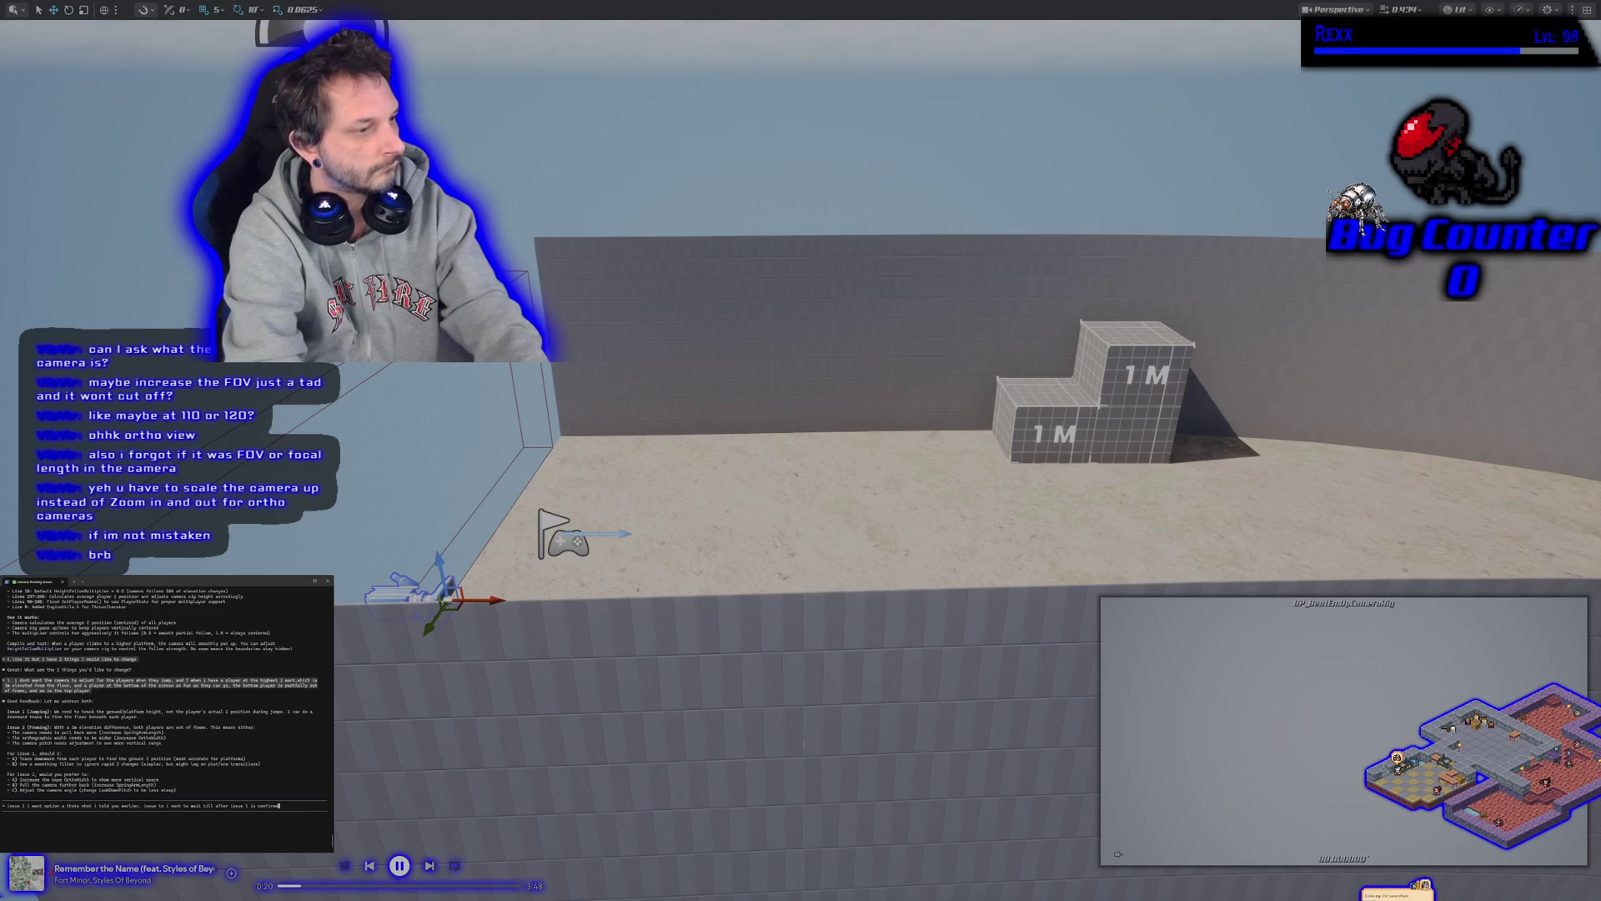
key("Return")
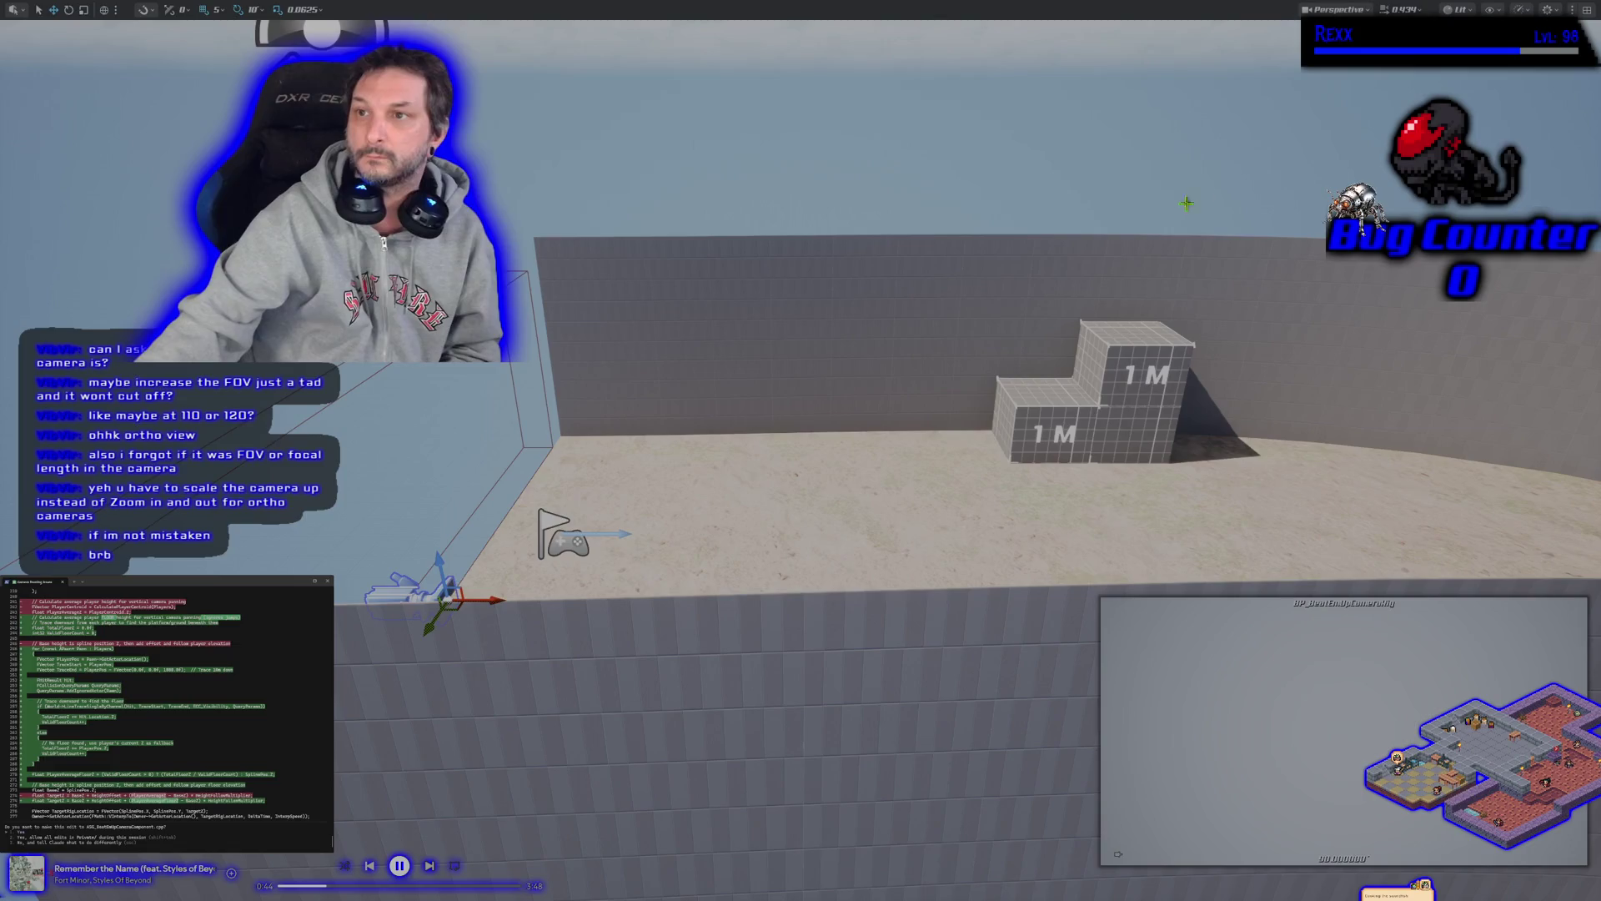
key("F11")
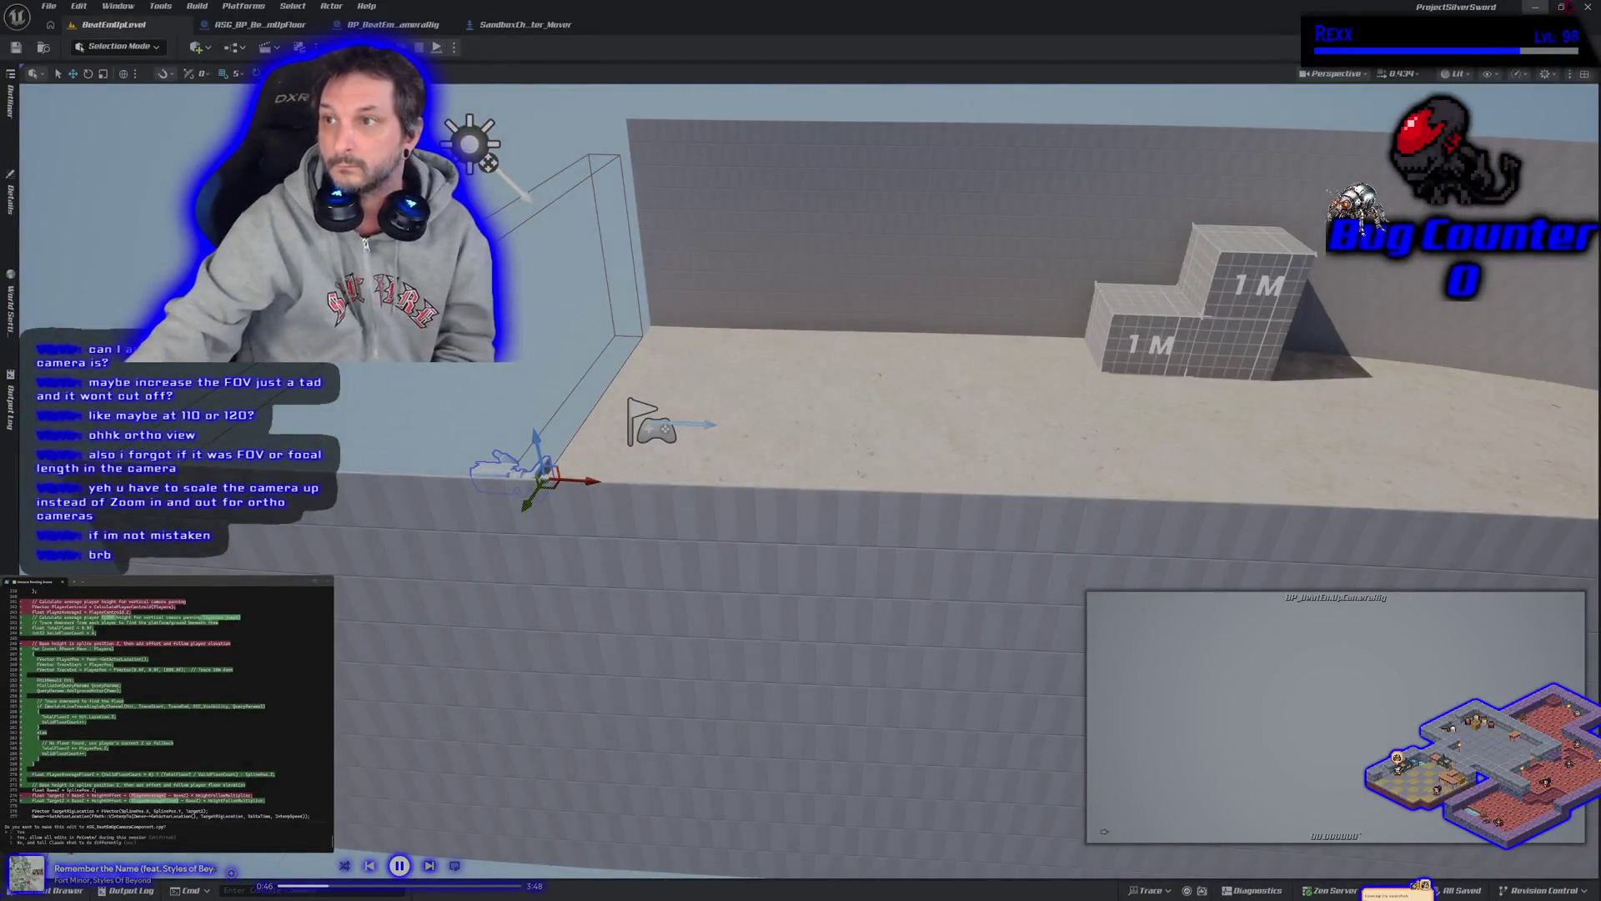
Approve Claude's camera edit, build the project, and launch the Unreal Editor under the debugger
key("alt+Tab")
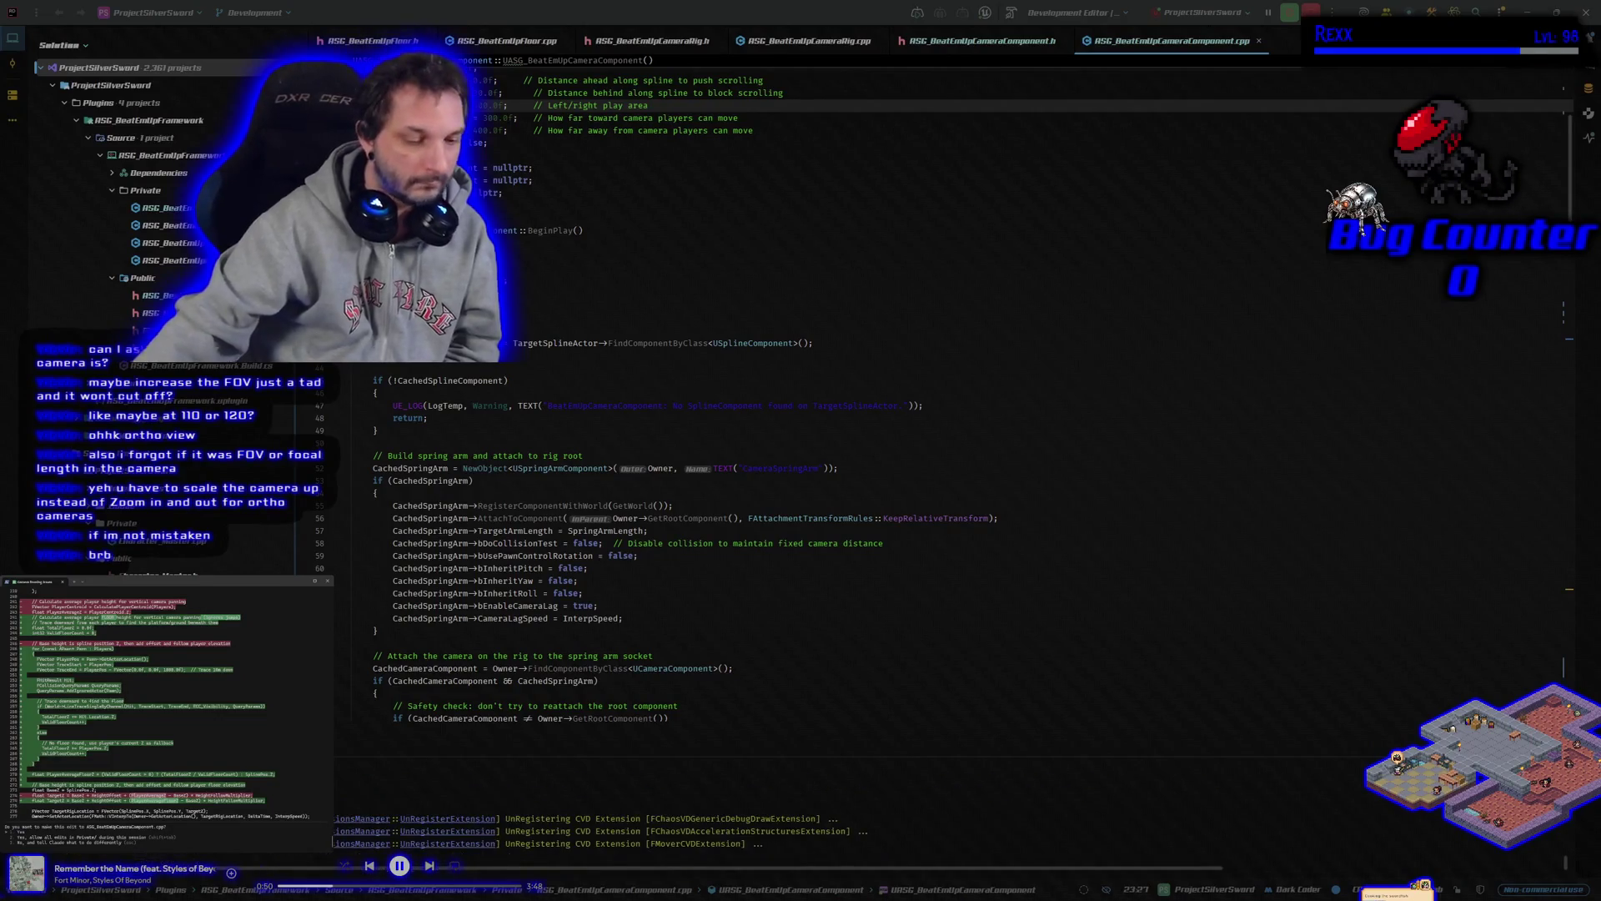
key("Return")
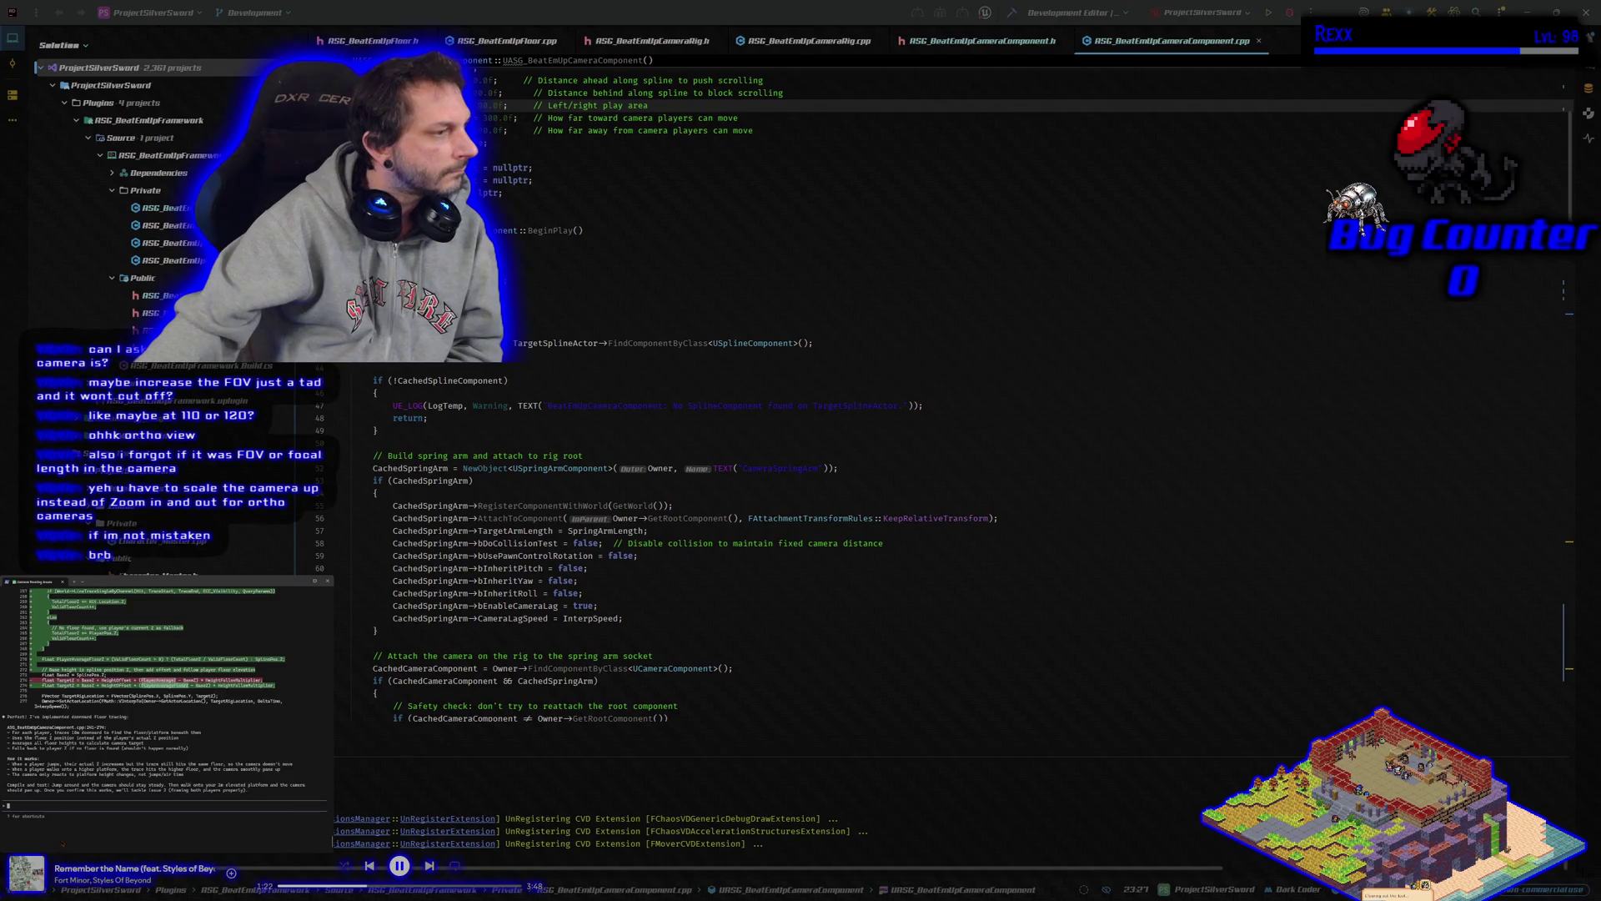
left_click(1012, 15)
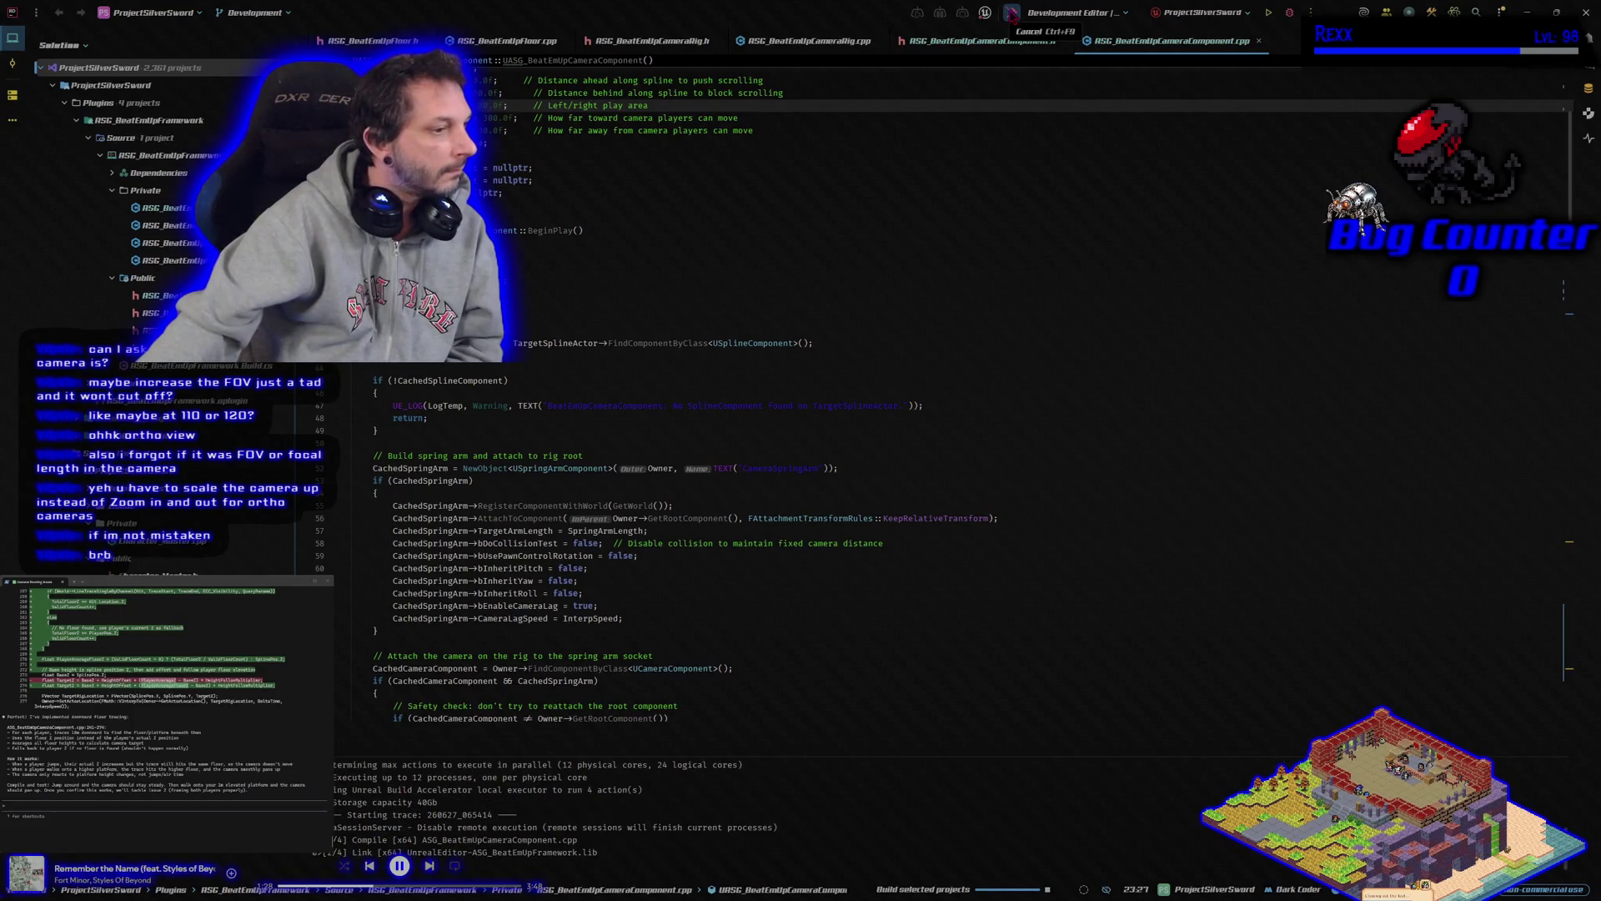
left_click(1290, 13)
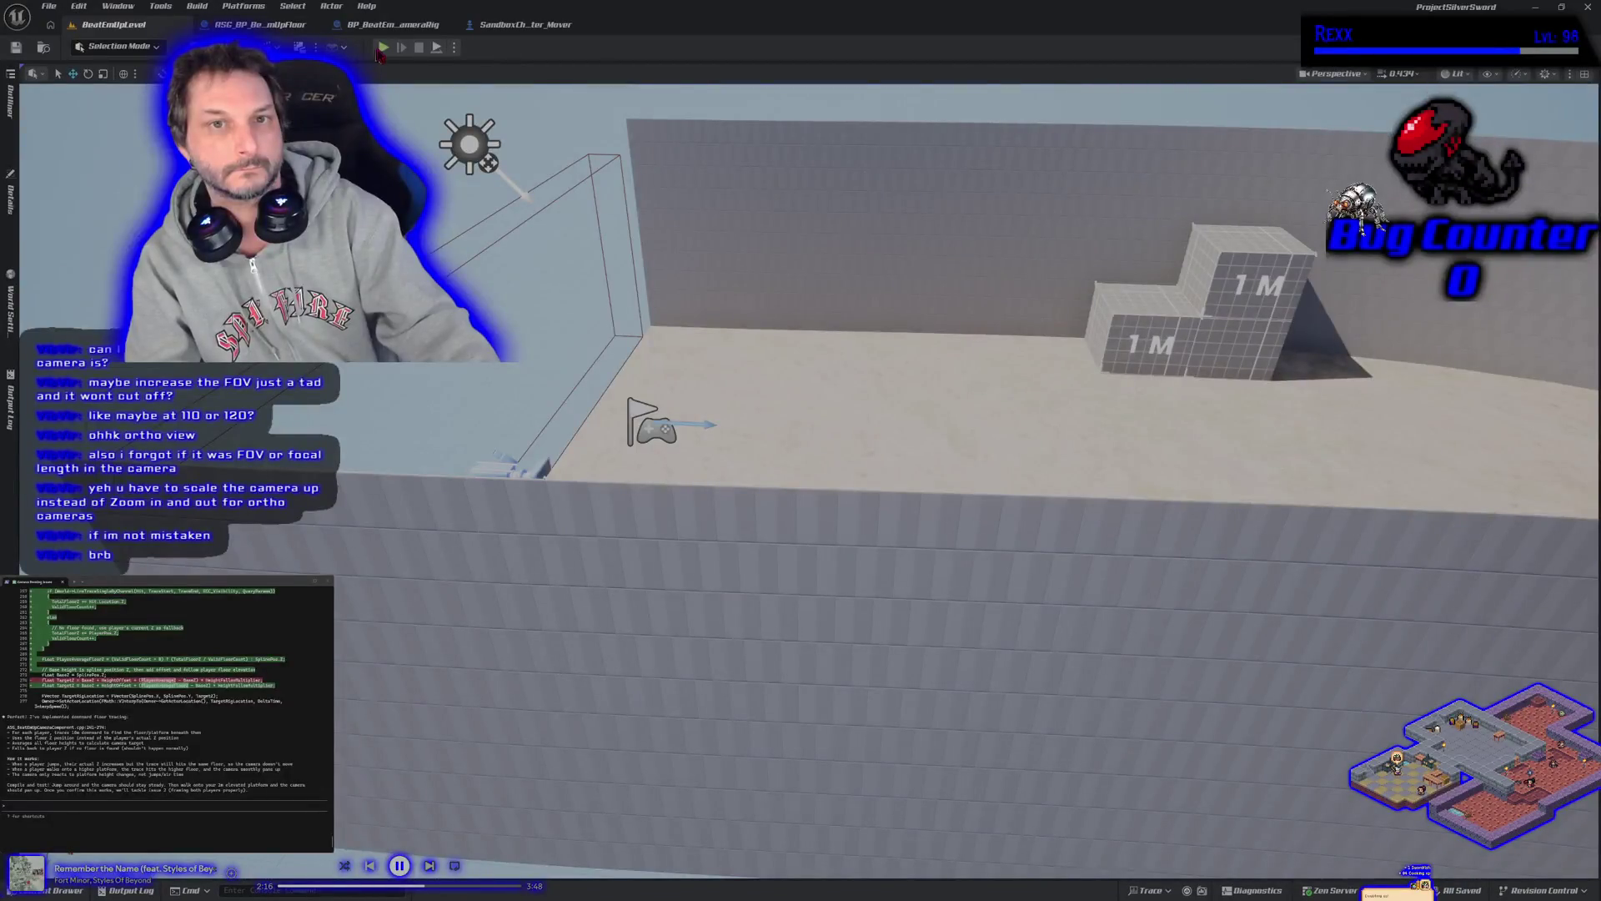
Play-test the level, jump with a player to watch the camera, then stop and close the editor
key("alt+p")
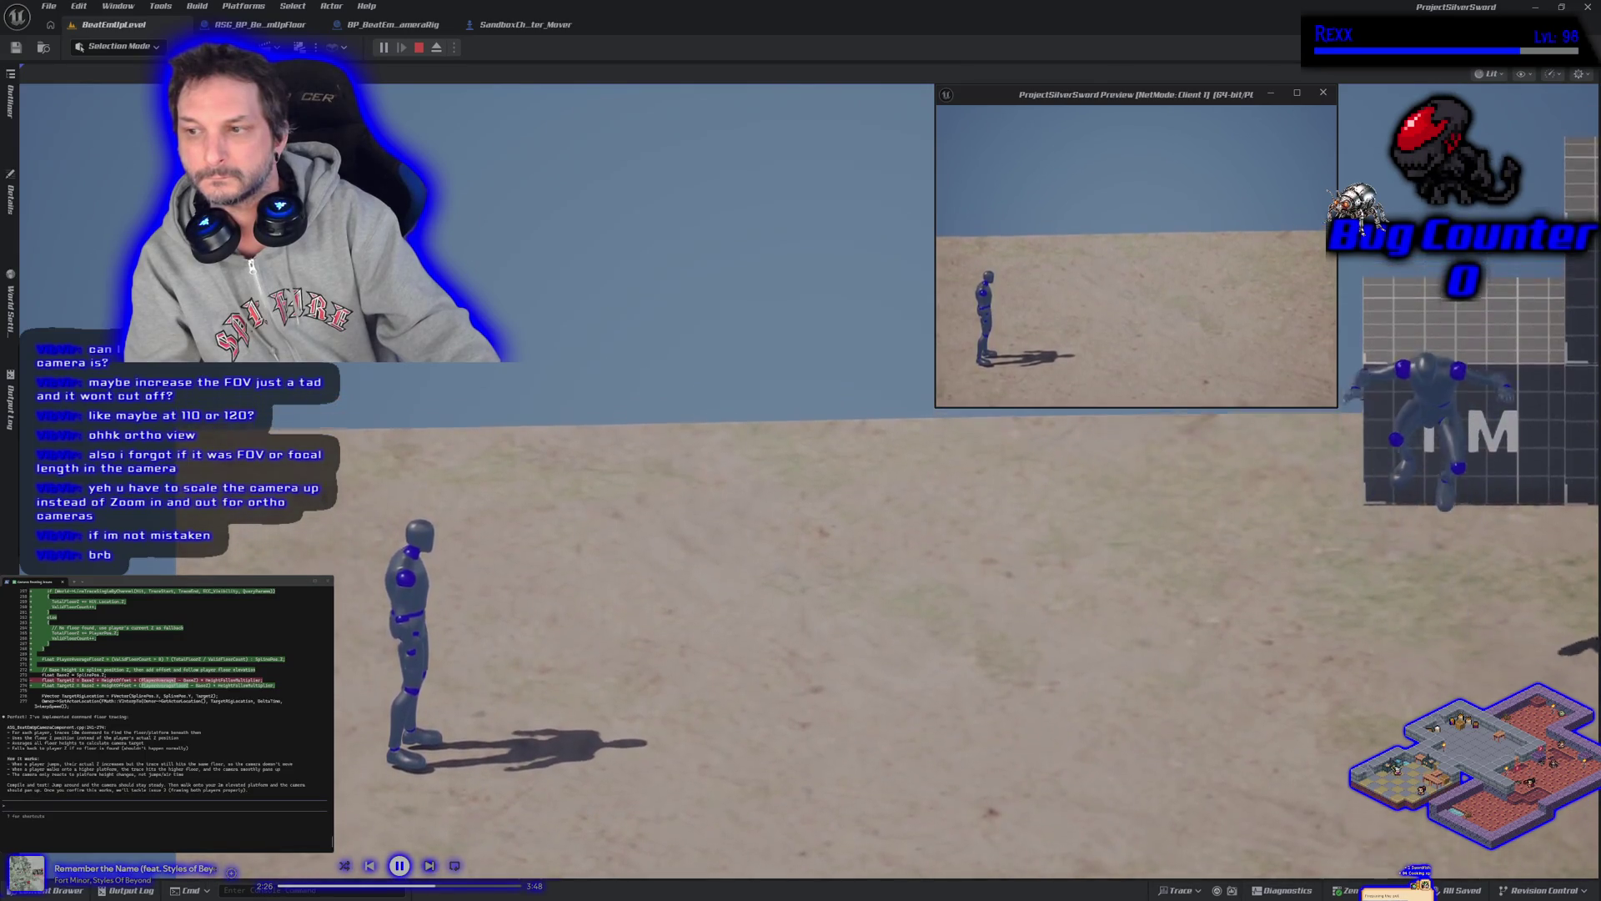
left_click(1094, 268)
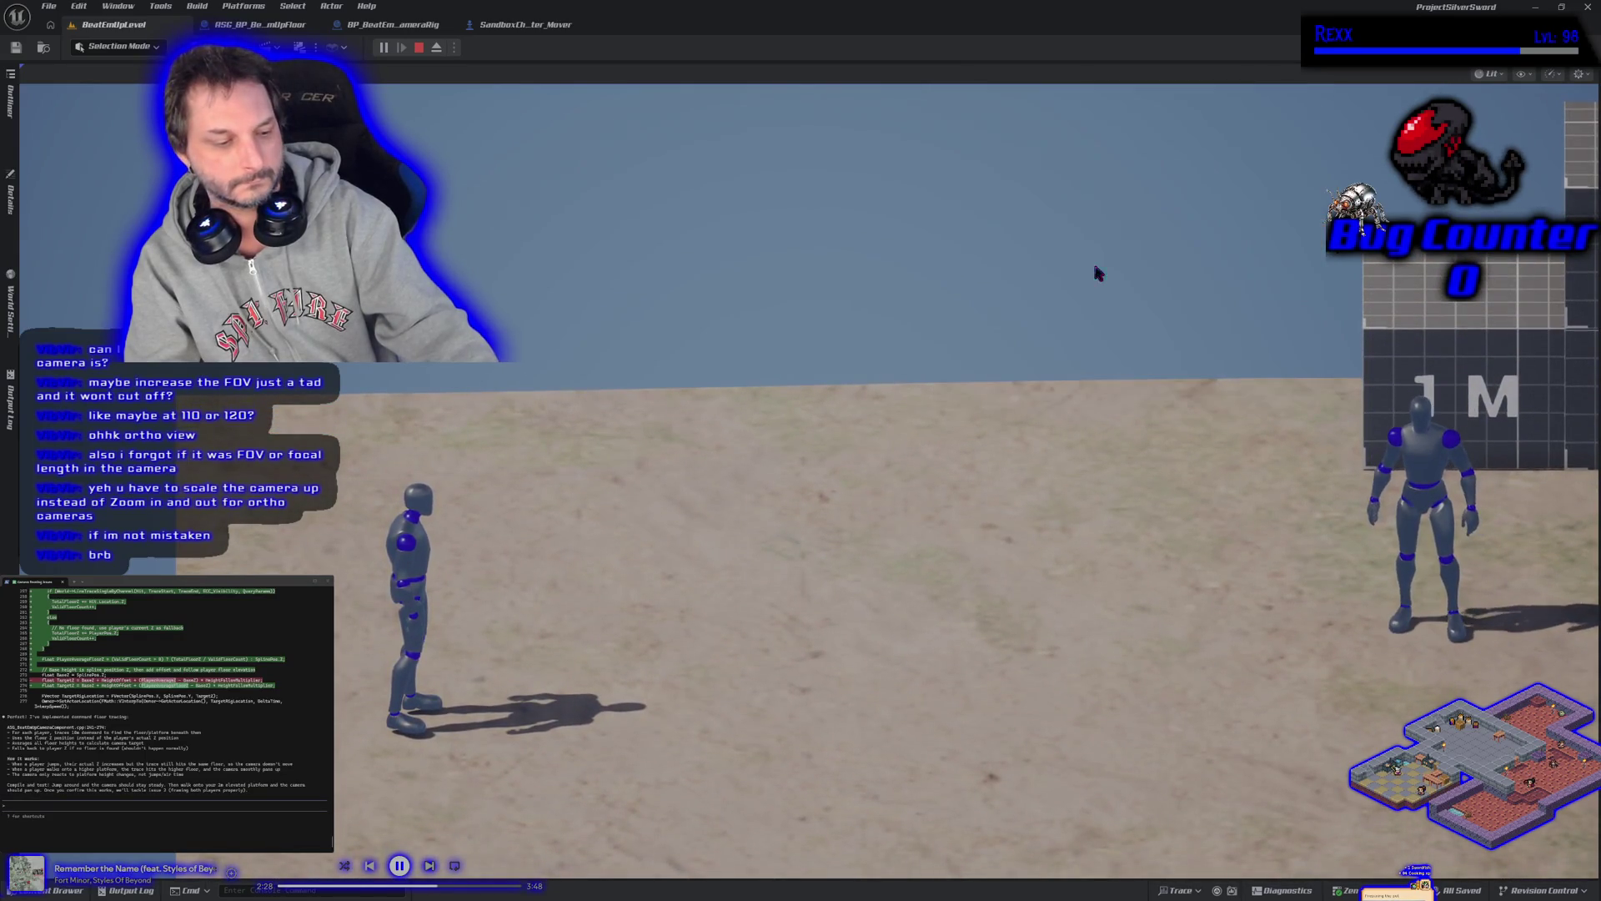
key("space")
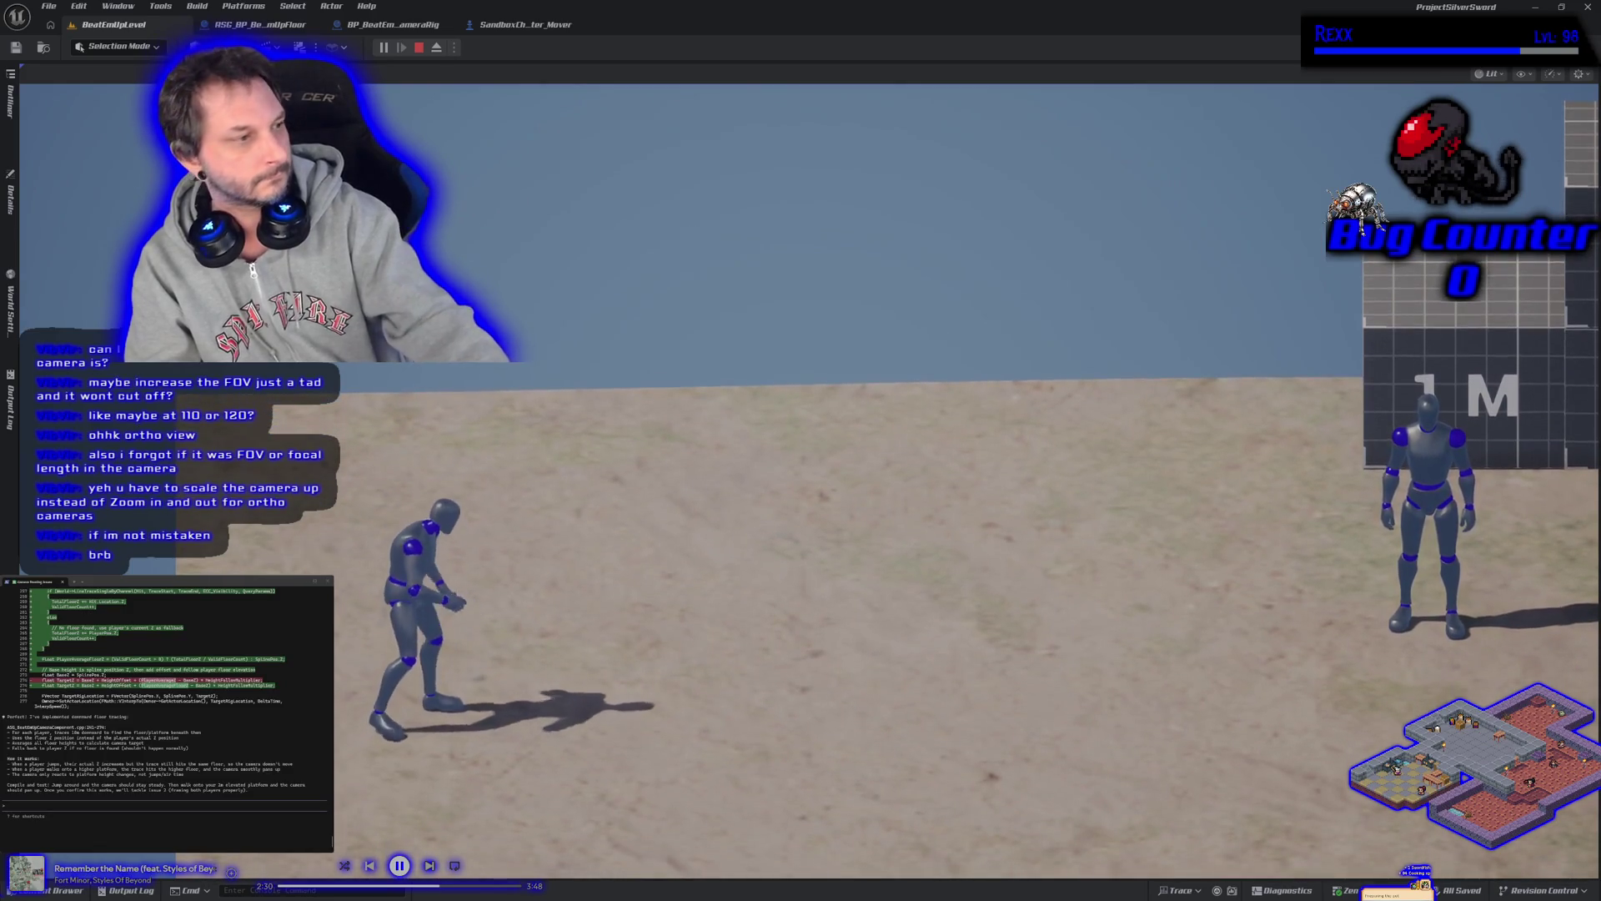
key("Escape")
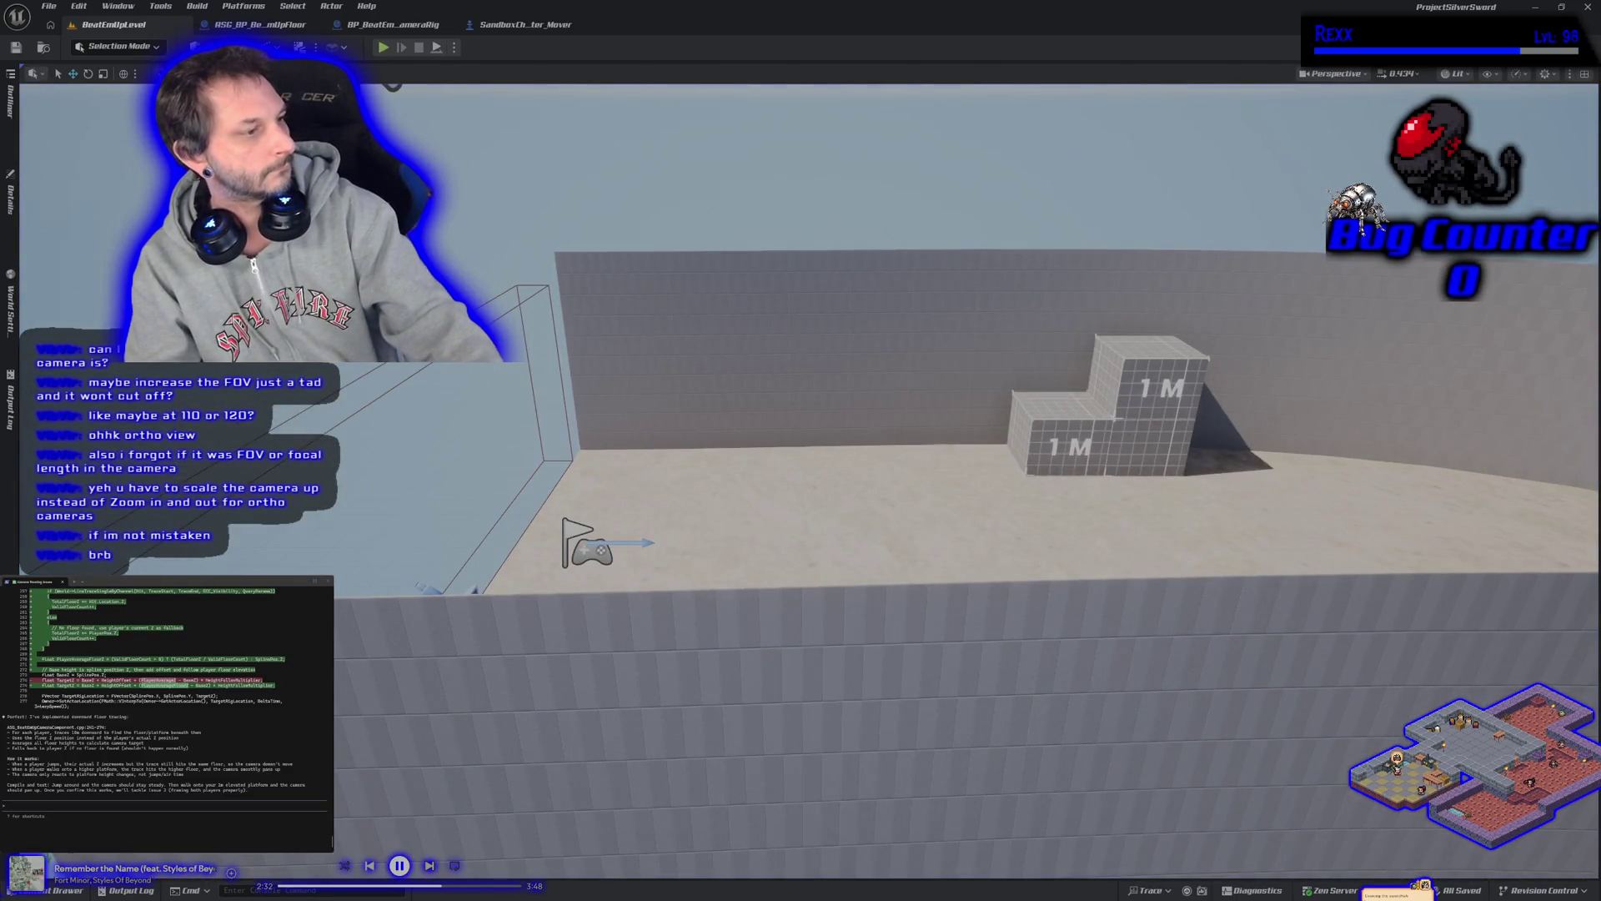
left_click(1589, 7)
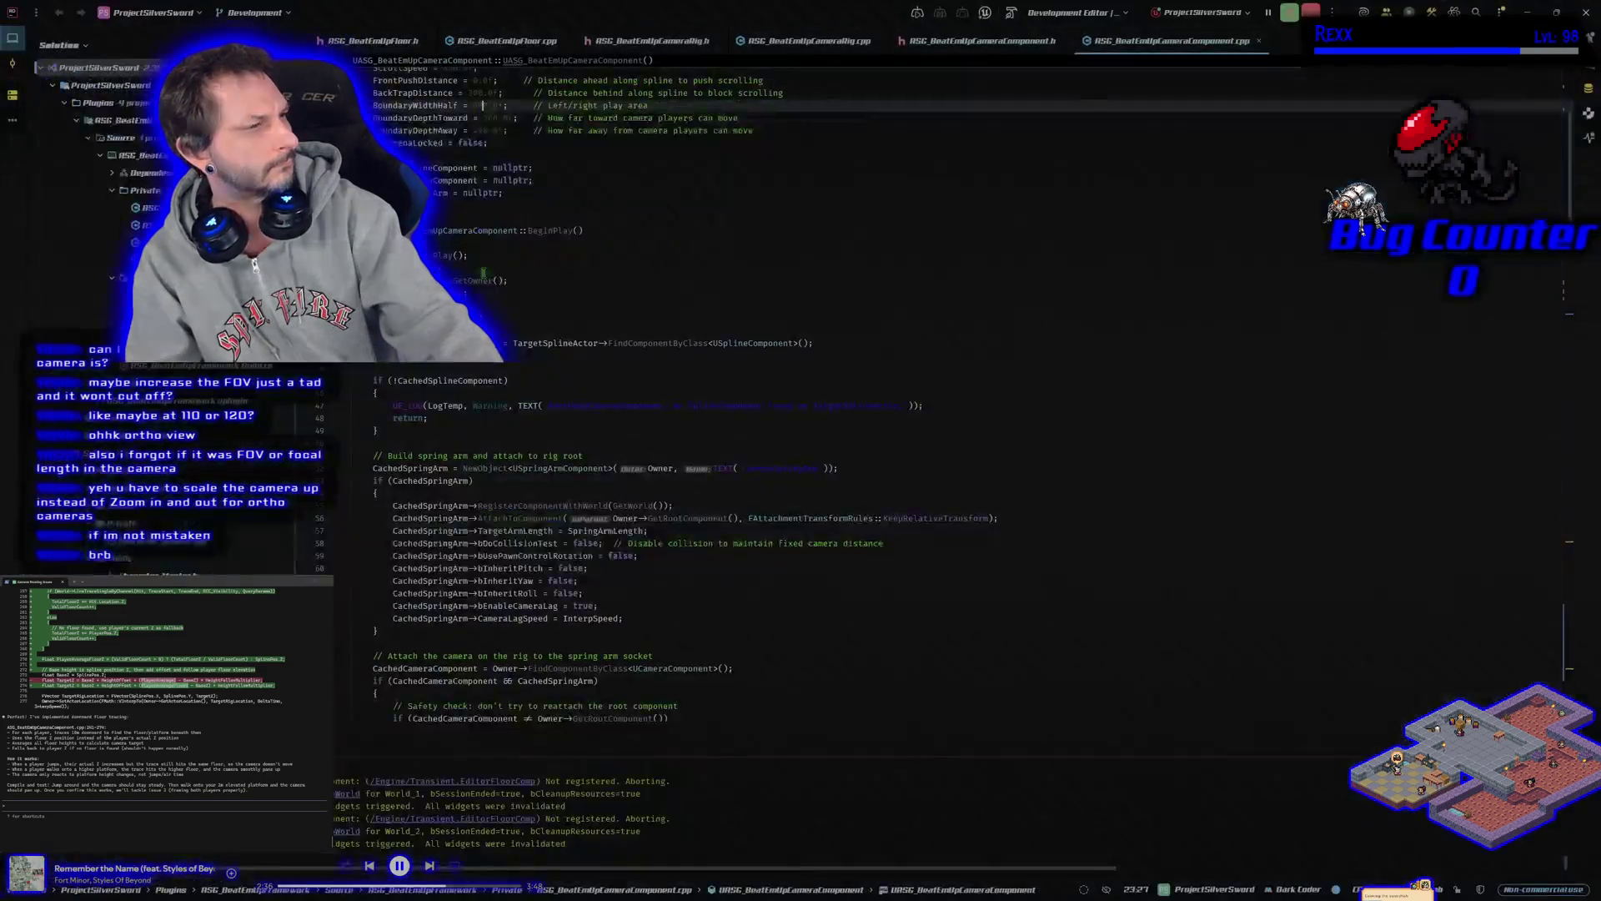
Report to Claude Code that jumping still moves the camera, and approve its revised edit
type("ite still")
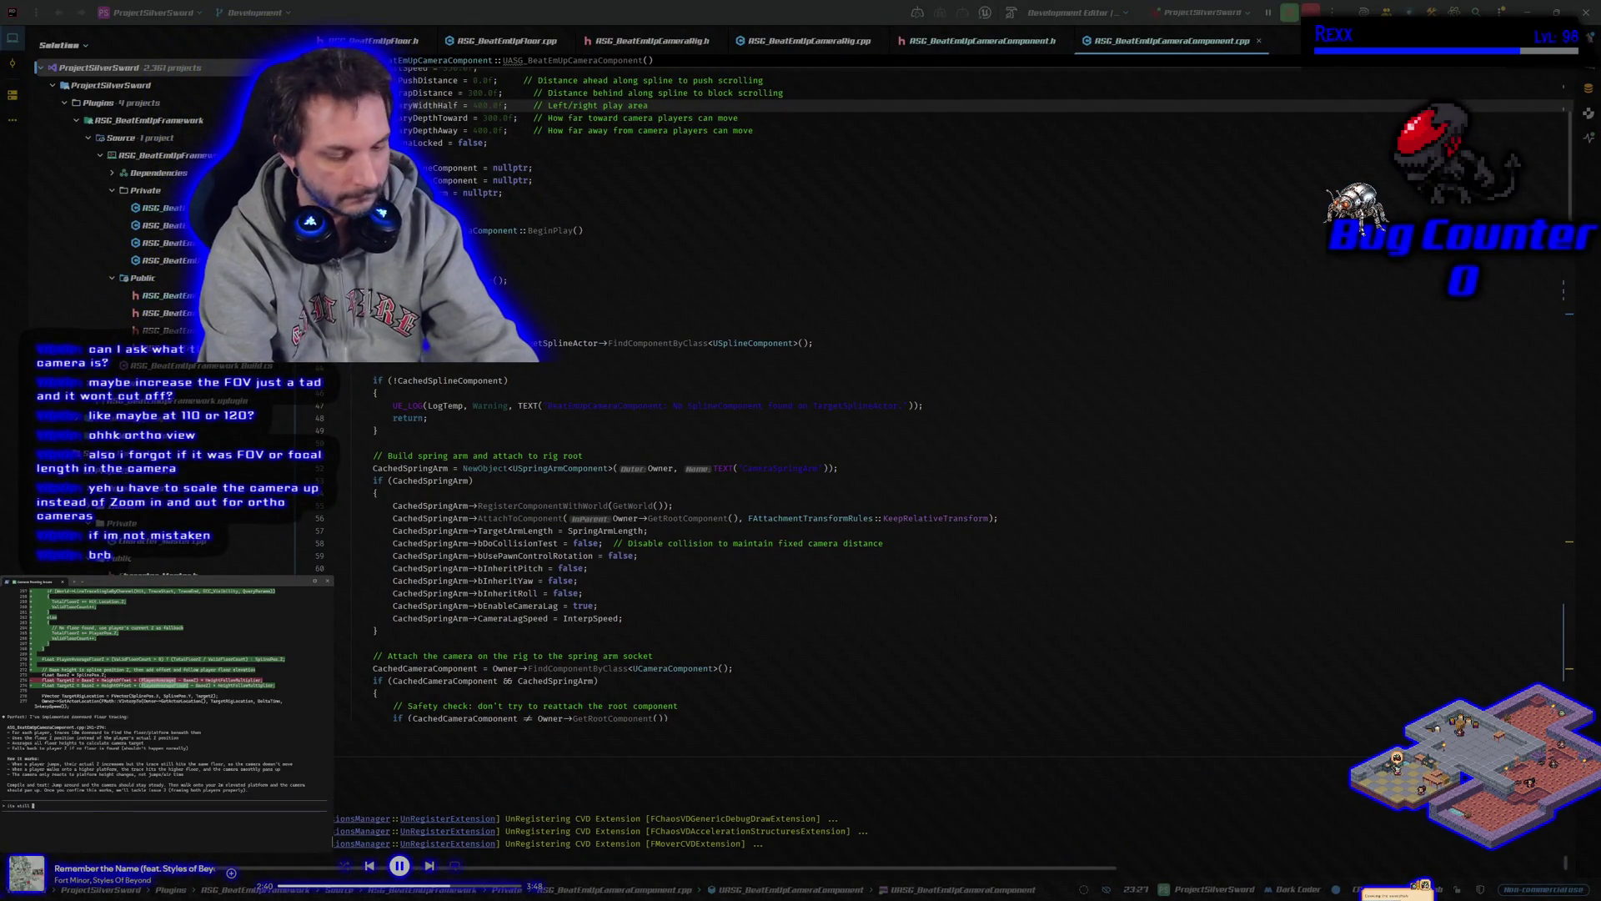
type("ing when a player jumps")
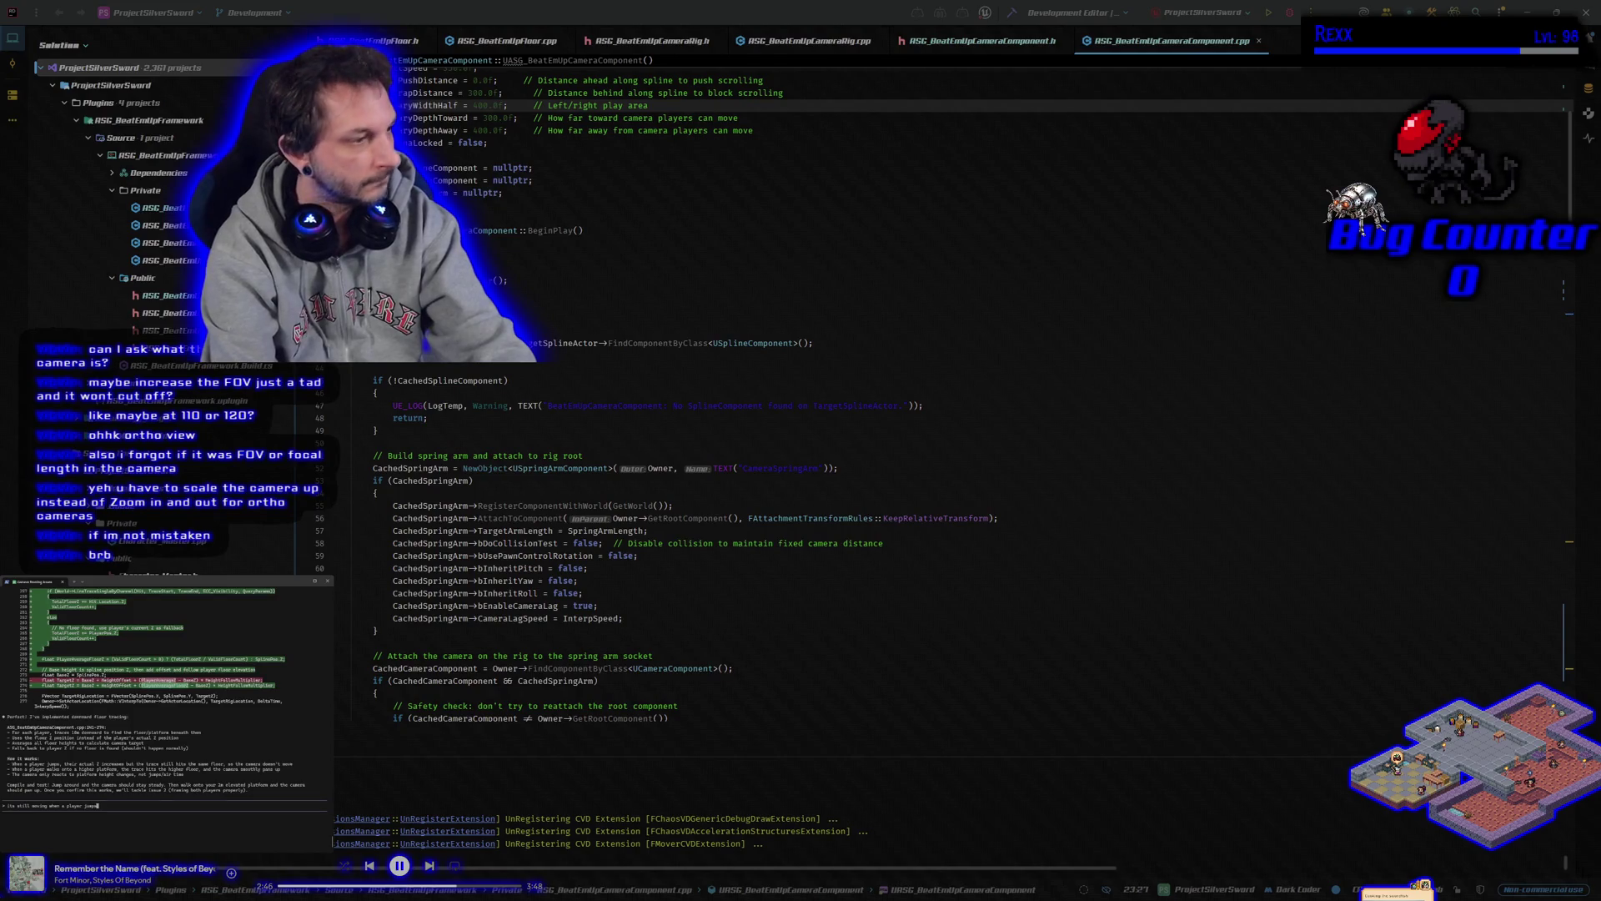
key("Return")
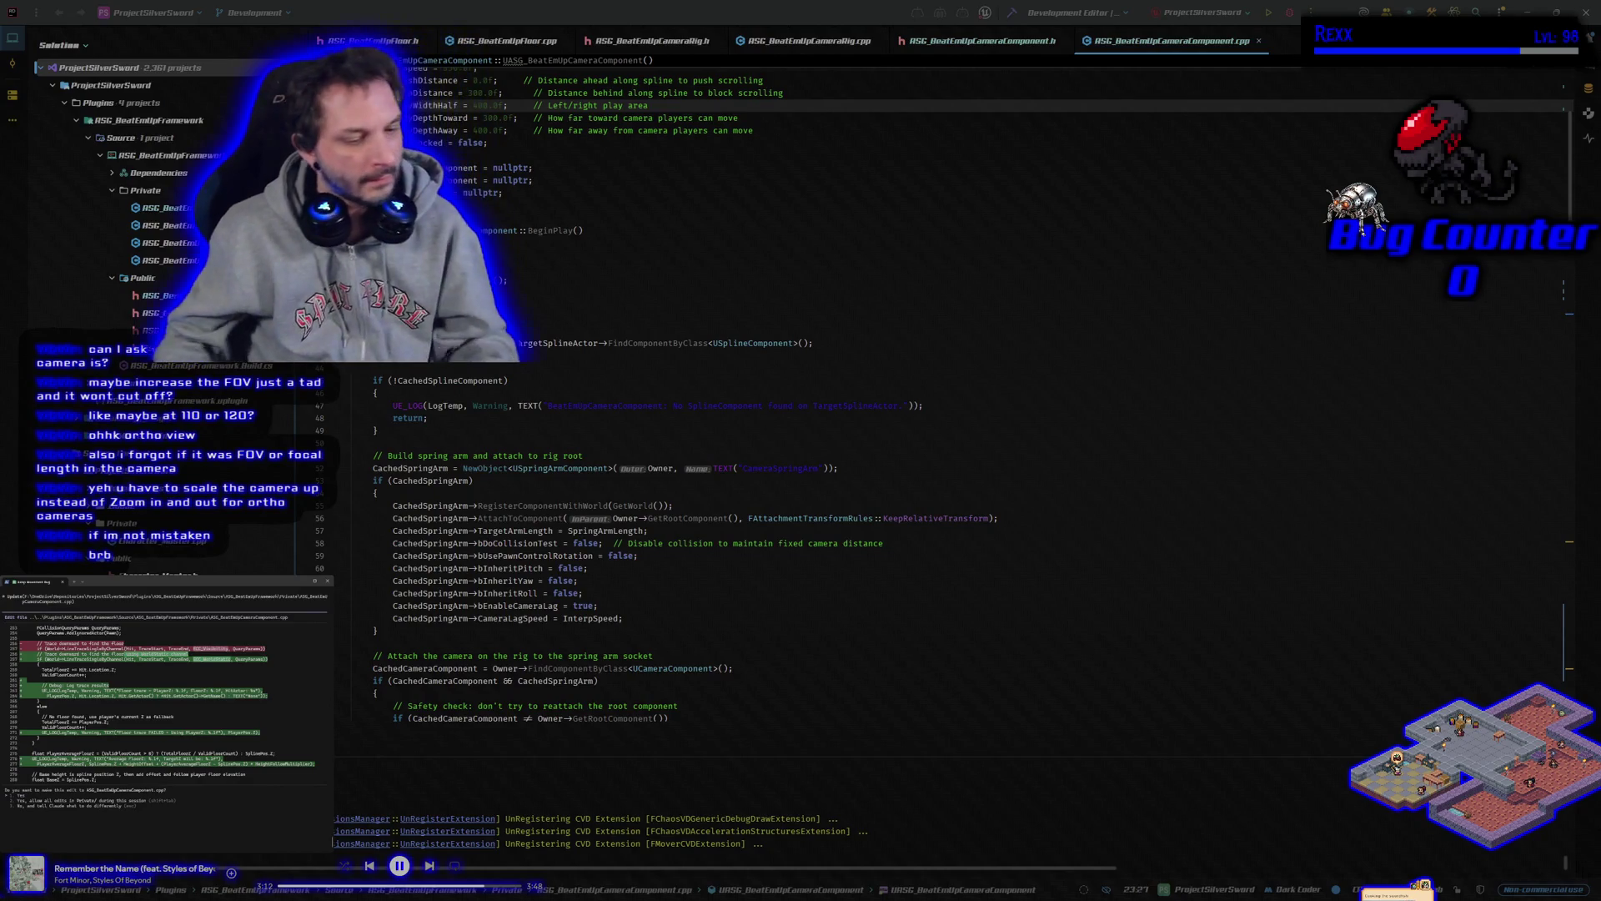
key("Return")
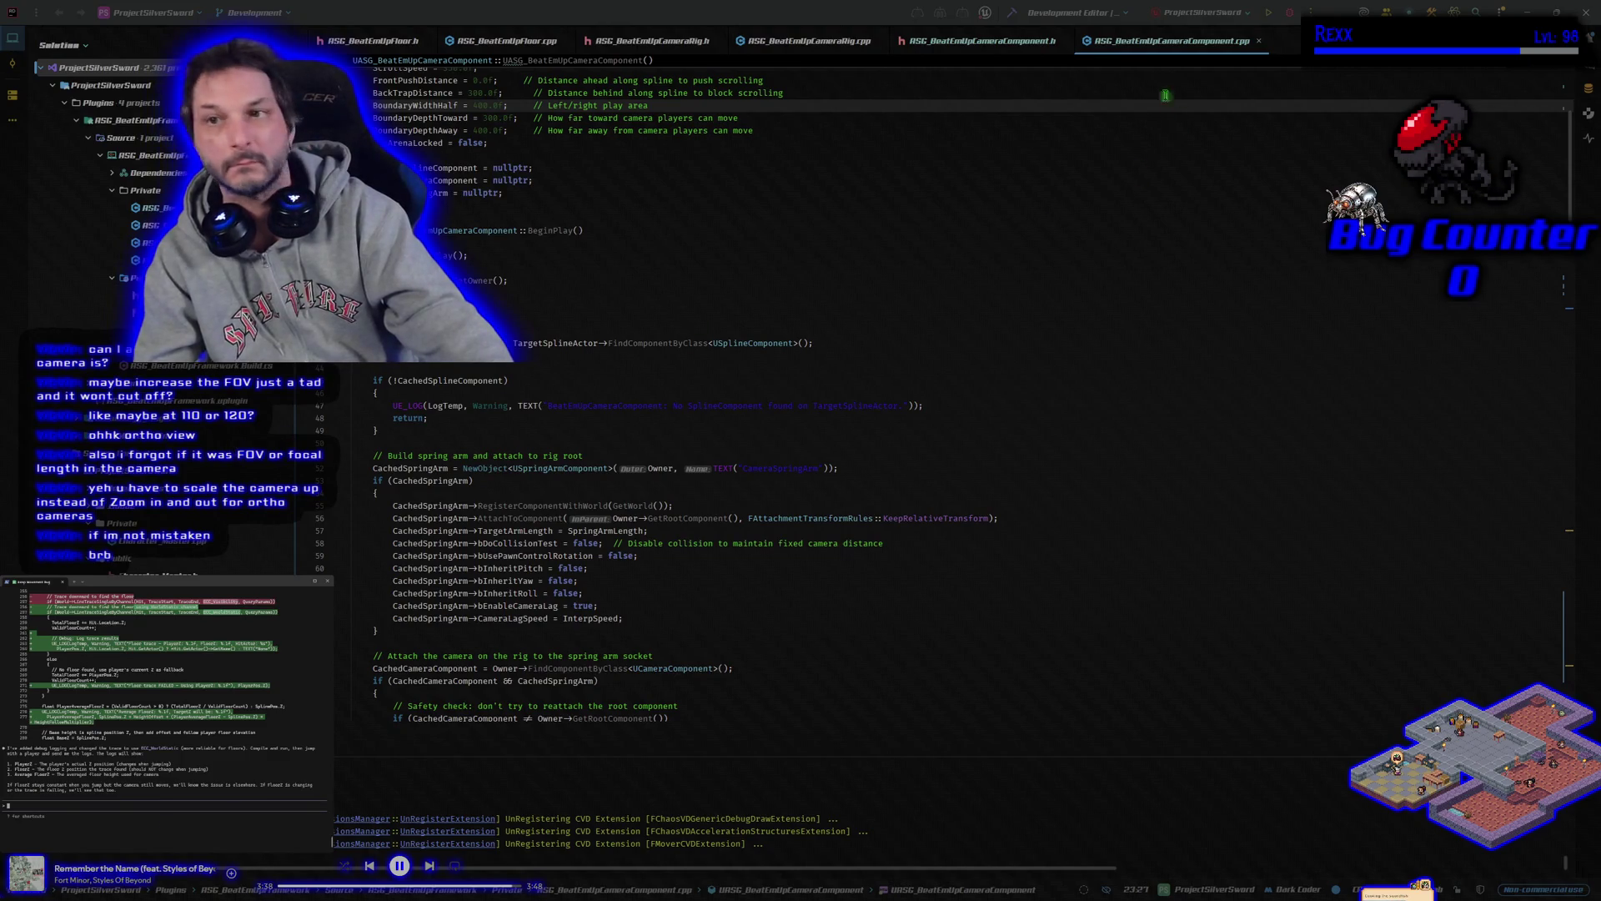
Rebuild and launch the project with the revised camera logic, and skip to the next music track
left_click(1288, 13)
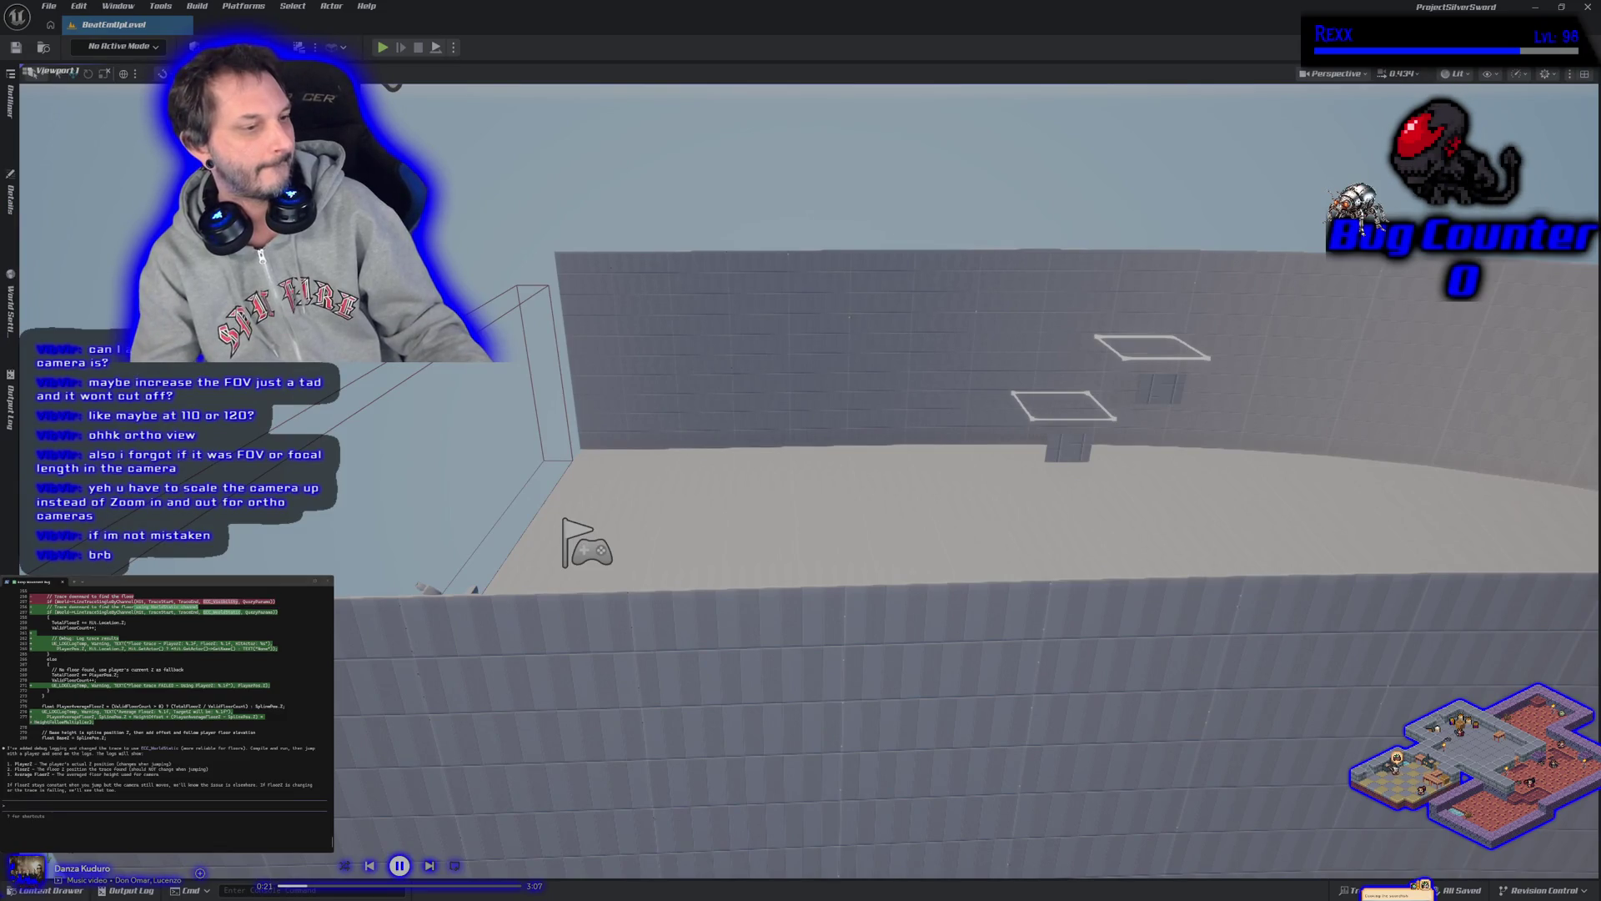
left_click(429, 865)
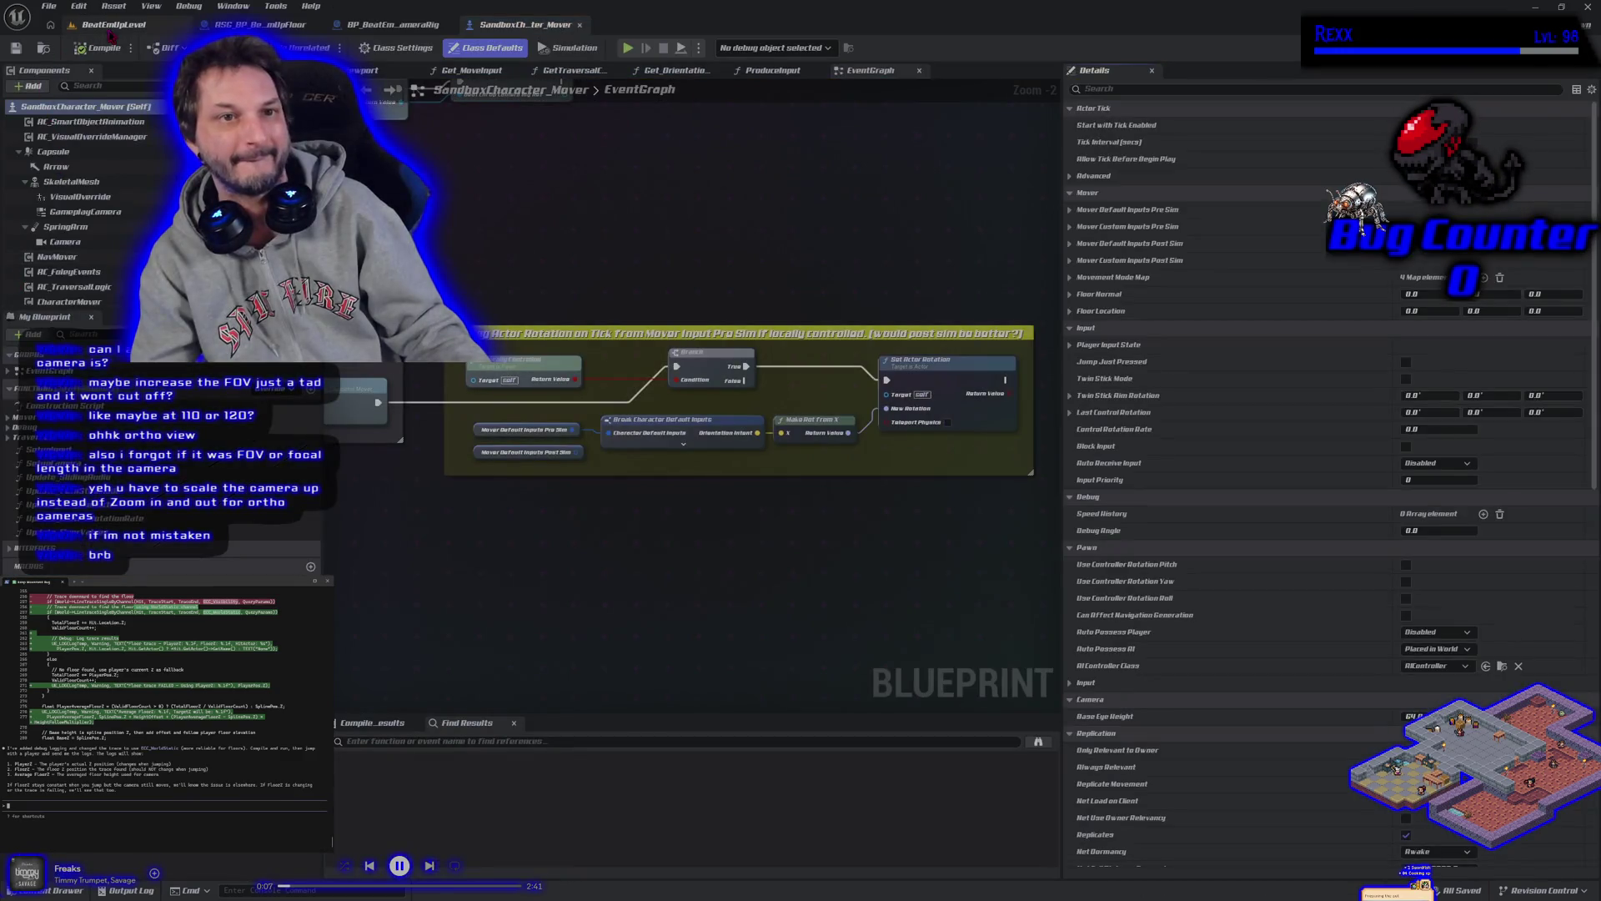
Switch to the BeatEmUpLevel tab and start a two-player Play-in-Editor test
left_click(110, 26)
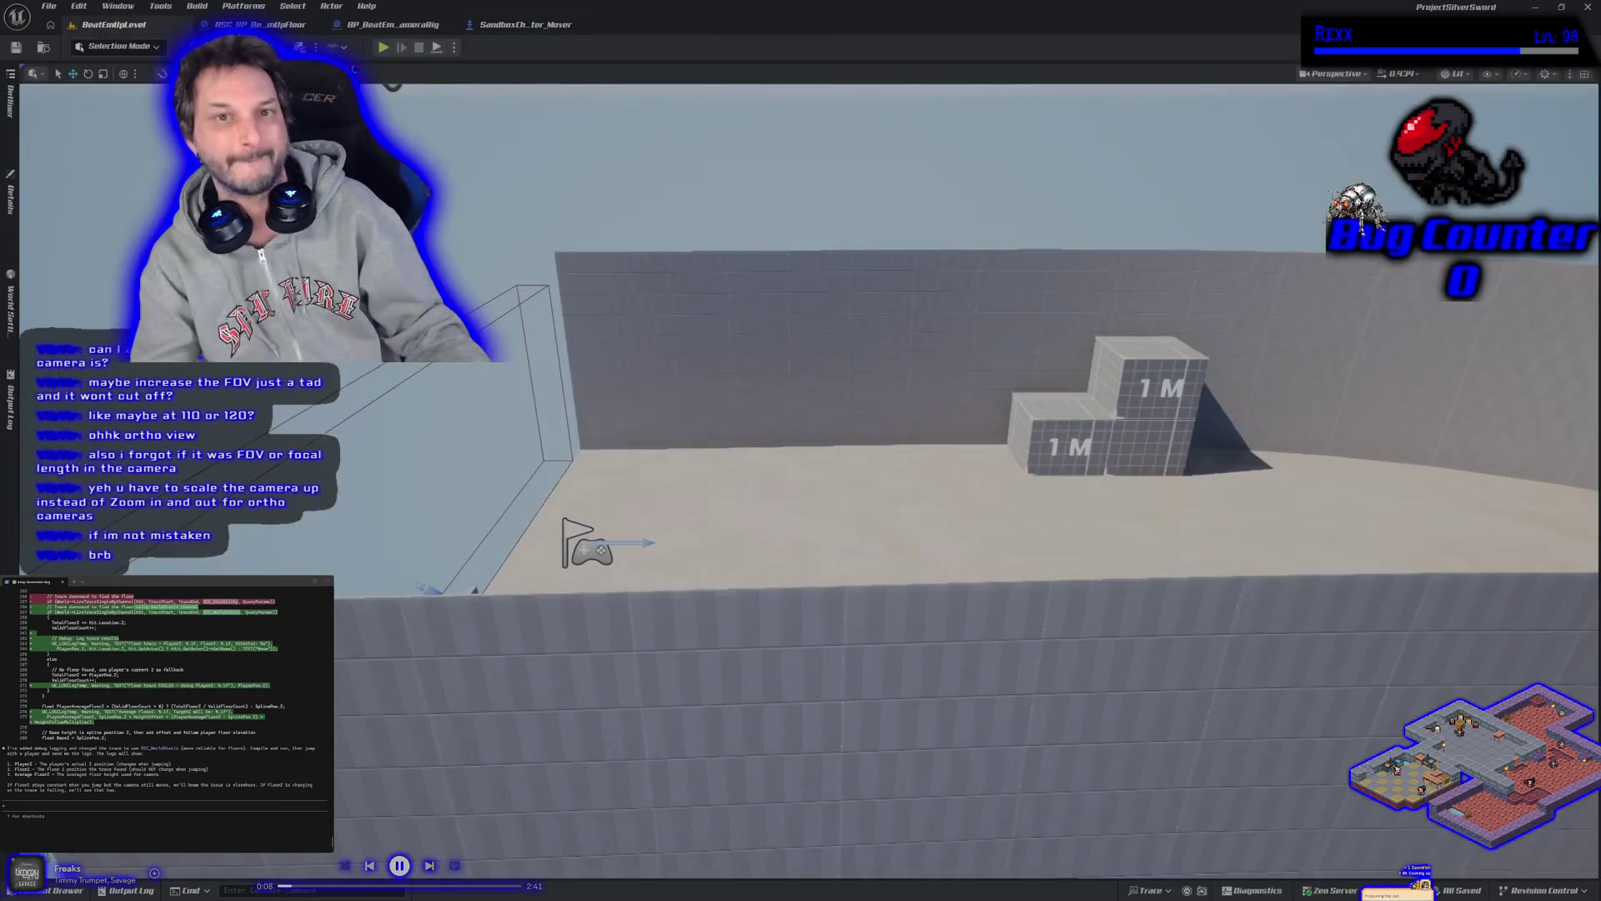
key("alt+p")
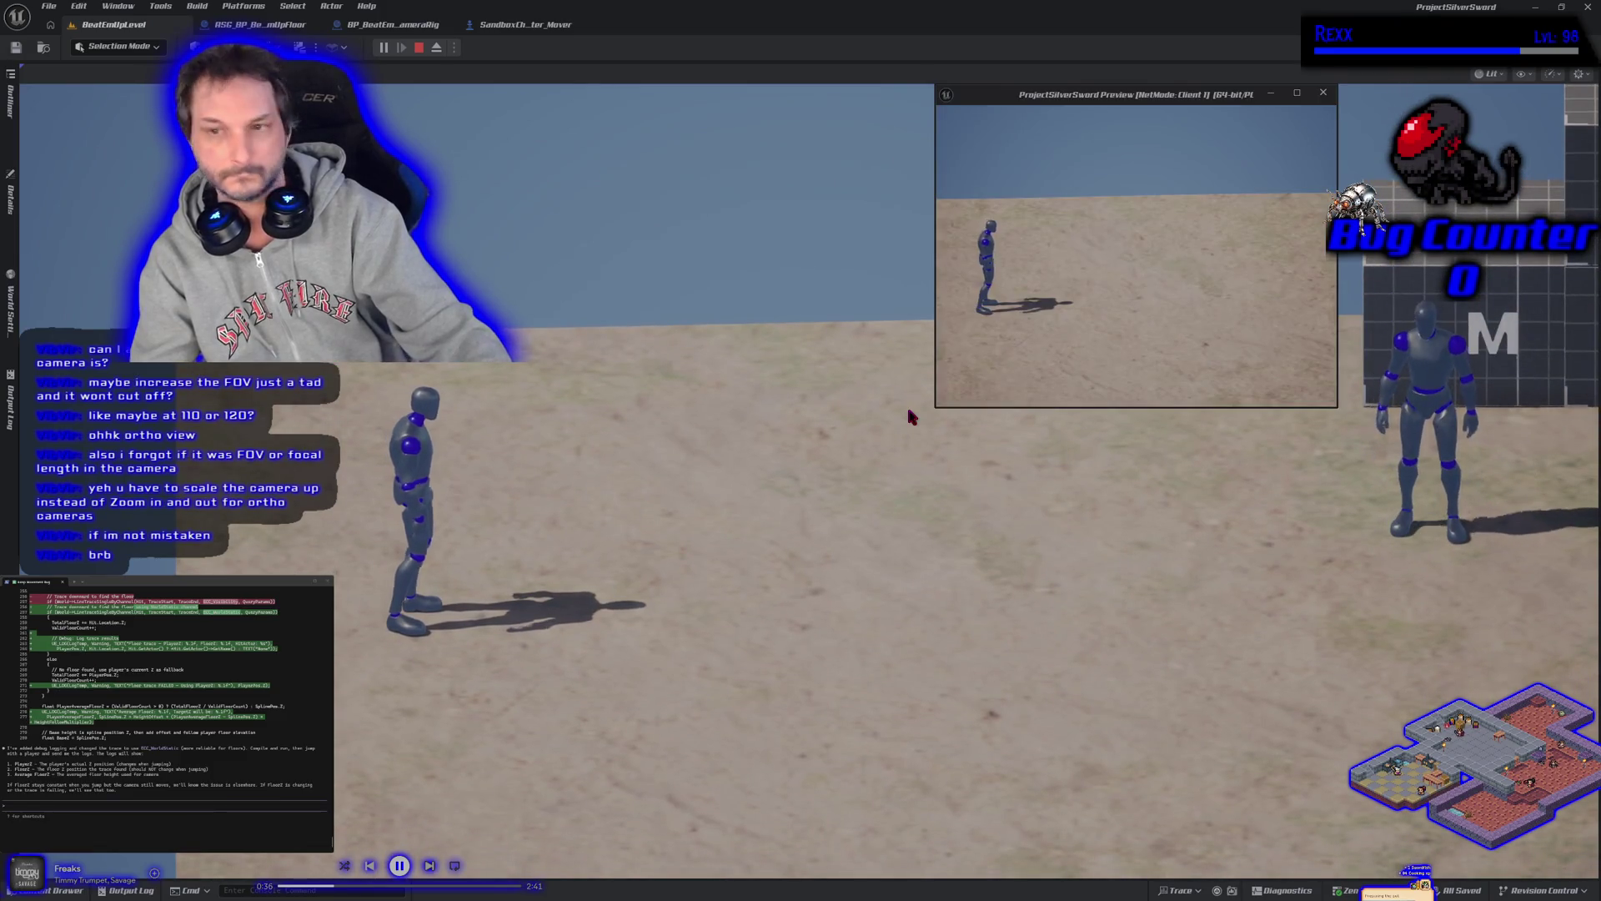
Run the mannequin right, toward the camera, then left to check camera following, then stop the game
key("d")
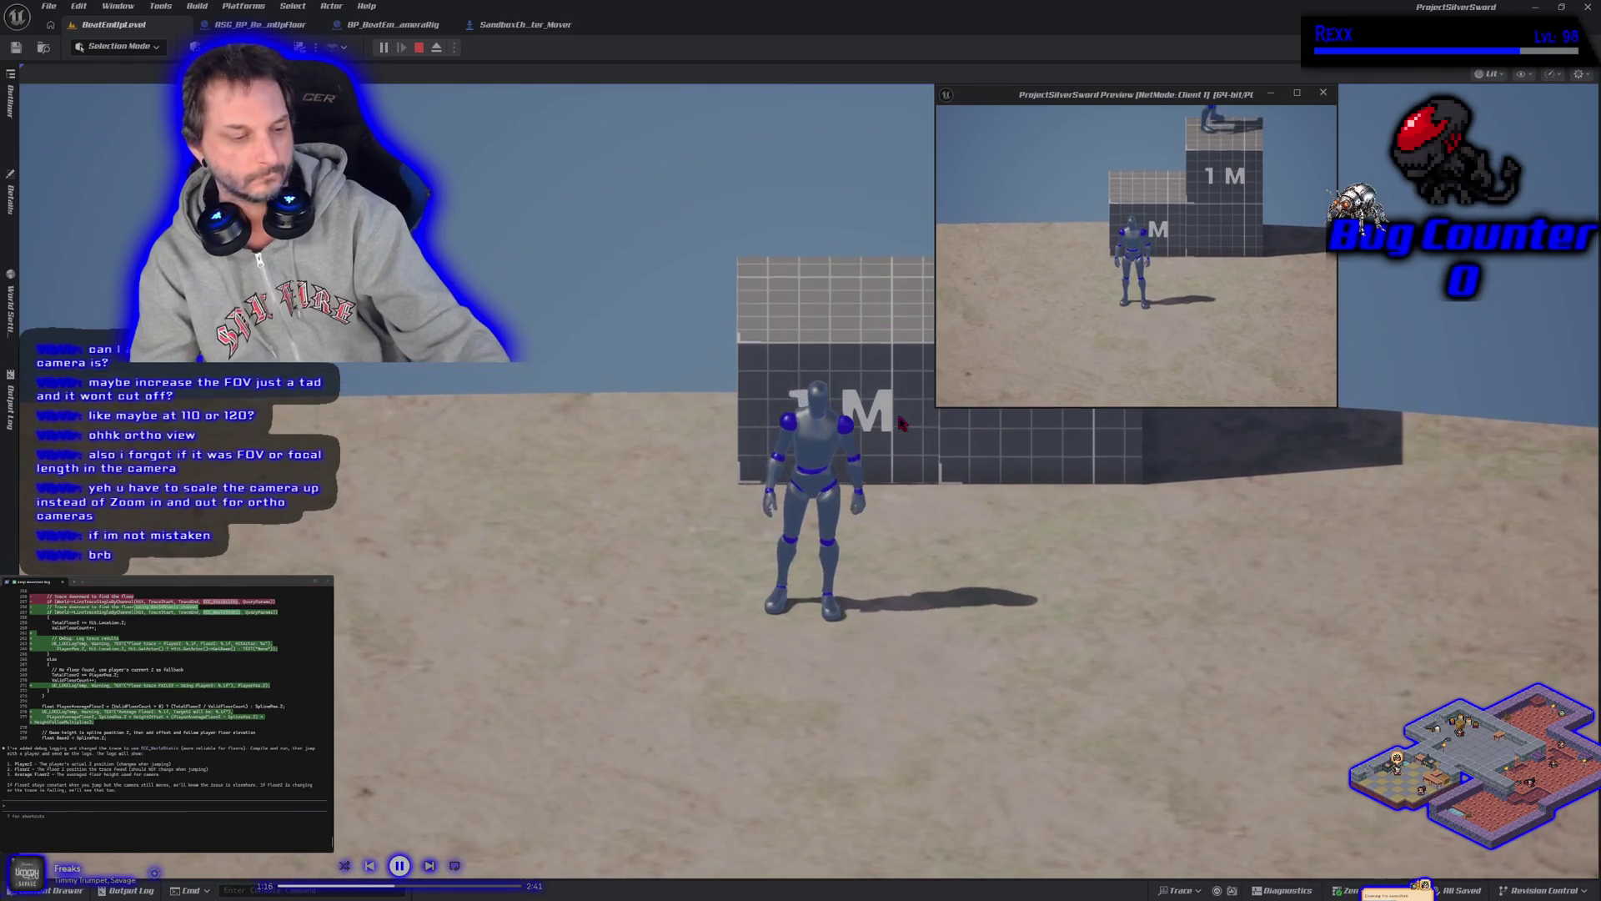
left_click(893, 430)
key("s")
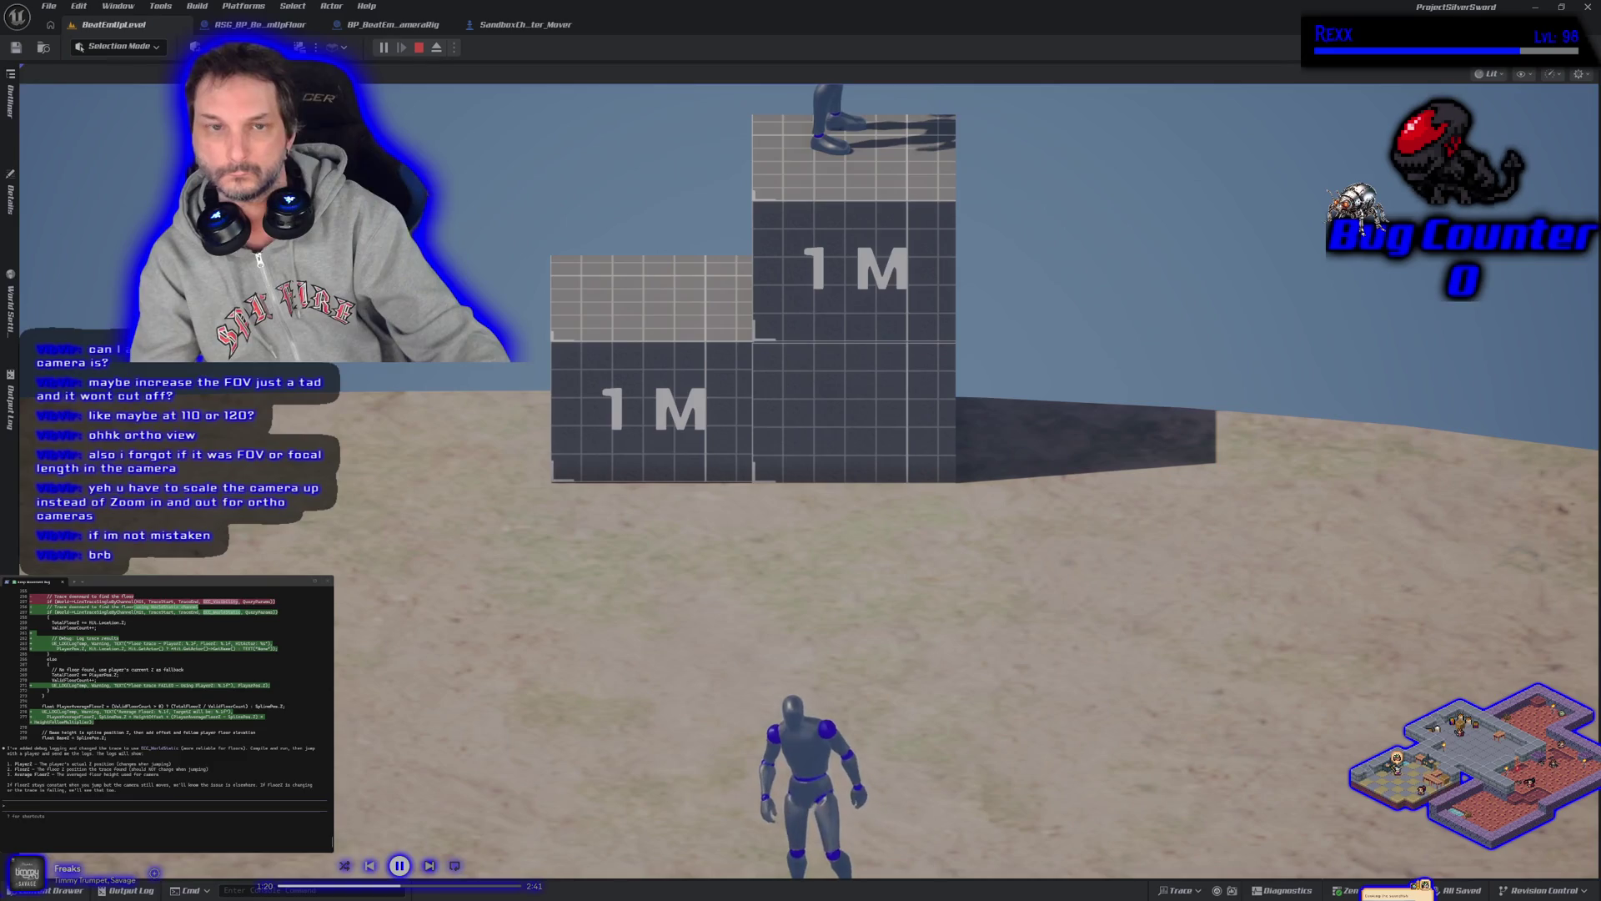
key("a")
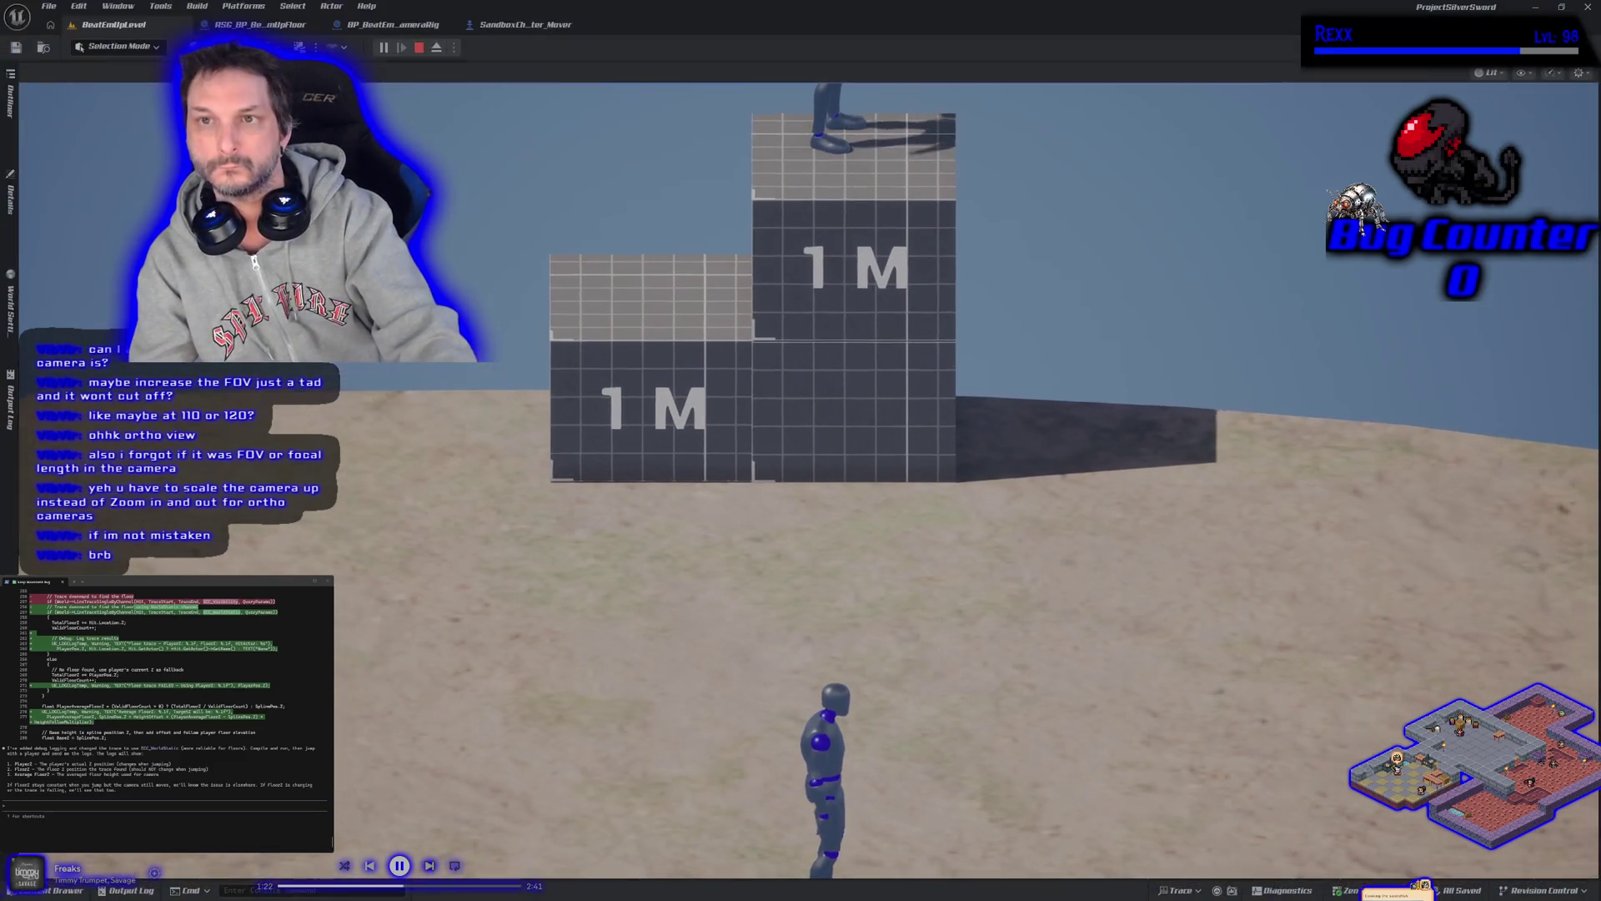
key("Escape")
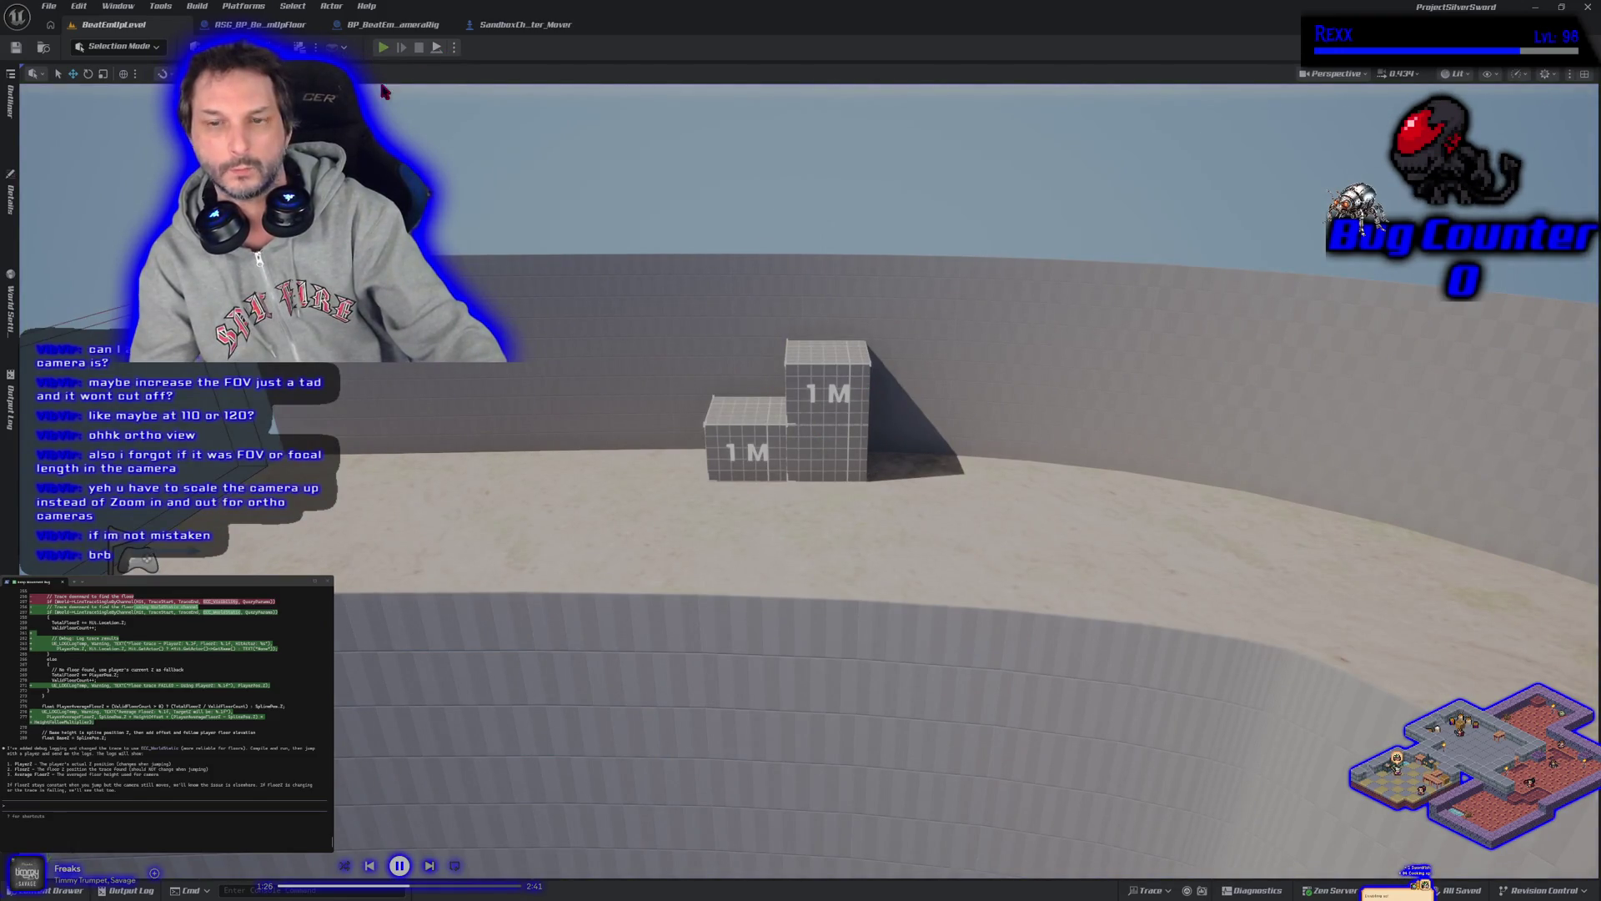
key("alt+p")
key("d")
key("s")
left_click(940, 404)
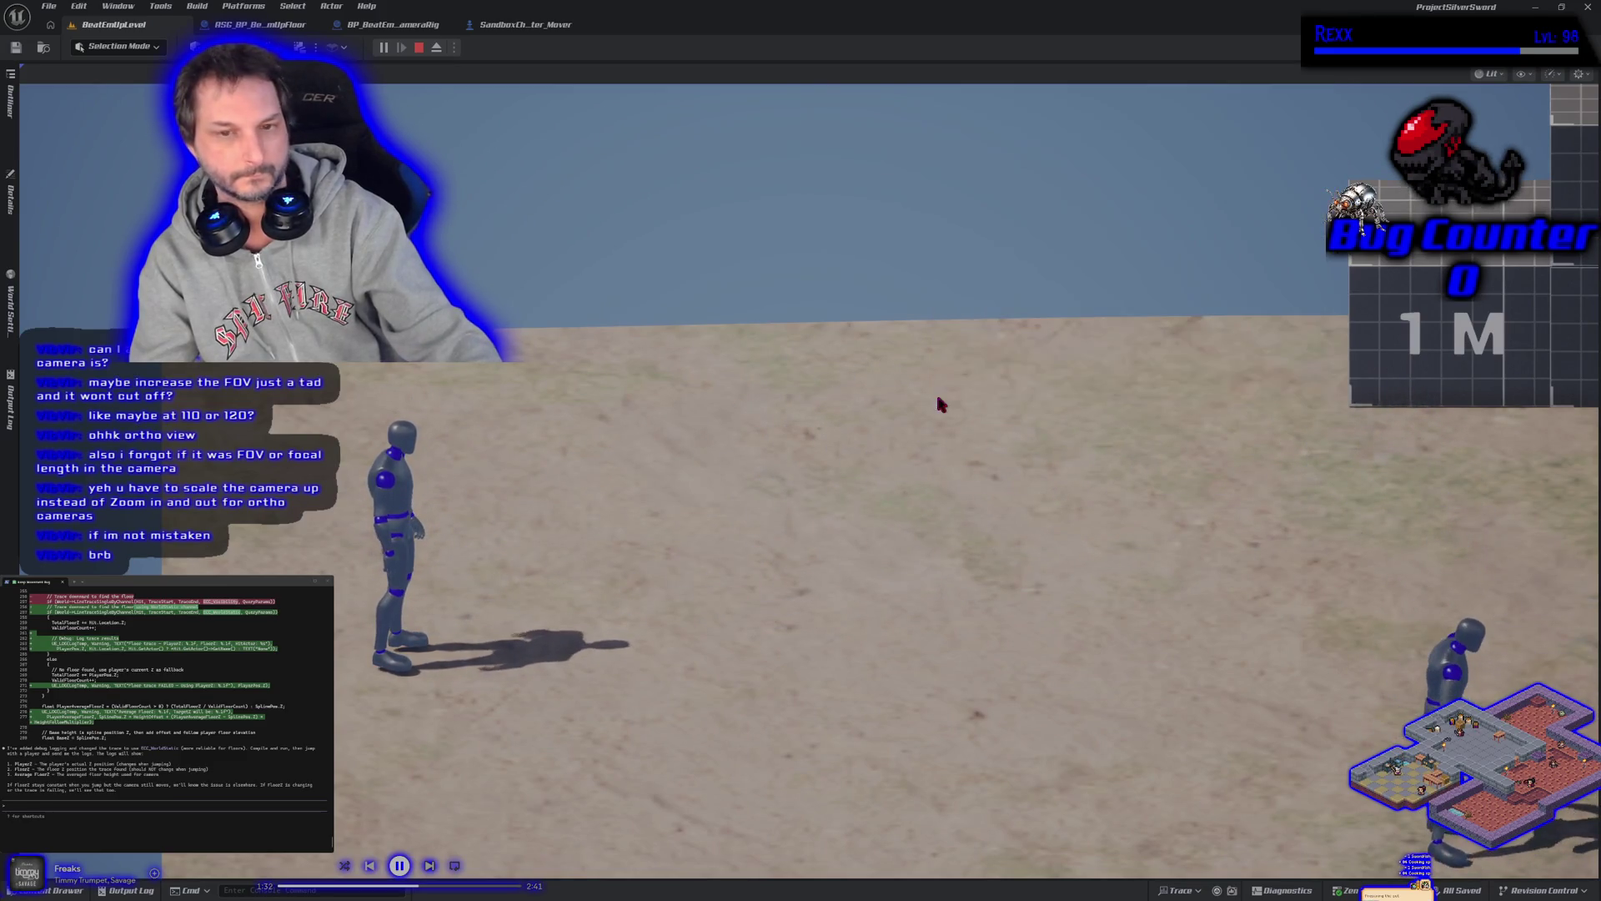
key("d")
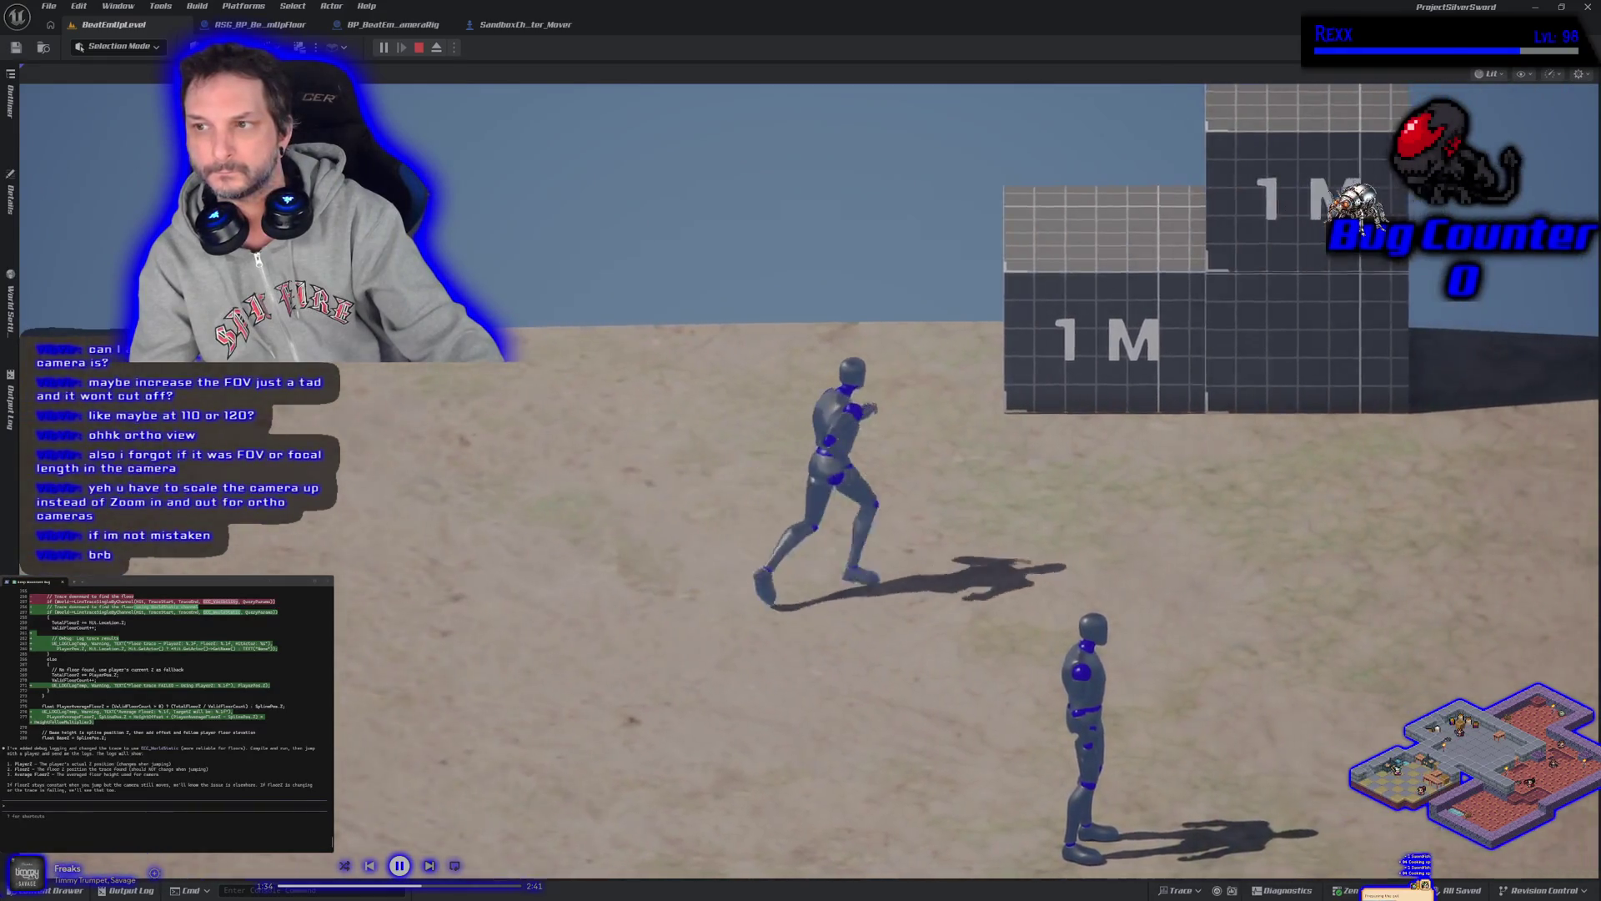
key("w")
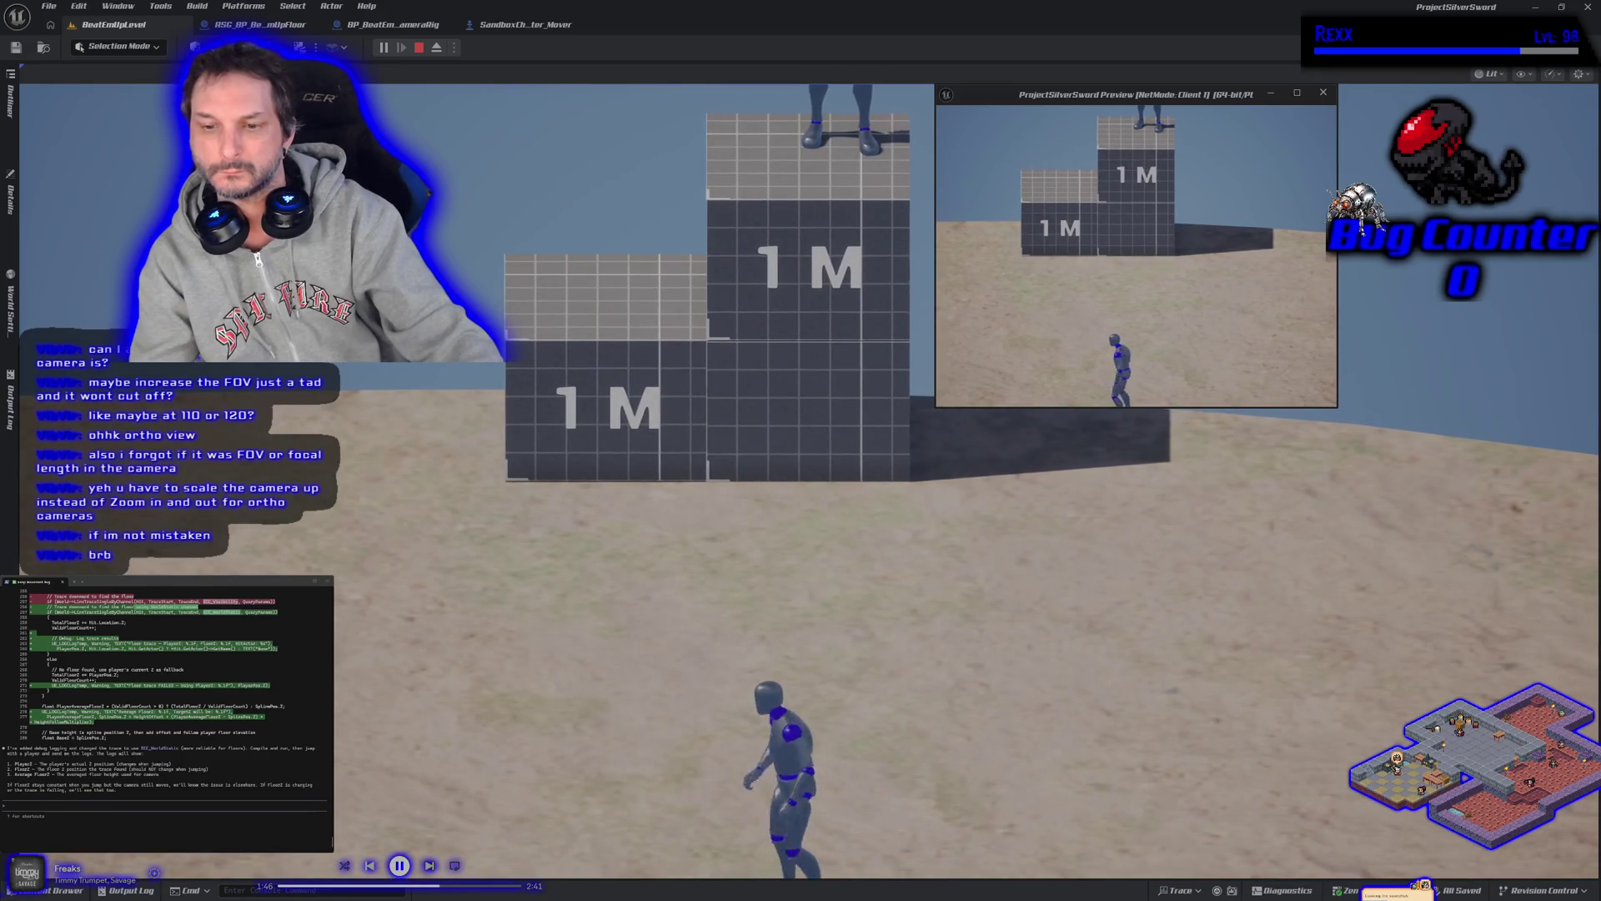
key("w")
key("space")
key("space")
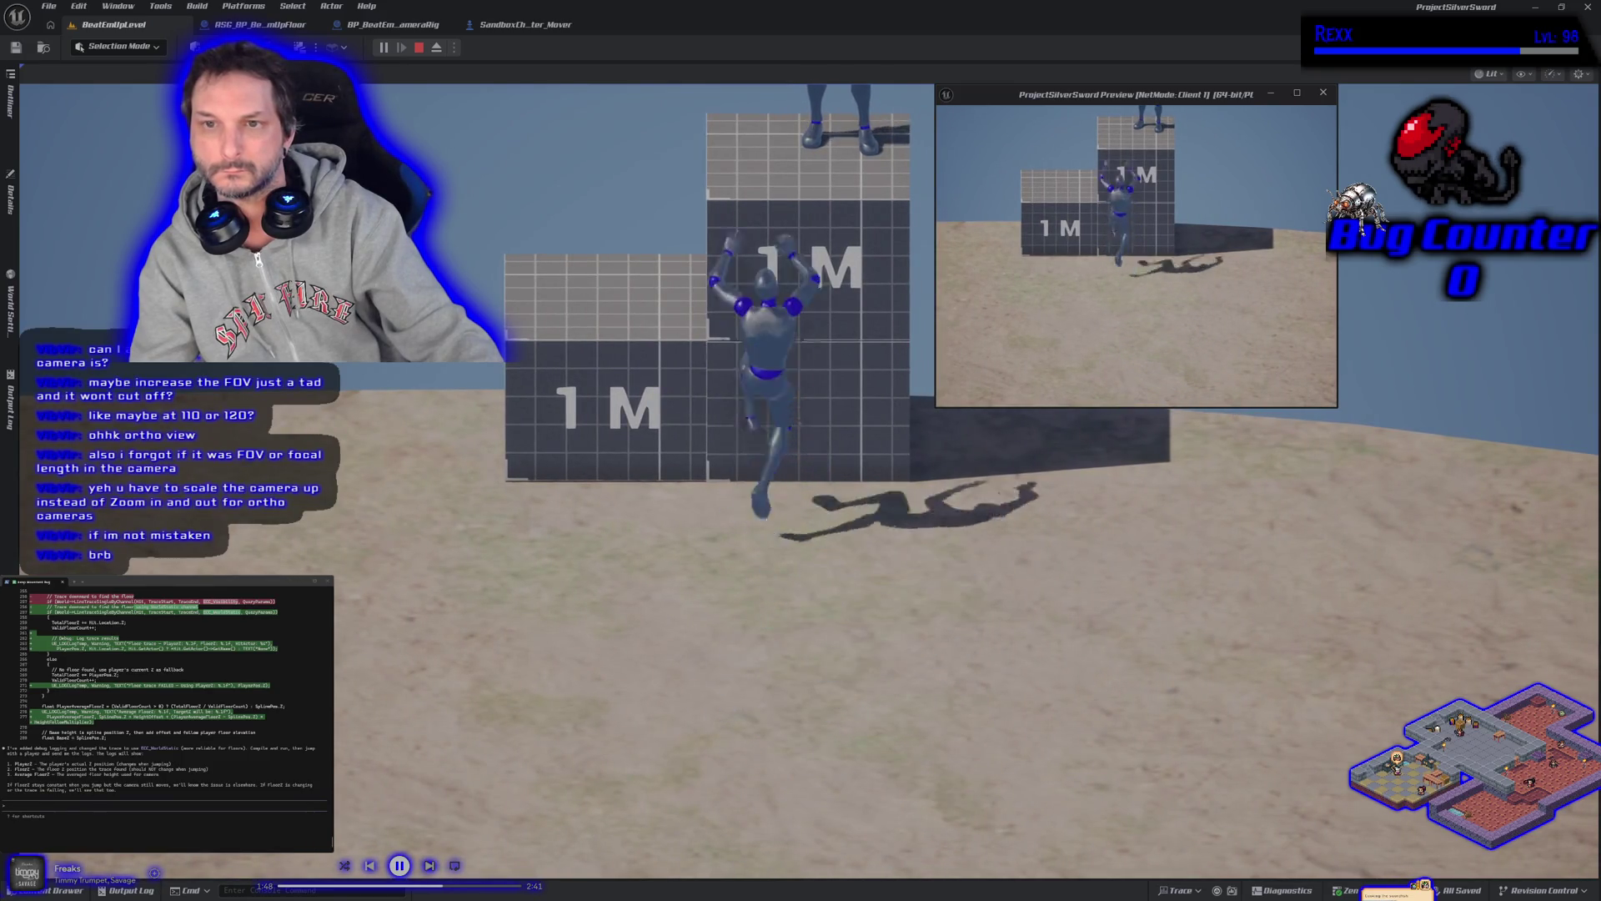
key("s")
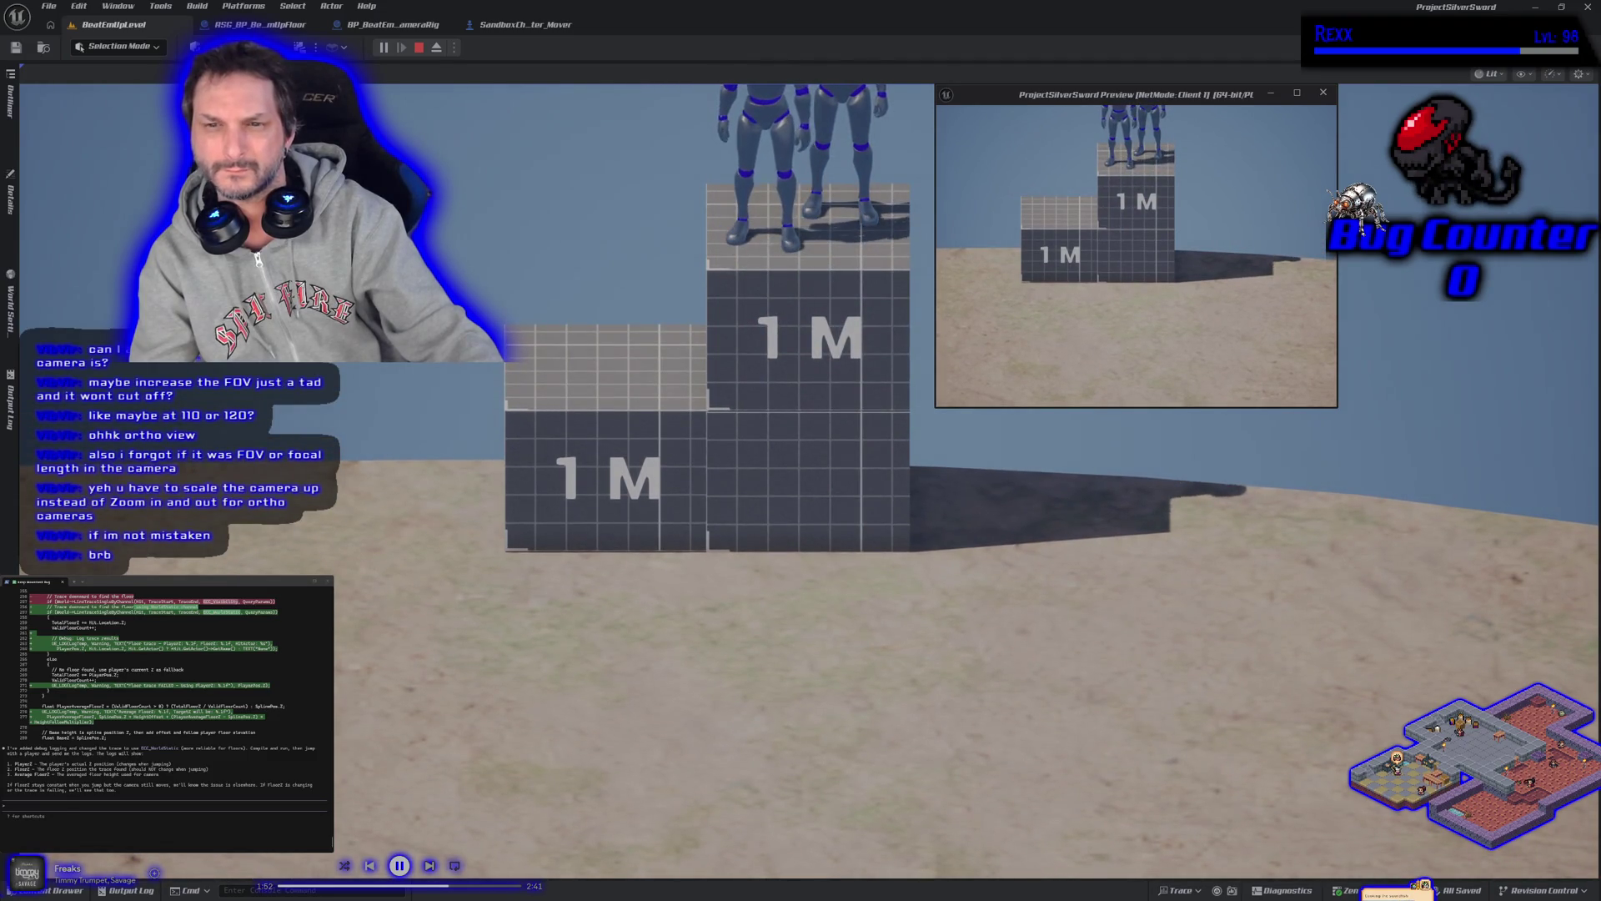
key("Escape")
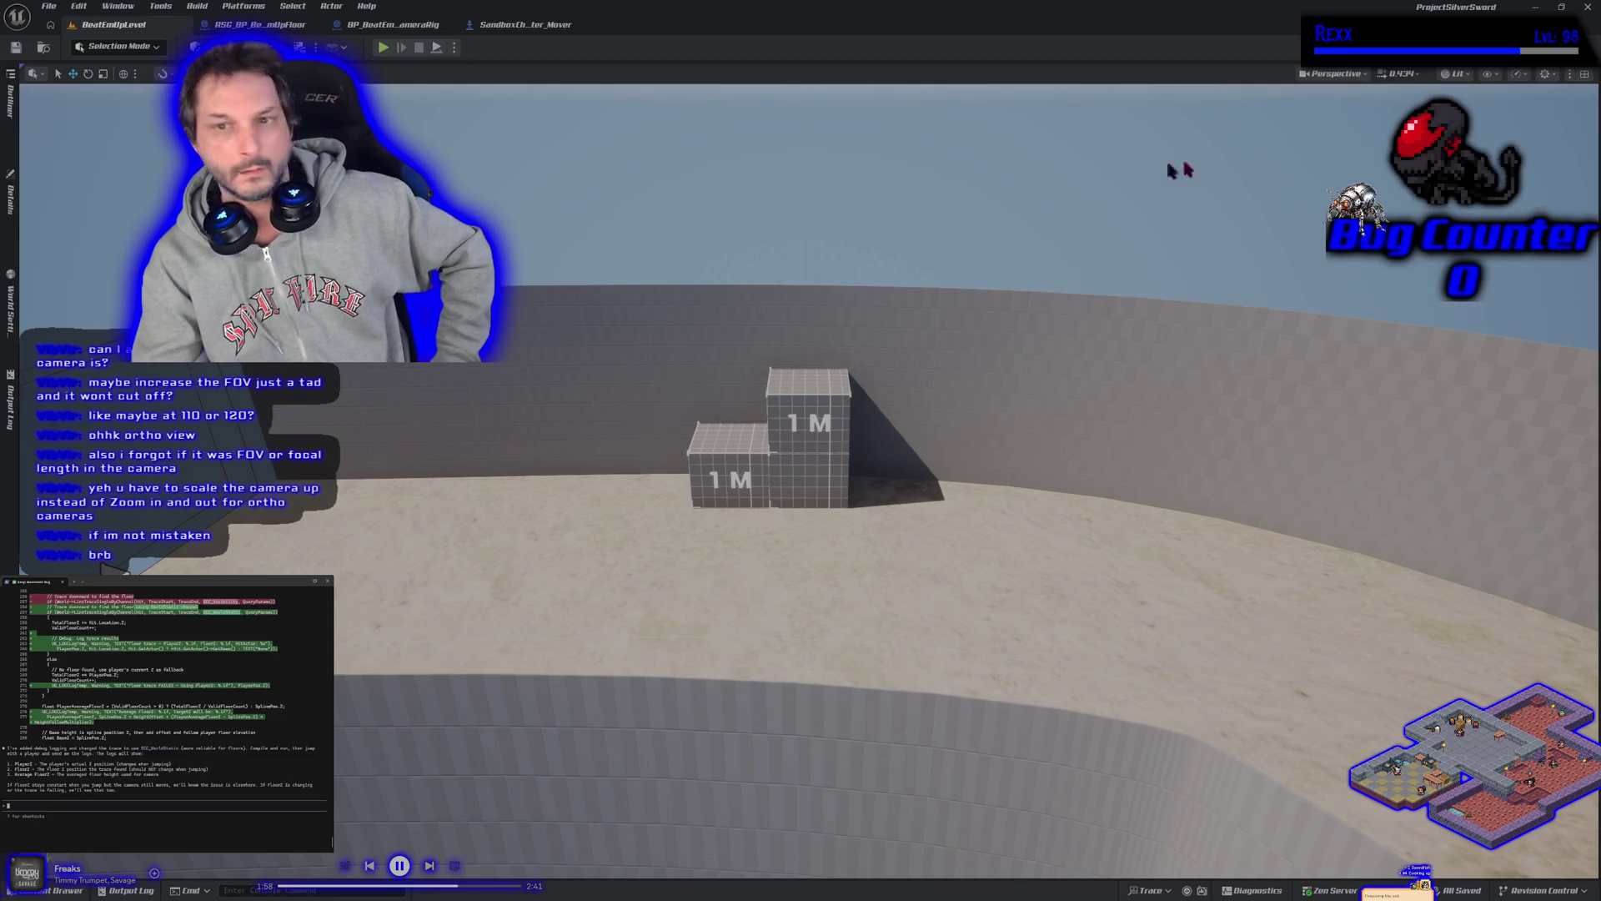
Report to Claude Code that the camera's height response to players is reversed
key("alt+Tab")
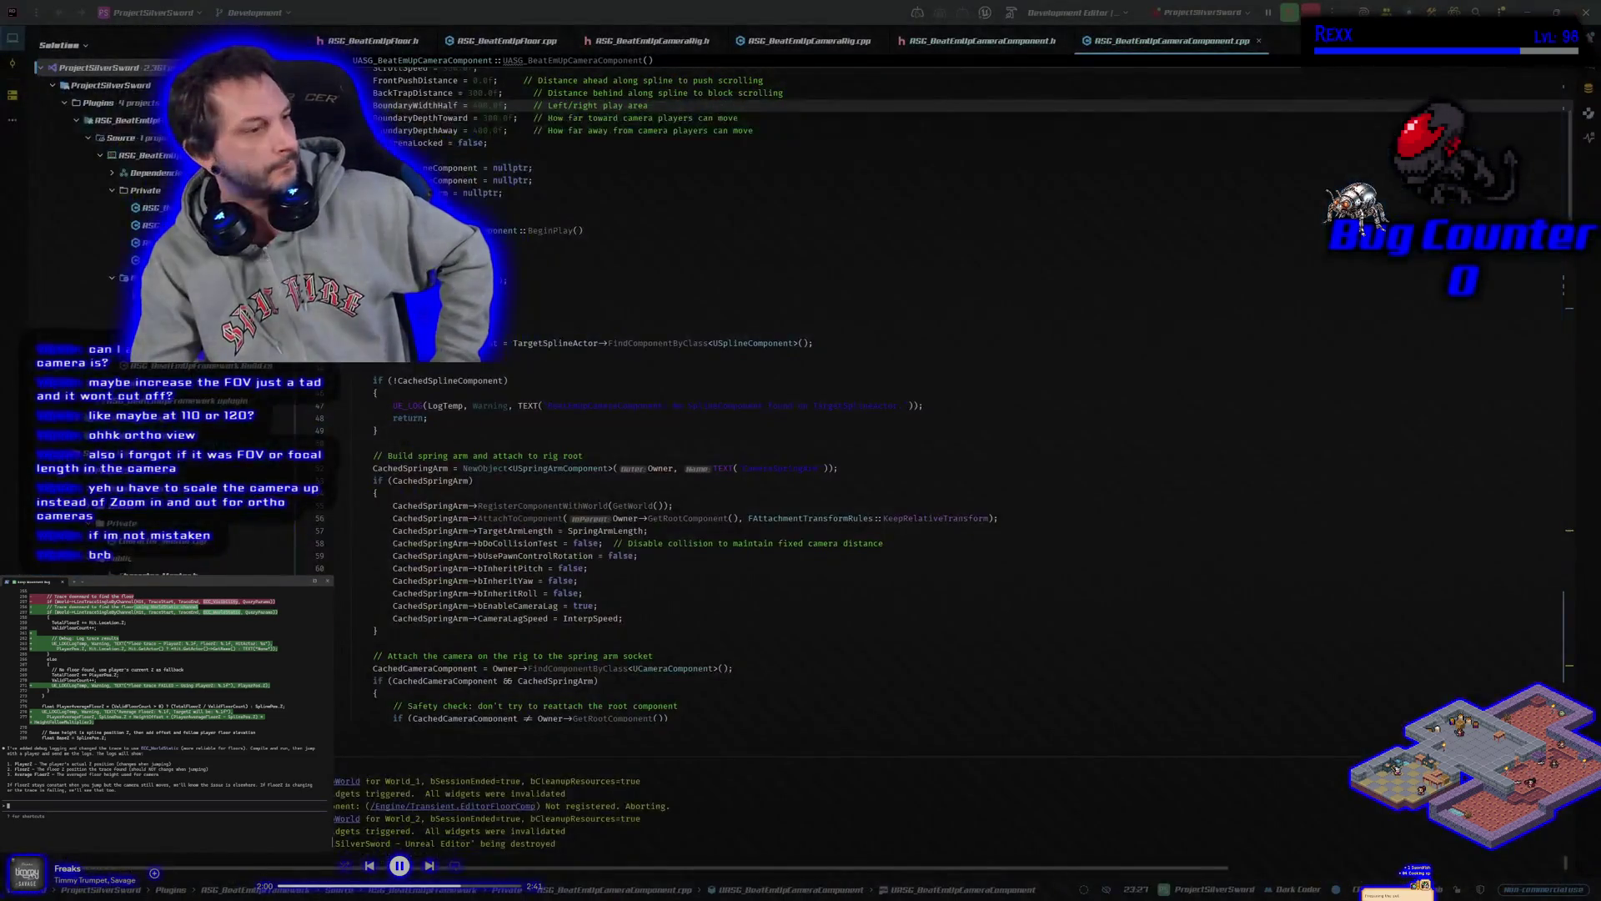
type("reversed it")
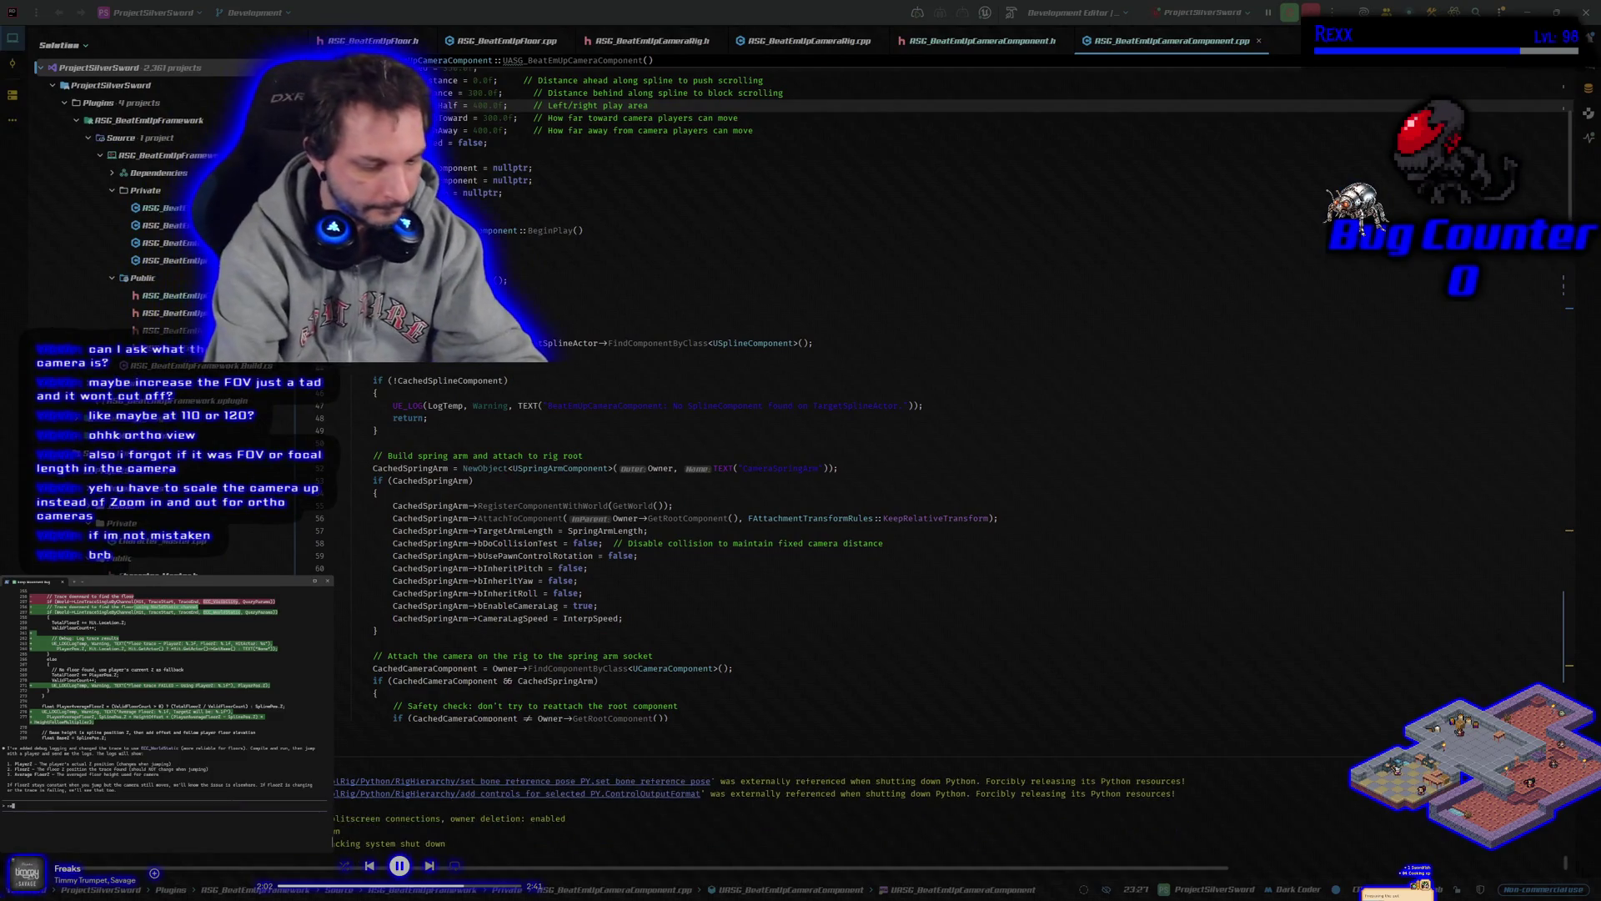
type("s")
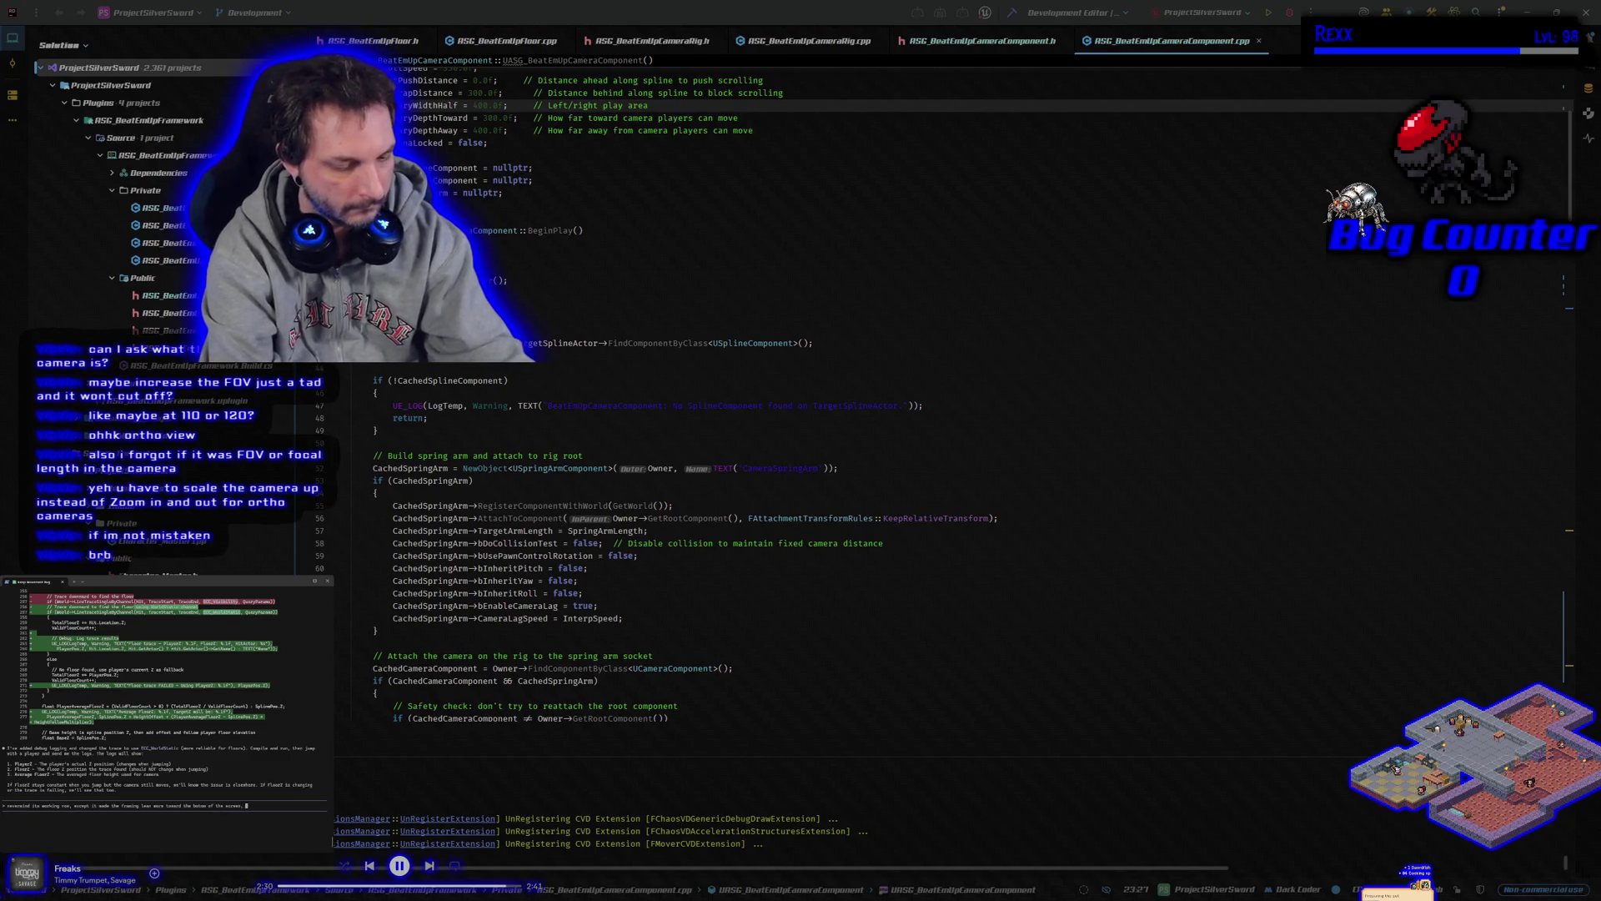
type("p player")
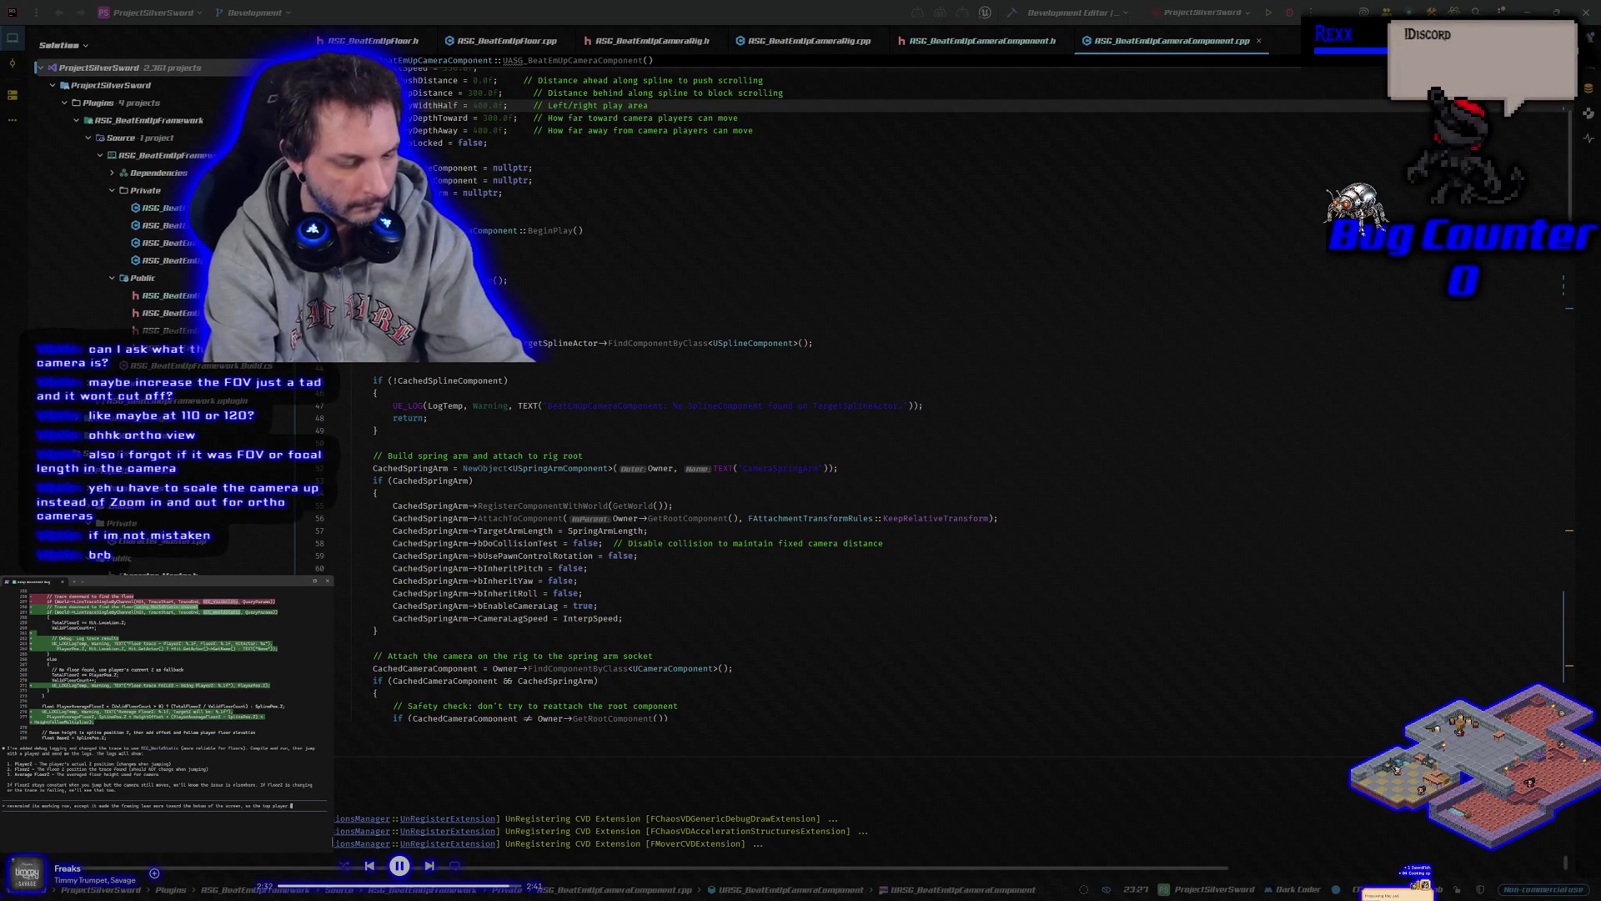
type("t")
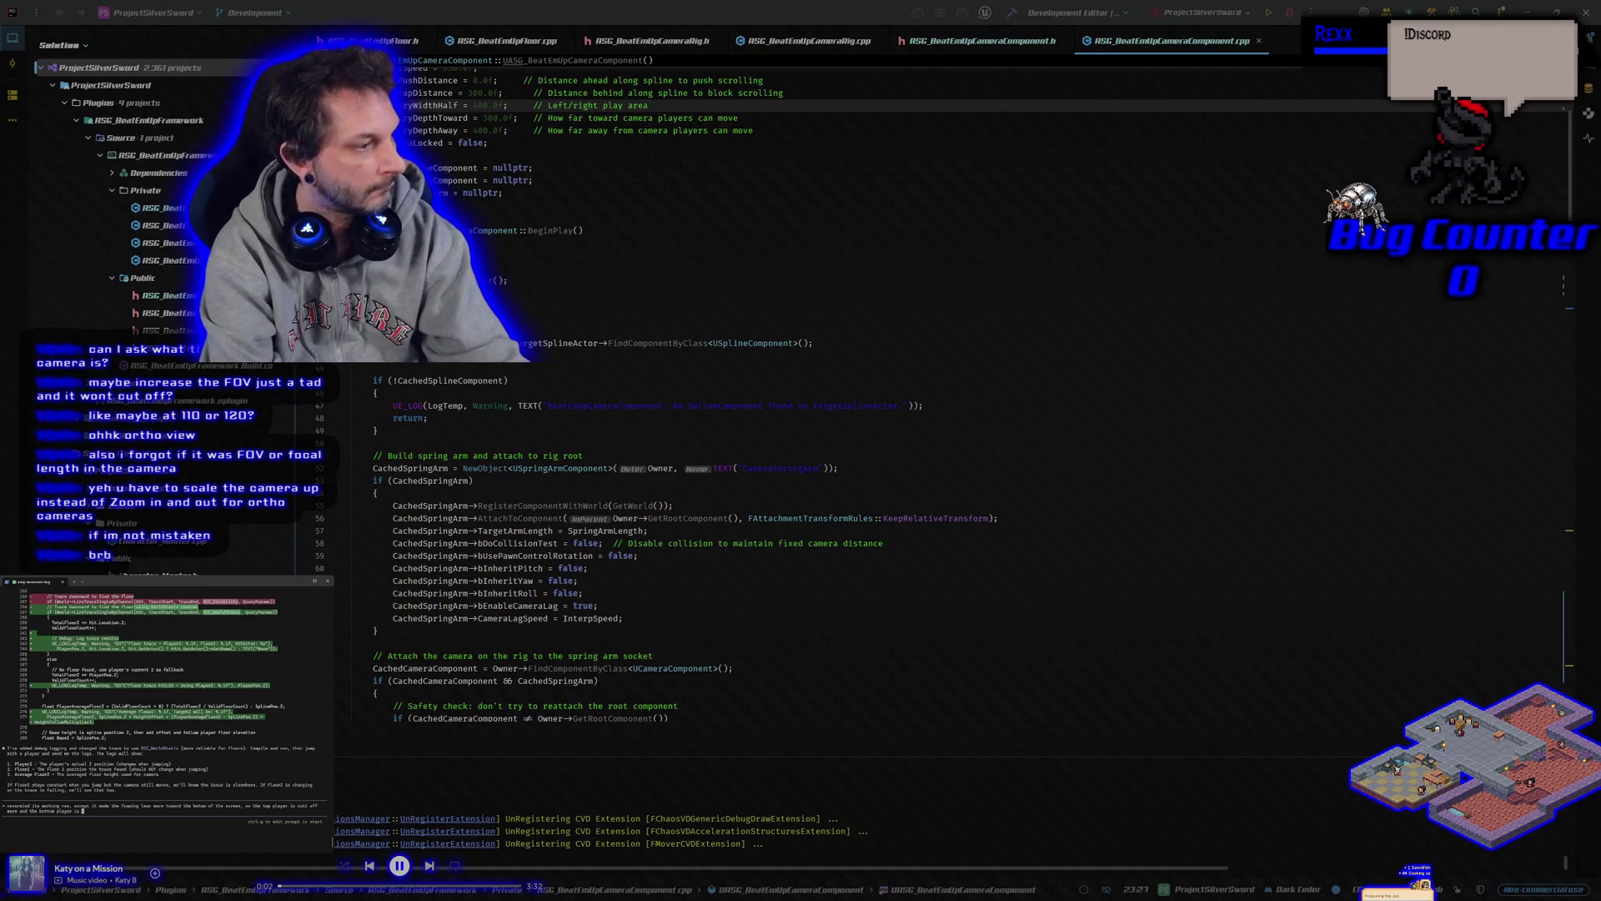
type("ing")
key("Return")
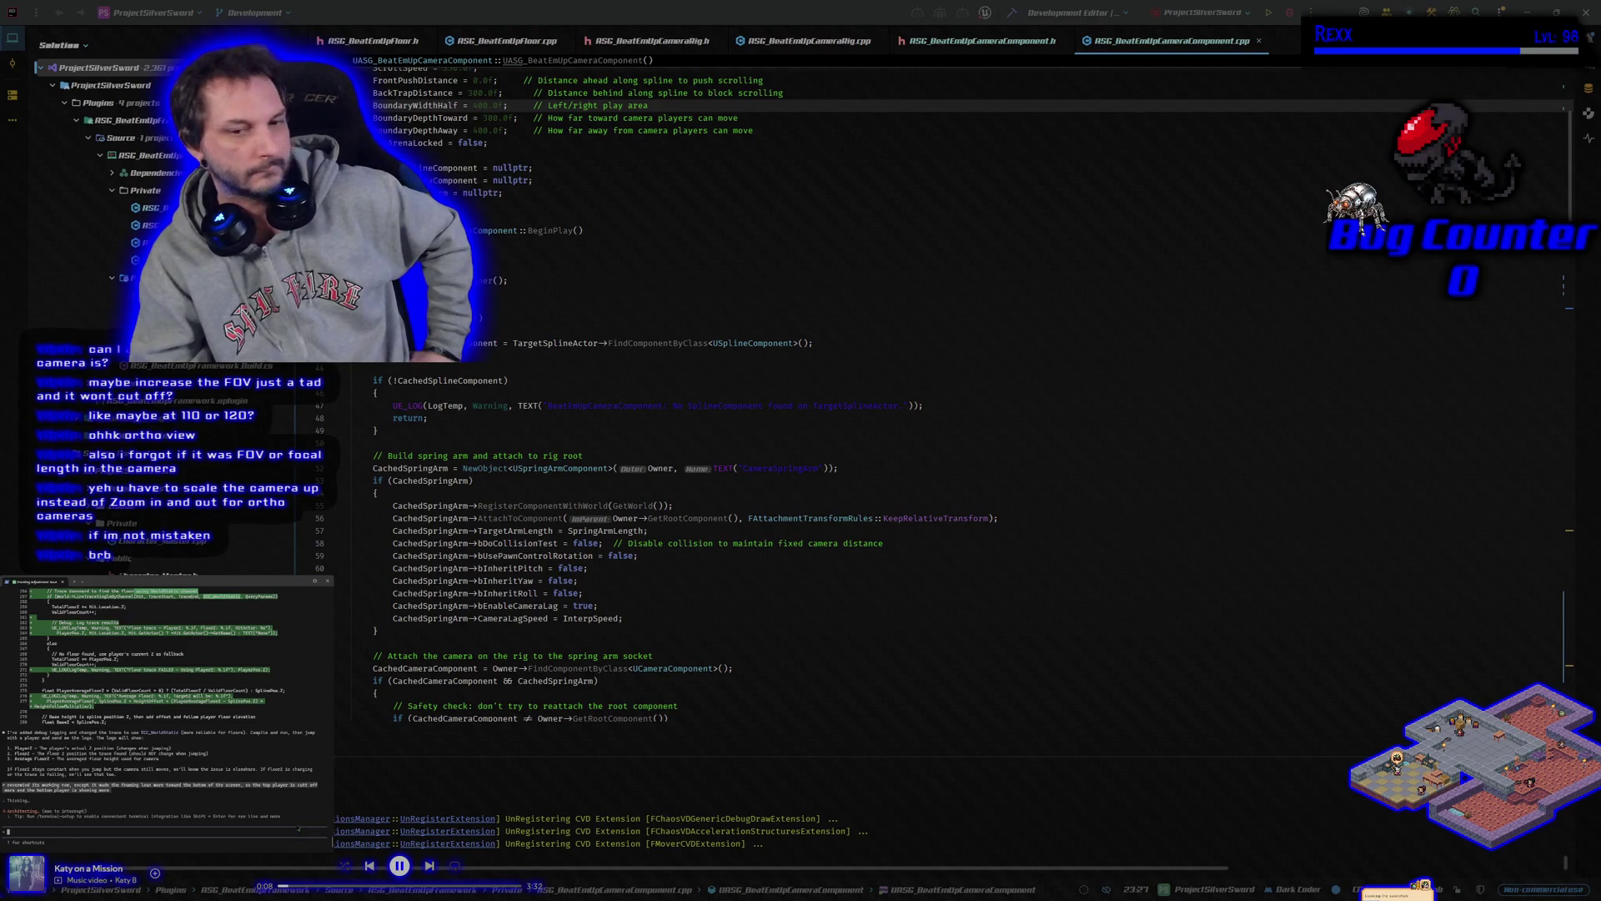
Accept Claude Code's camera fix, build successfully, and launch Silver Sword under the debugger
left_click(843, 20)
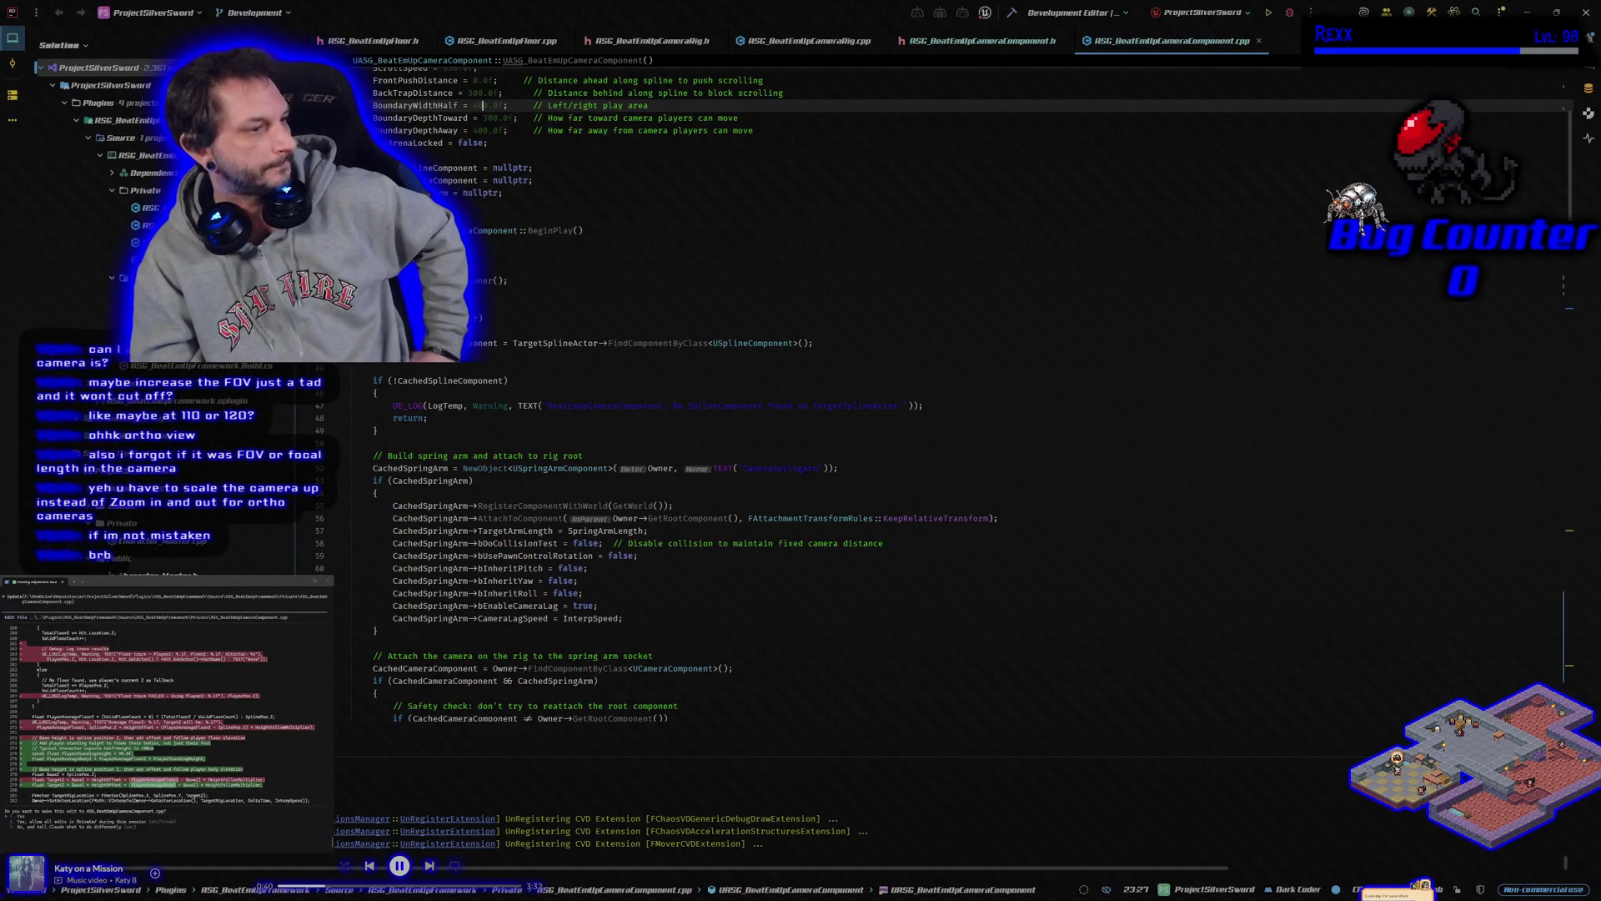
key("alt+Tab")
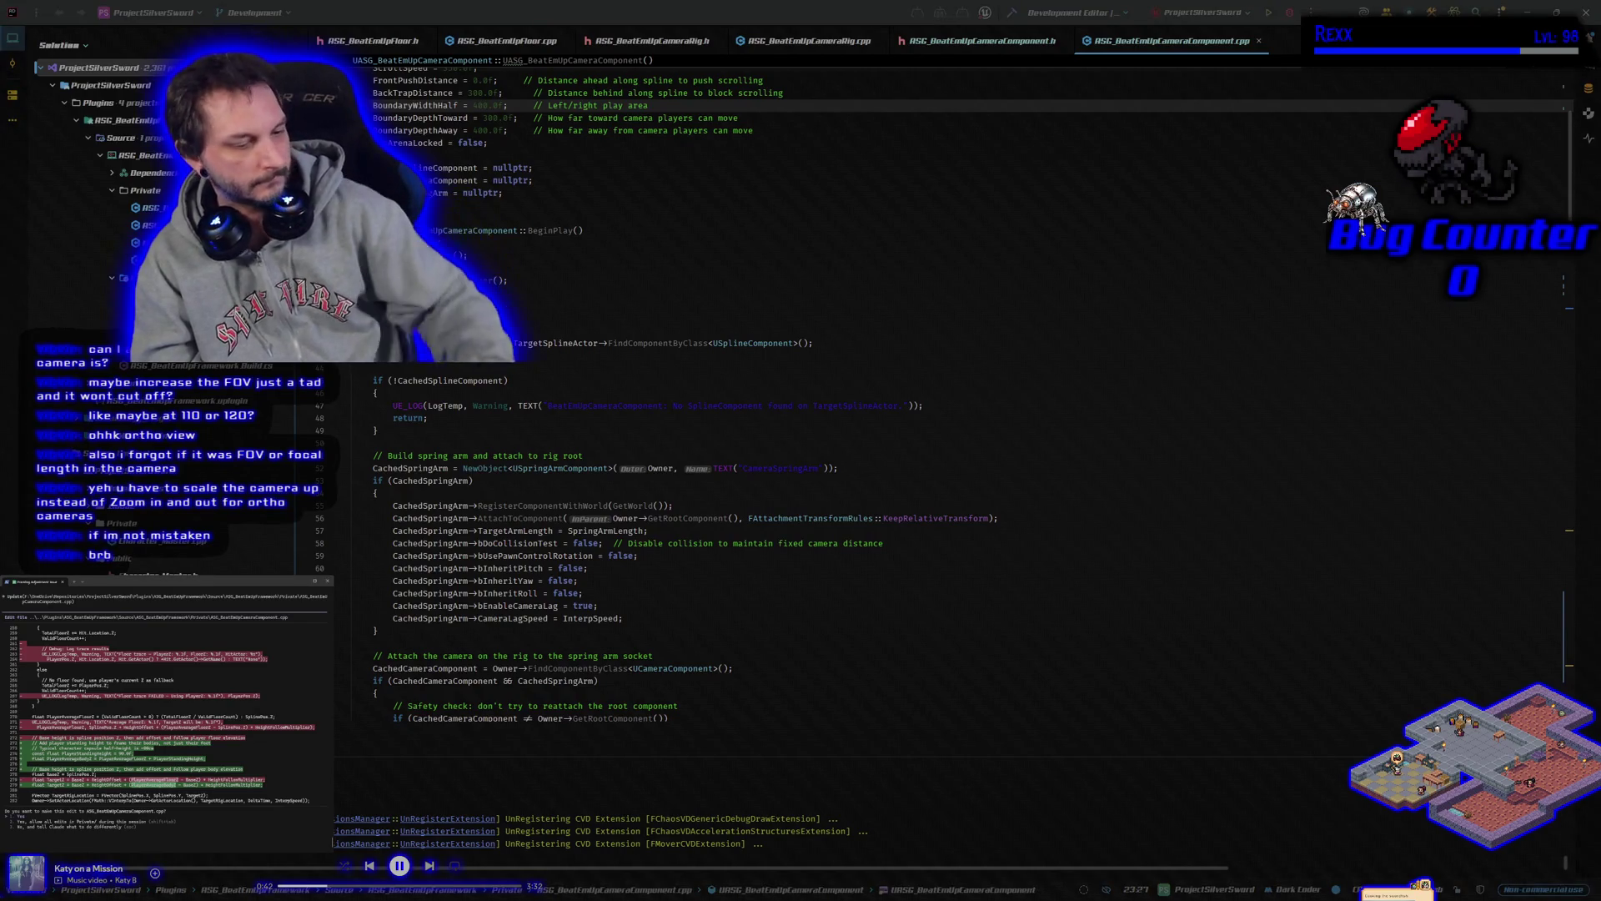
key("Return")
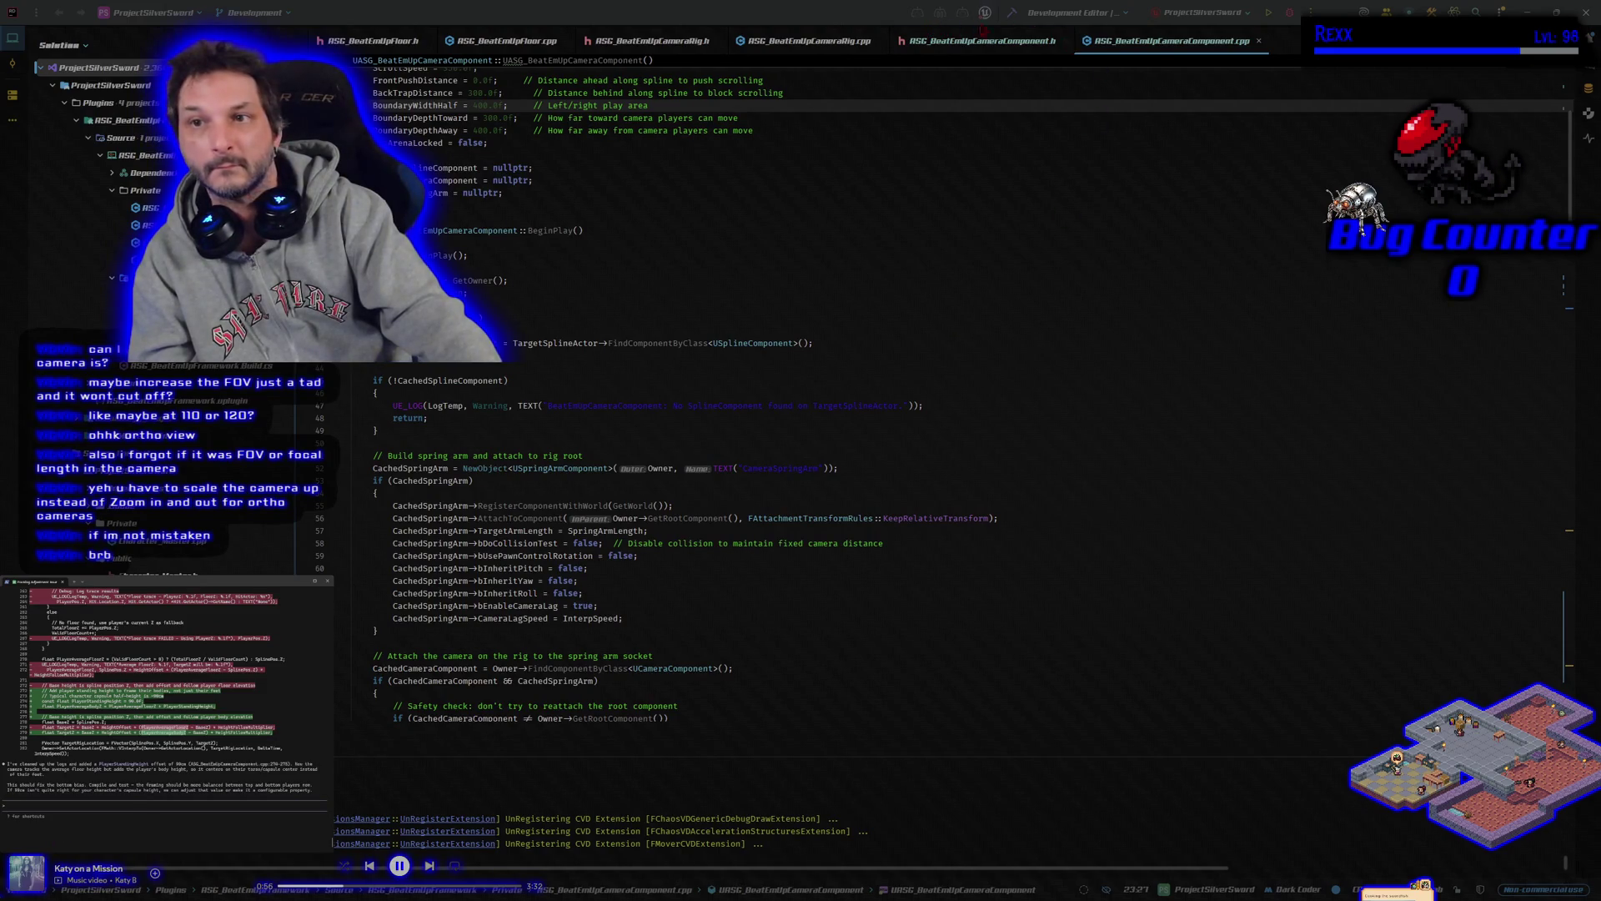
left_click(1011, 13)
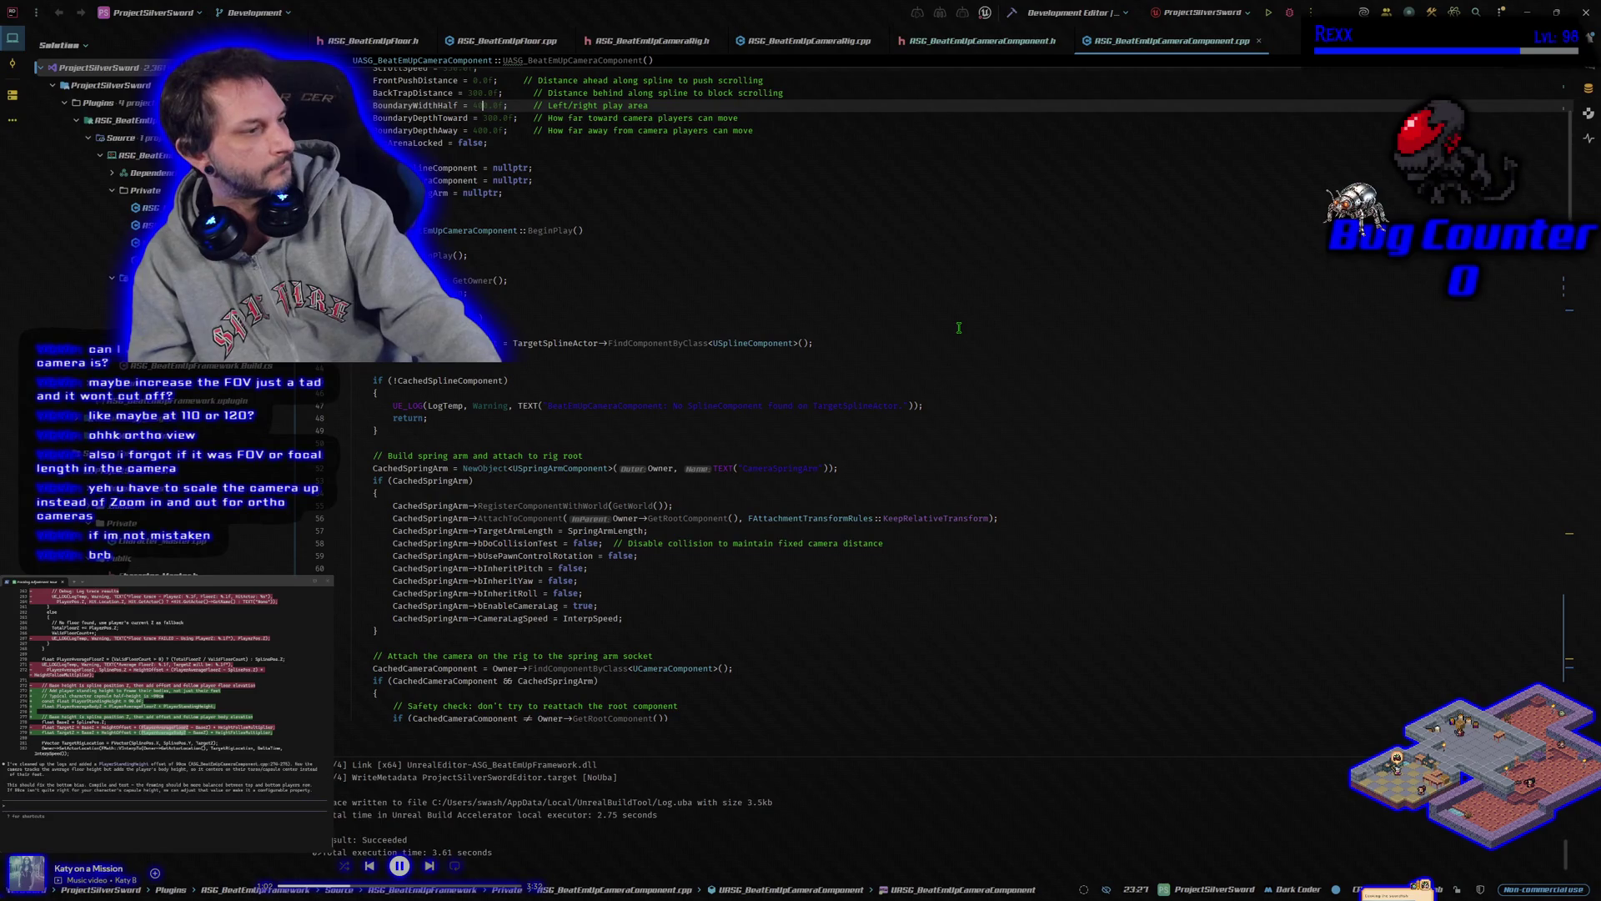
left_click(1291, 15)
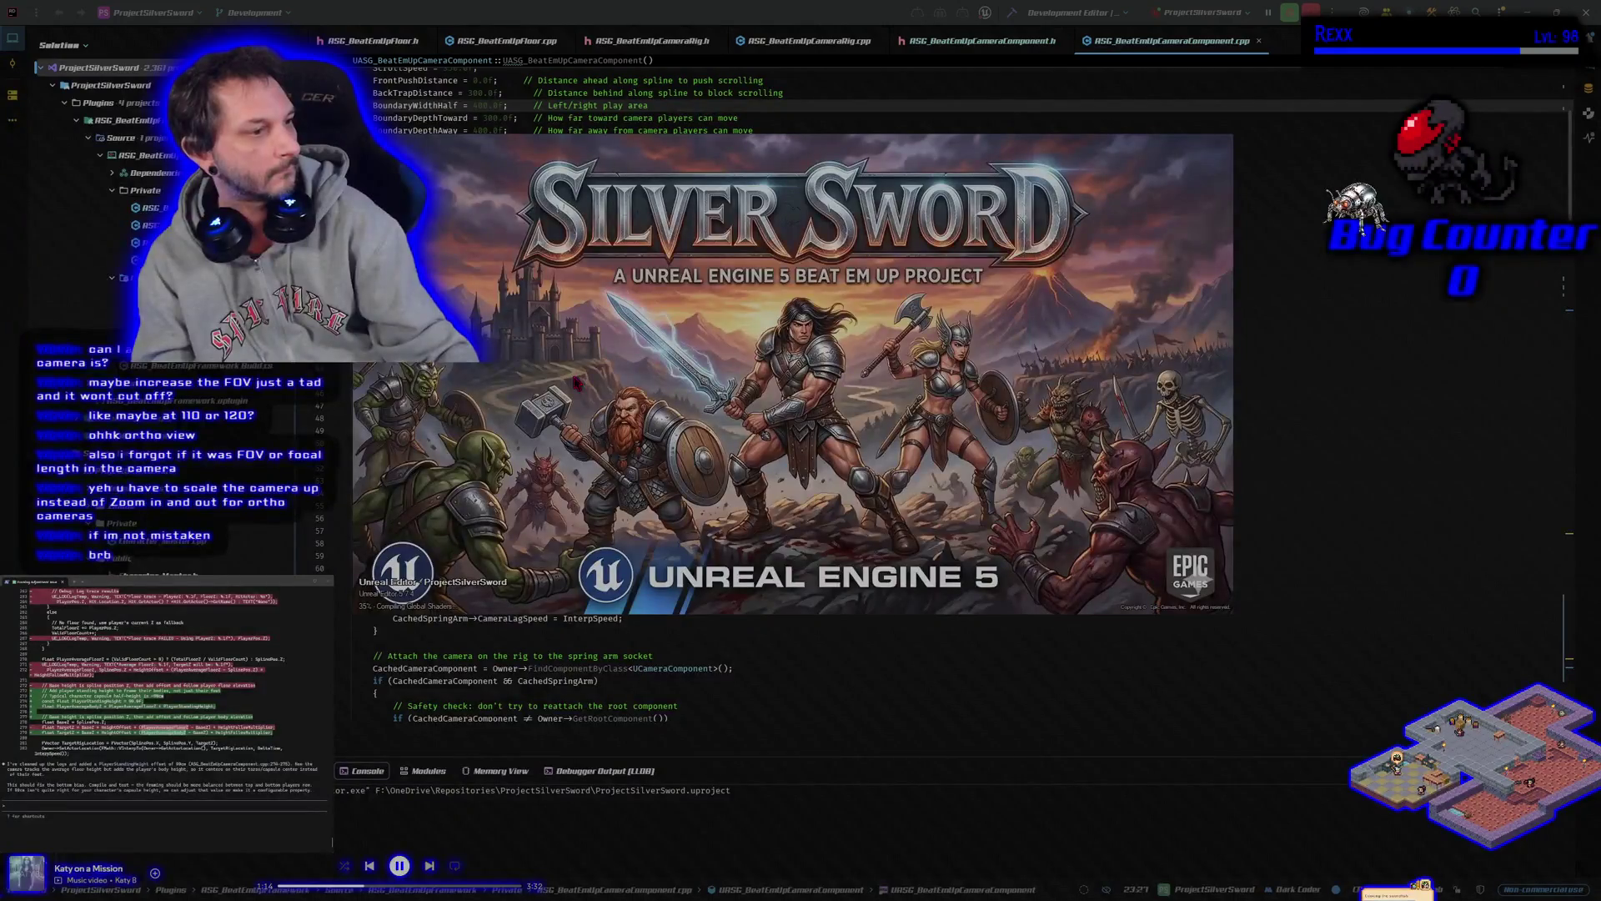
Move the Unreal Editor loading window aside while the BeatEmUpLevel loads
left_click_drag(575, 382, 671, 417)
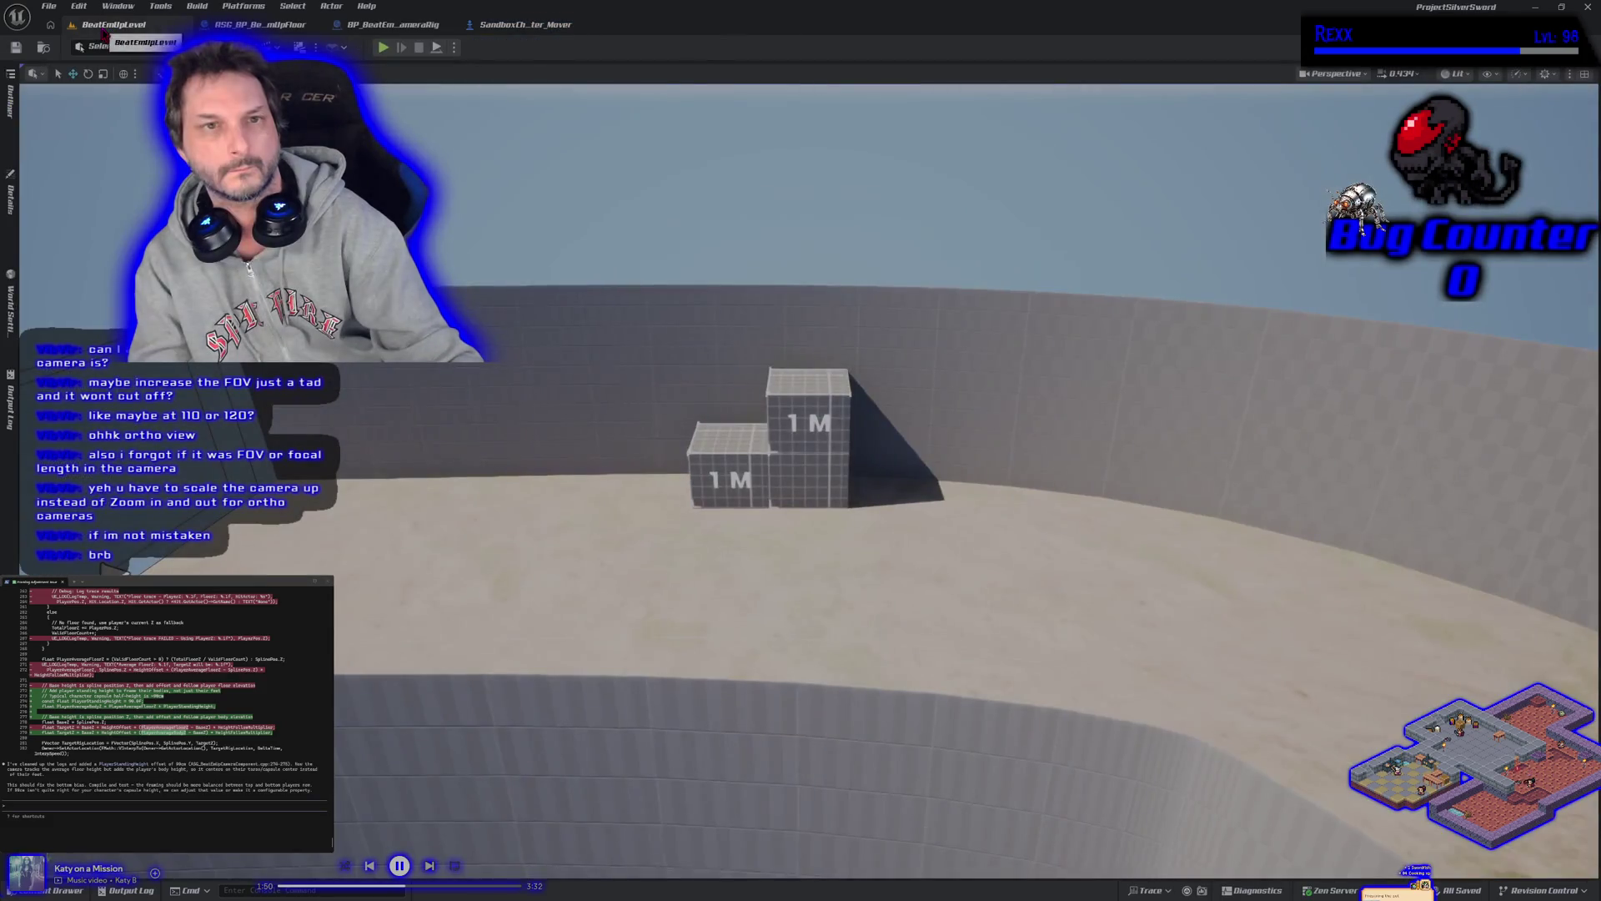
left_click(383, 47)
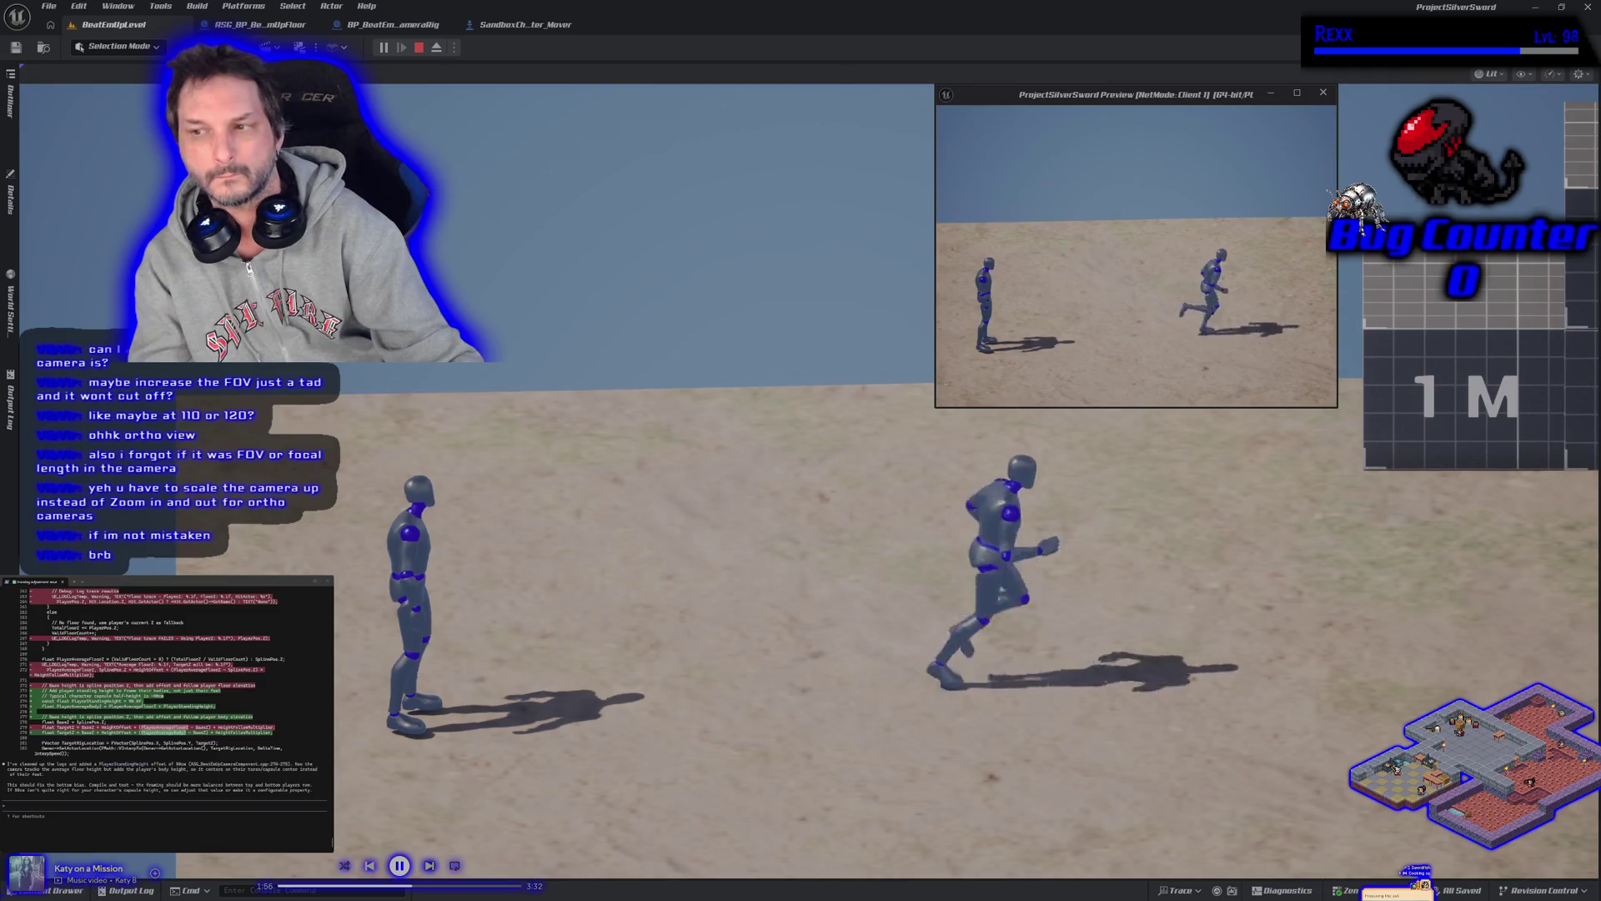
left_click(951, 397)
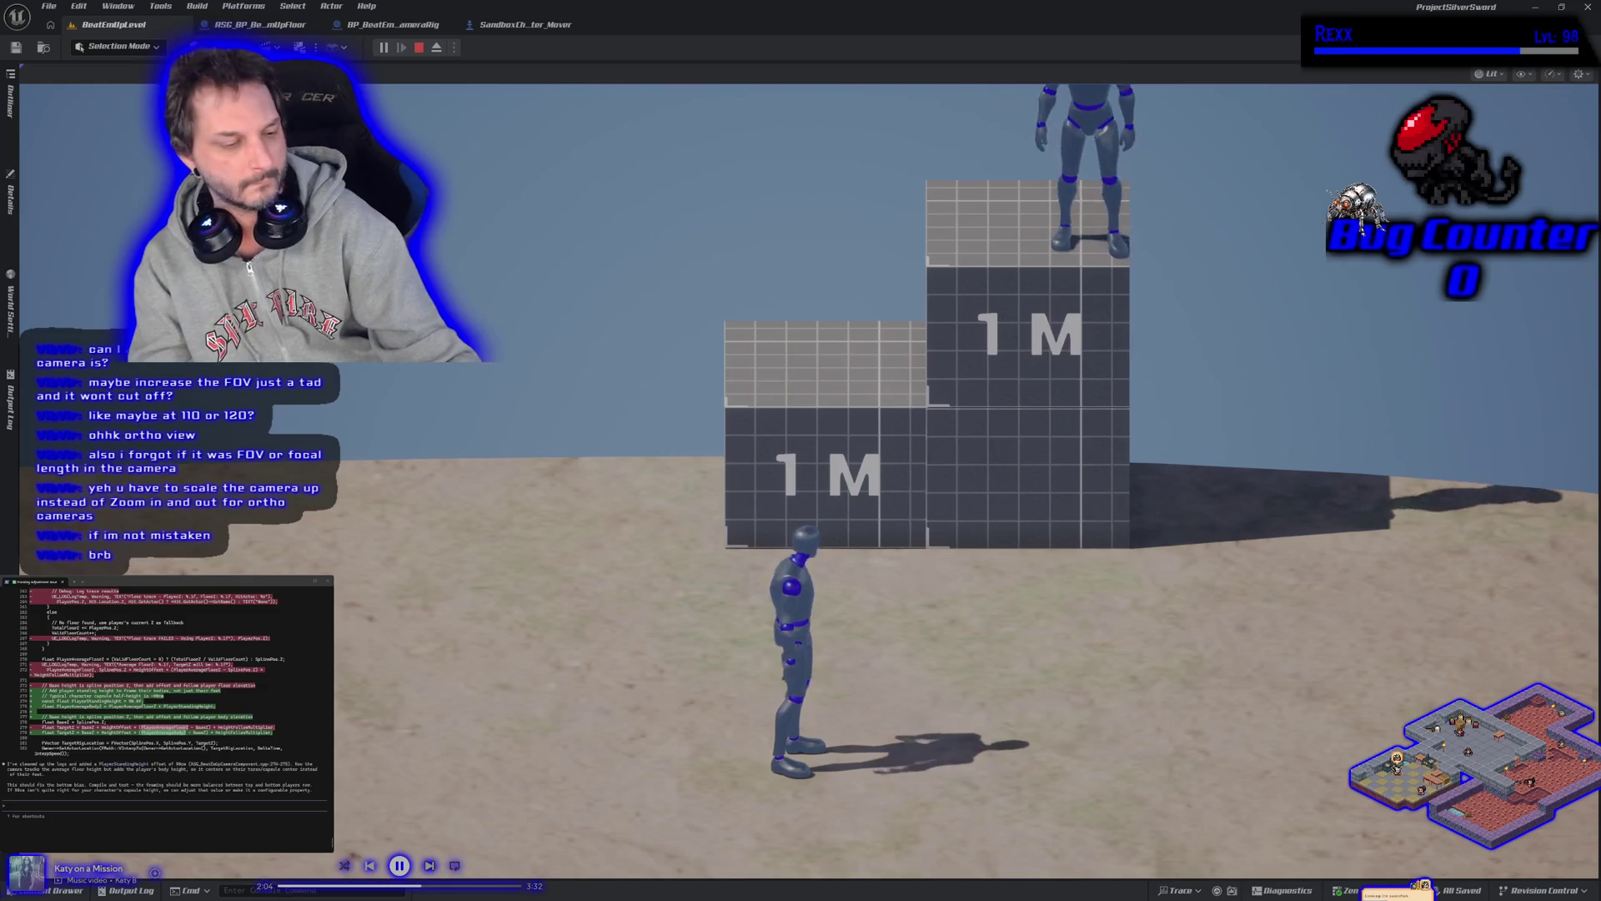
key("alt+Tab")
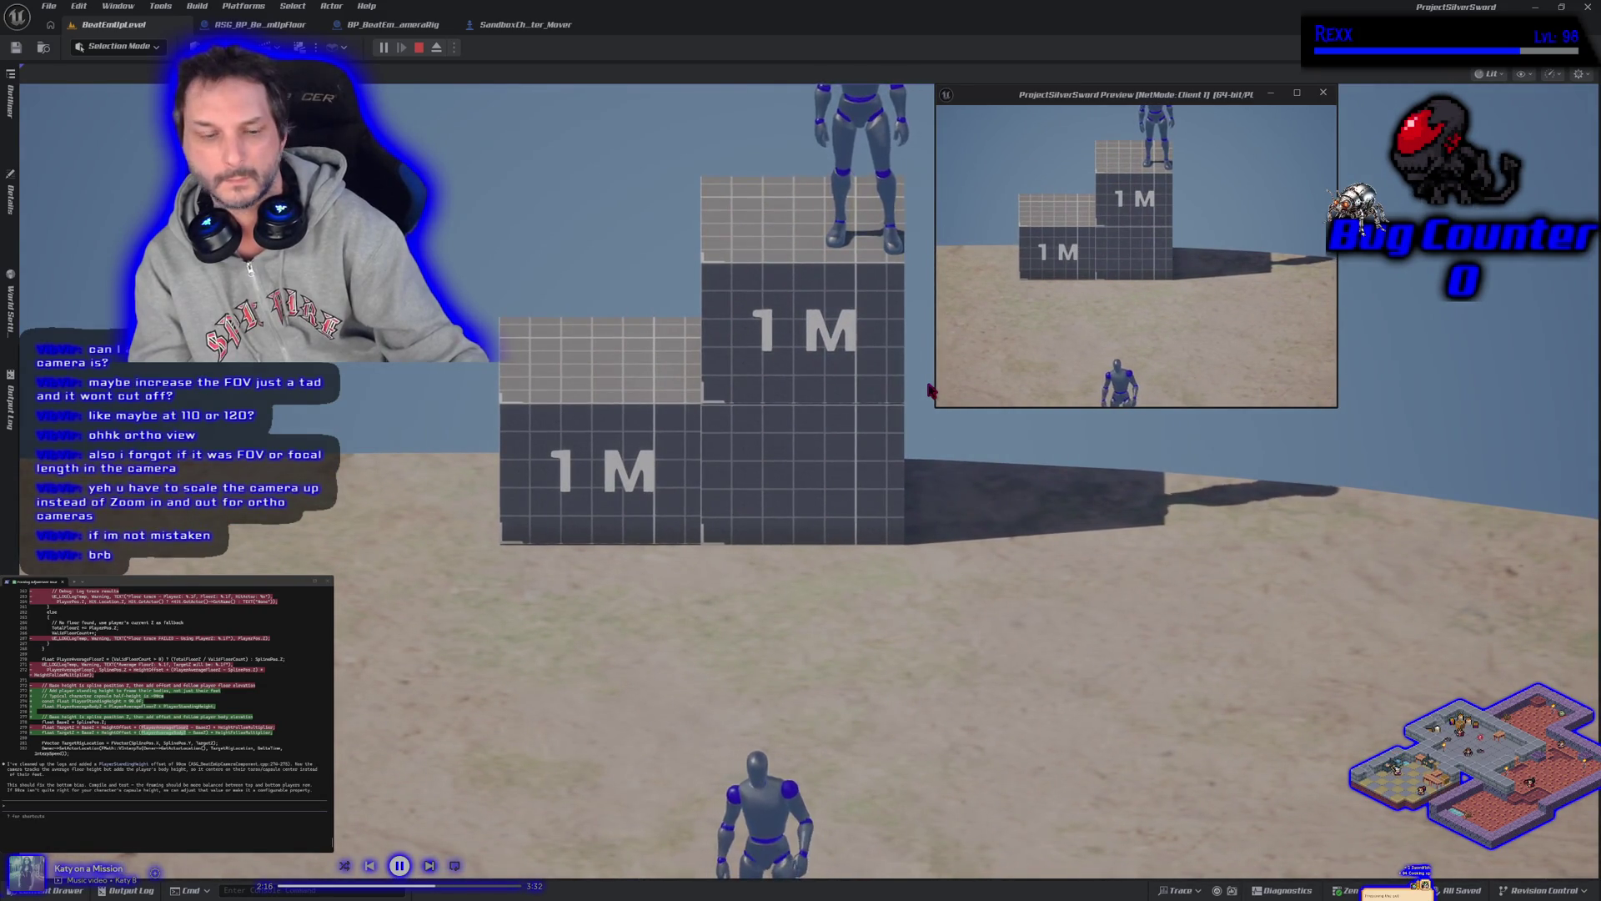
key("Escape")
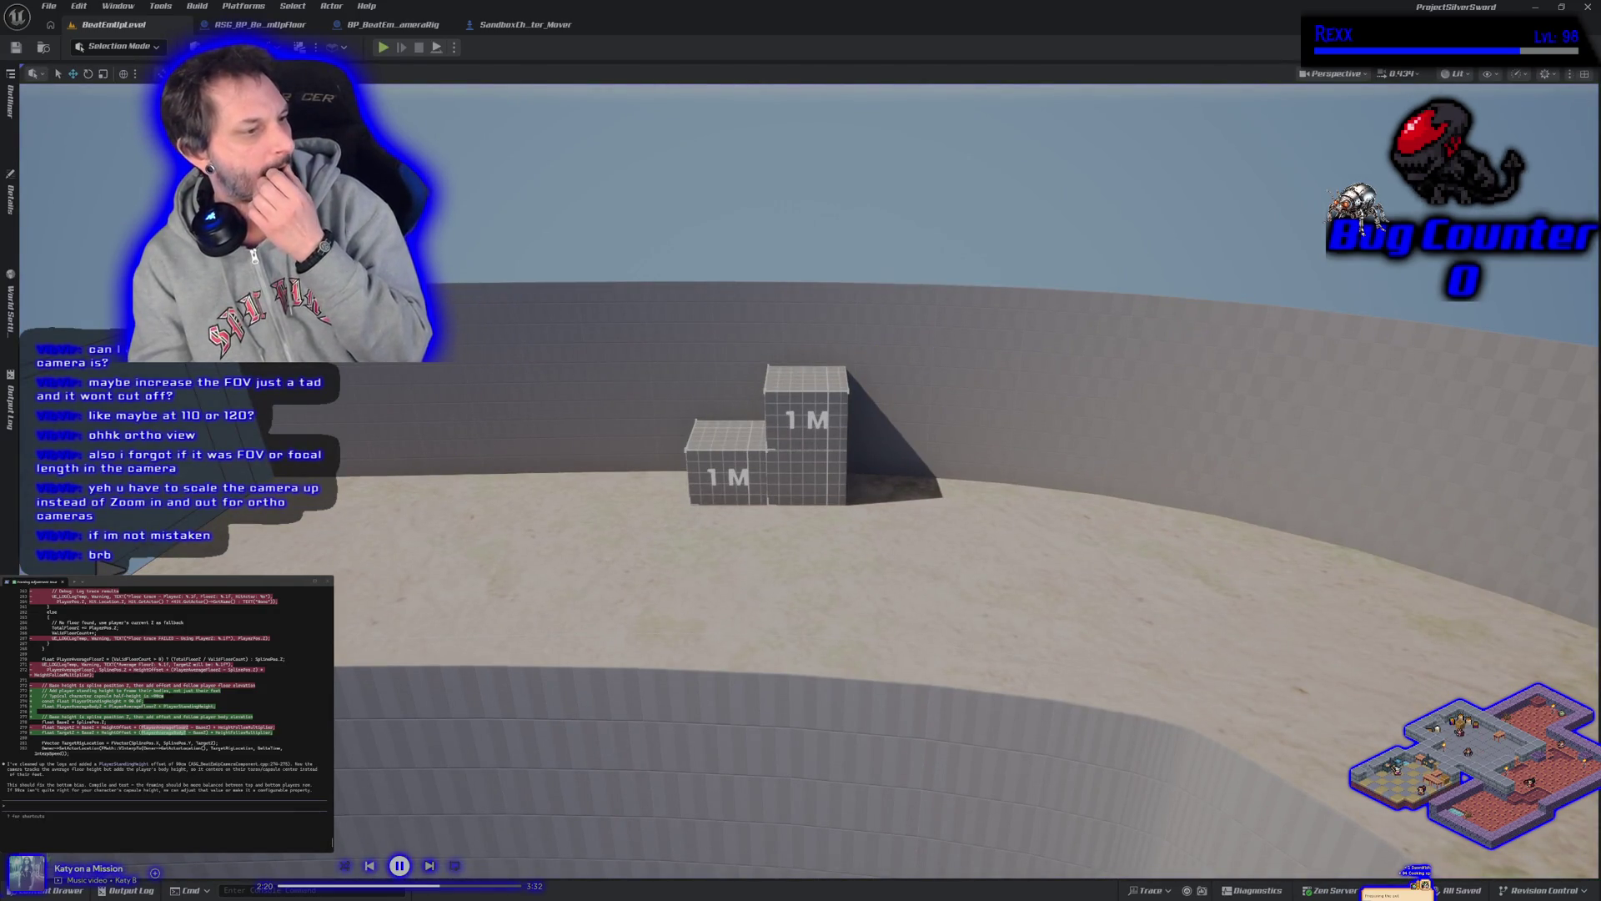
Tell Claude the elevation camera works but character heights may vary, then close Unreal Editor
type("thats ")
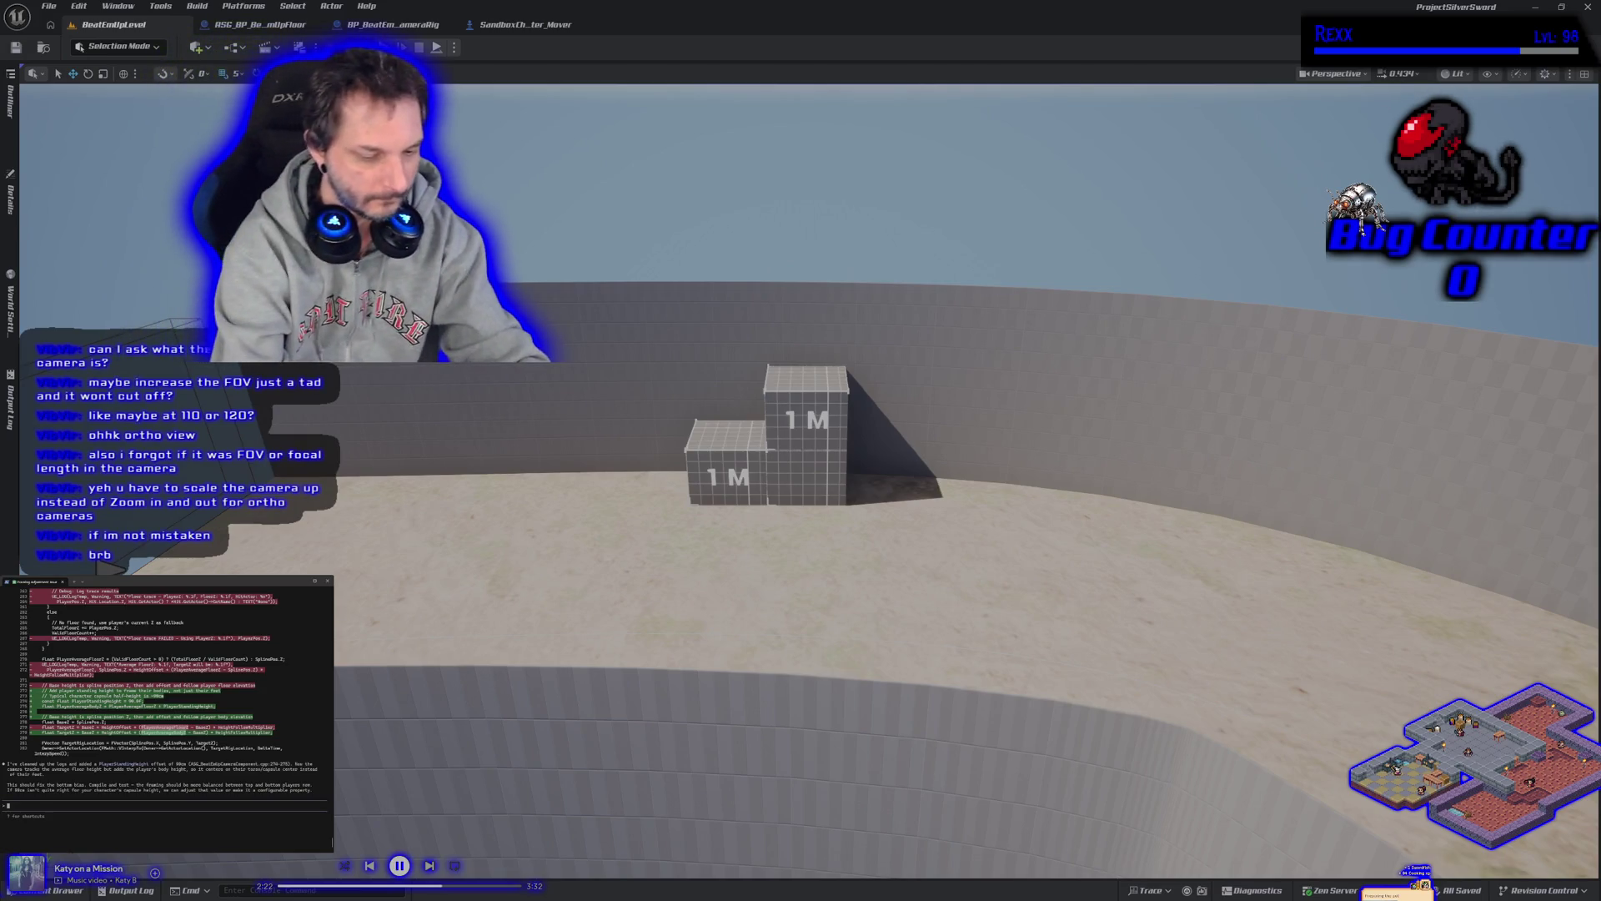
type("working.")
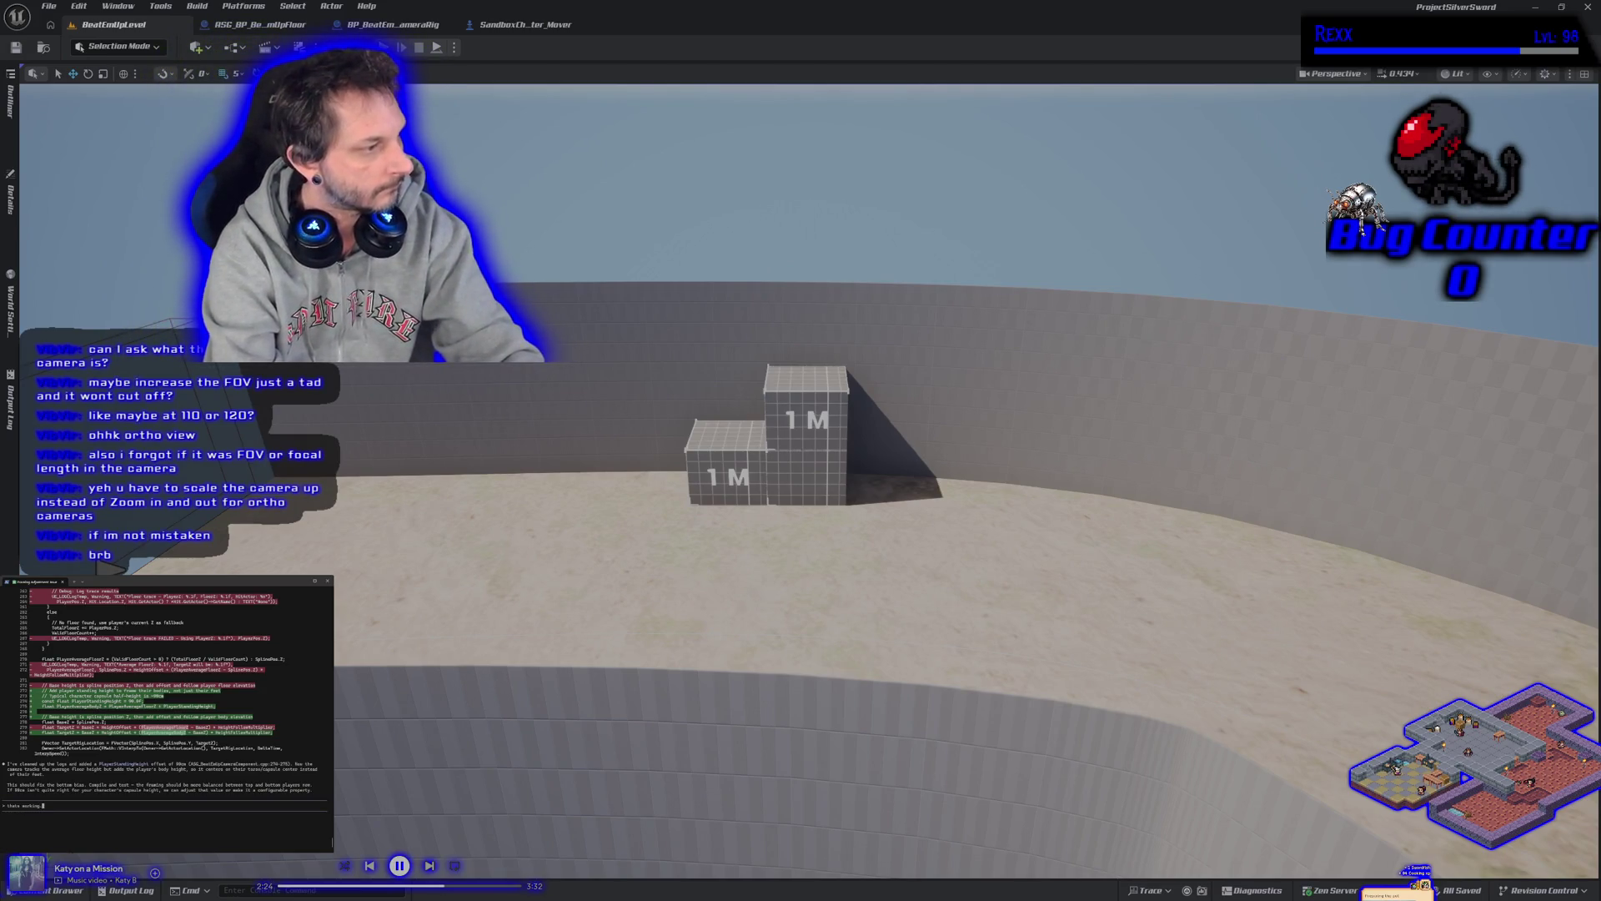
type(" same thin")
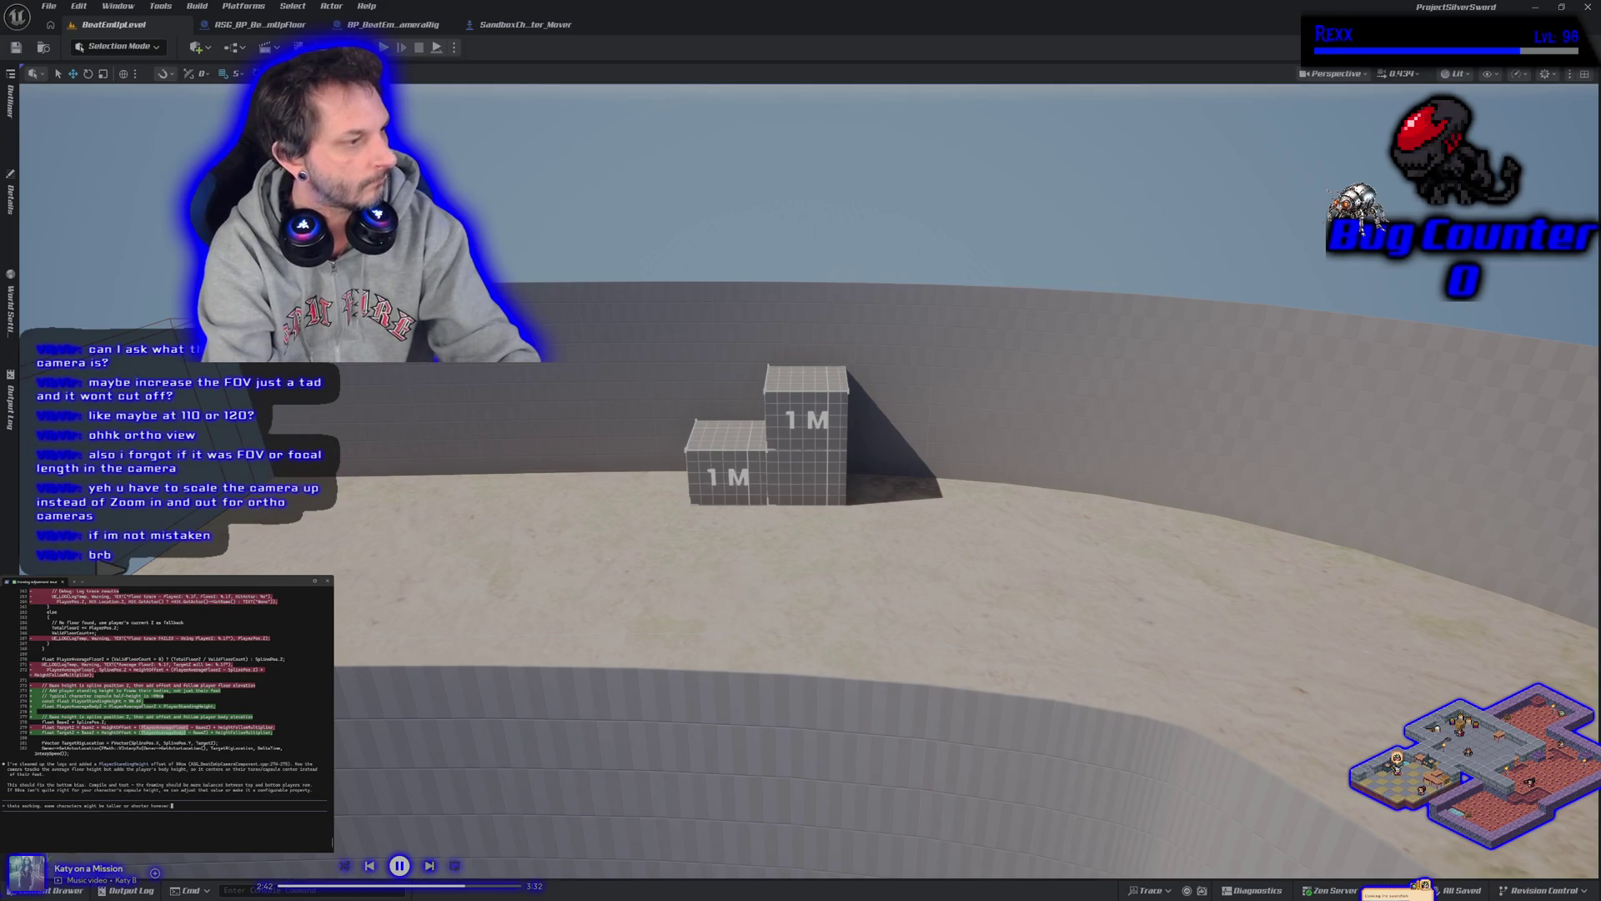
key("Return")
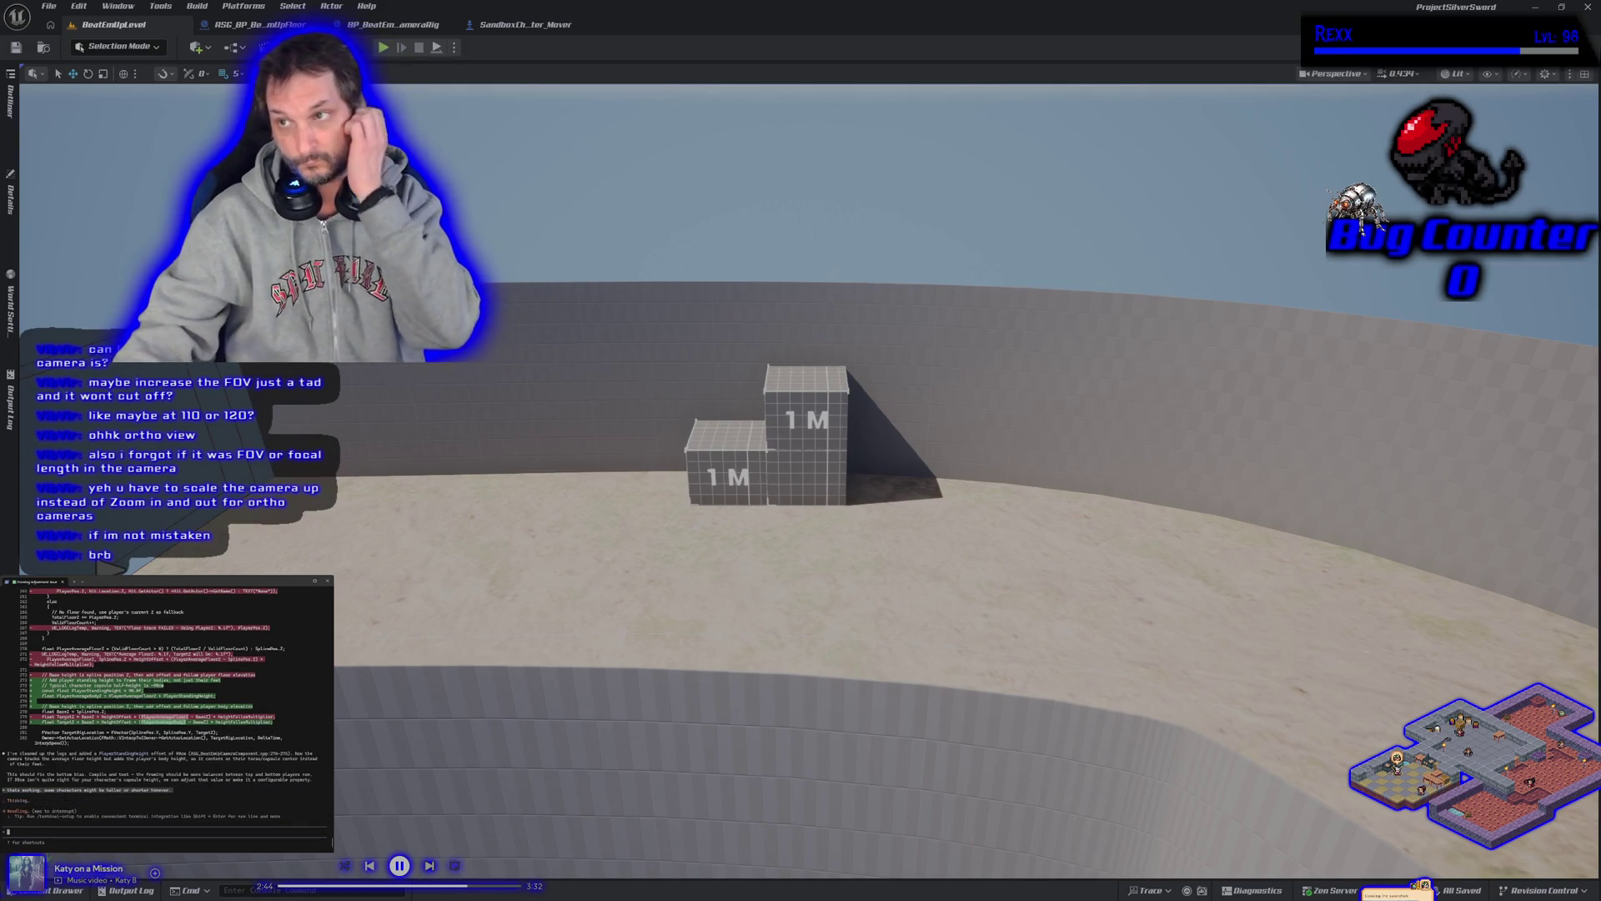
left_click(1589, 8)
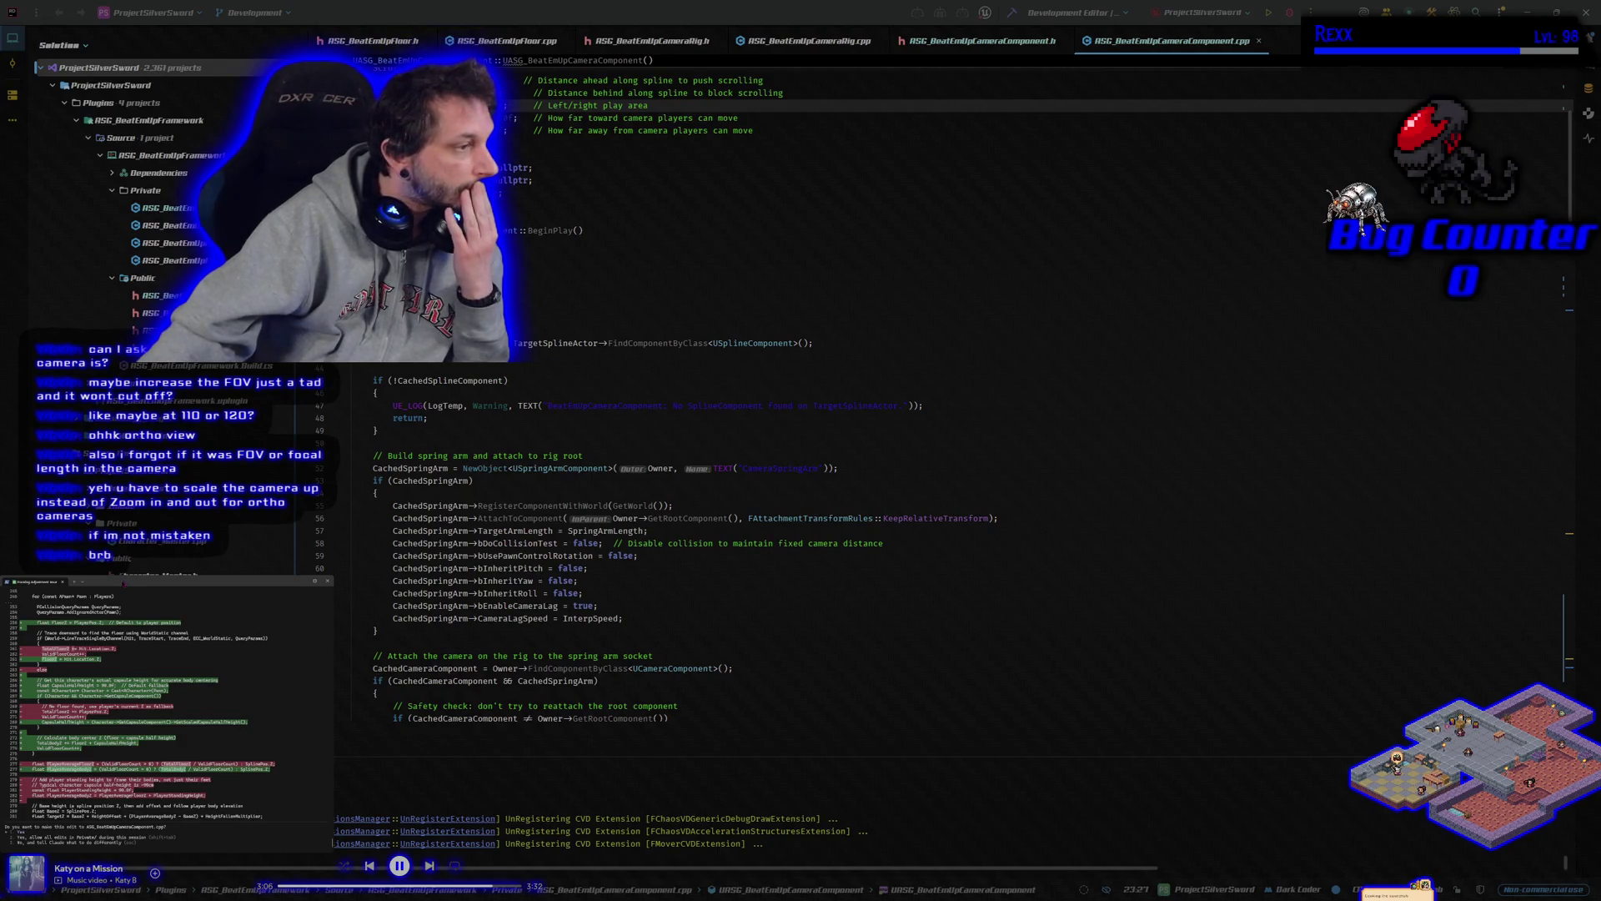
Accept Claude's first proposed camera code edits
key("Return")
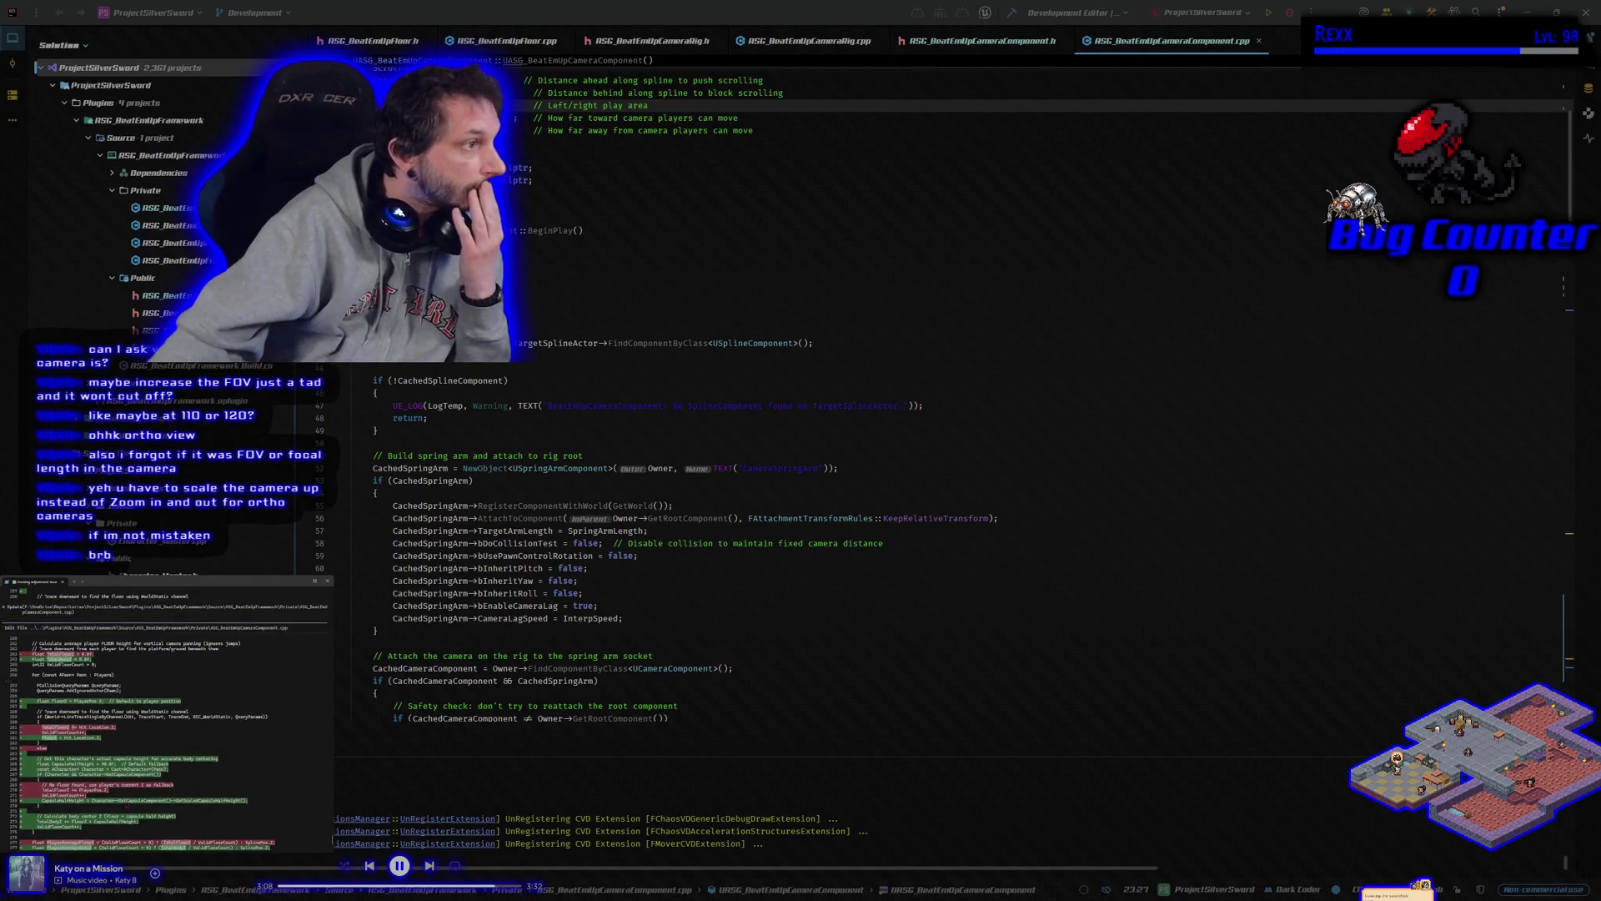
scroll(126, 804, "up", 1)
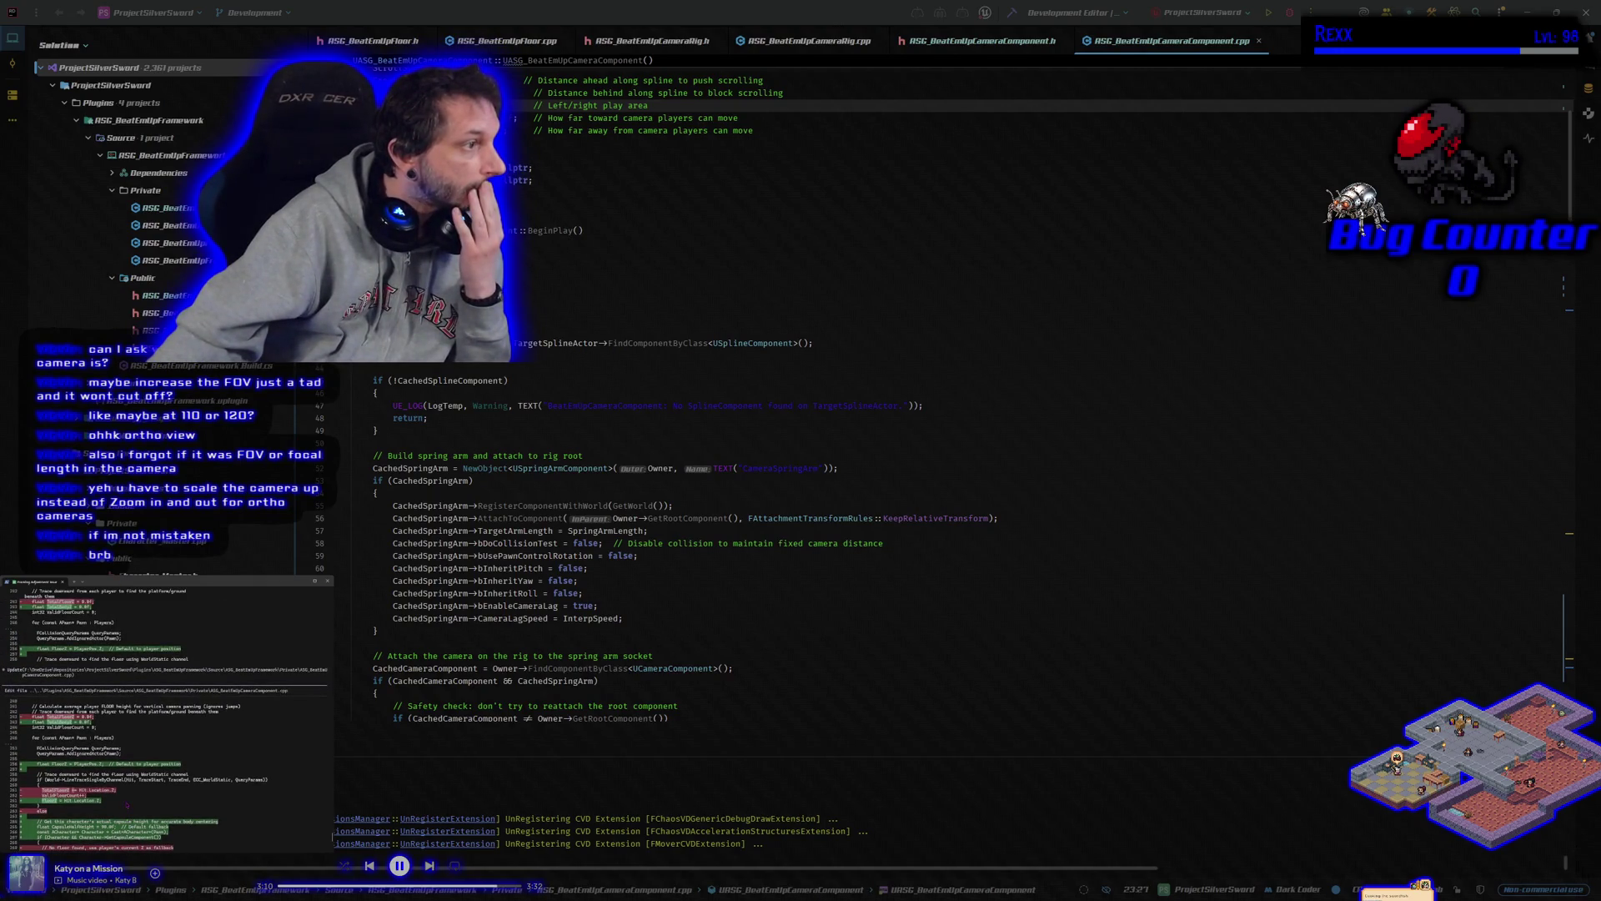
scroll(127, 805, "up", 4)
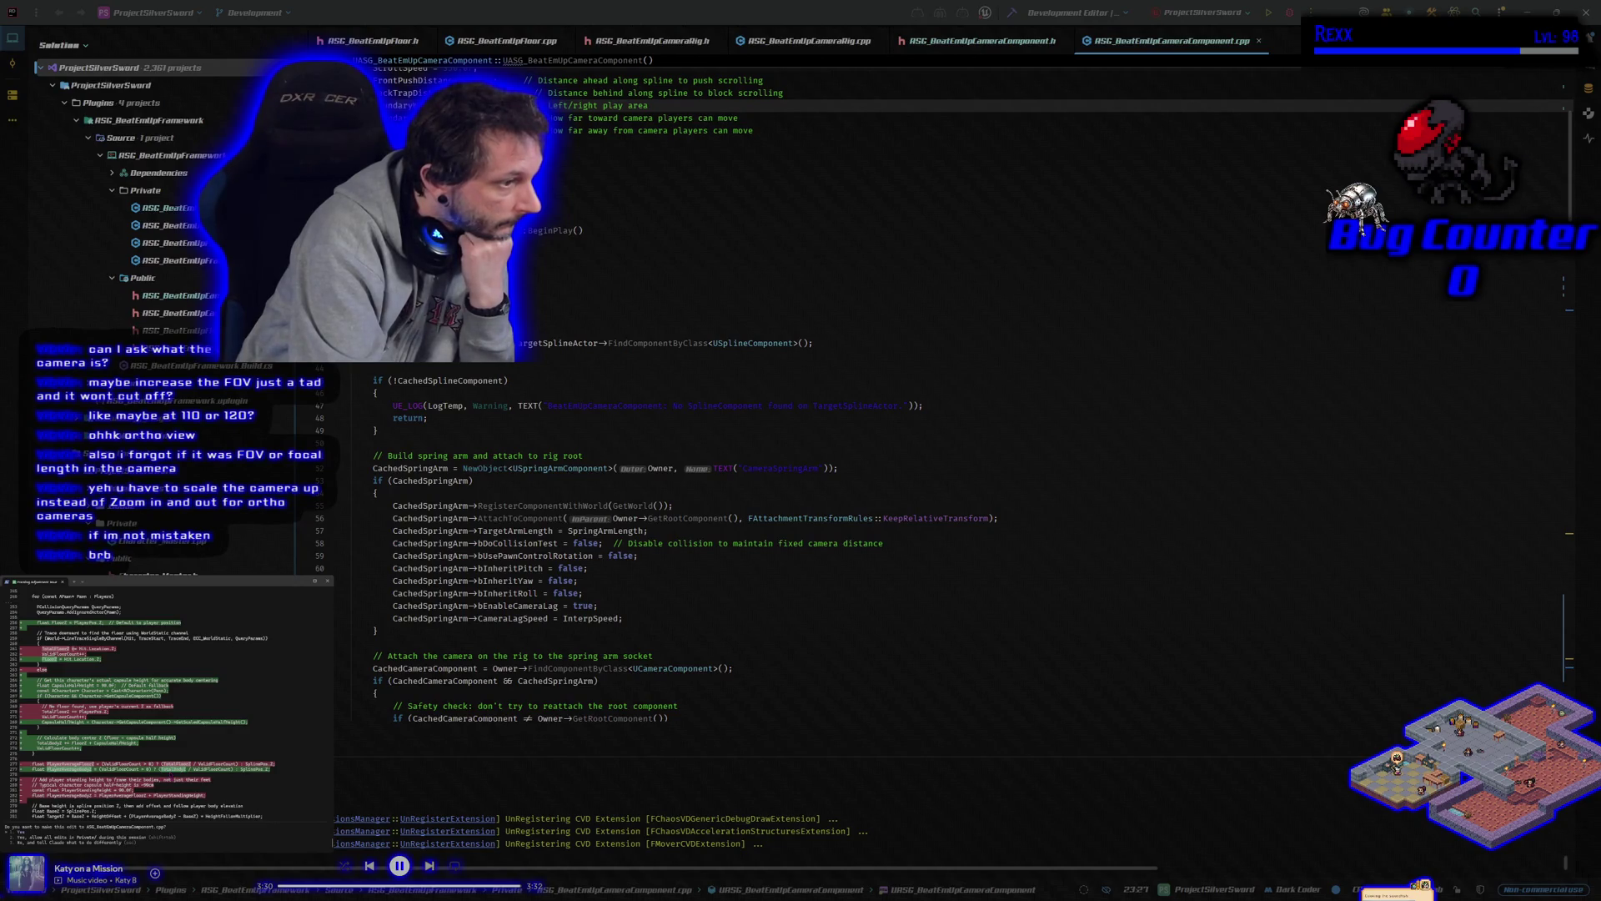
key("Return")
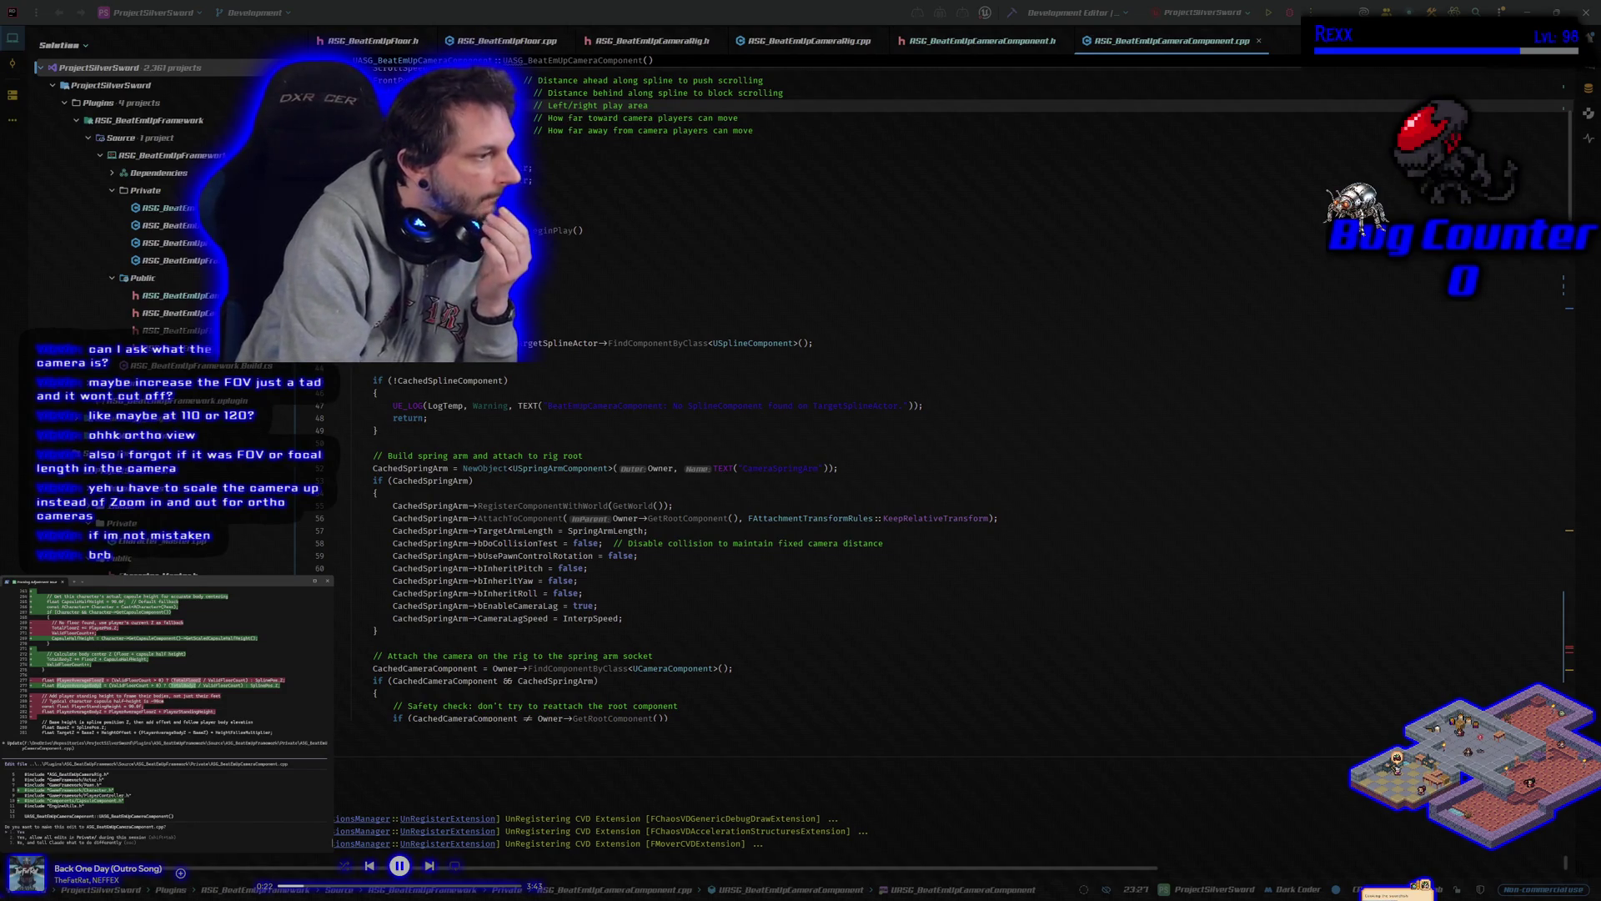
Reject the Character-based edit, reply 'using mover its not a character', approve capsule-height edits, and build
key("Escape")
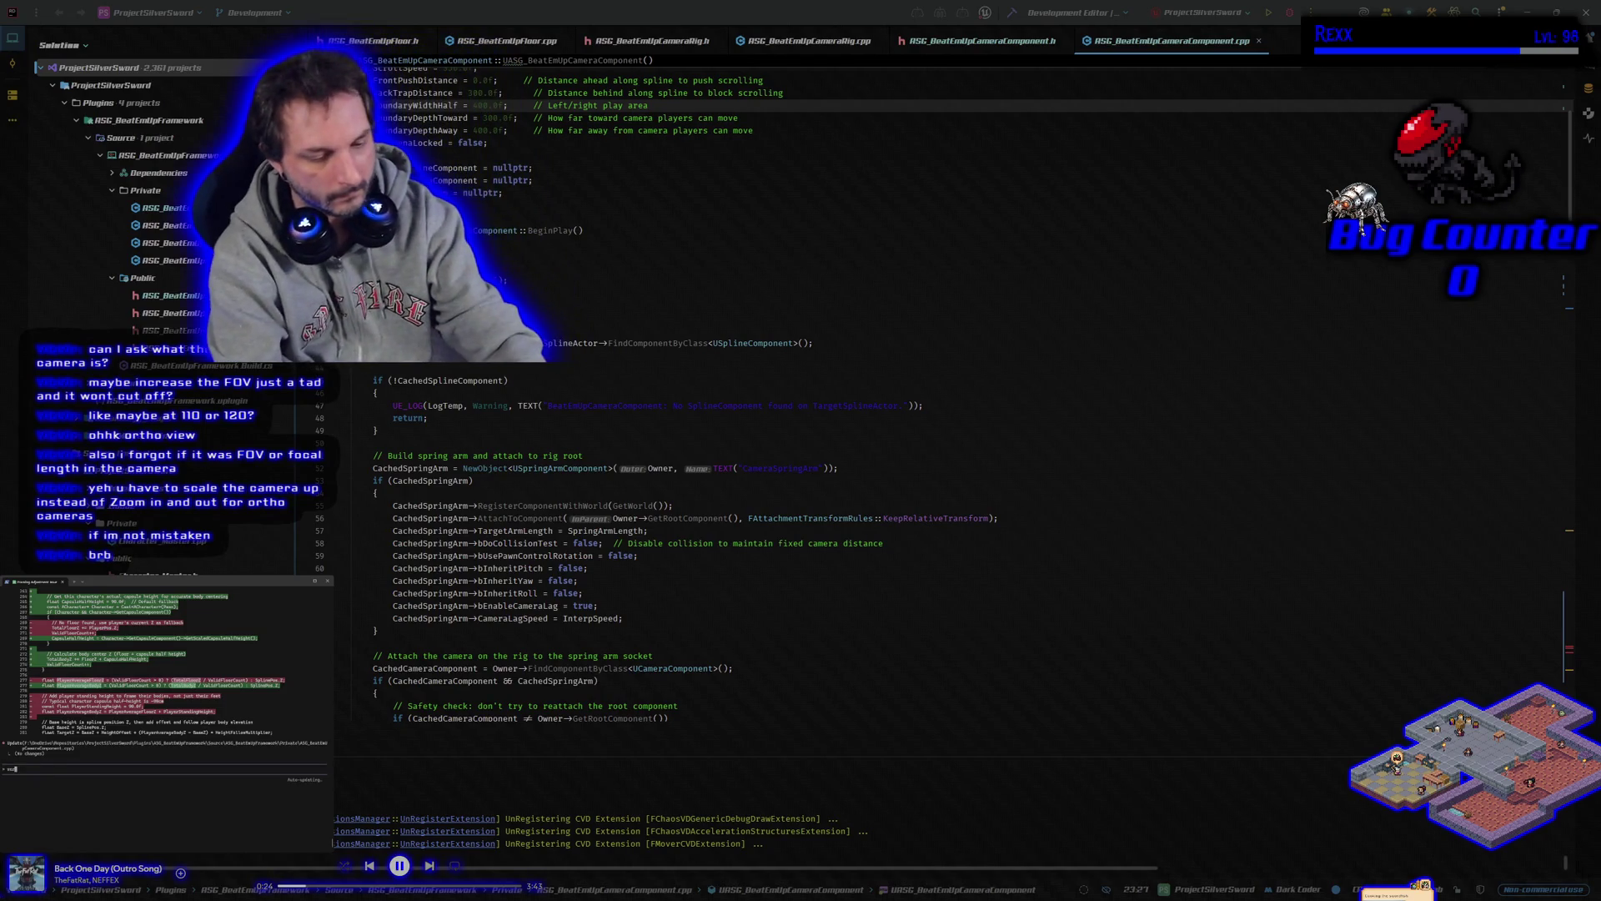
type("re using mover its not a")
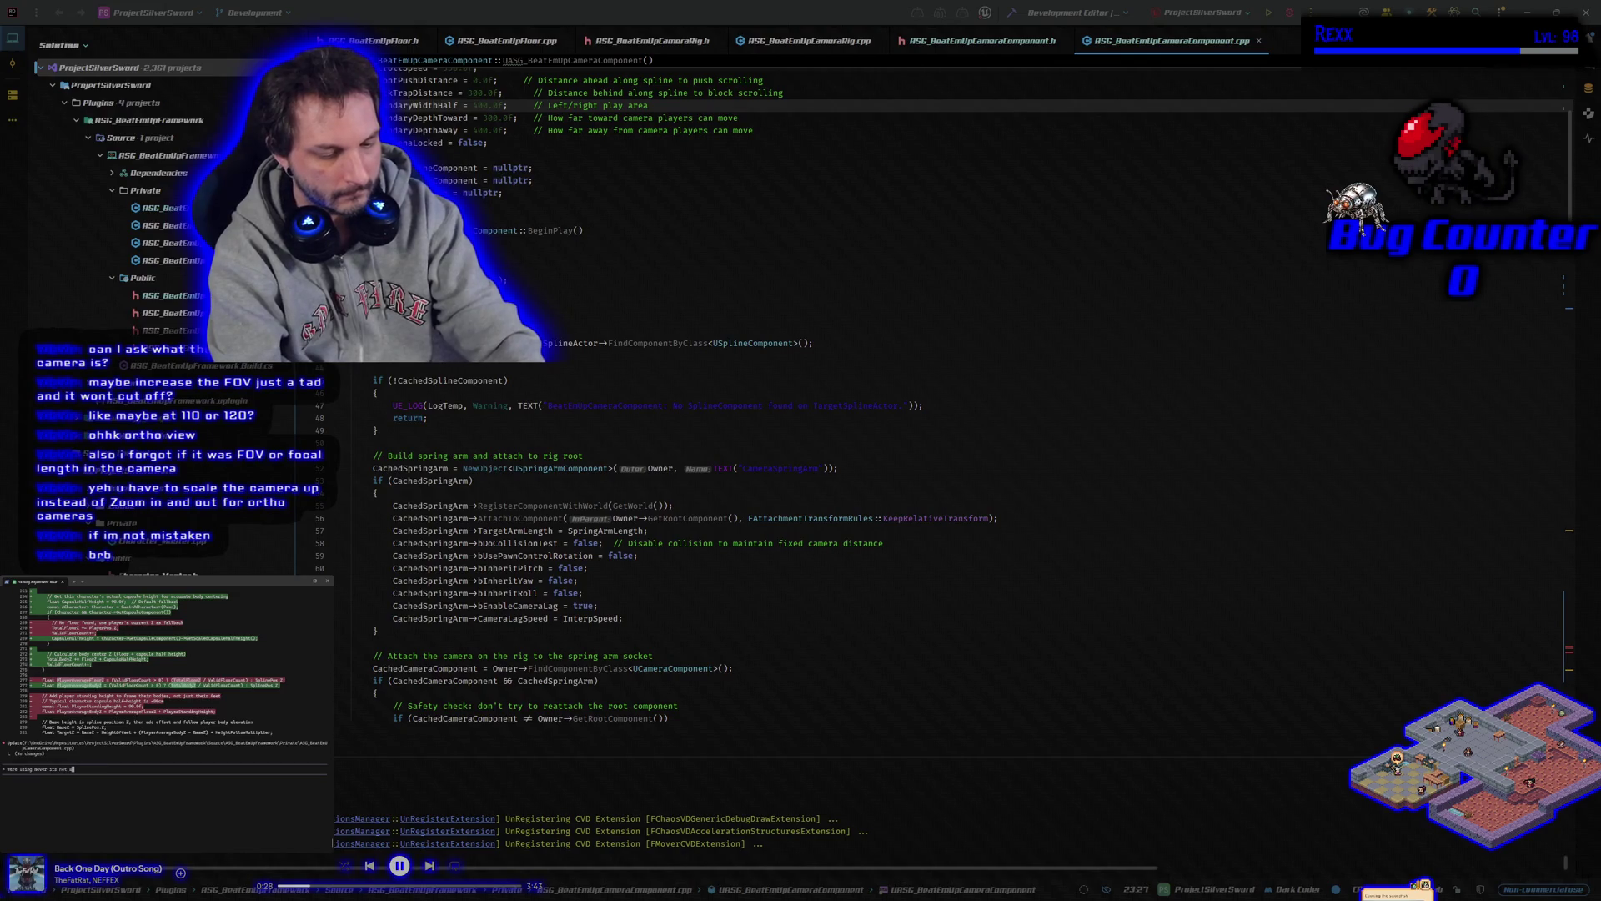
type(" character")
key("Return")
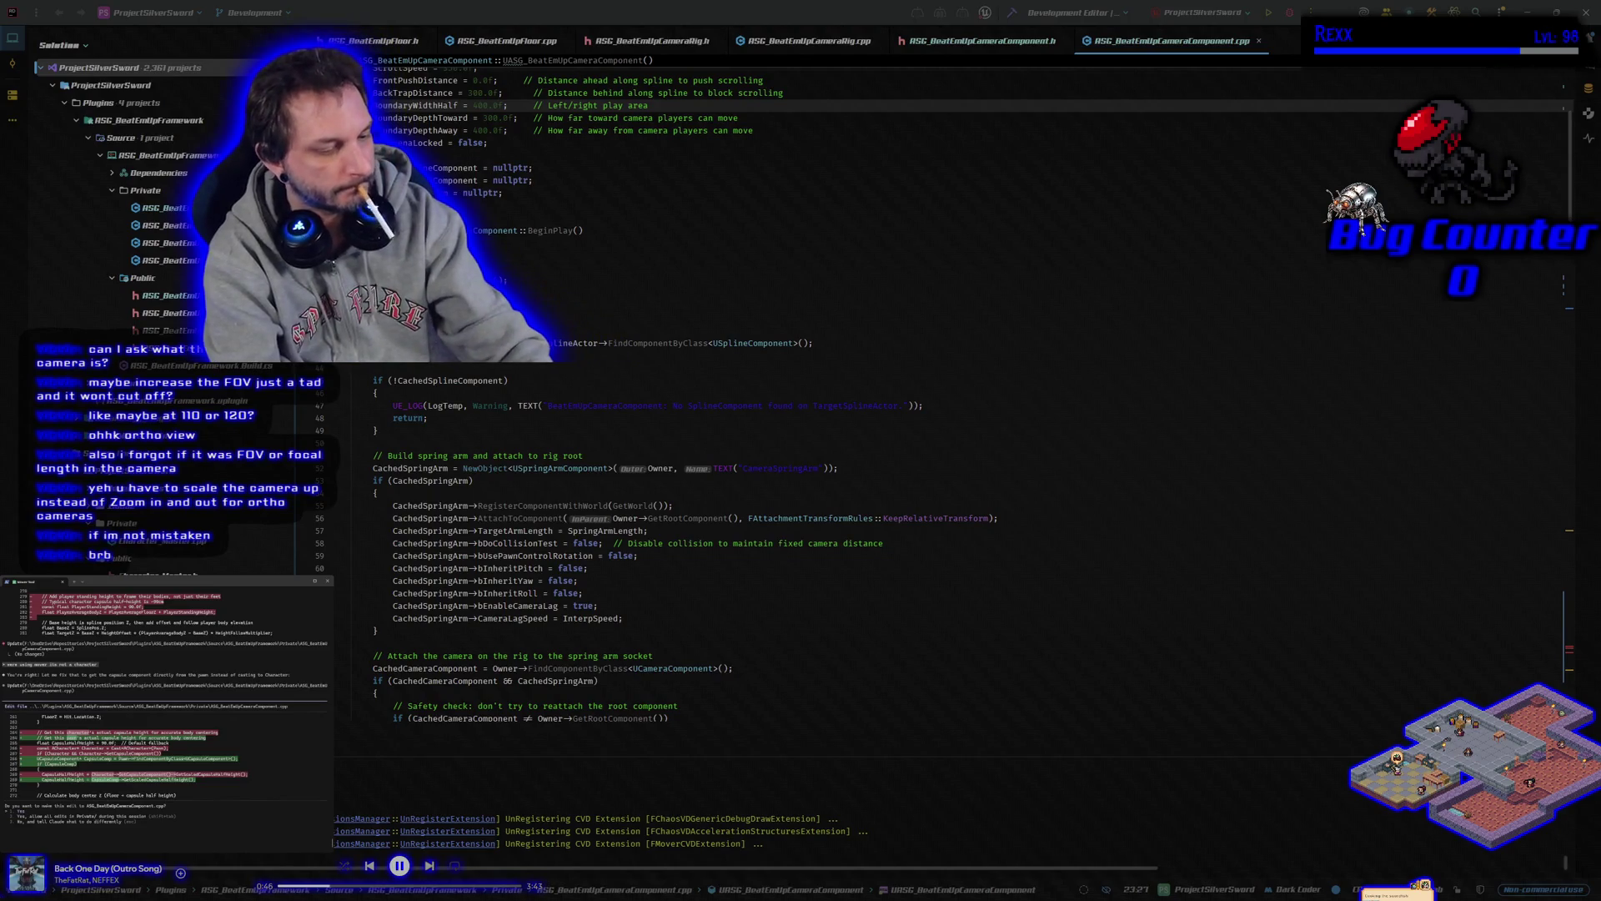
key("Return")
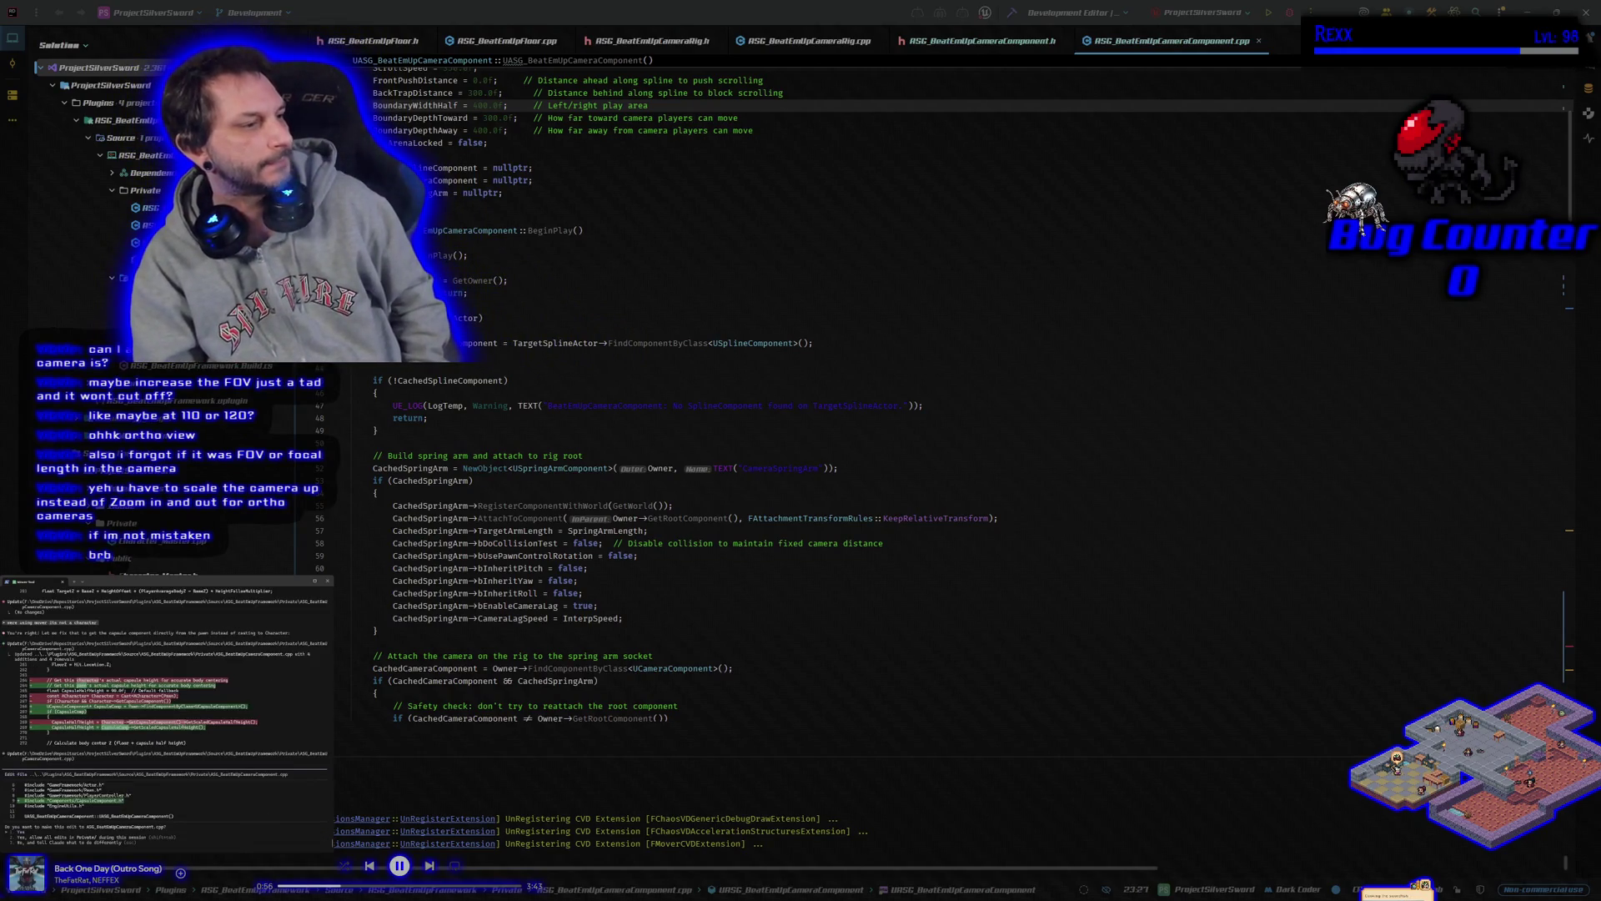
key("Return")
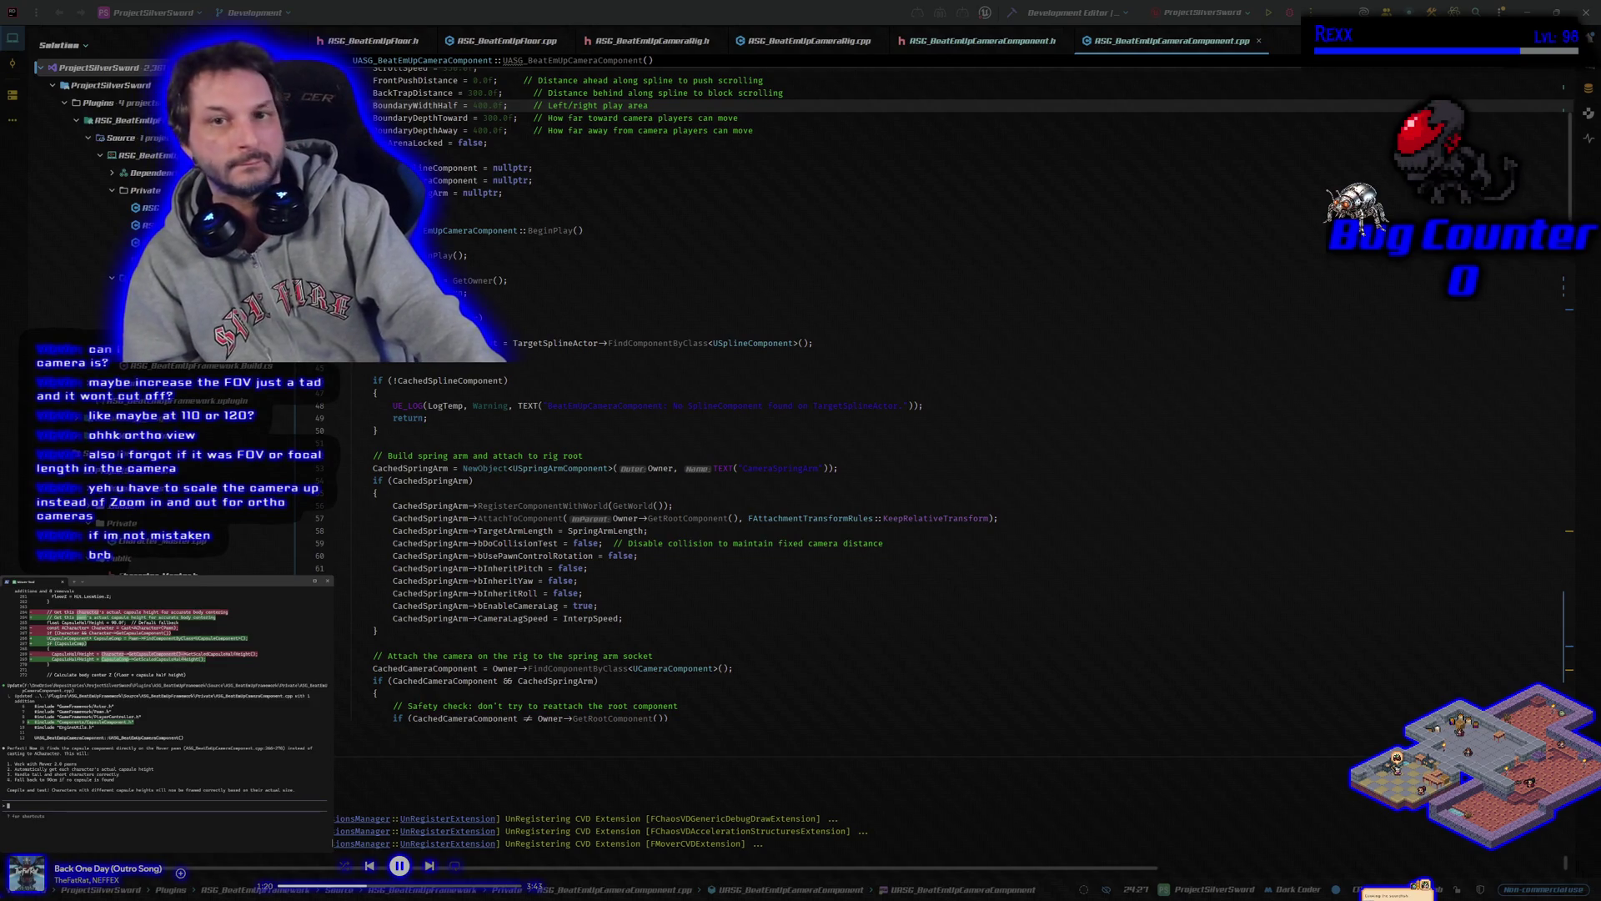
left_click(1012, 15)
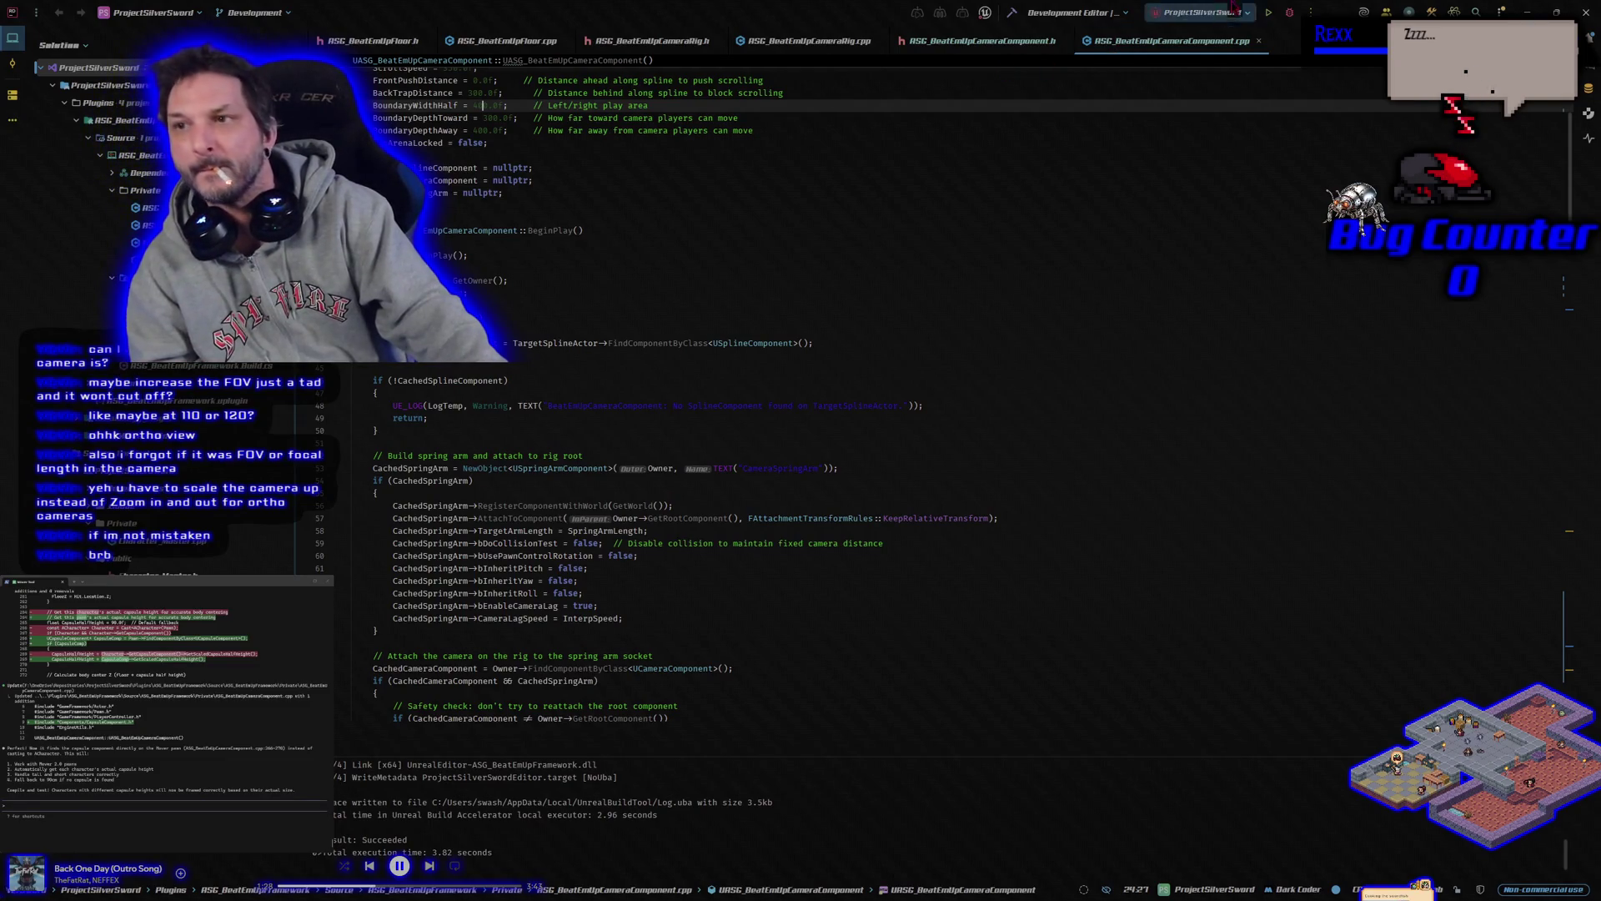
left_click(1289, 14)
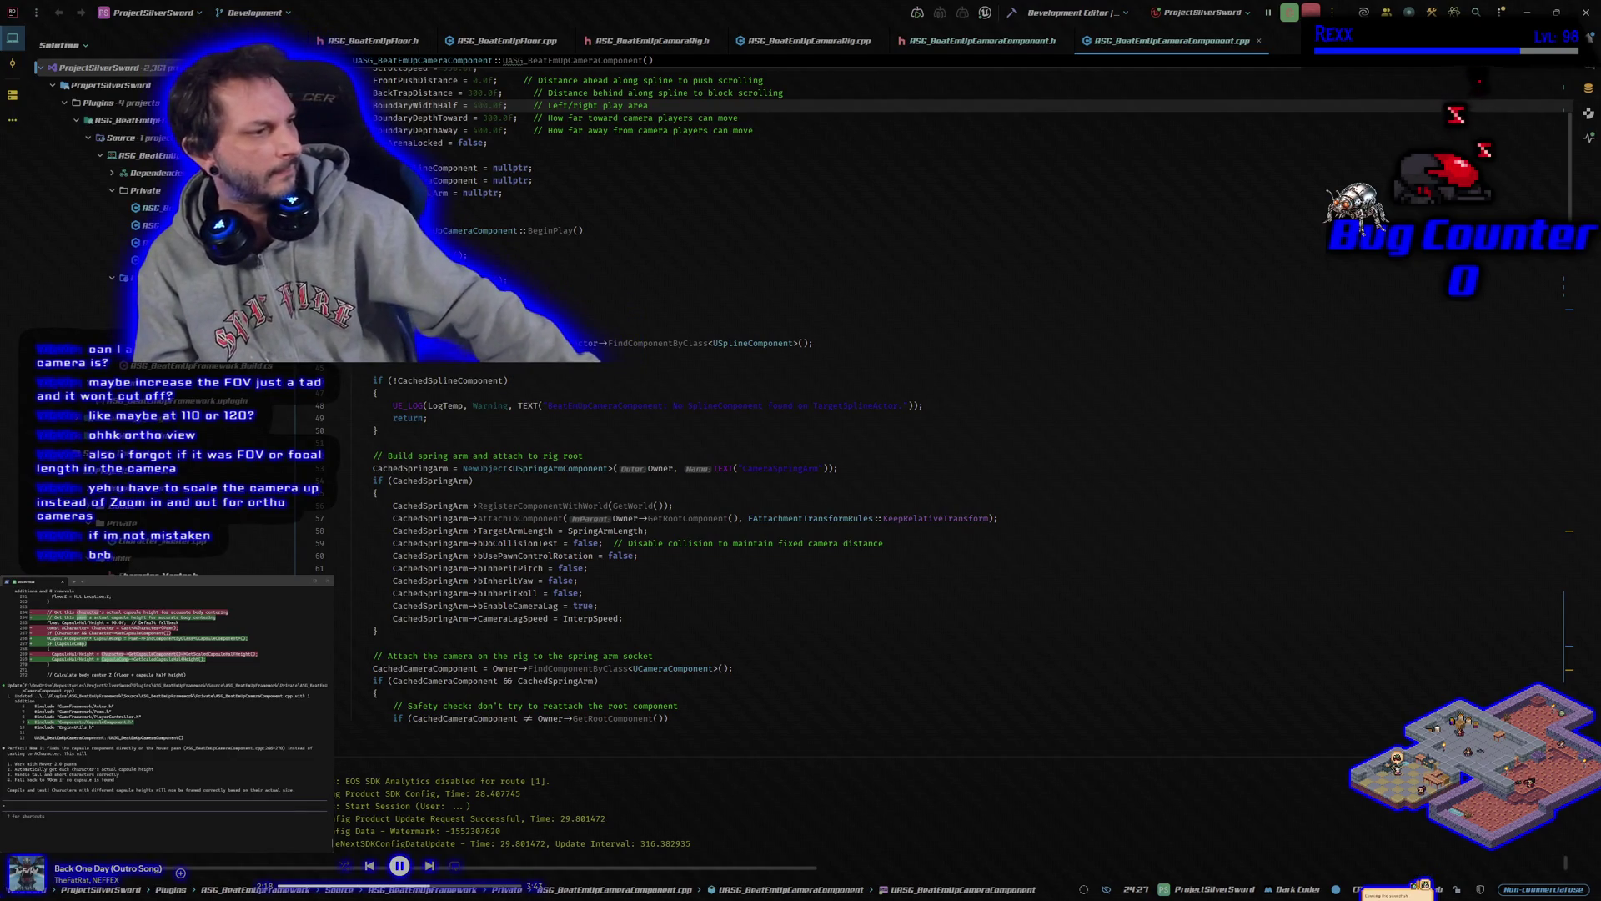
After the build finishes, switch to the relaunched Unreal Editor showing SandboxCharacter_Mover's EventGraph
left_click(7, 805)
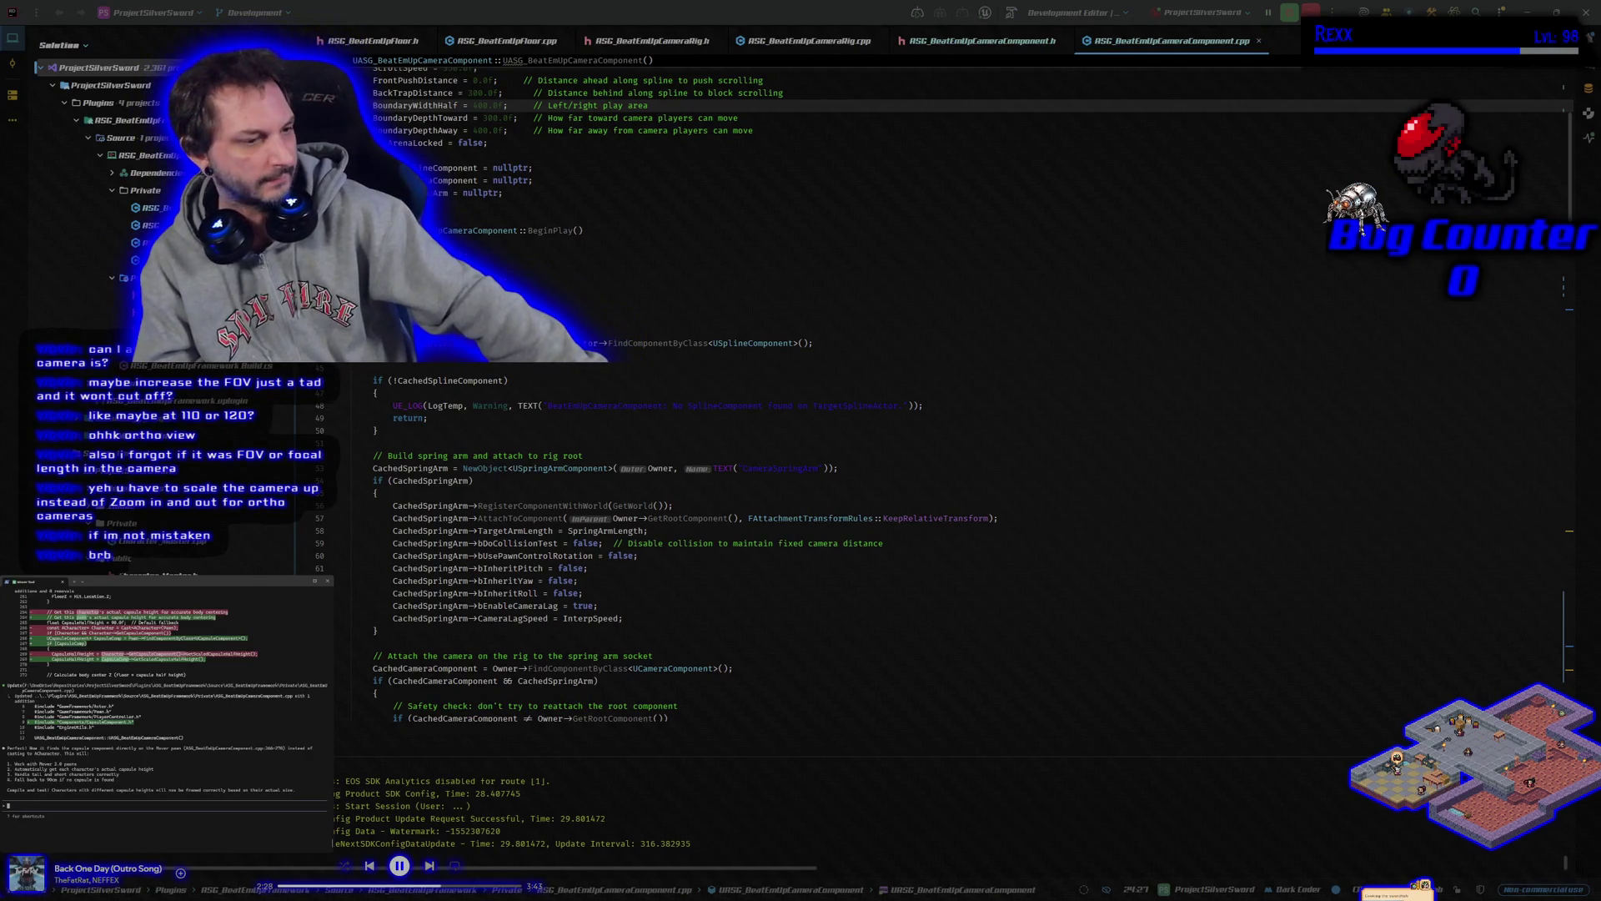
key("alt+Tab")
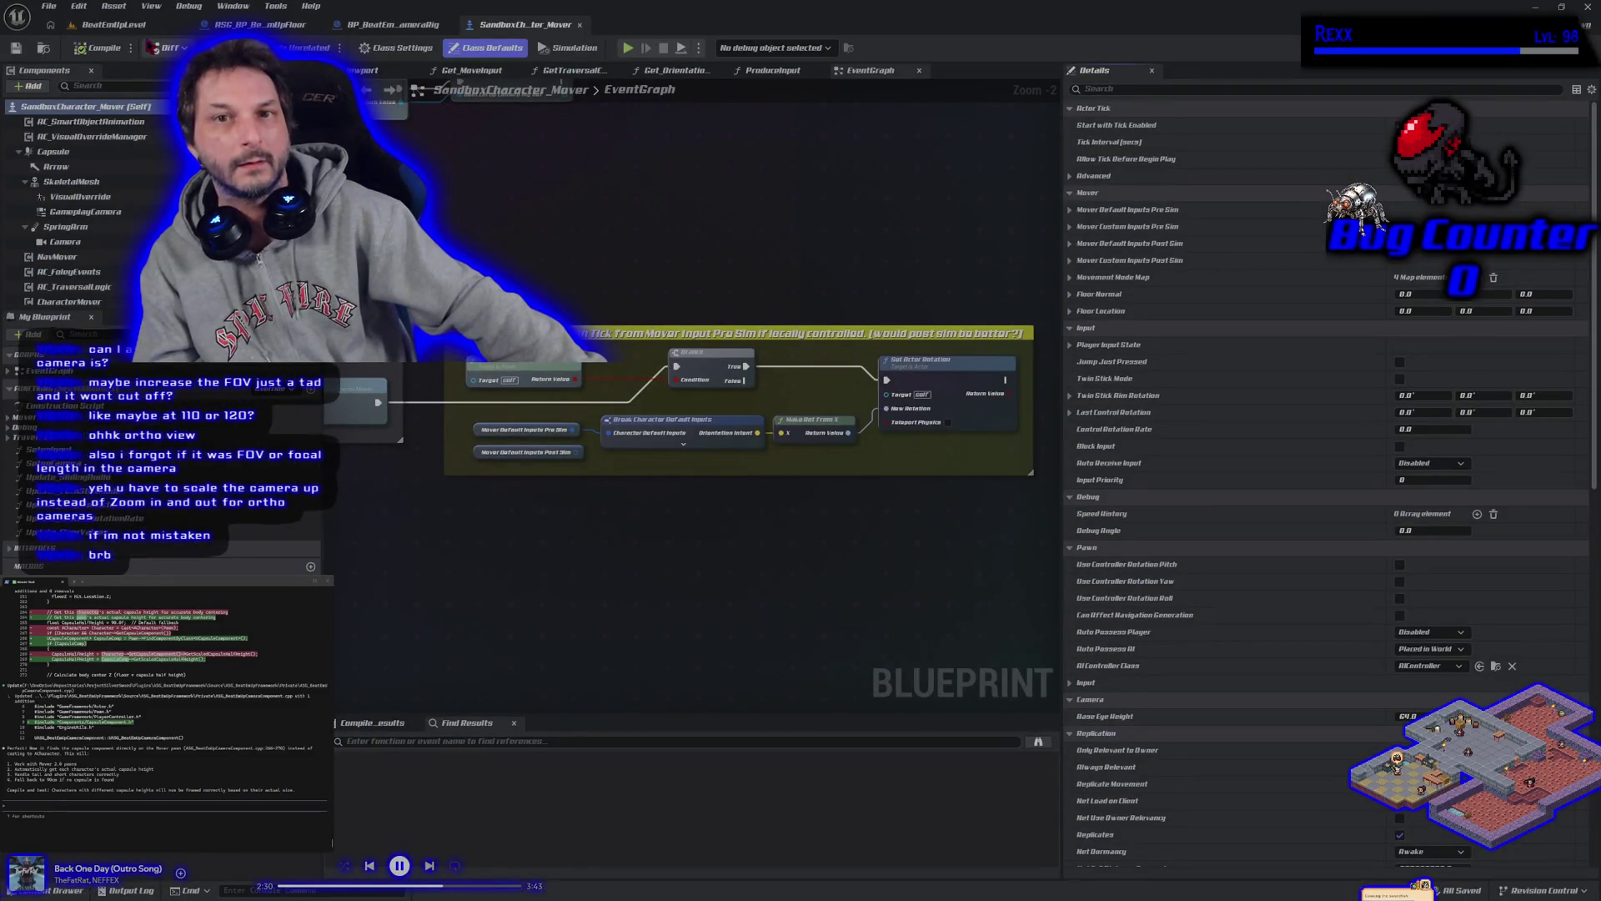
Play BeatEmUpLevel, test the camera while the character climbs the 1 M blocks, then stop
left_click(114, 24)
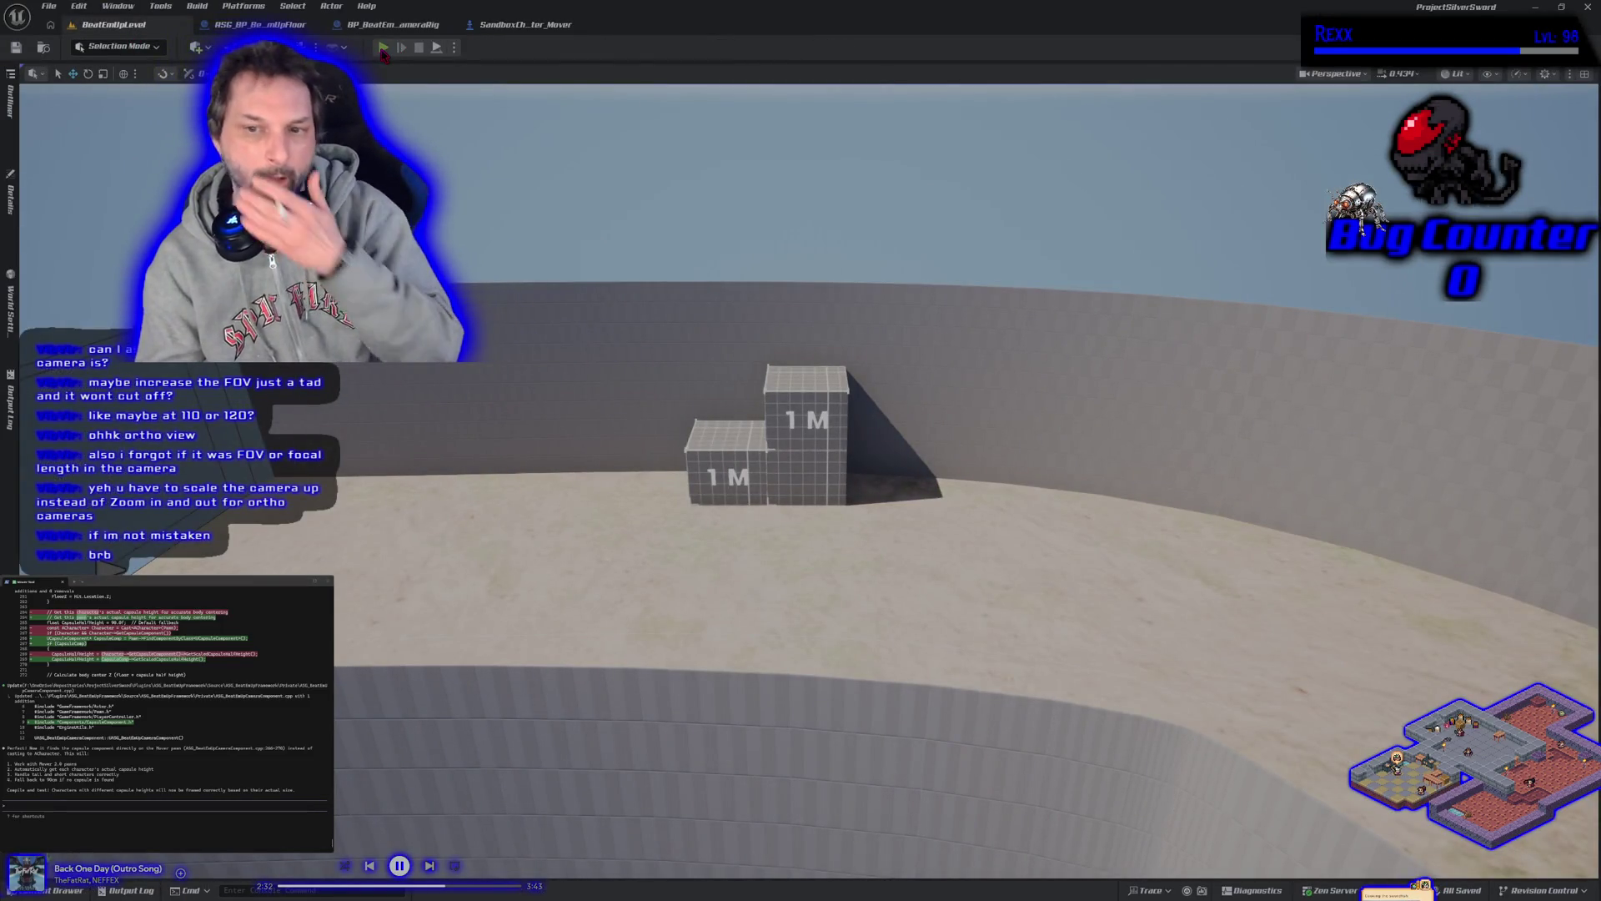
left_click(383, 49)
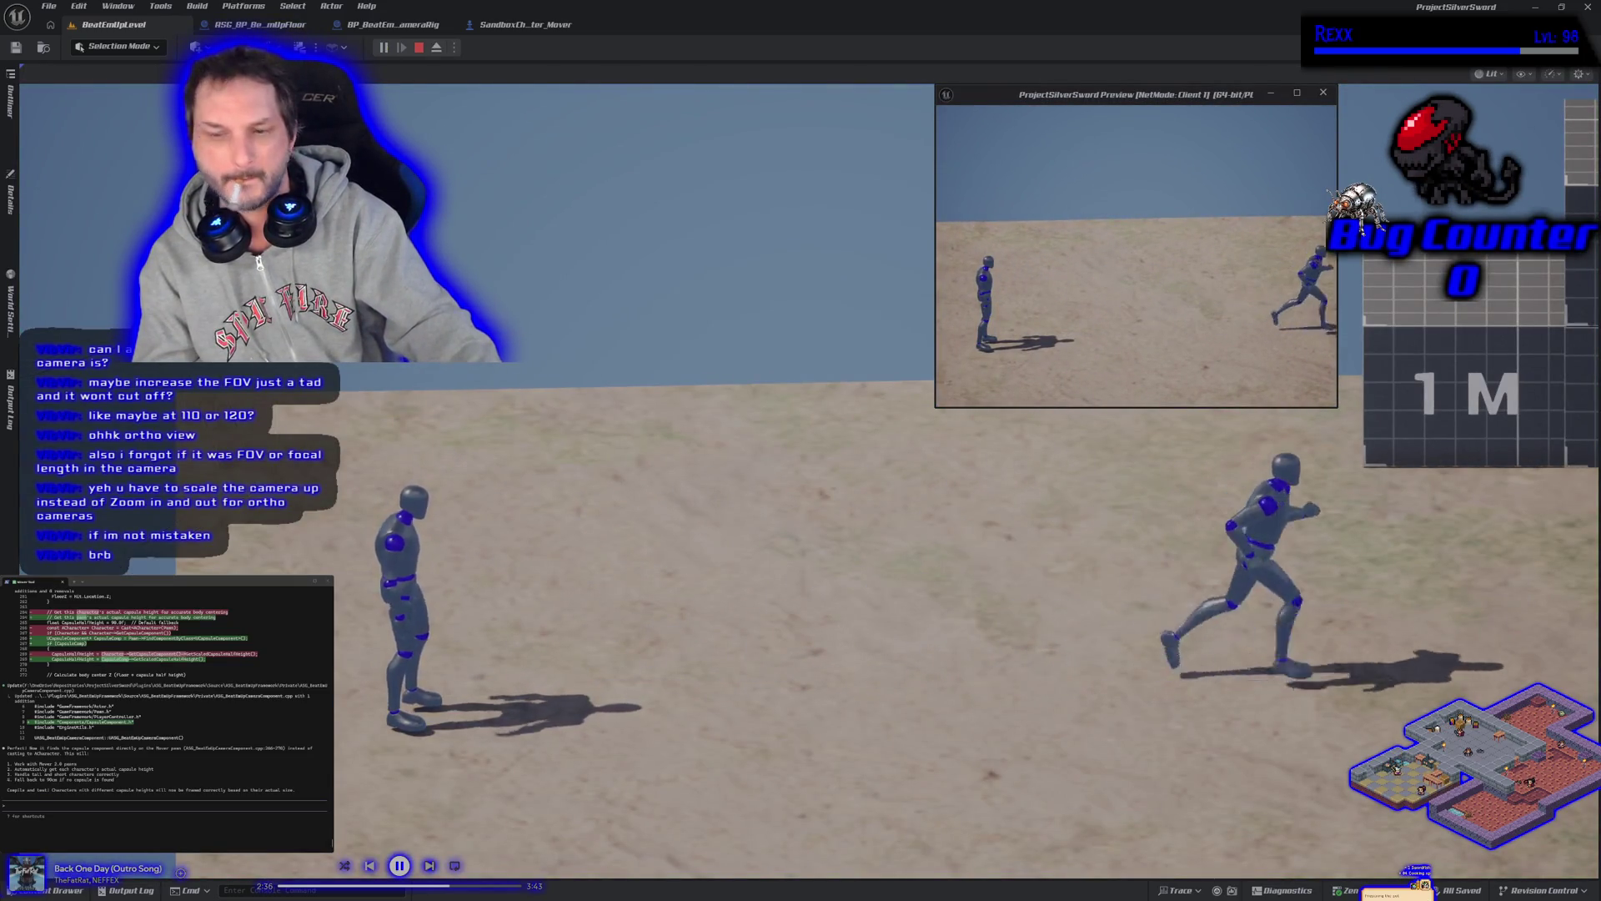
left_click(940, 411)
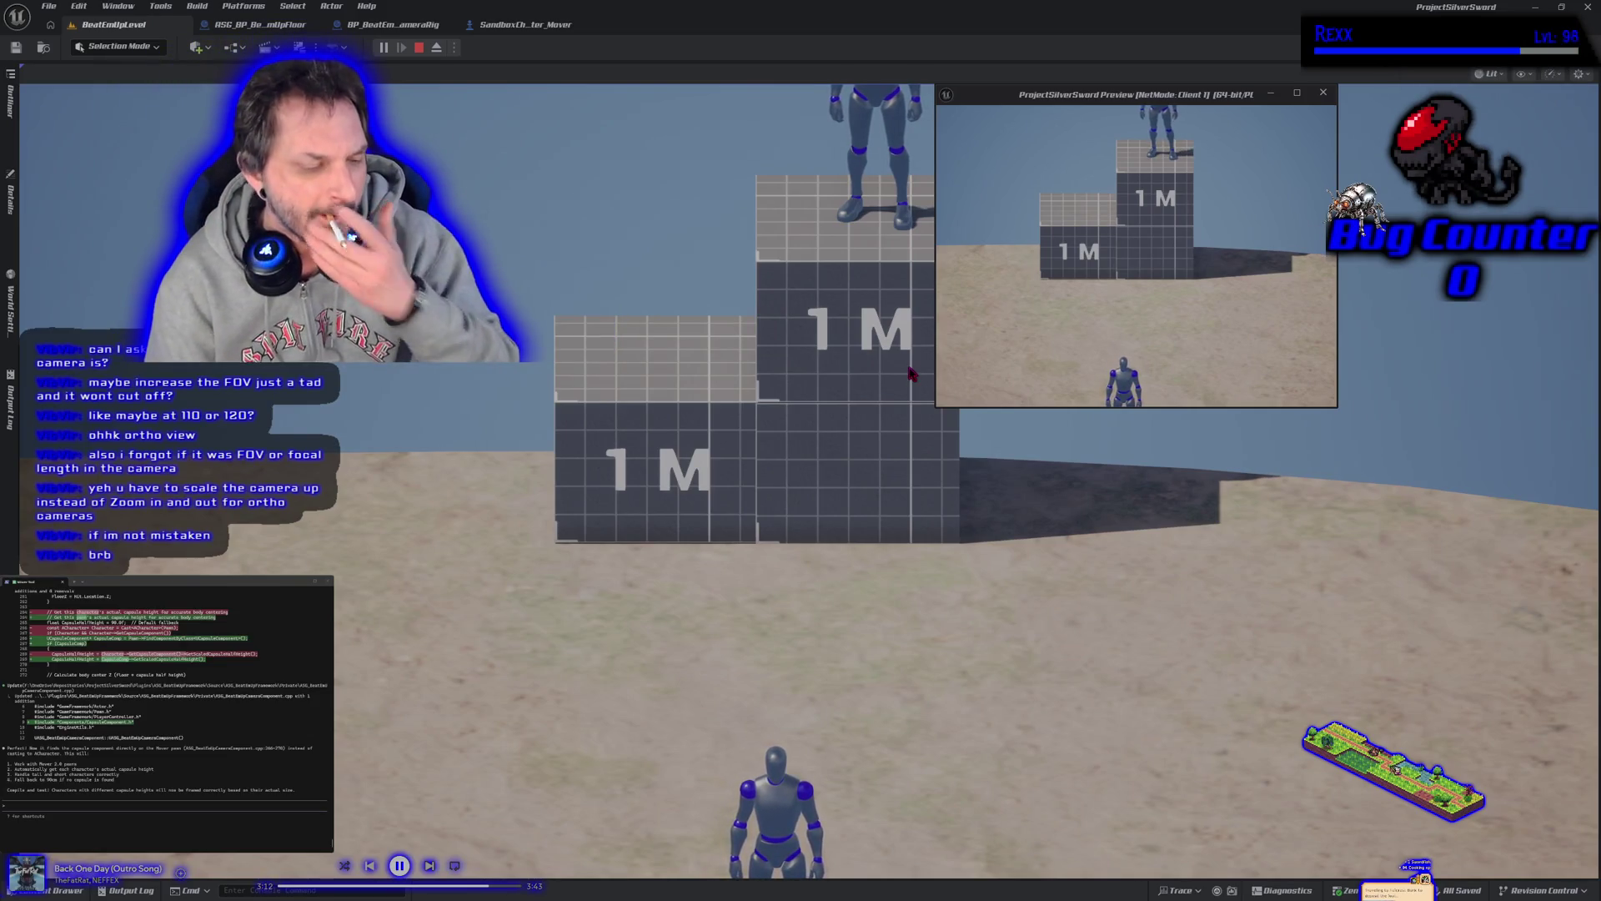
key("Escape")
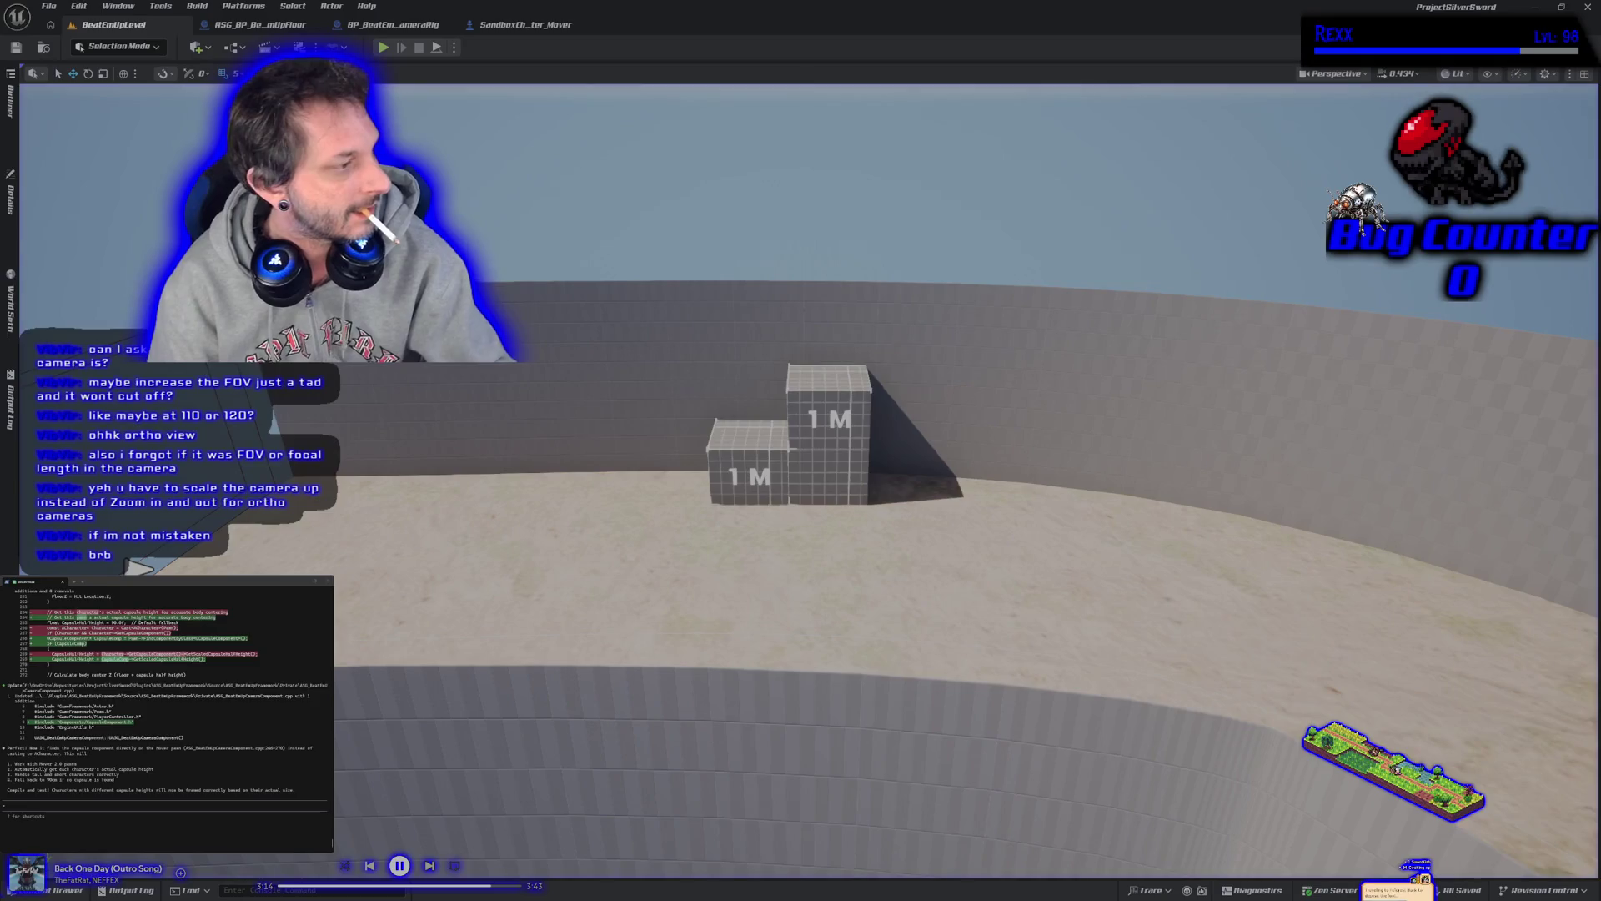
Ask Claude how to keep both characters fully framed when one stands much higher
type("ok so the last")
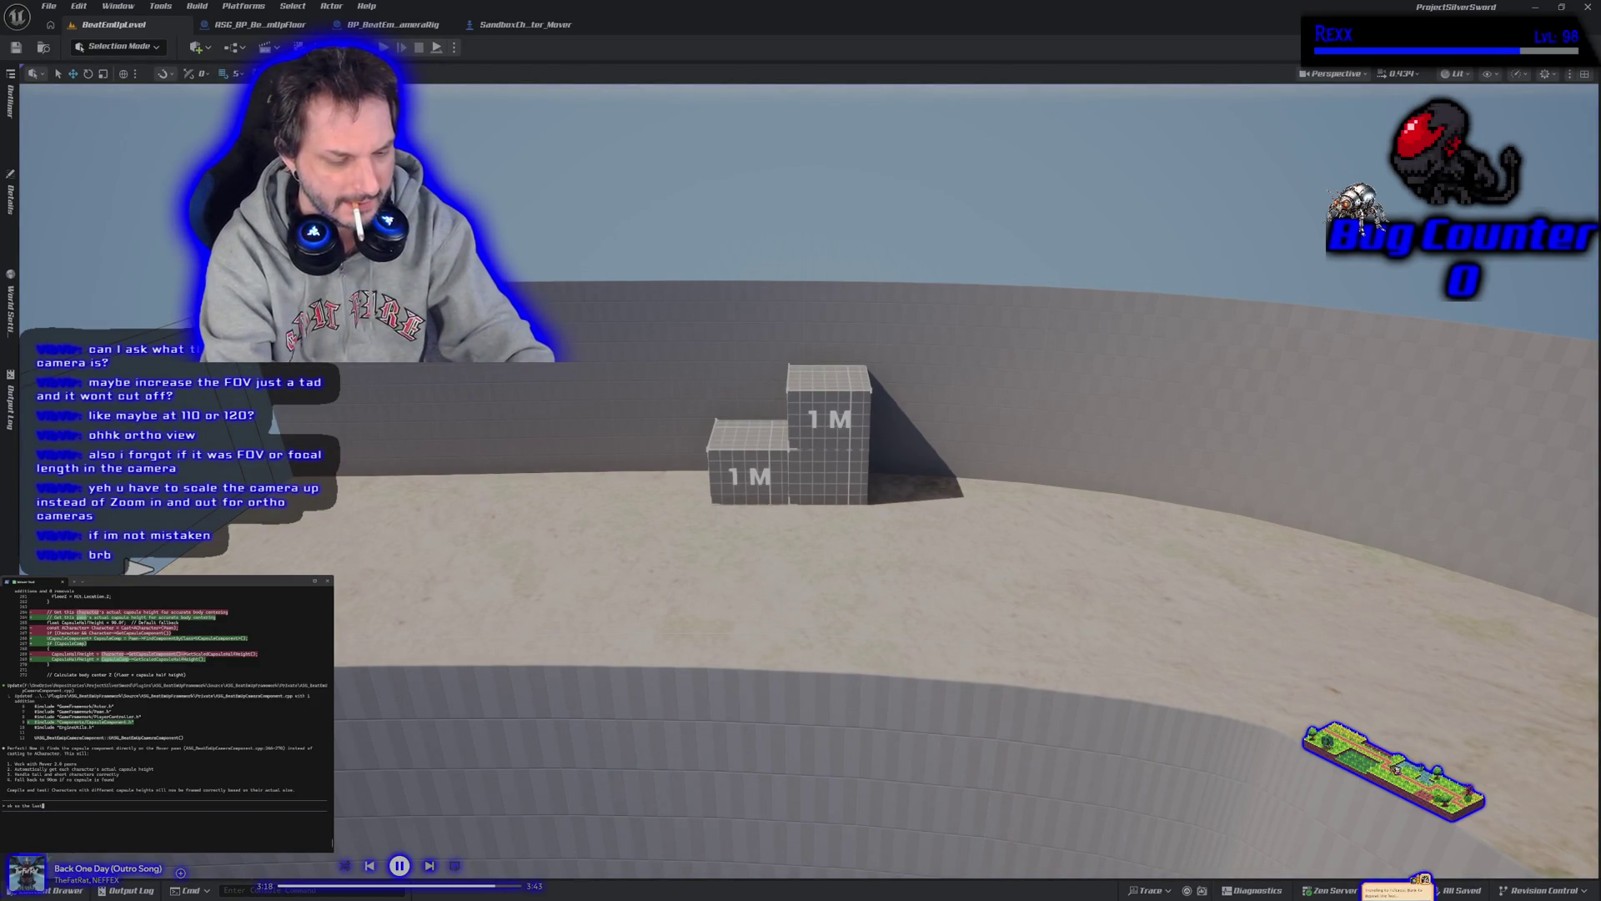
type(" thing i had worri")
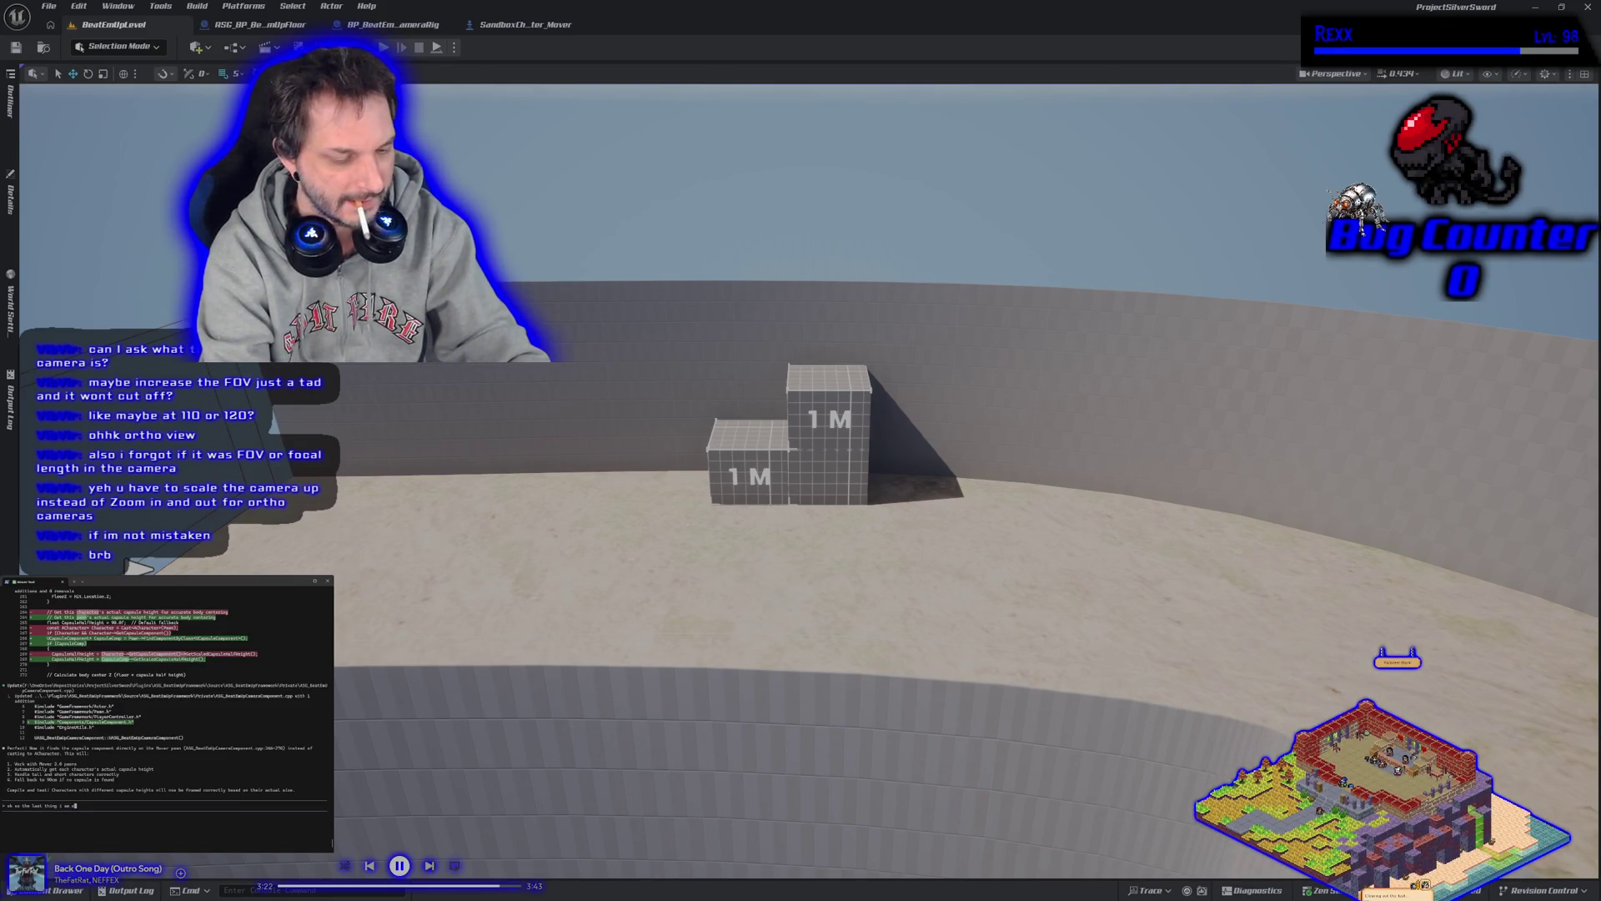
type("ed")
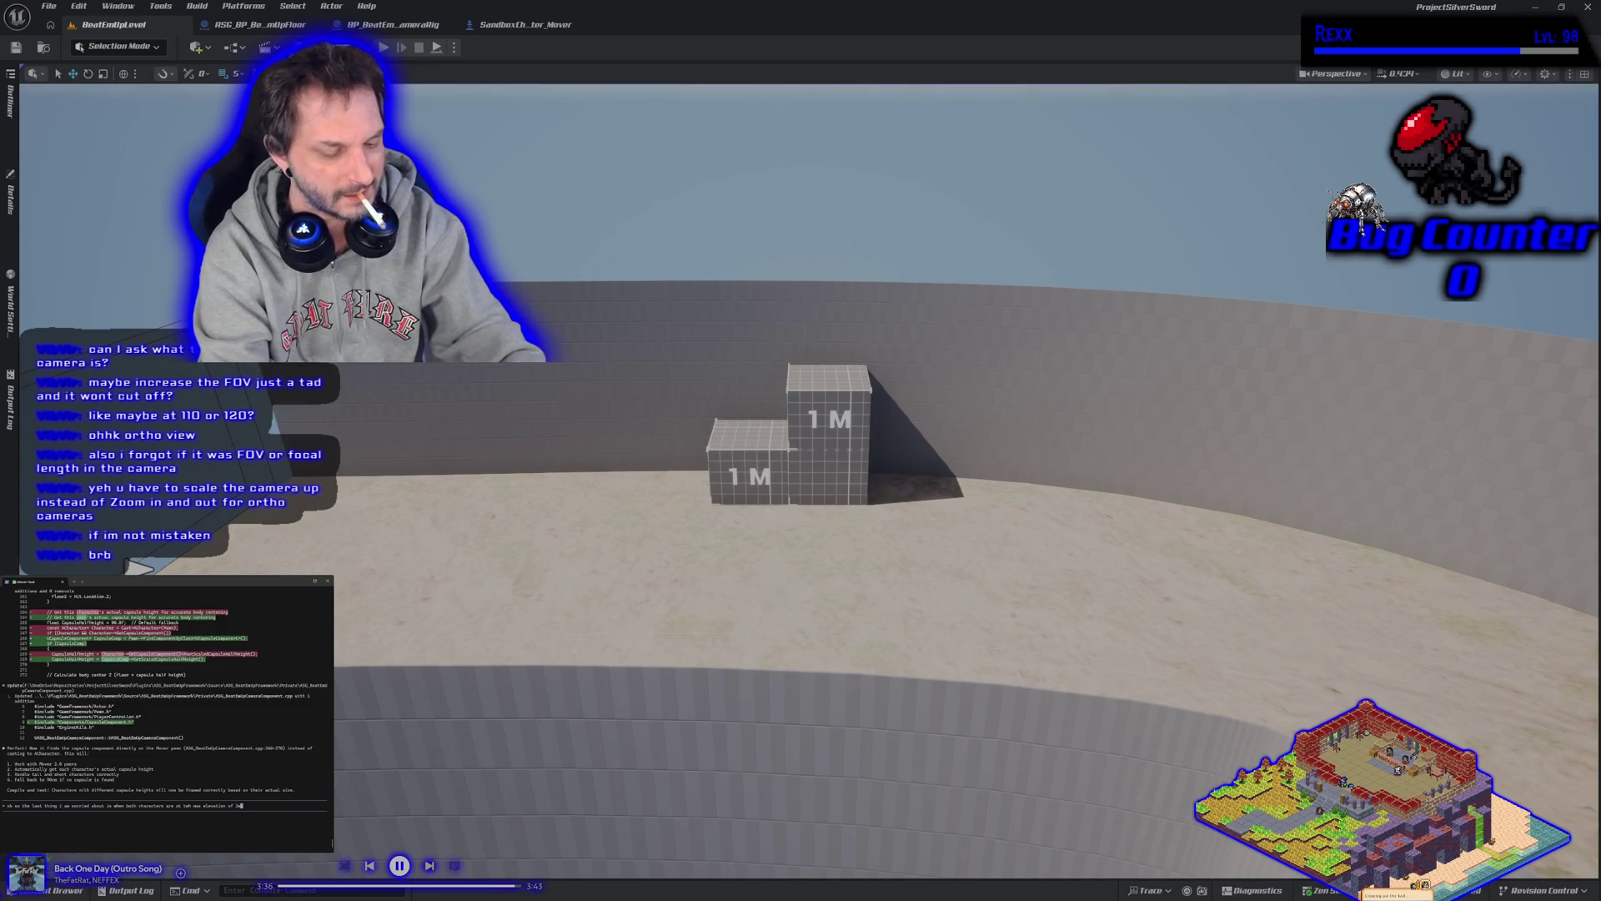
type(", the top of their heads ge")
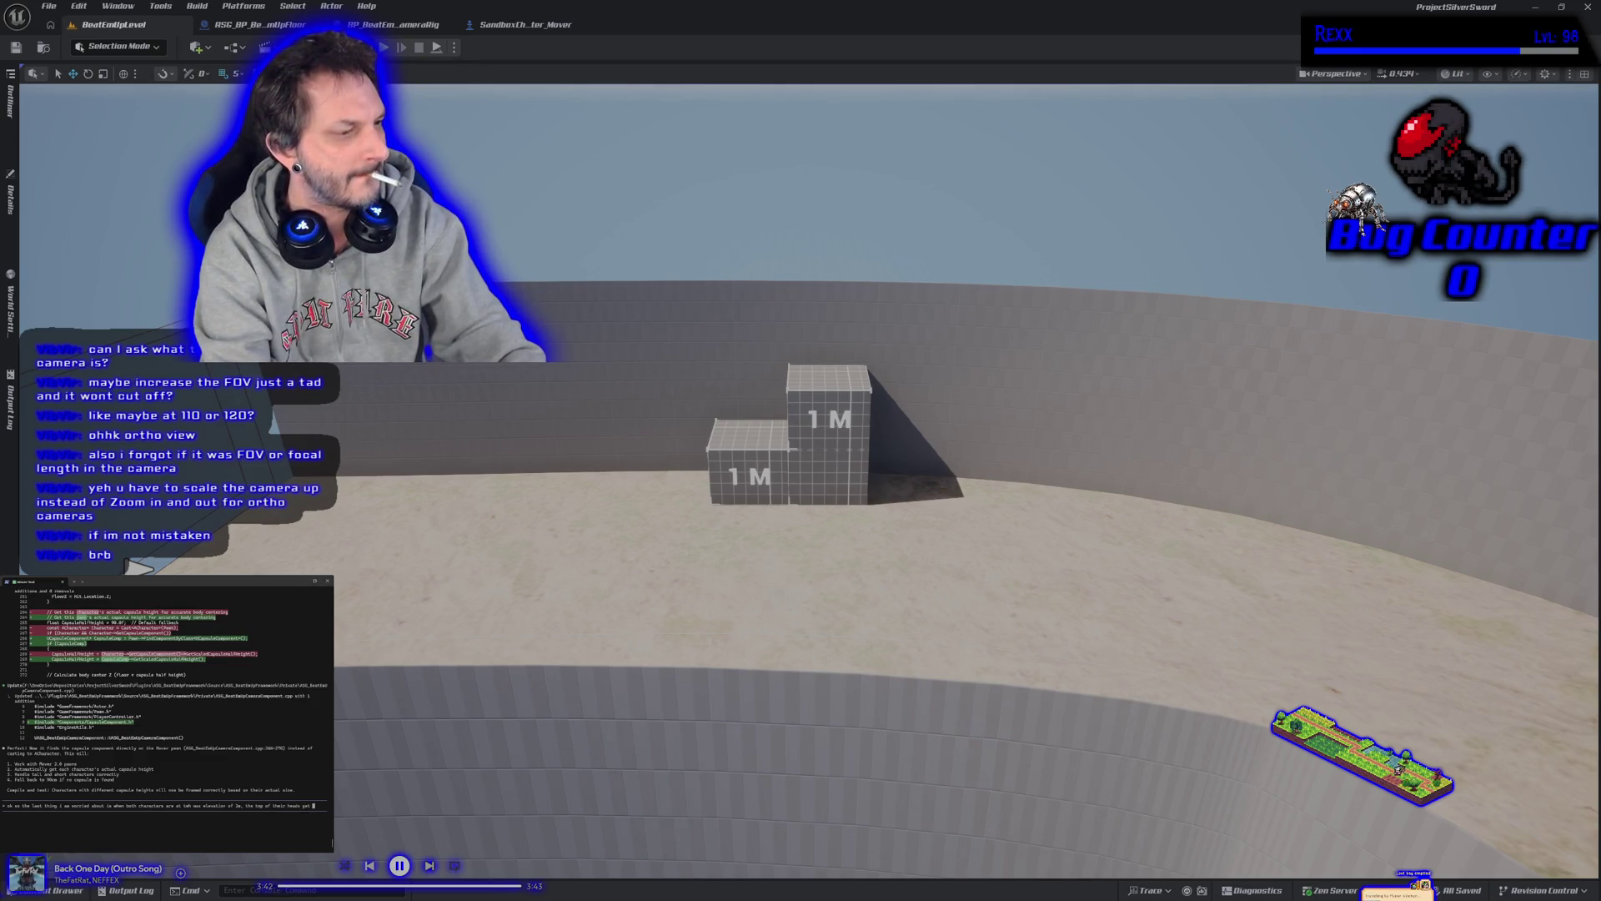
type("t off, and")
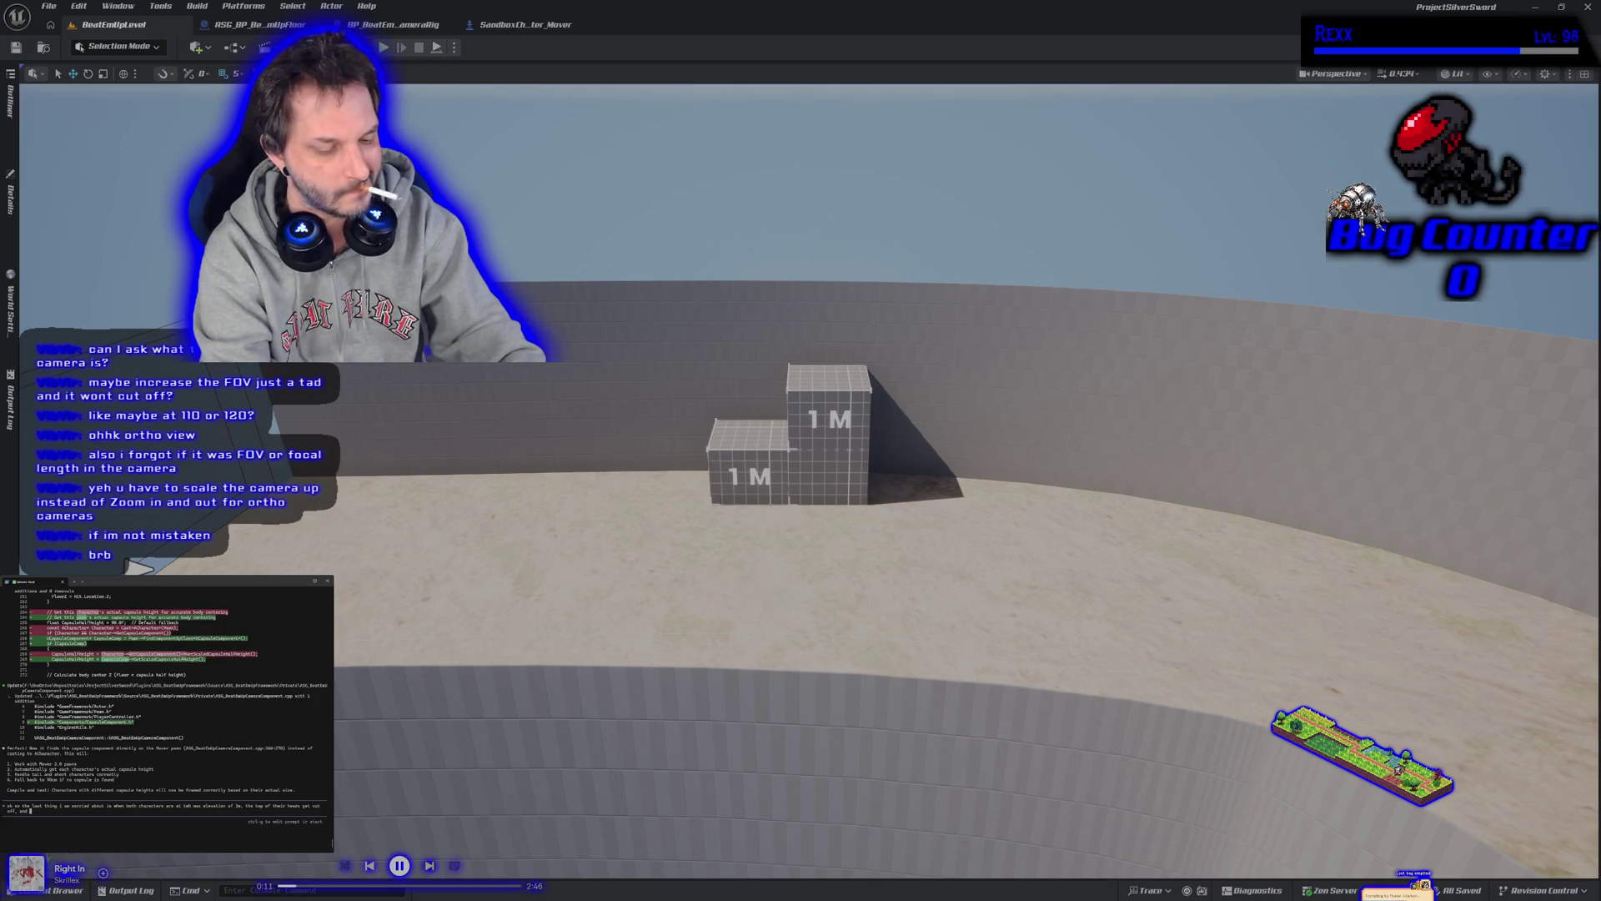
type(" if one player is there and")
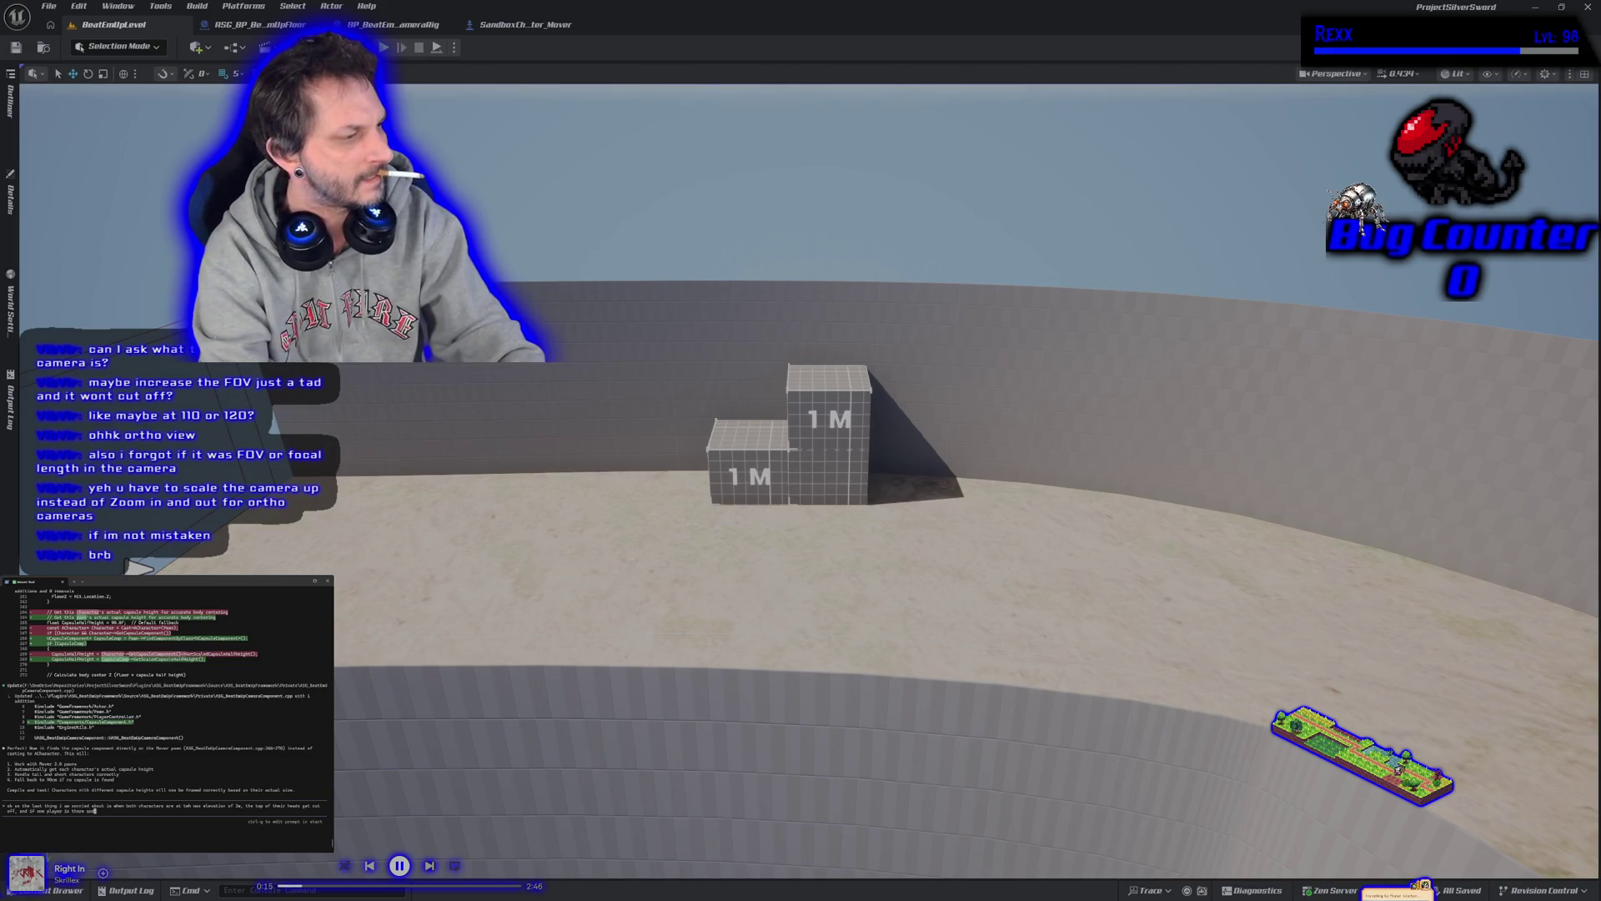
type(" another is at the b")
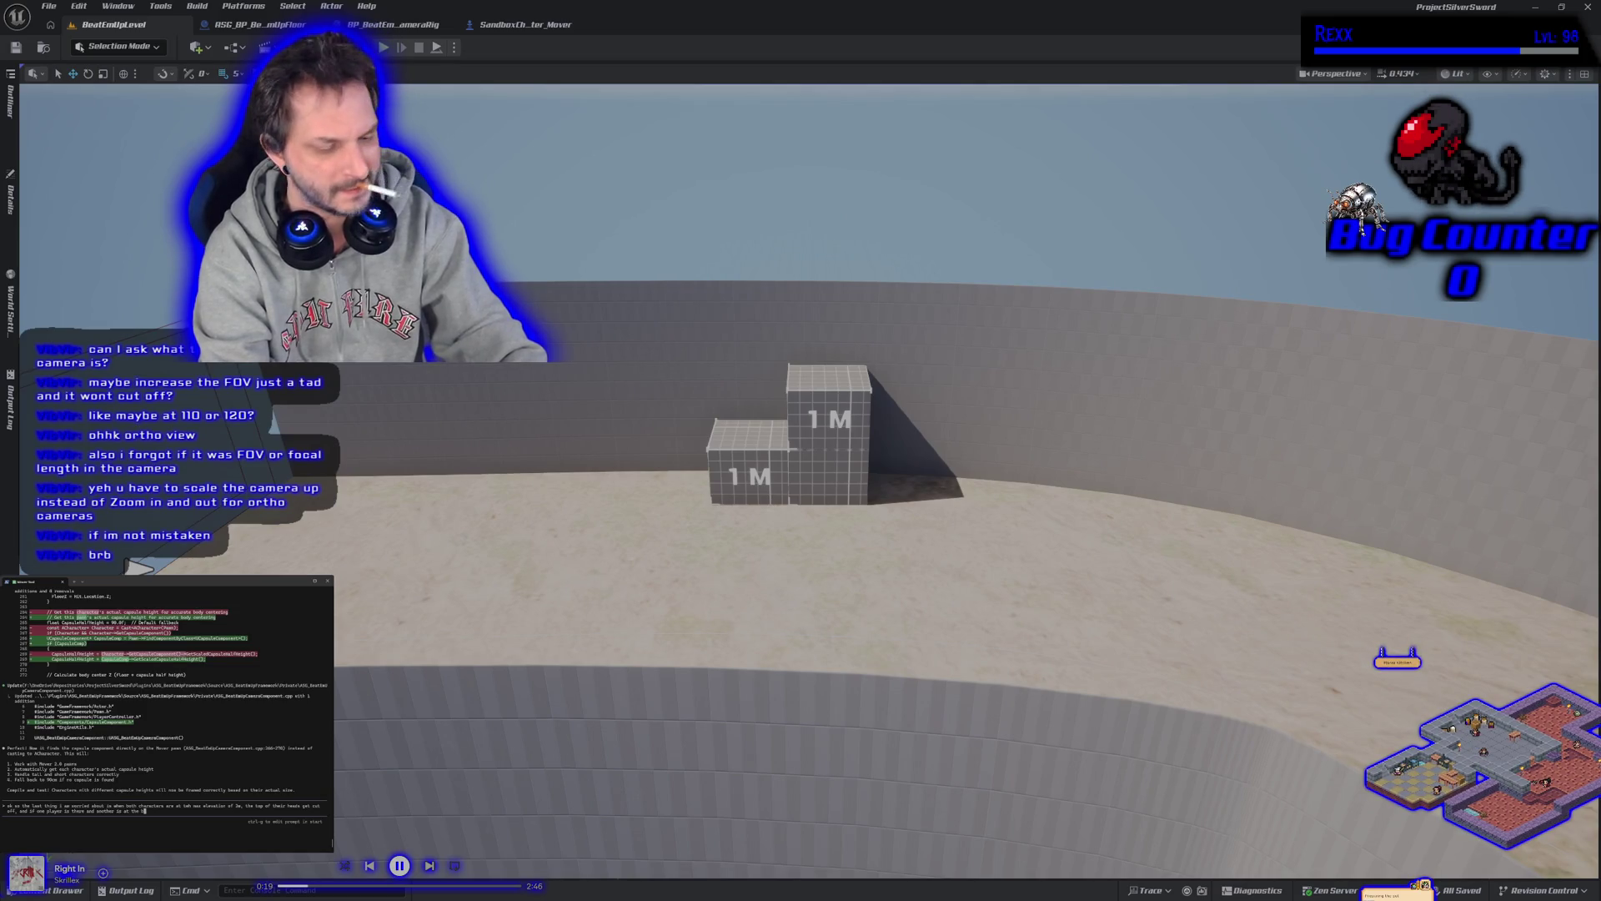
type("ottom of the screen the top half")
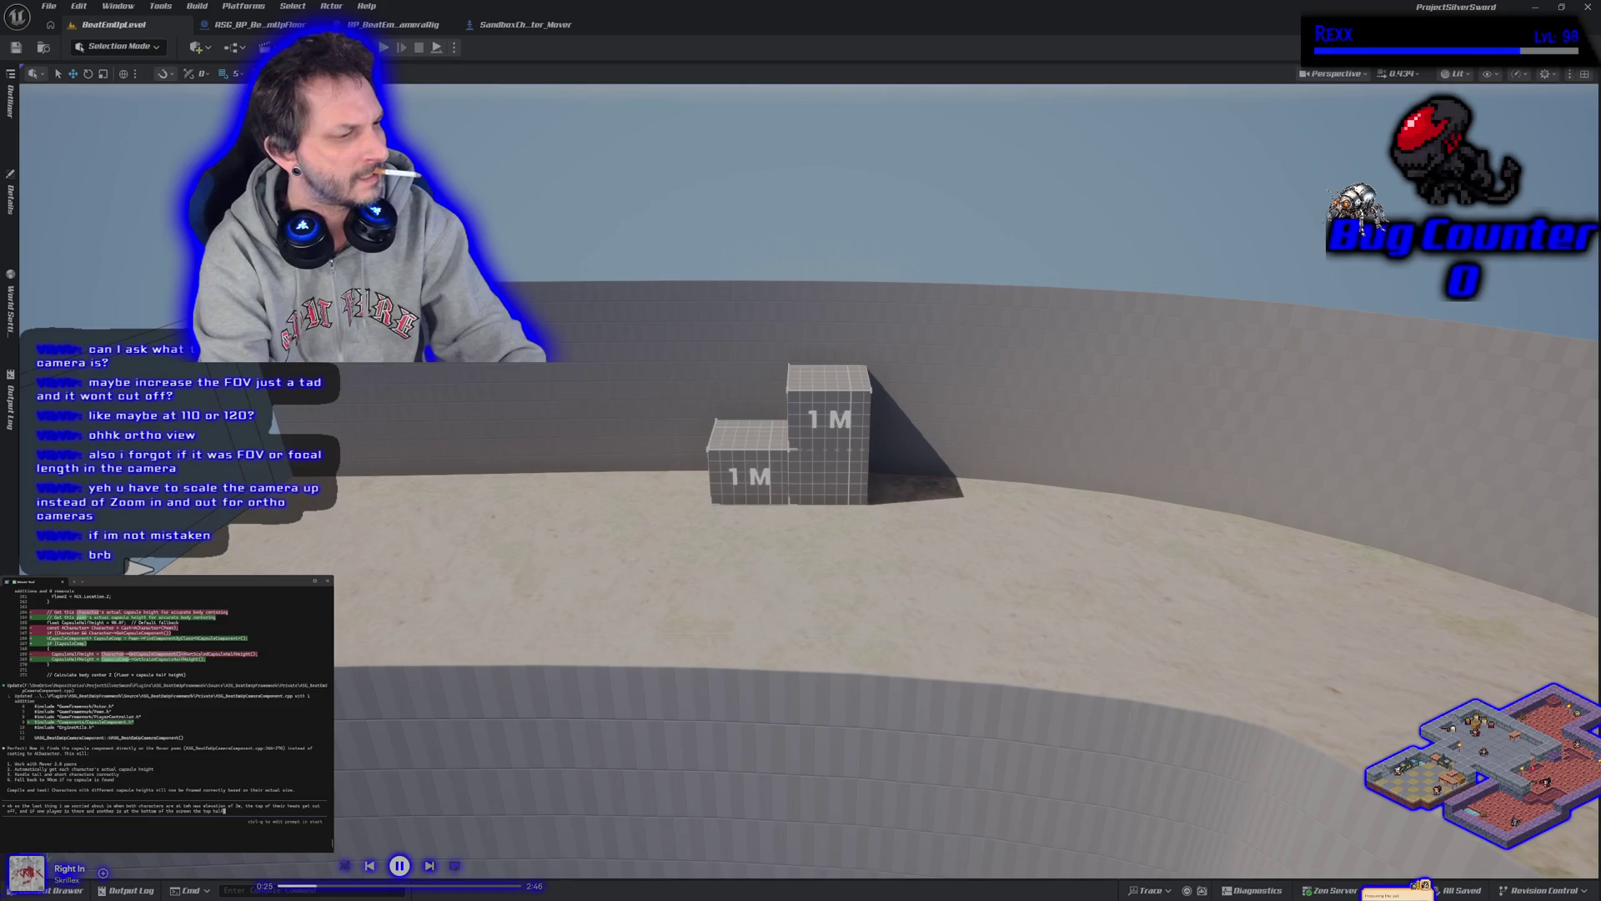
type("i")
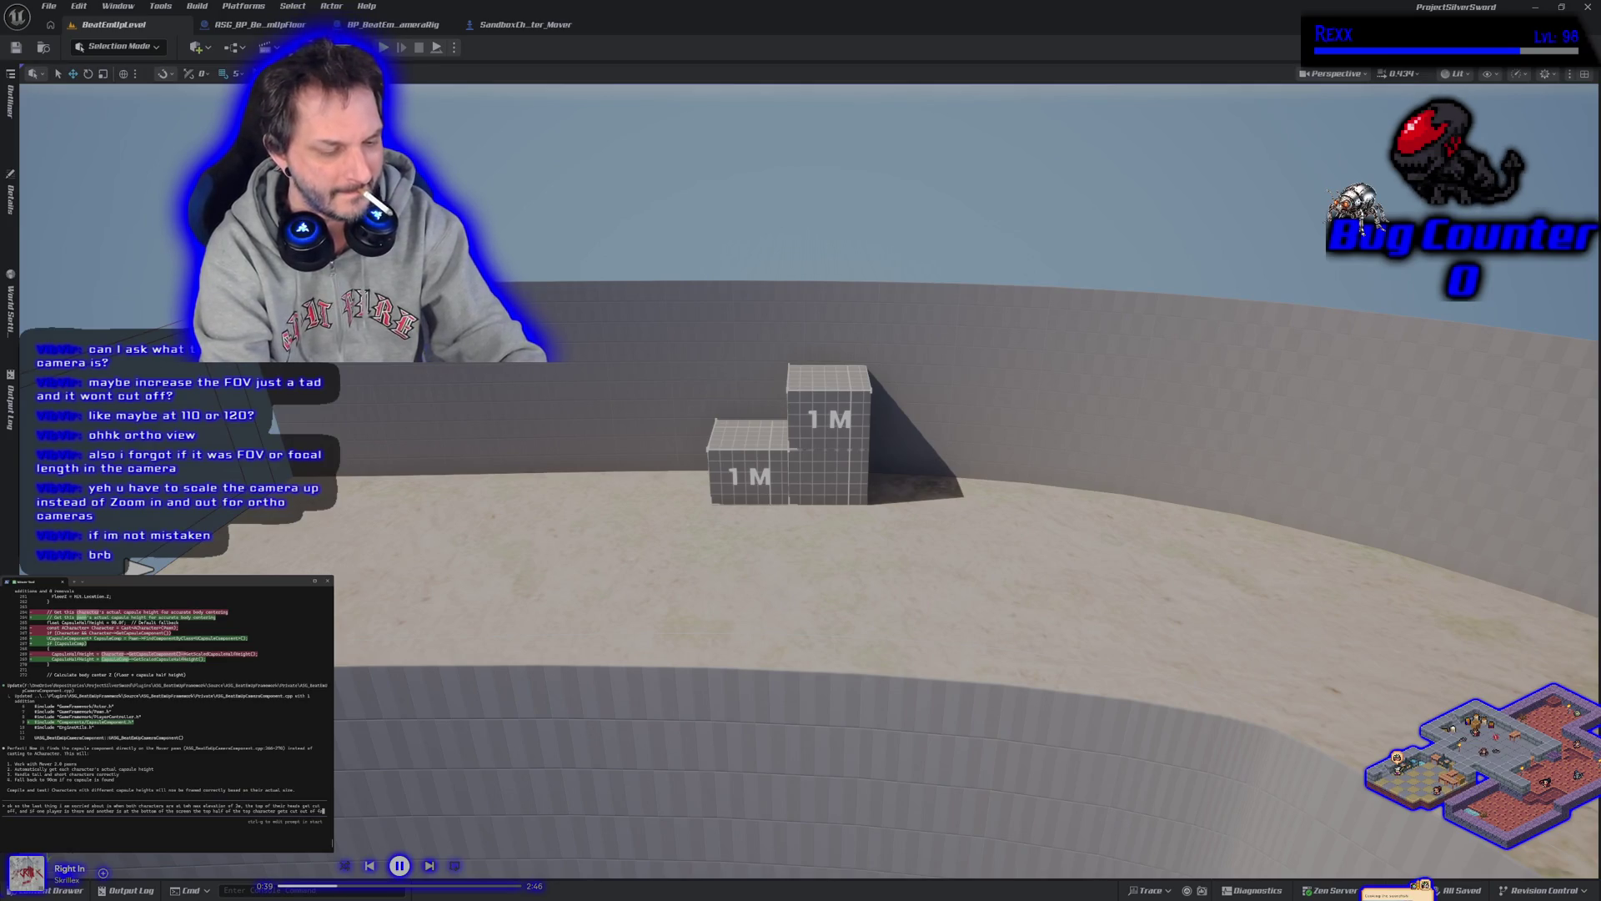
type("ame.")
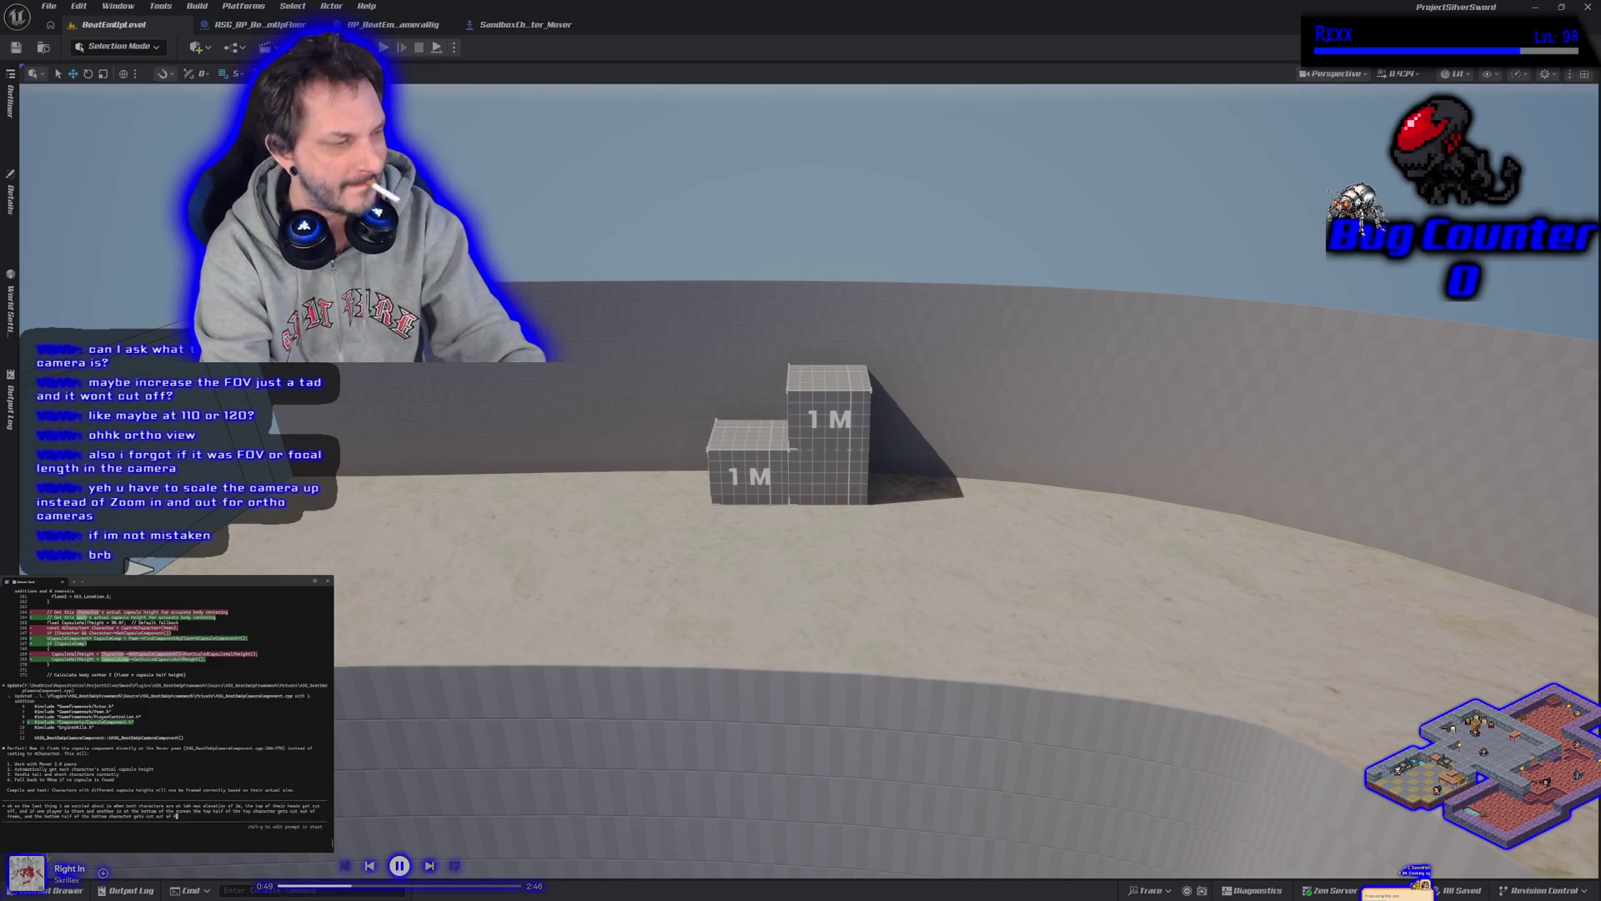
key("Return")
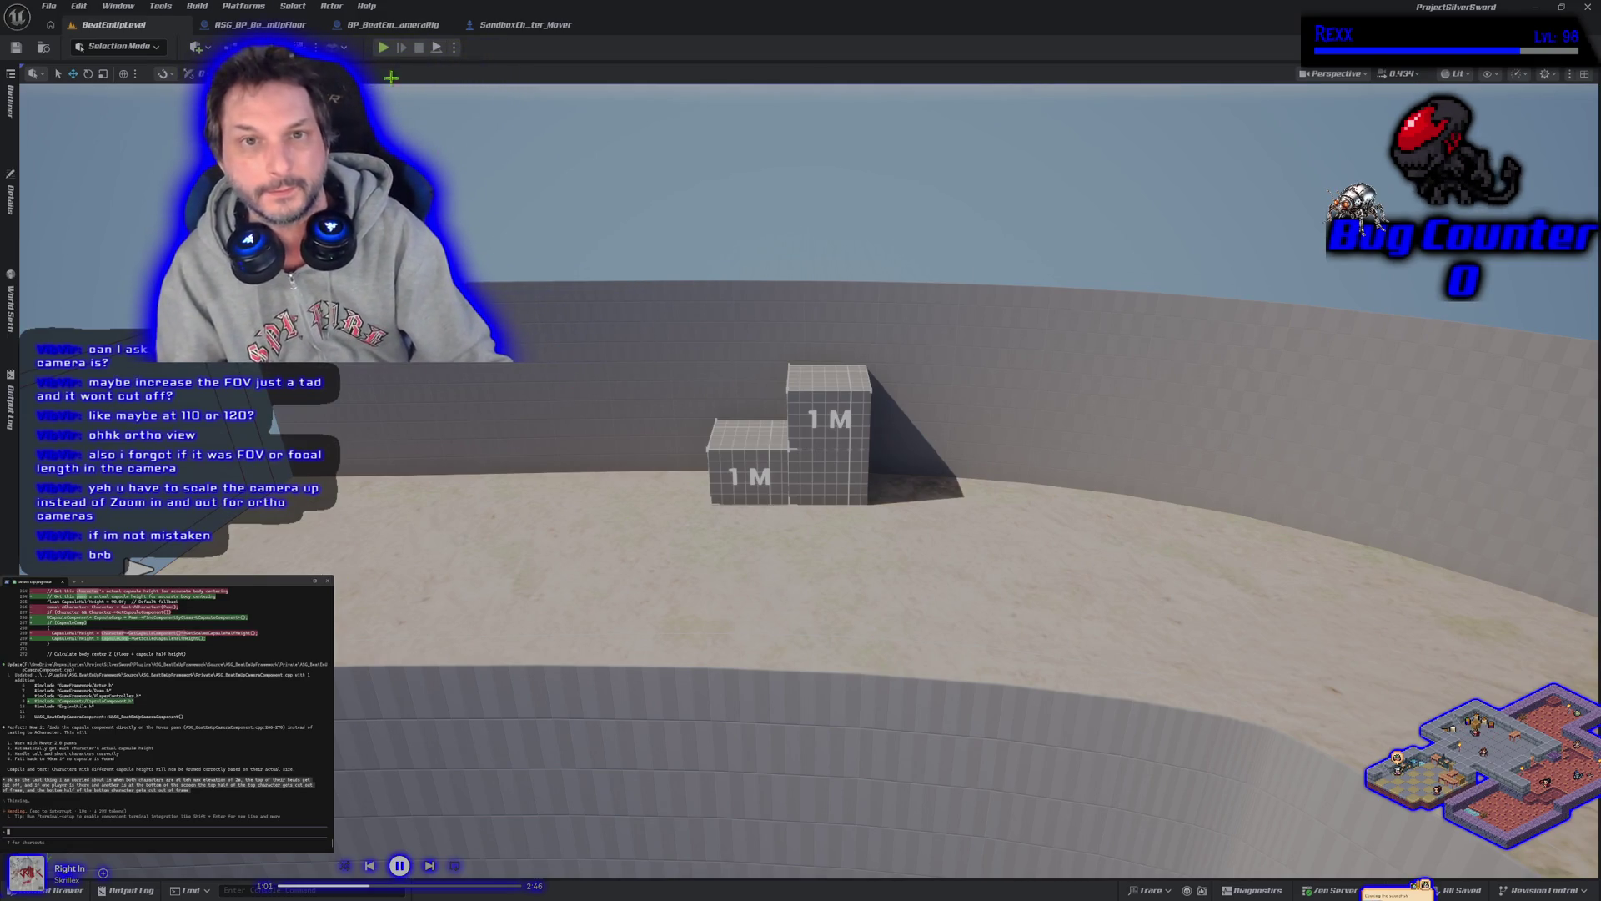
left_click(384, 48)
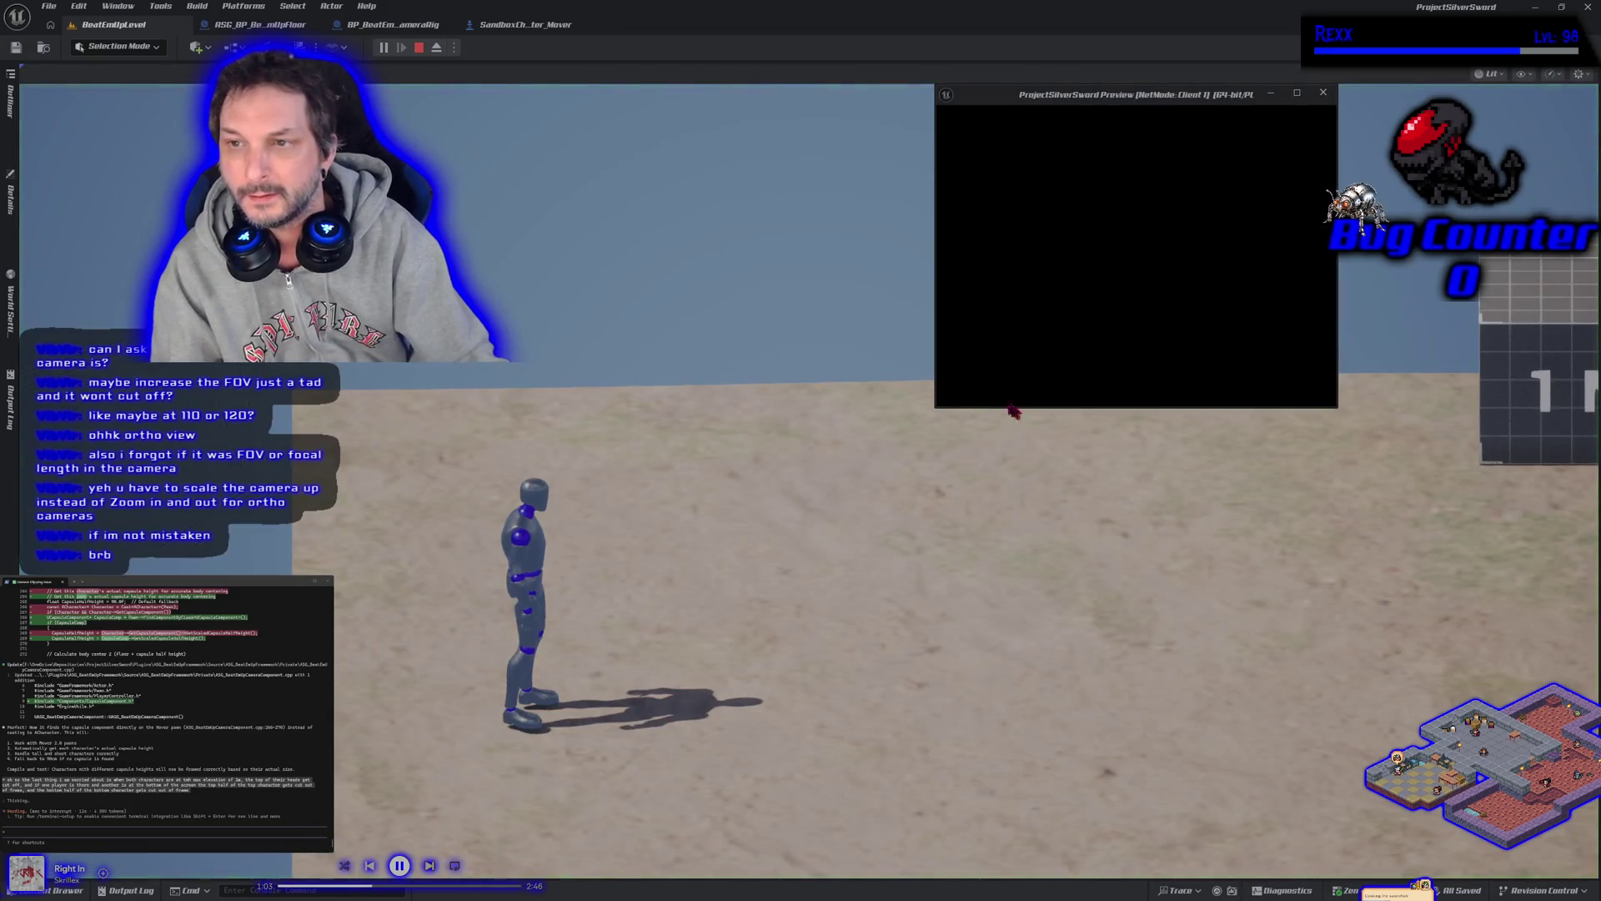
key("d")
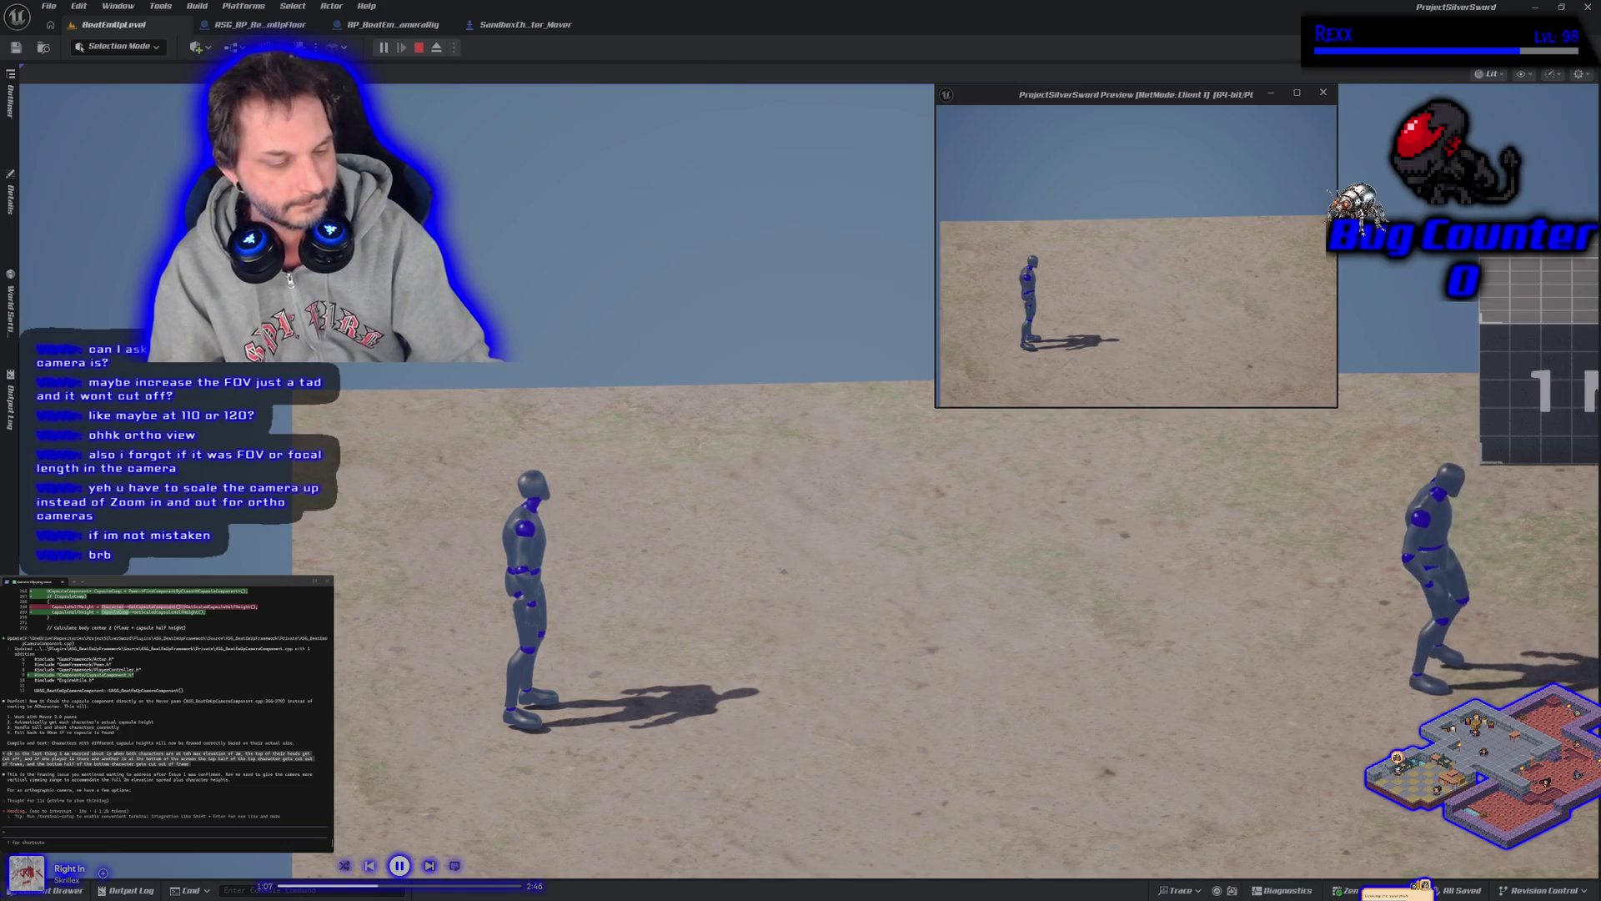
key("alt+Tab")
key("d")
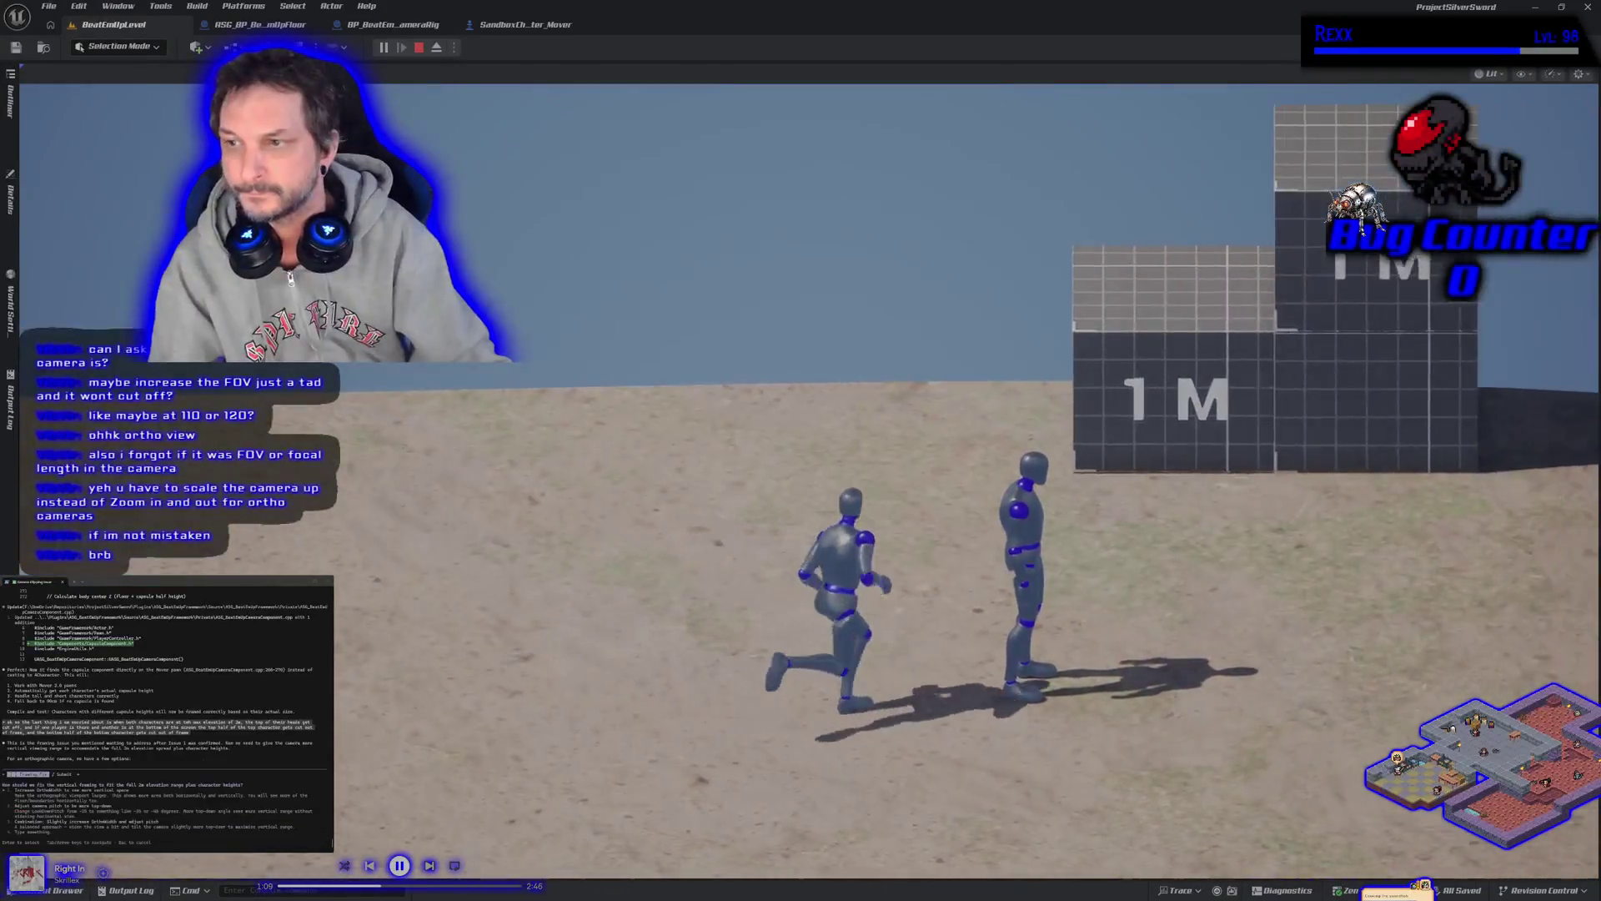
key("d")
key("space")
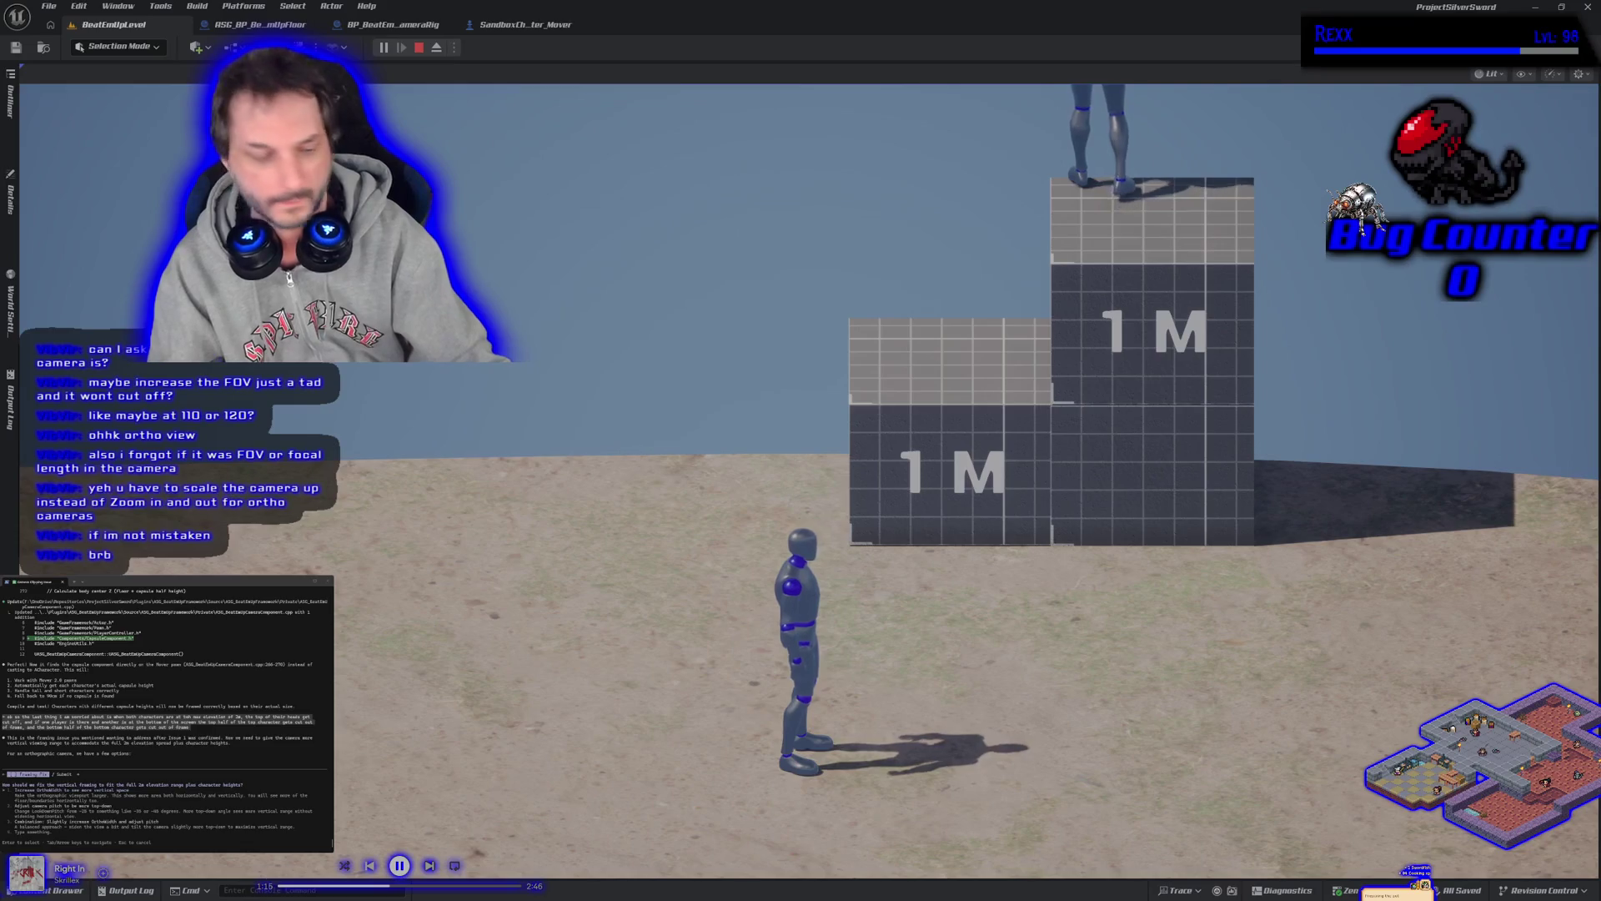
key("shift+F1")
key("s")
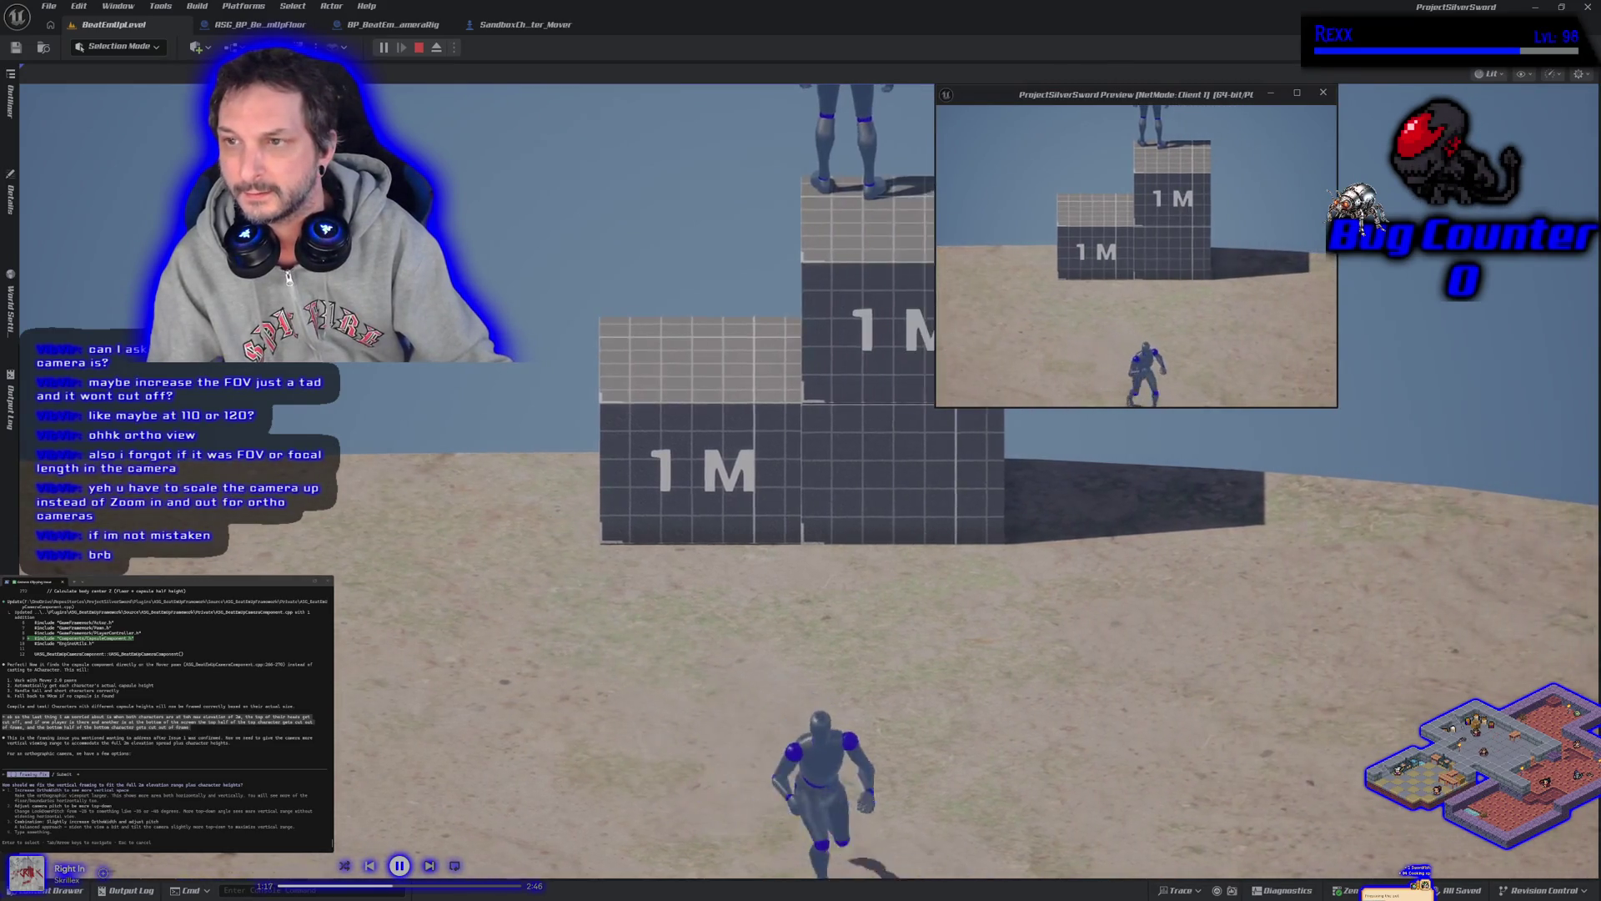
key("a")
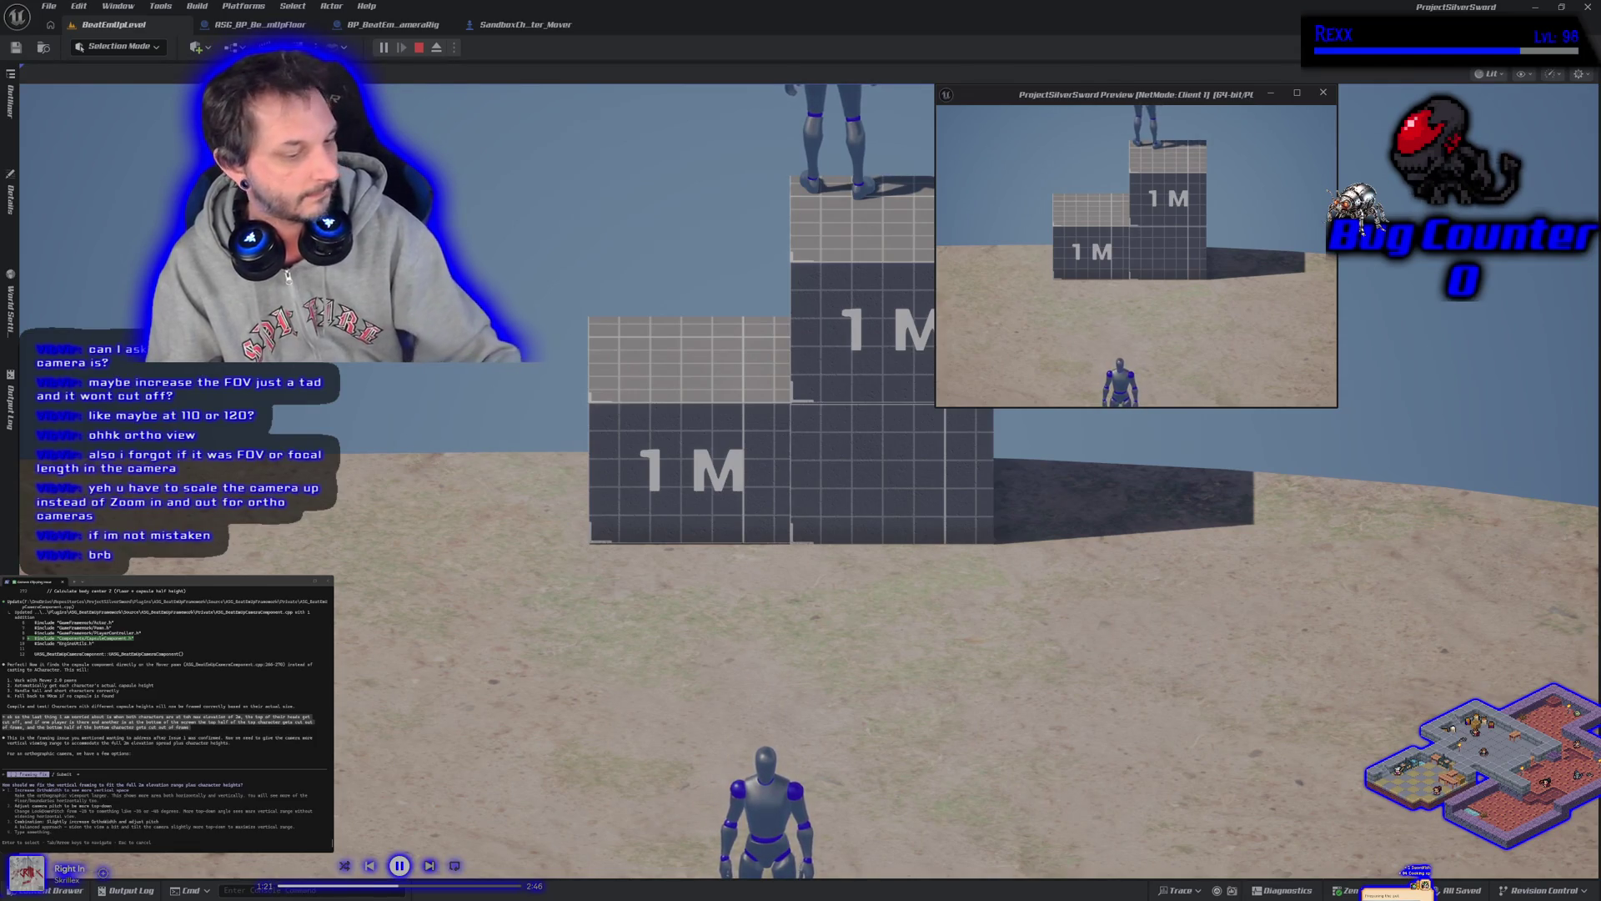
key("Escape")
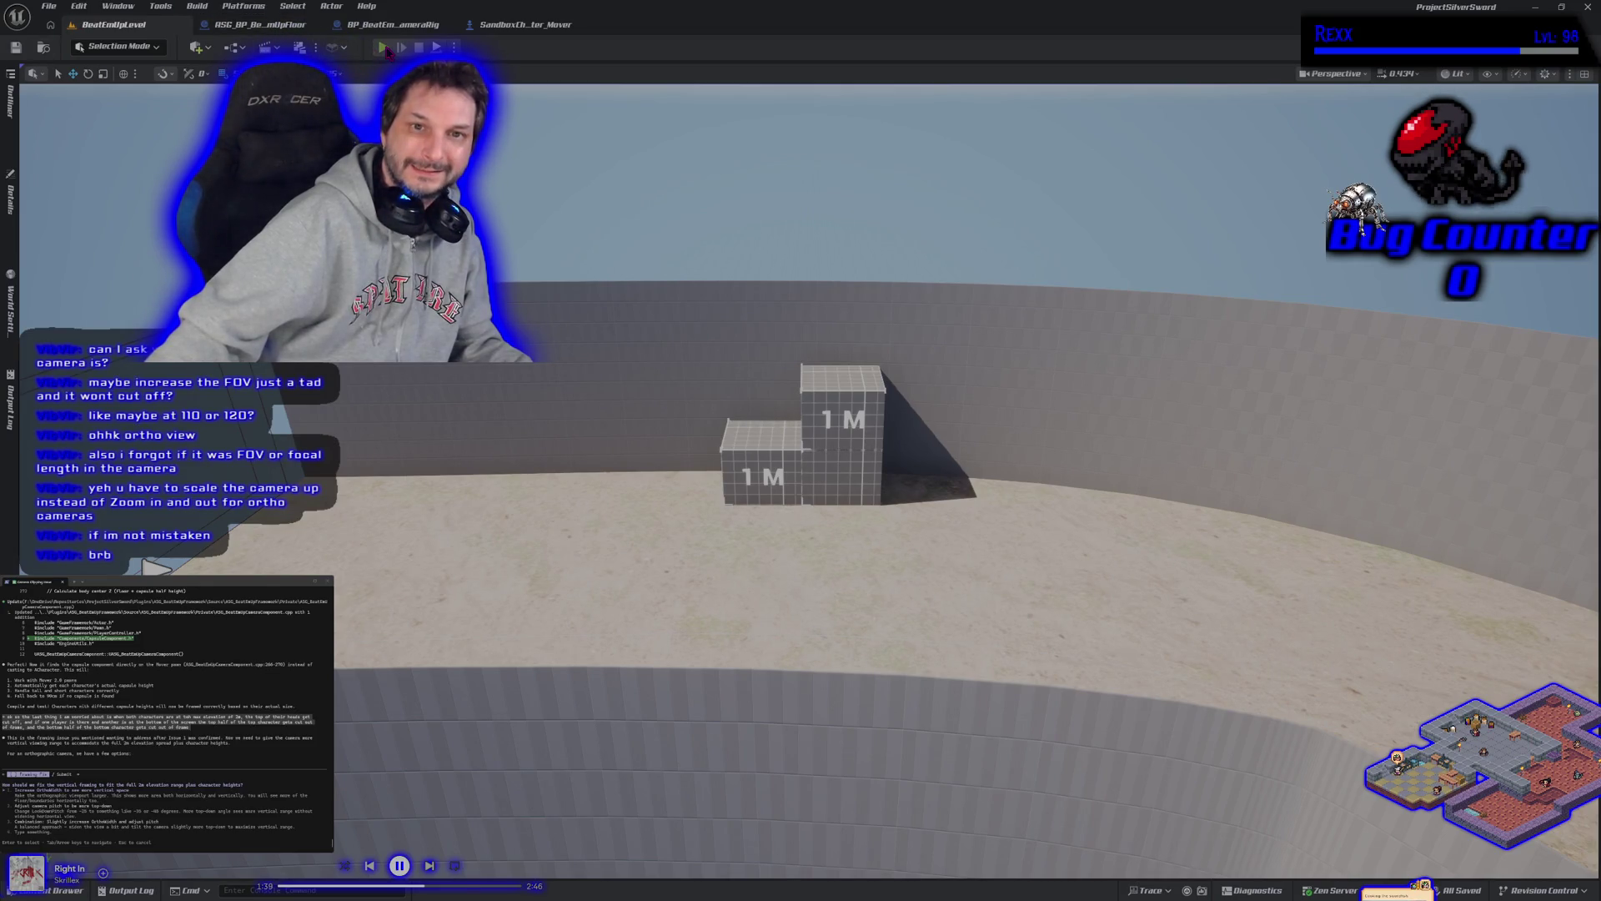
key("alt+p")
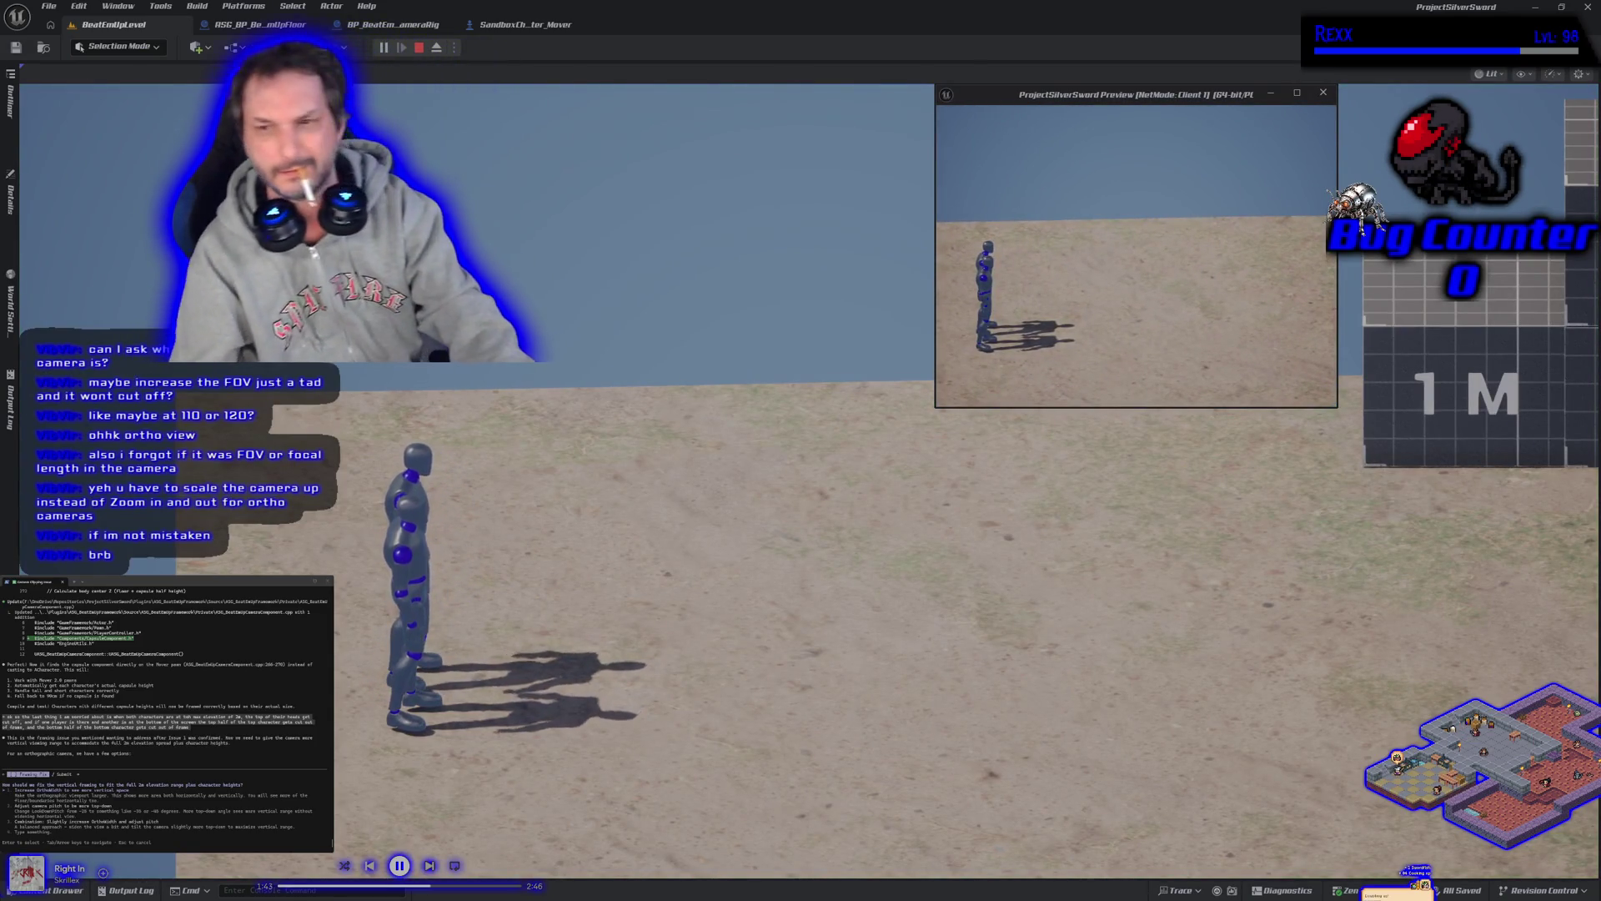
key("d")
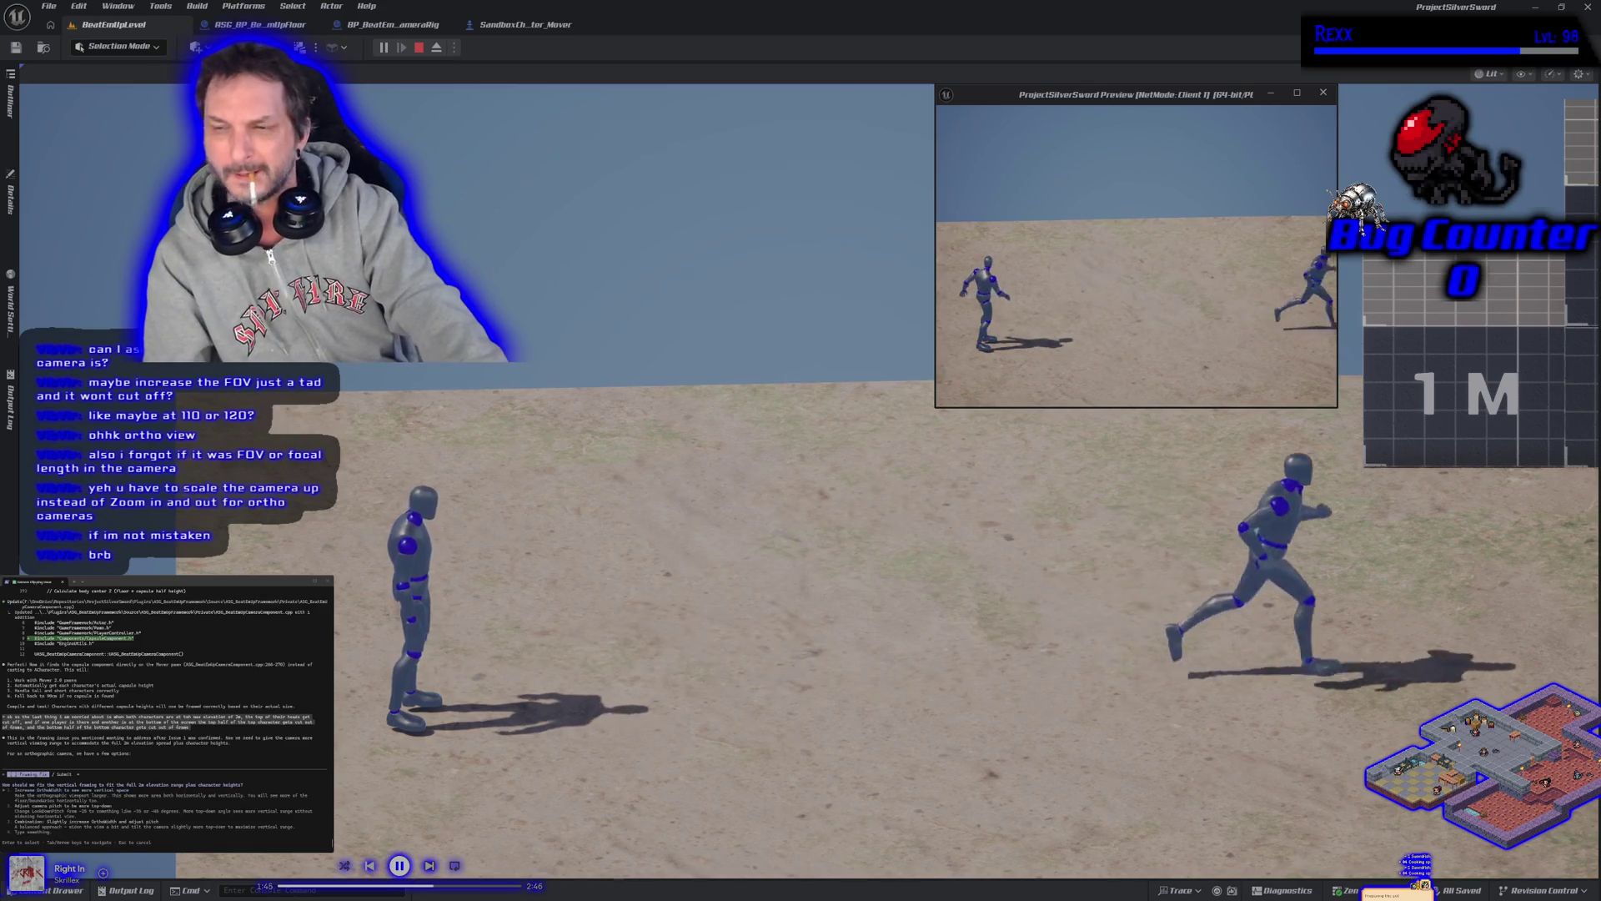
left_click(973, 136)
key("d")
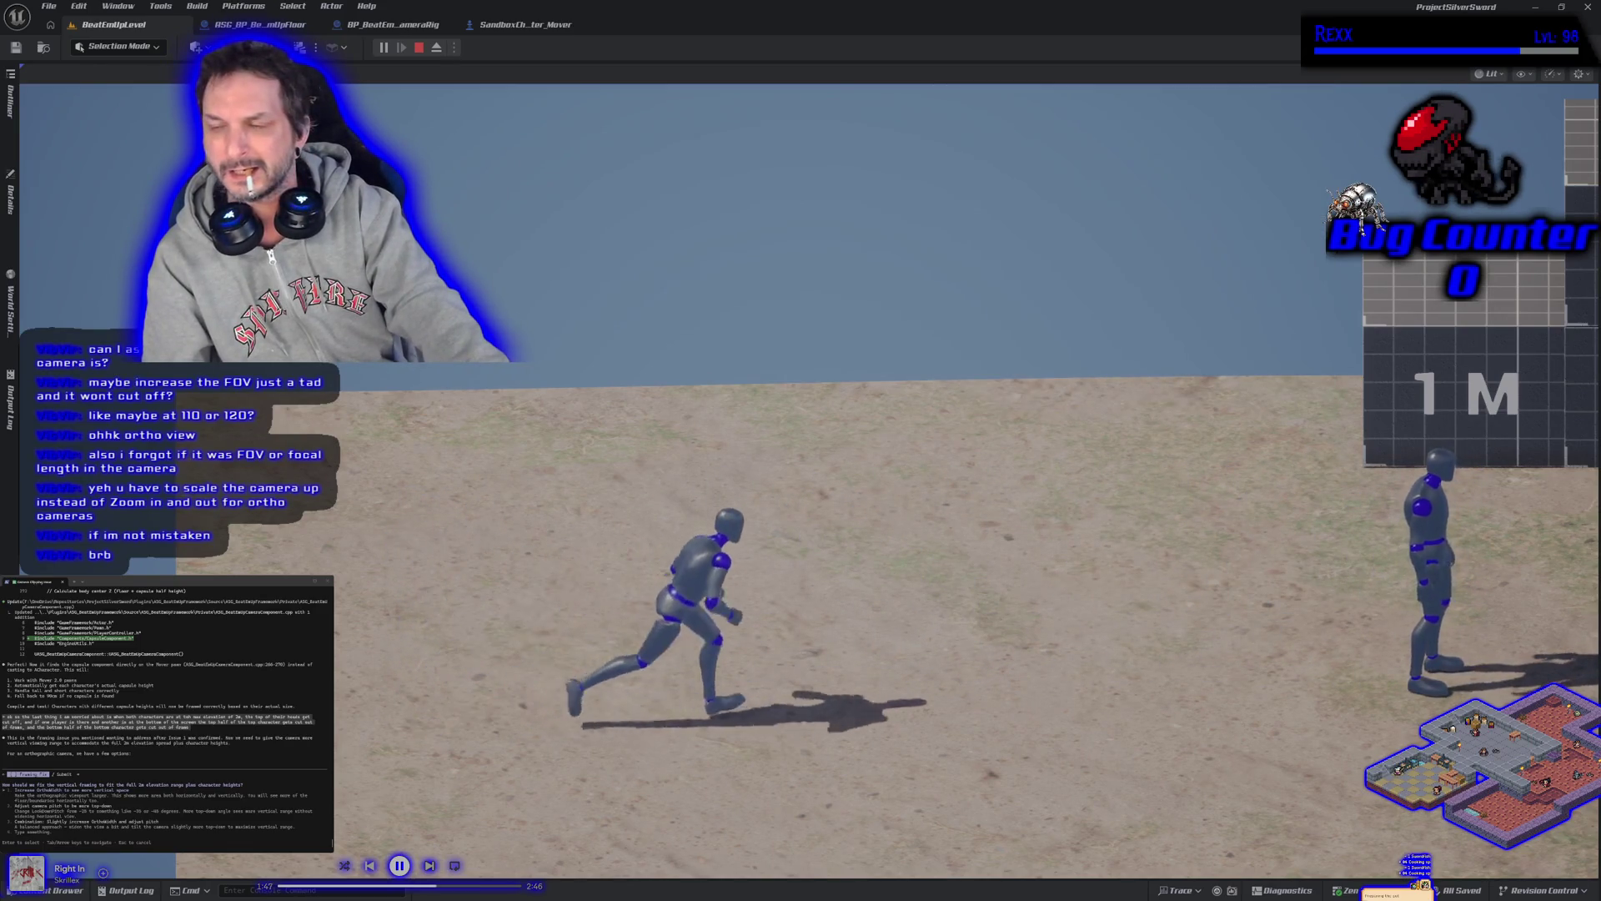
key("space")
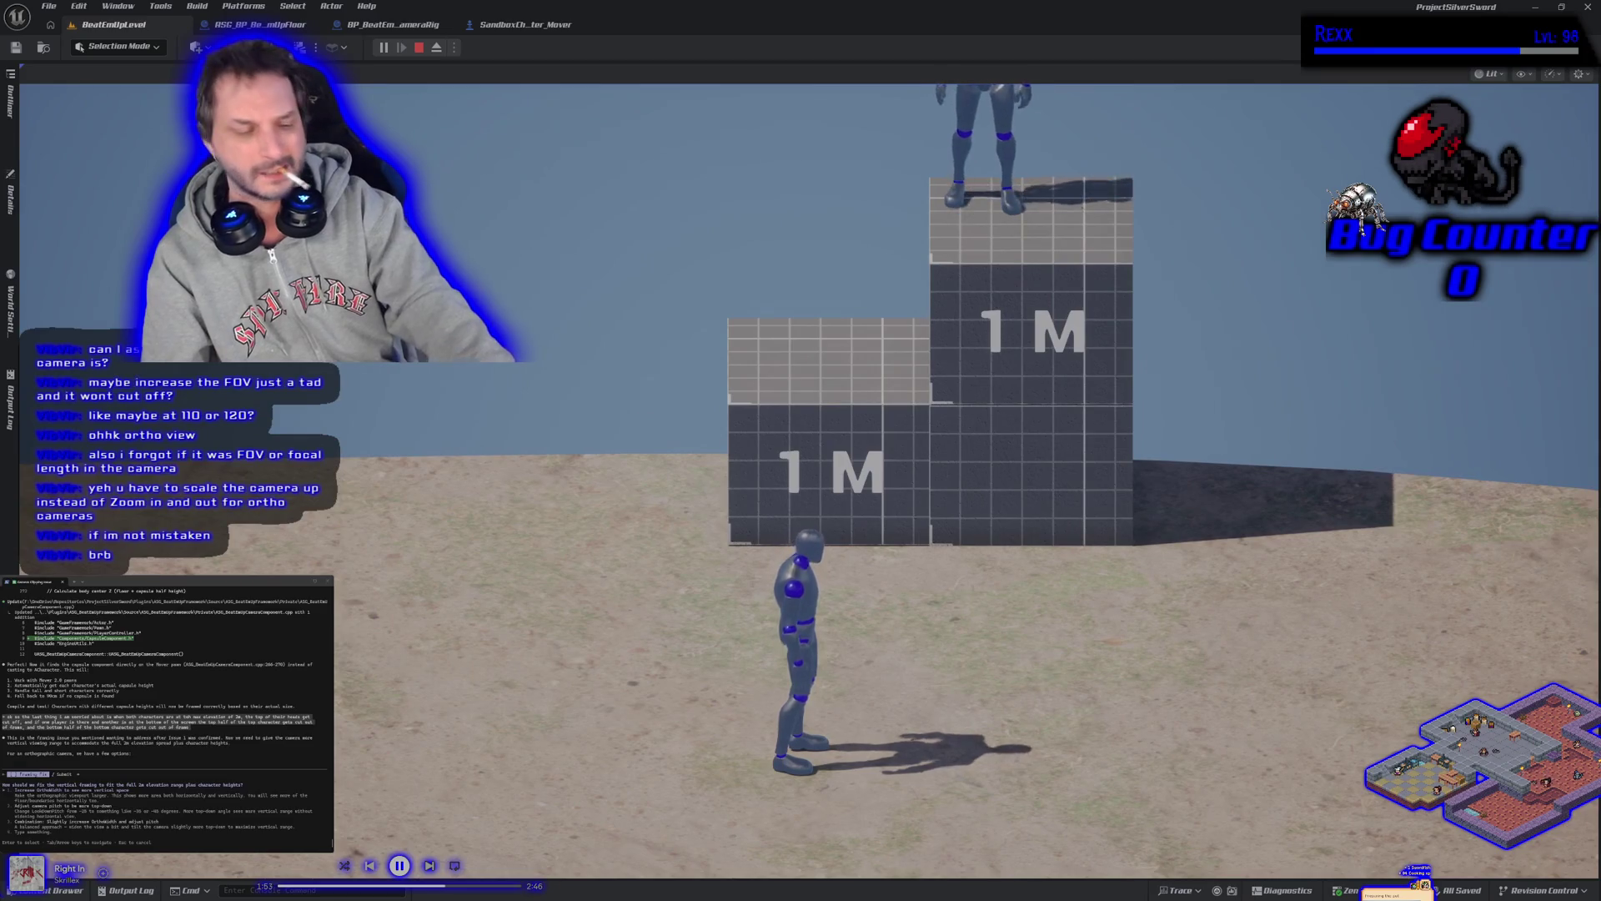
key("d")
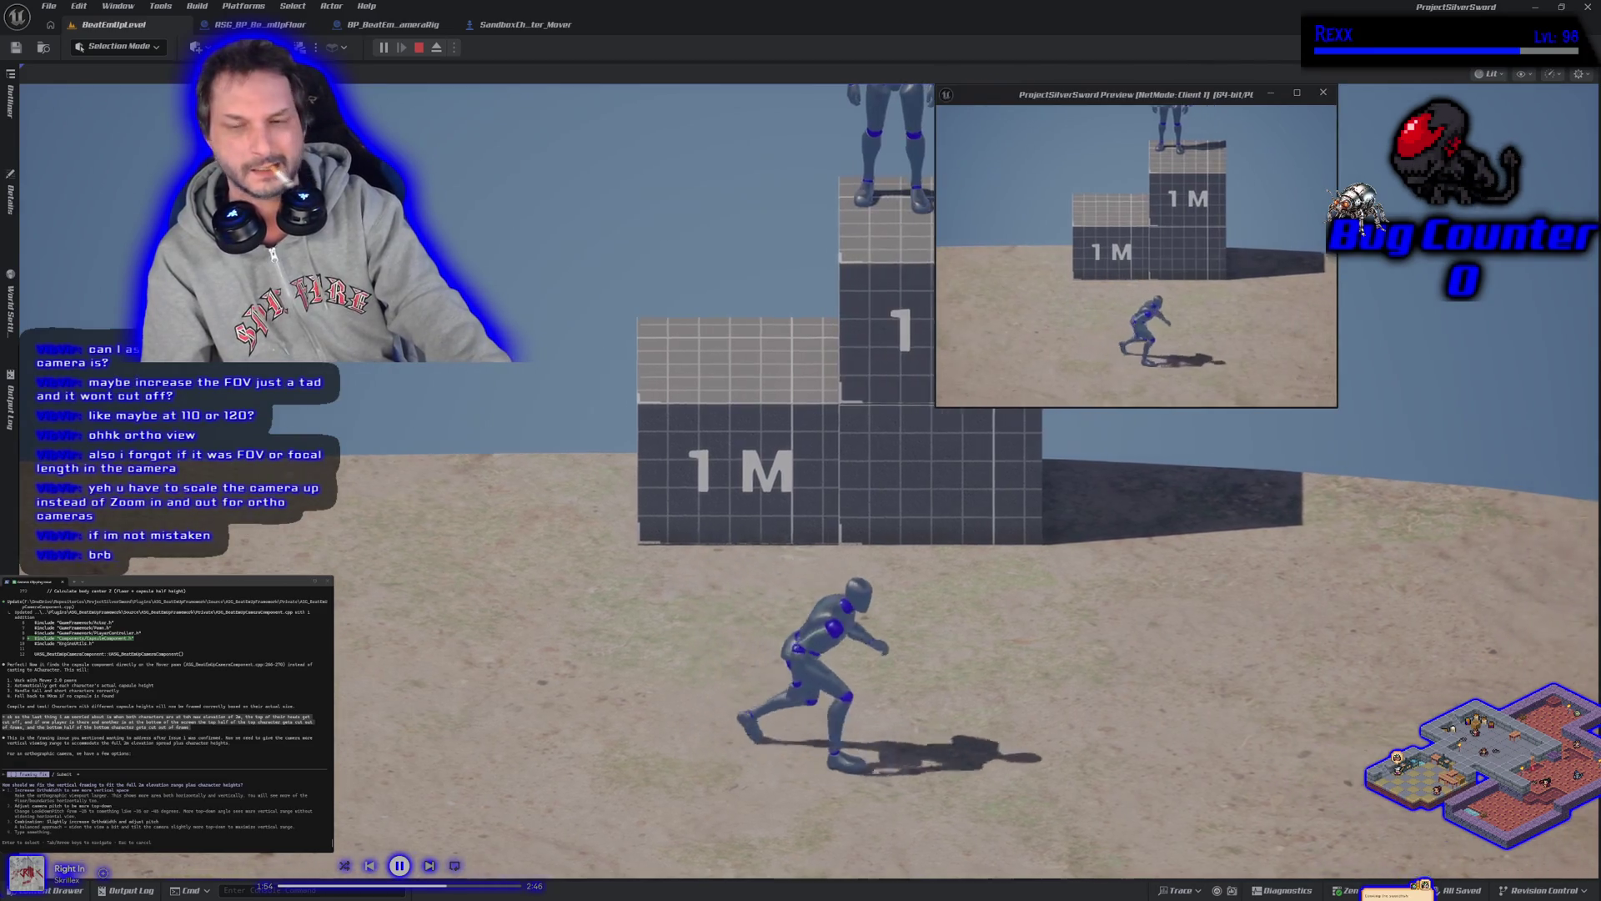
key("s")
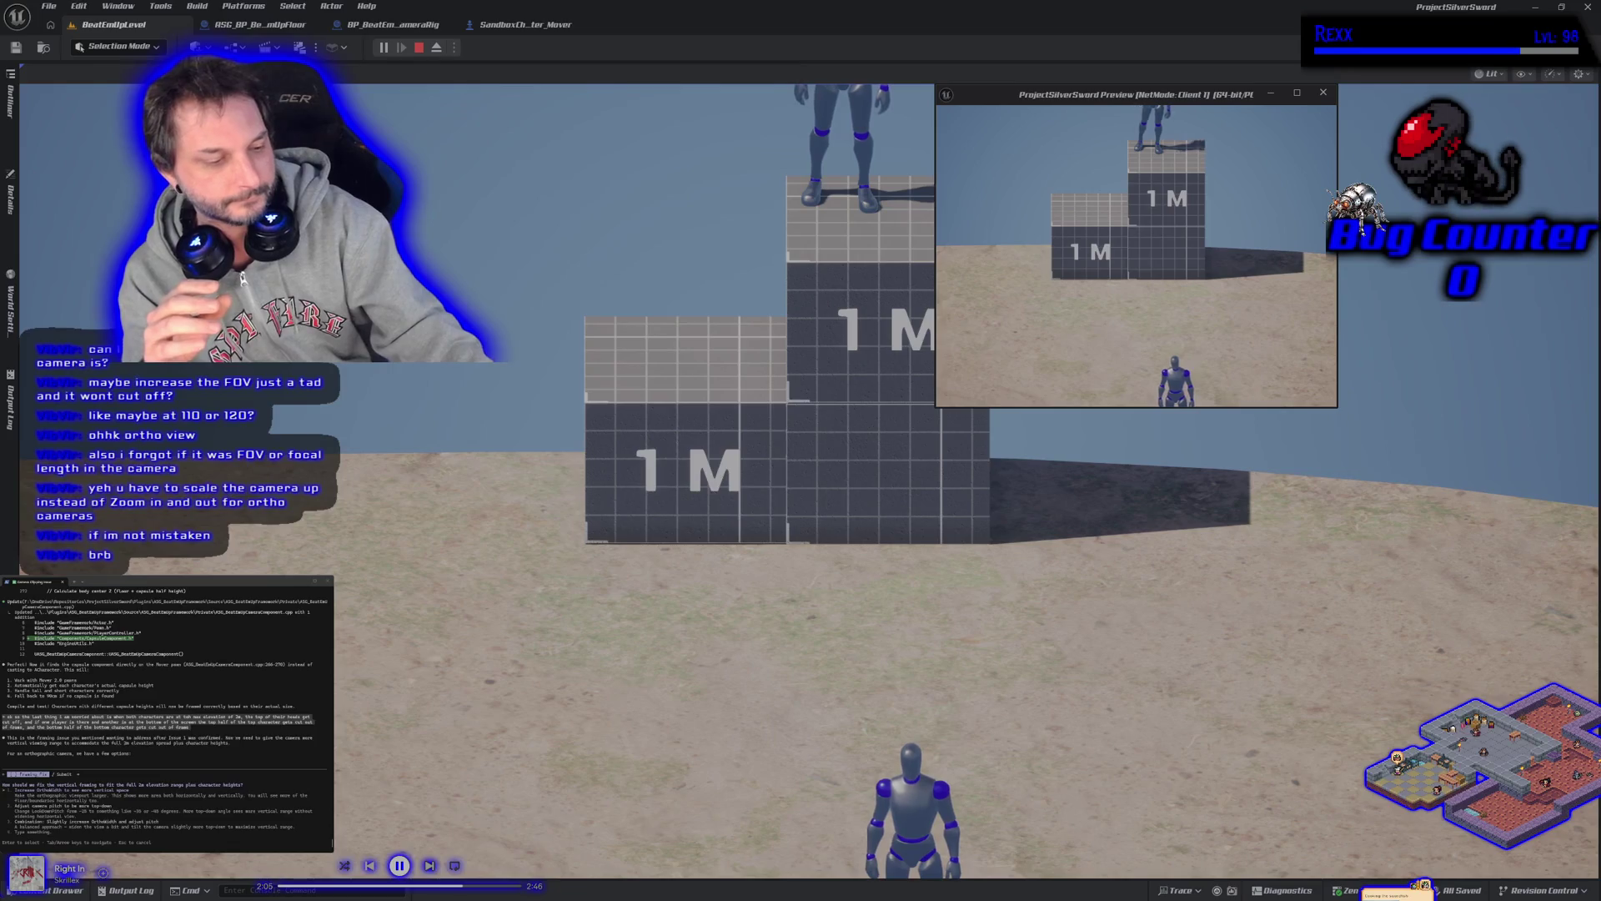
key("alt+Tab")
key("space")
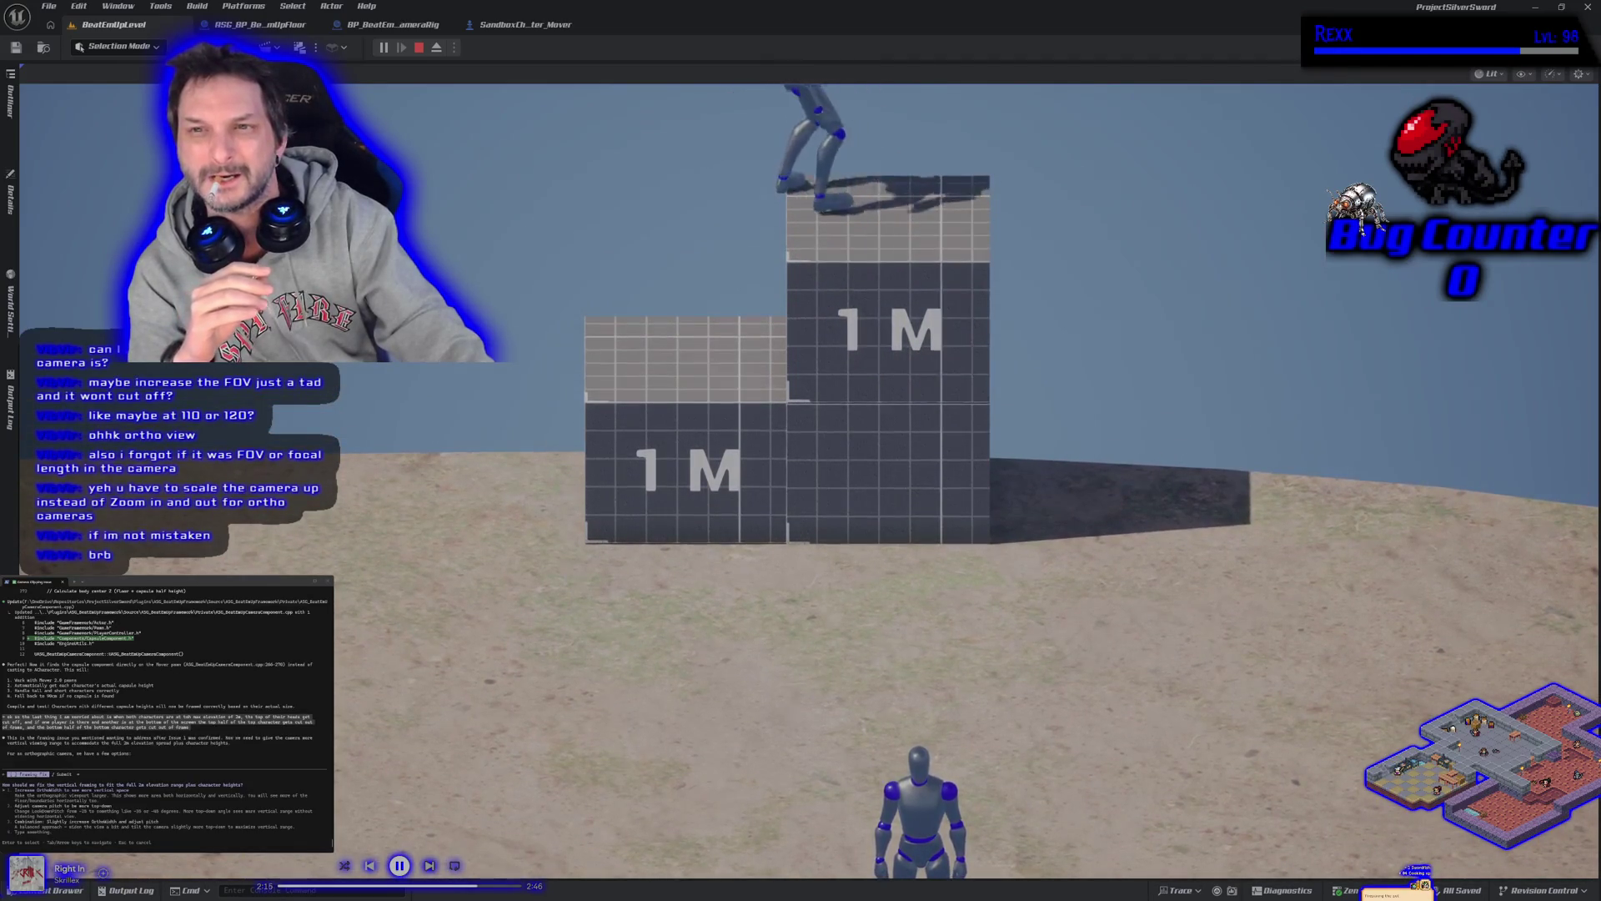
key("alt+Tab")
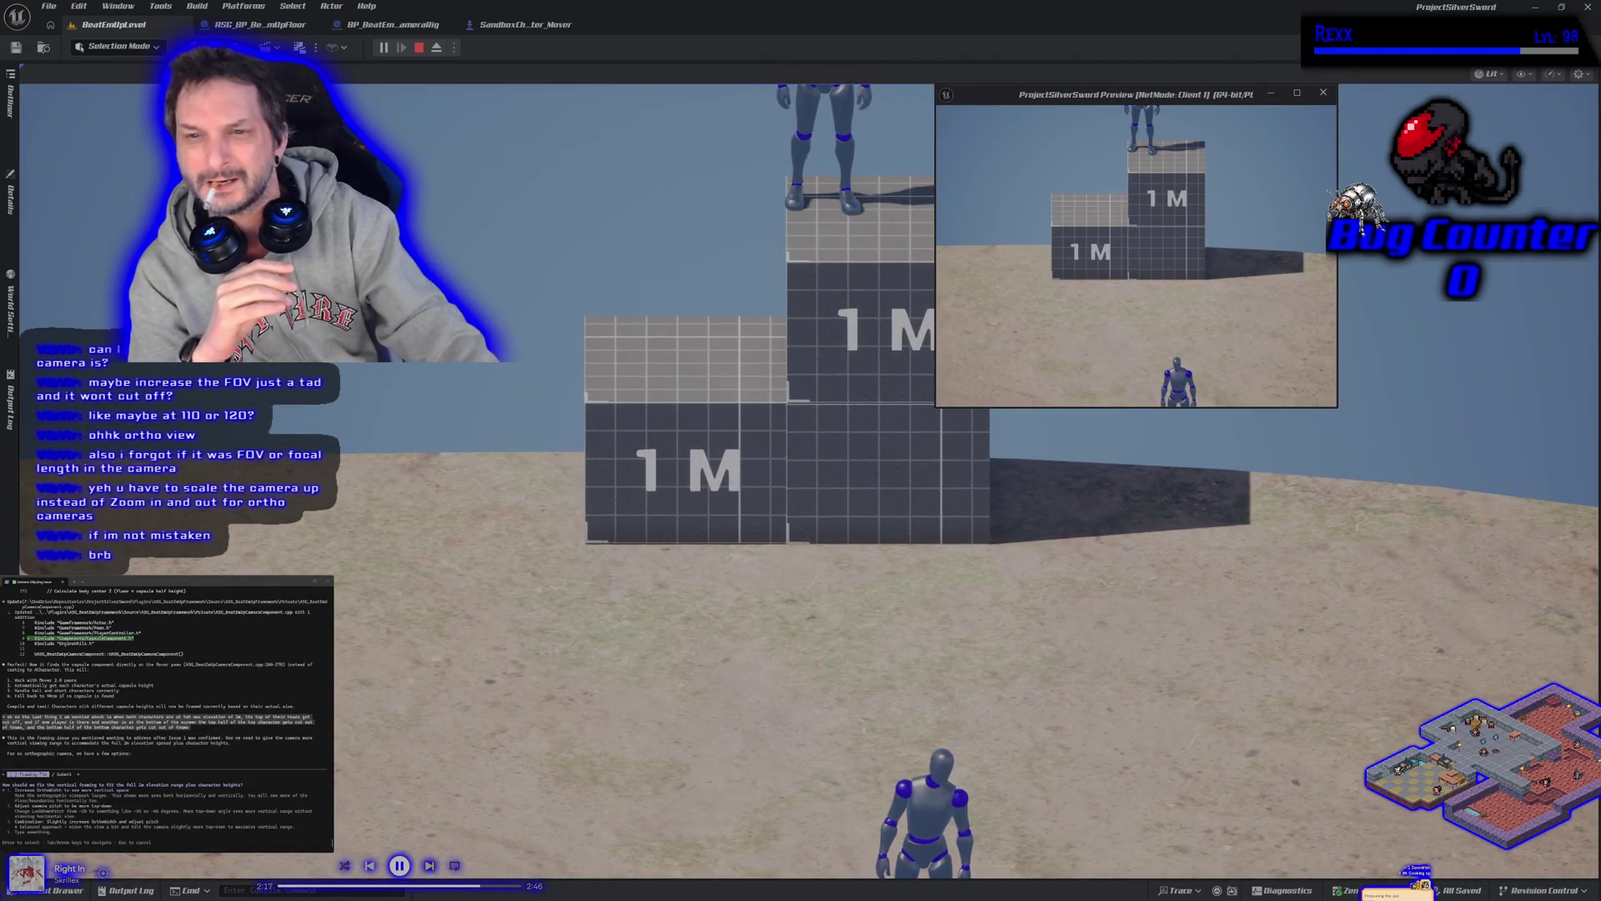
key("w")
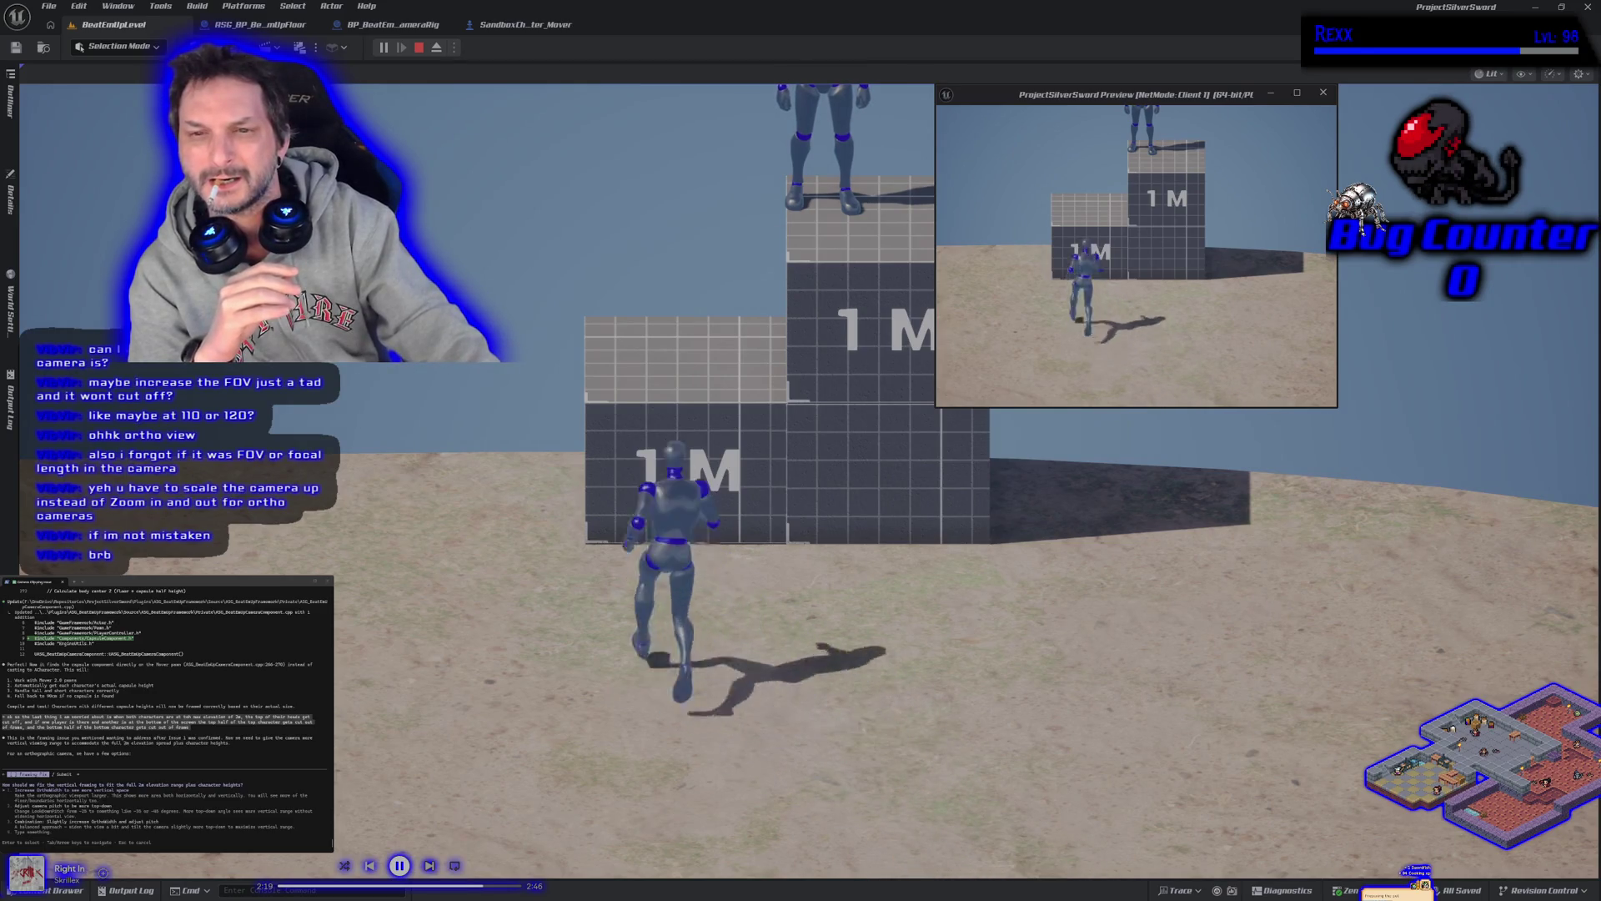
key("space")
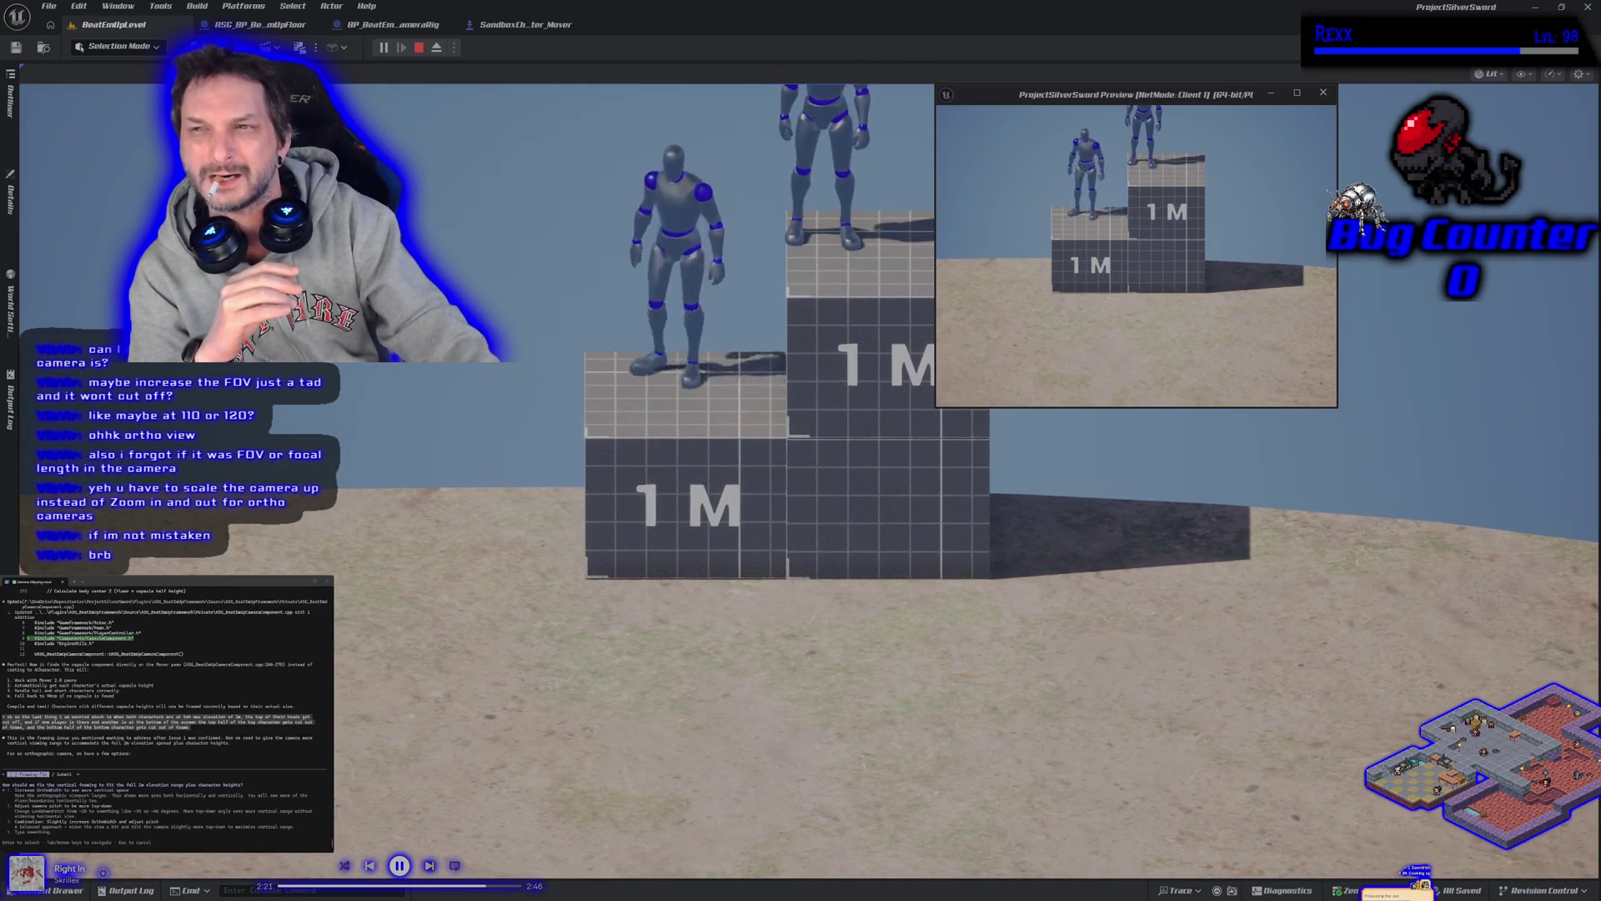
key("space")
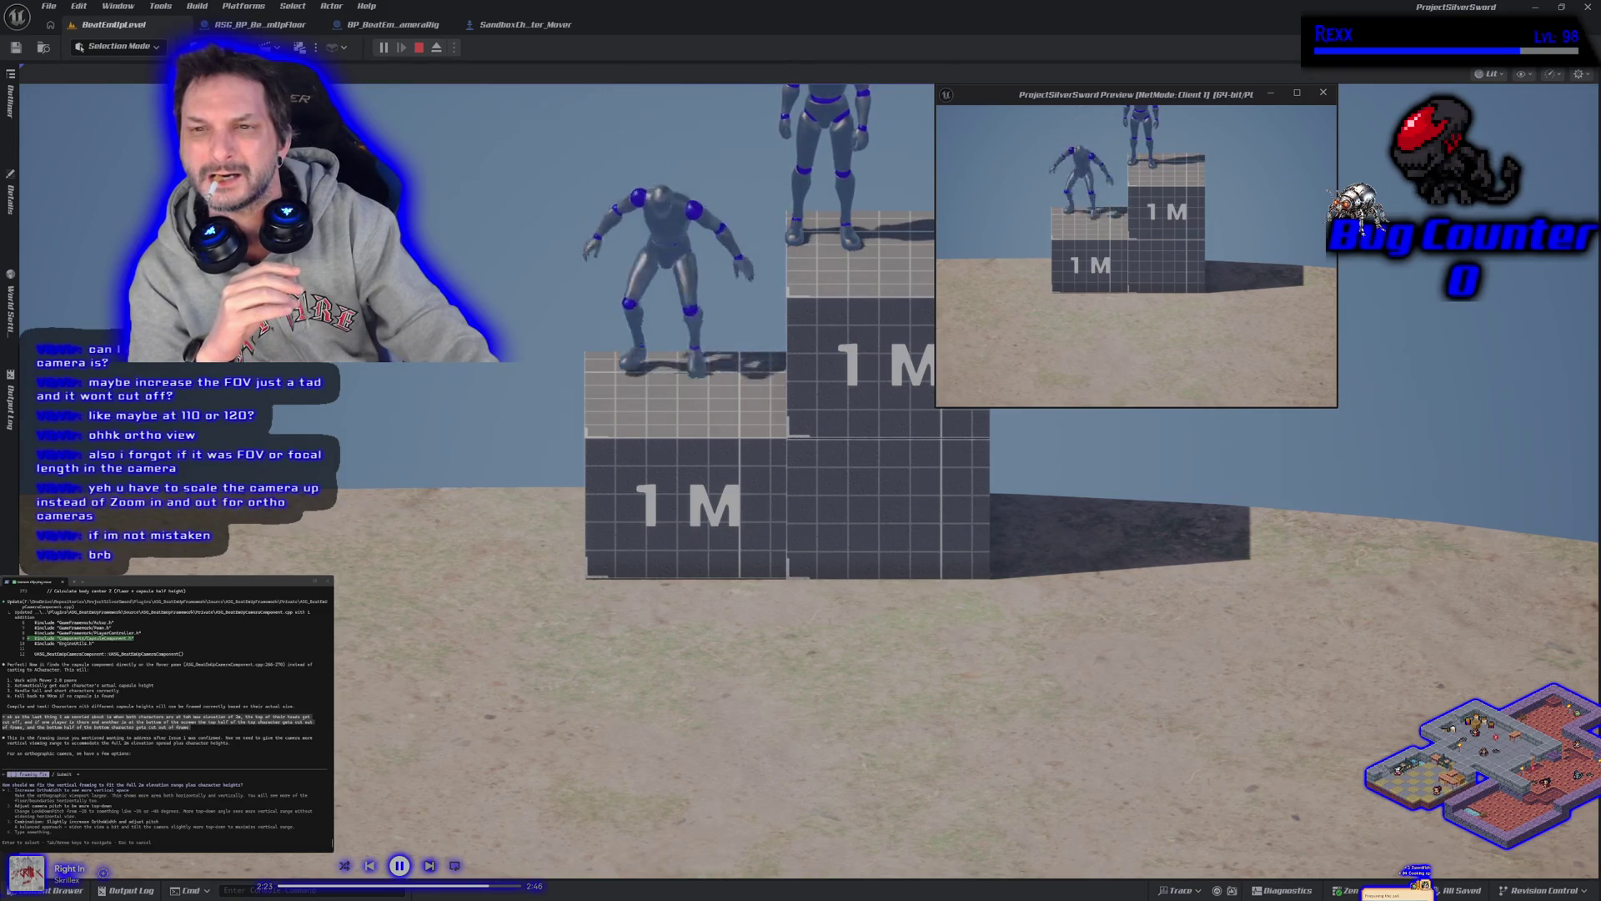
key("d")
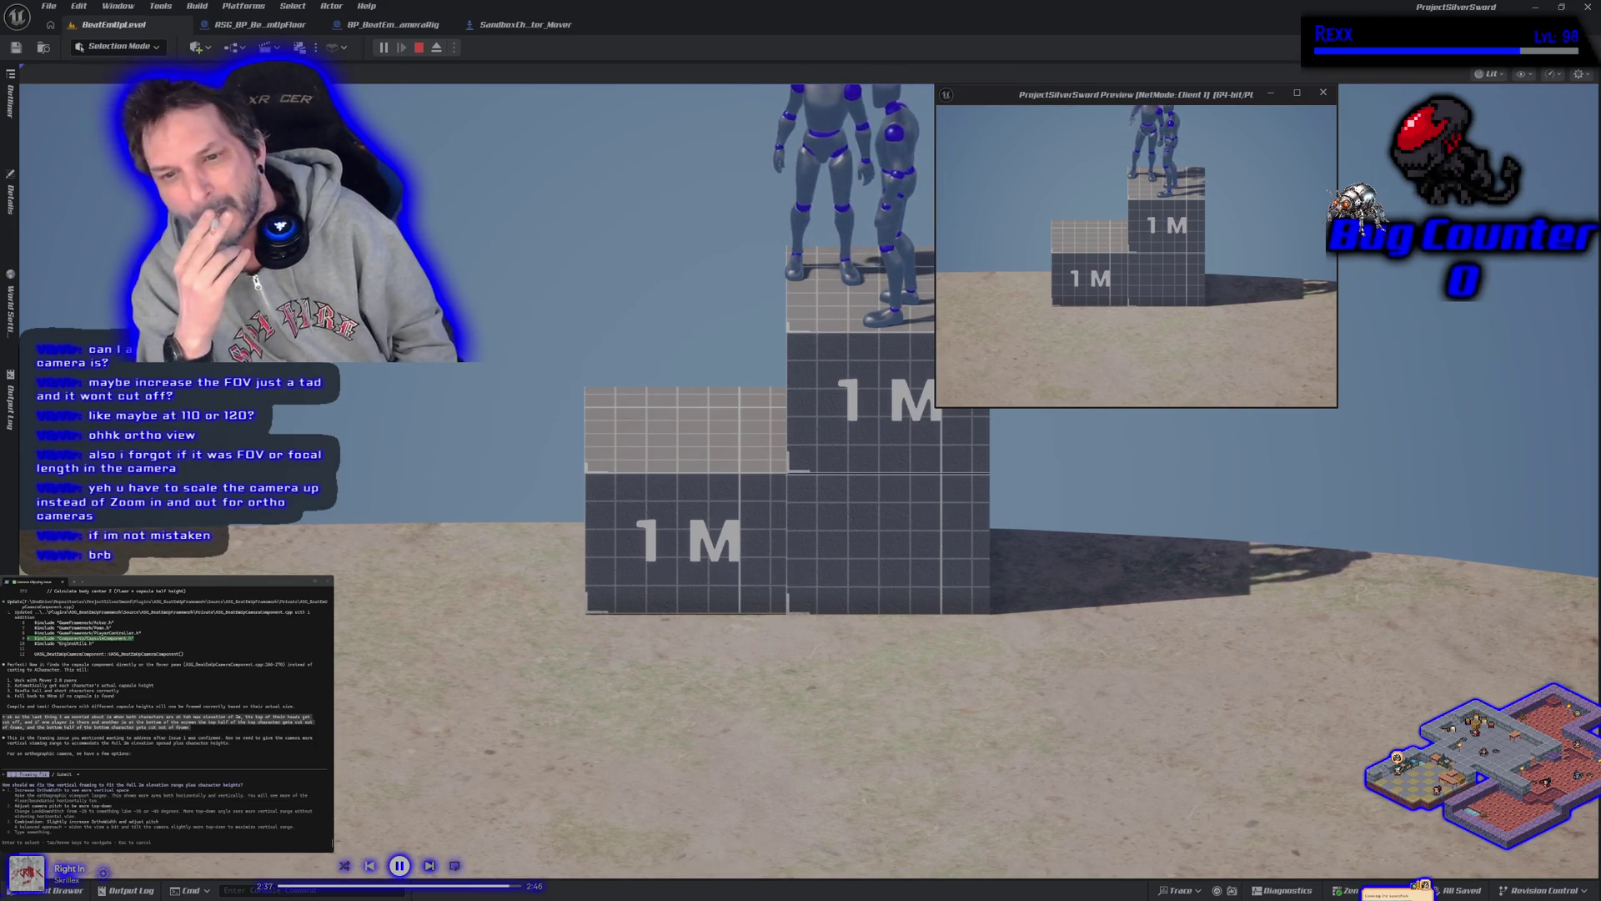
key("Escape")
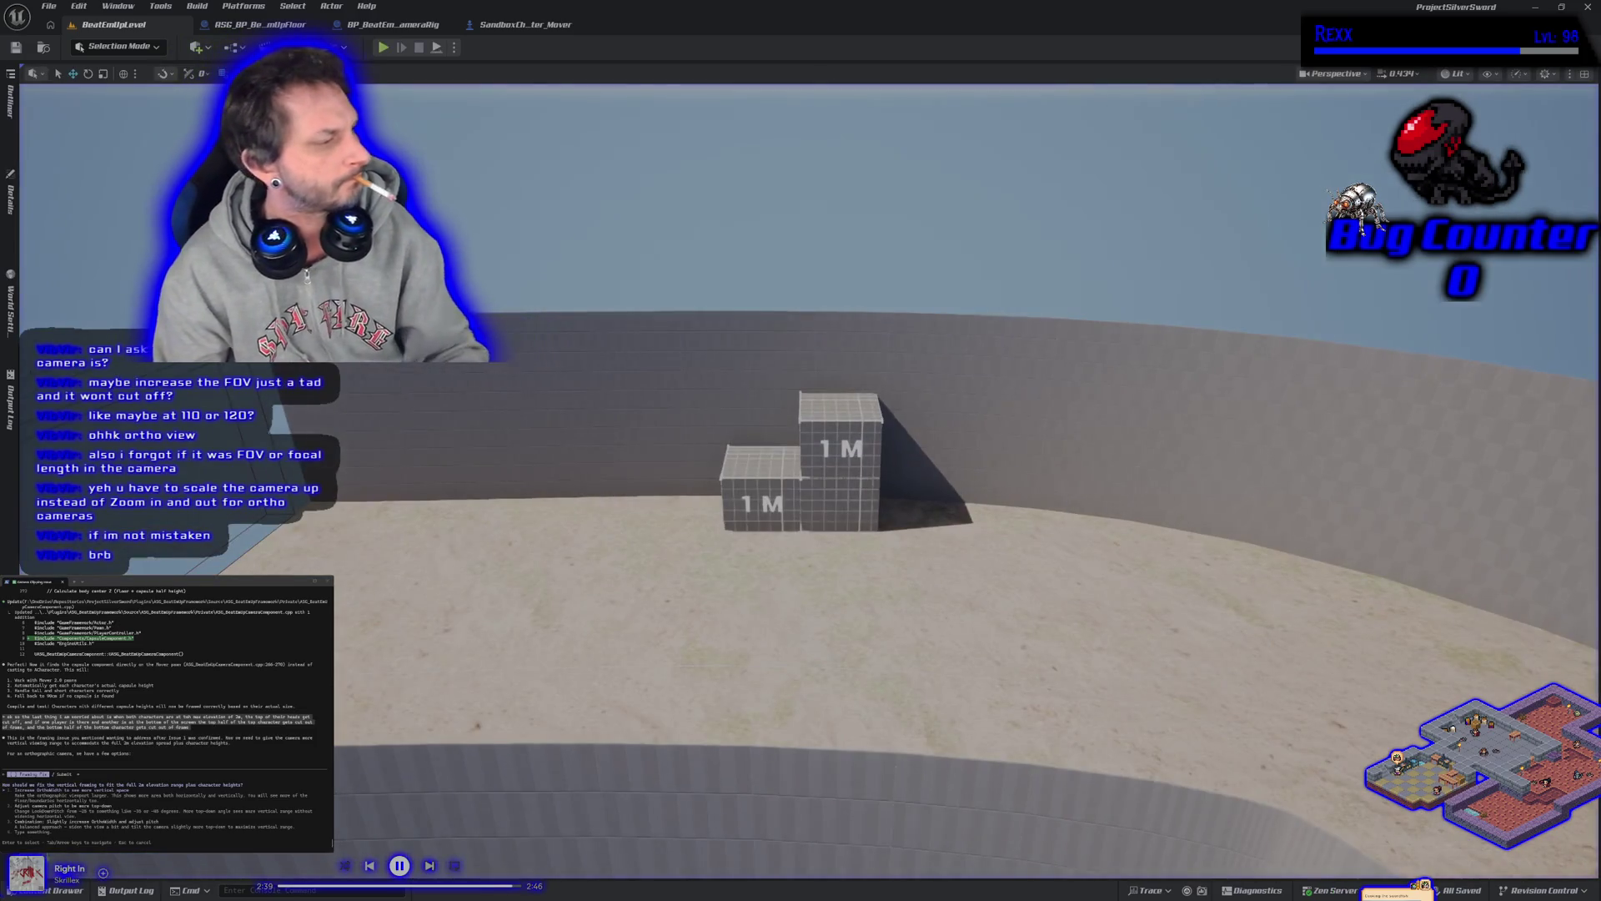
Begin the camera-elevation commit summary in GitHub Desktop, then return to Rider and Unreal Editor
left_click(1590, 10)
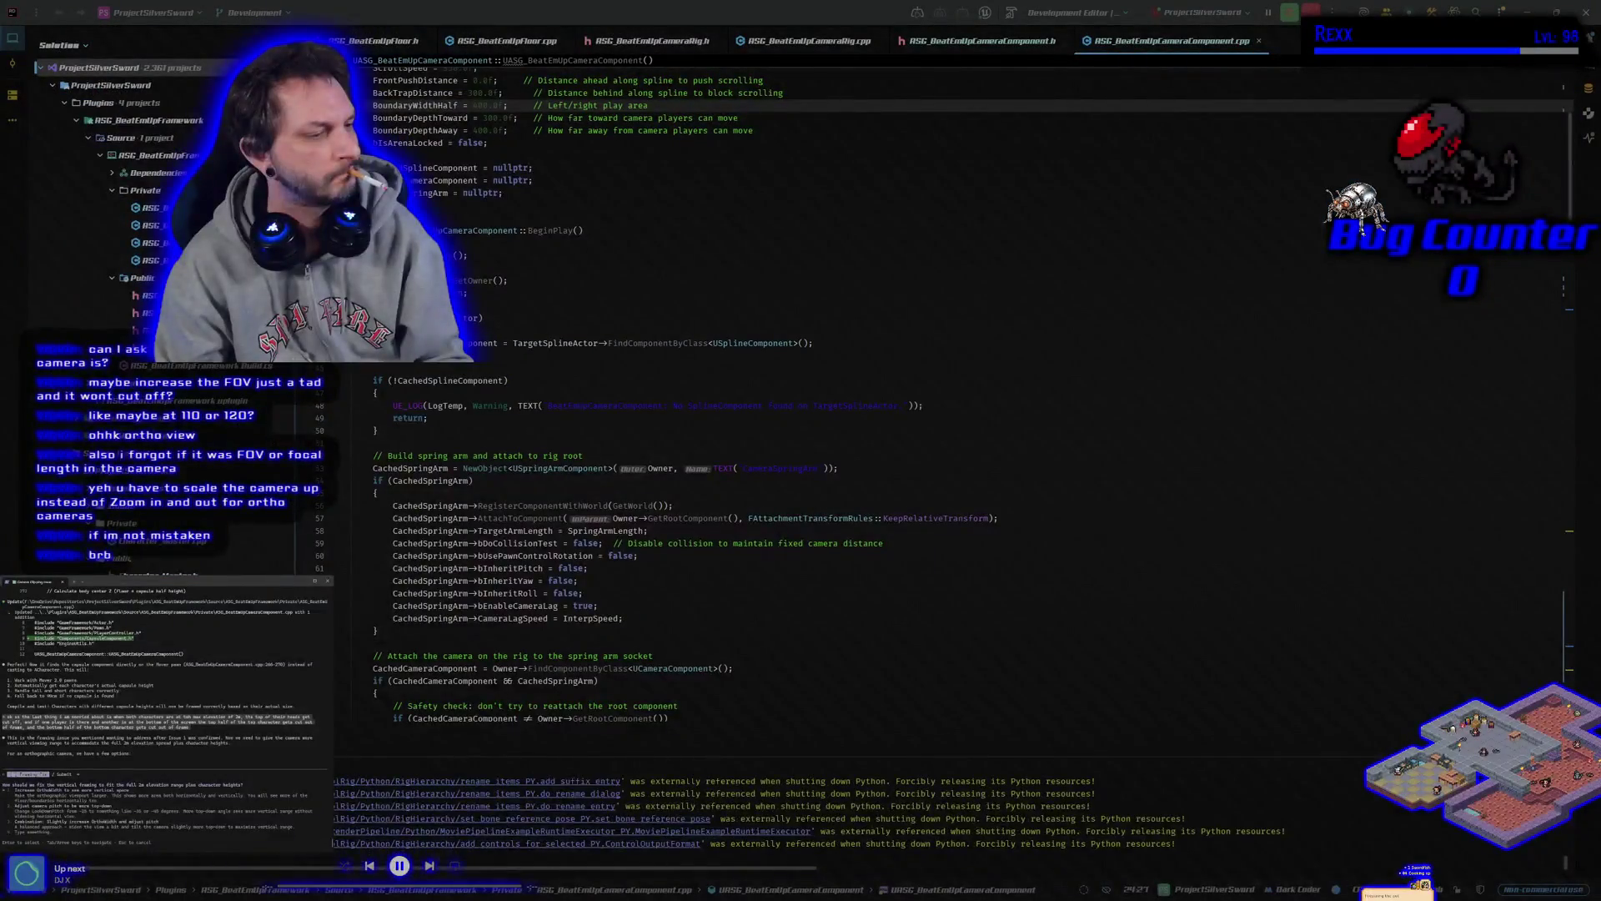
key("alt+Tab")
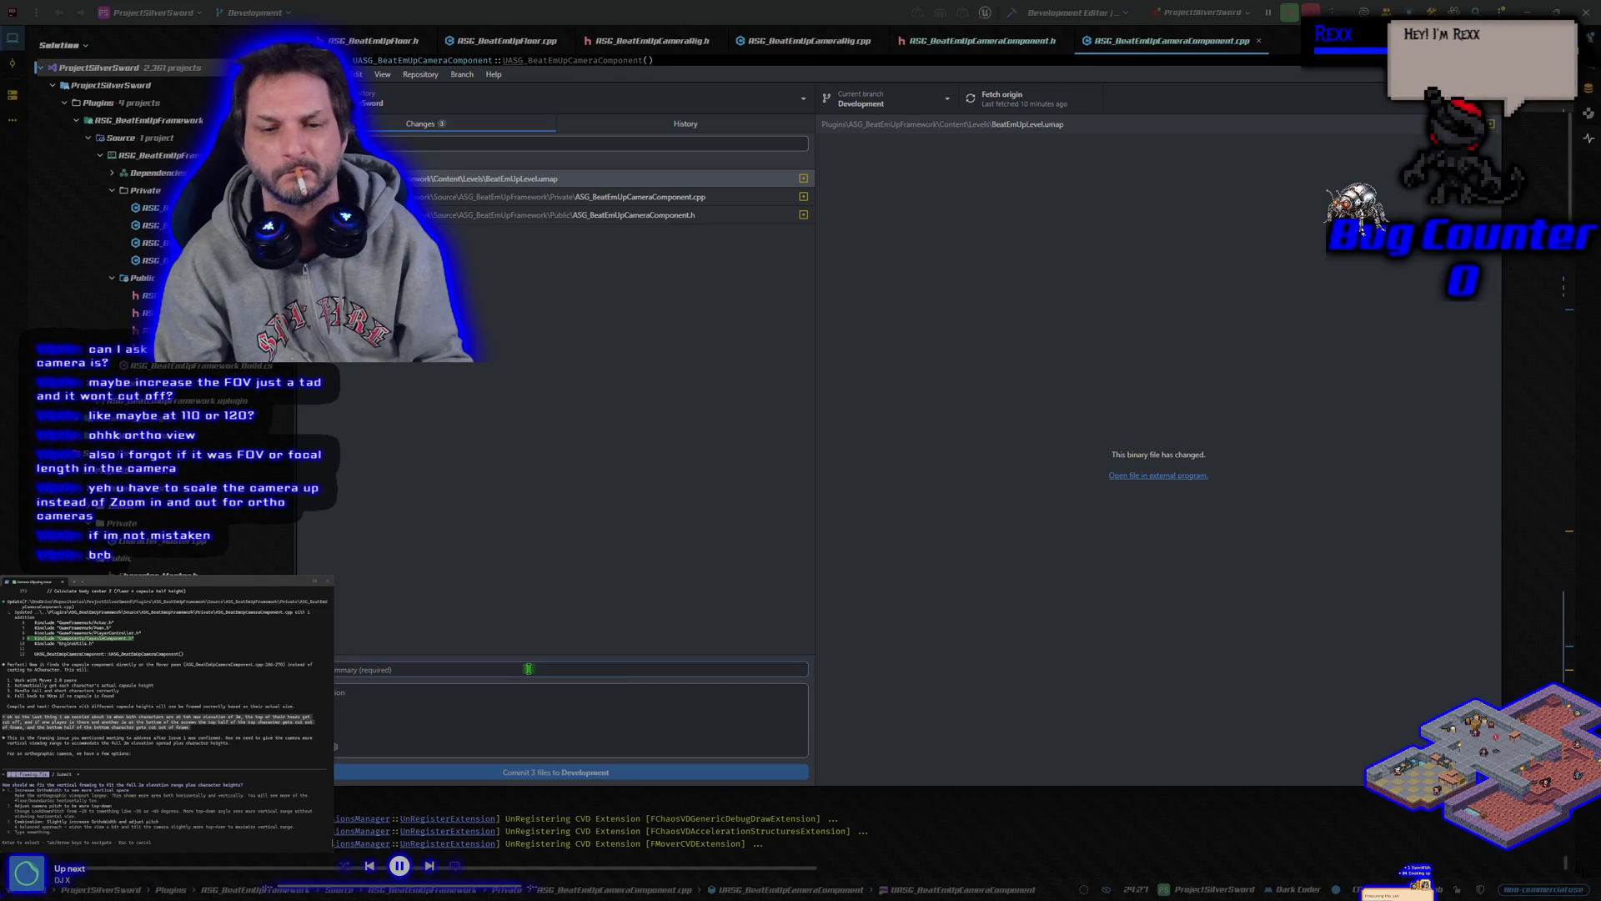
type("C")
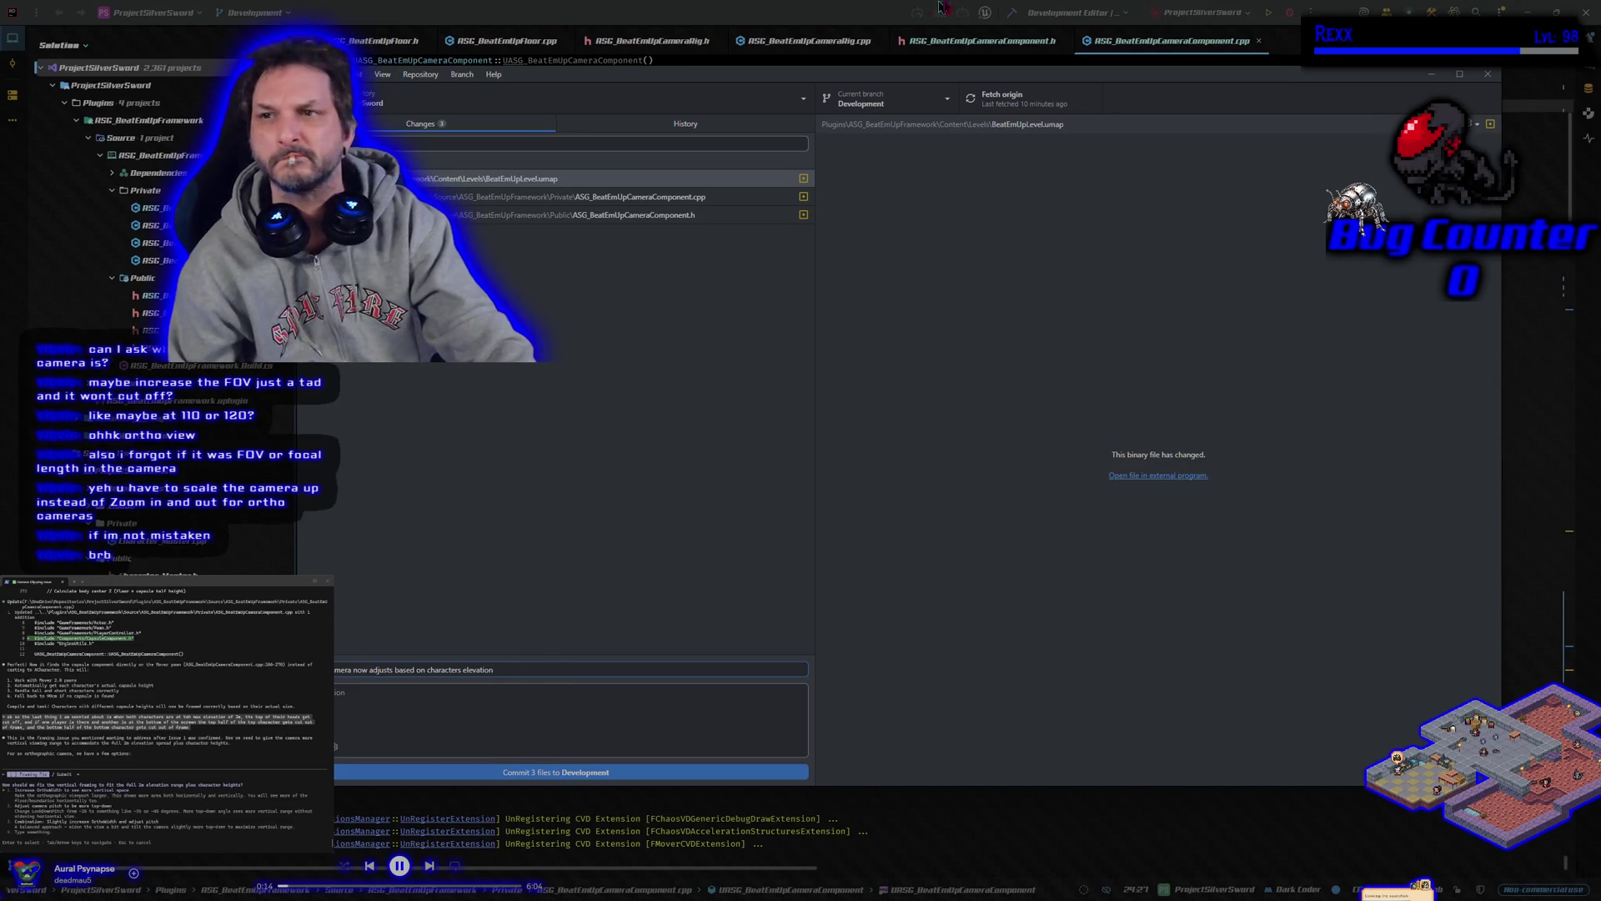
left_click(1232, 23)
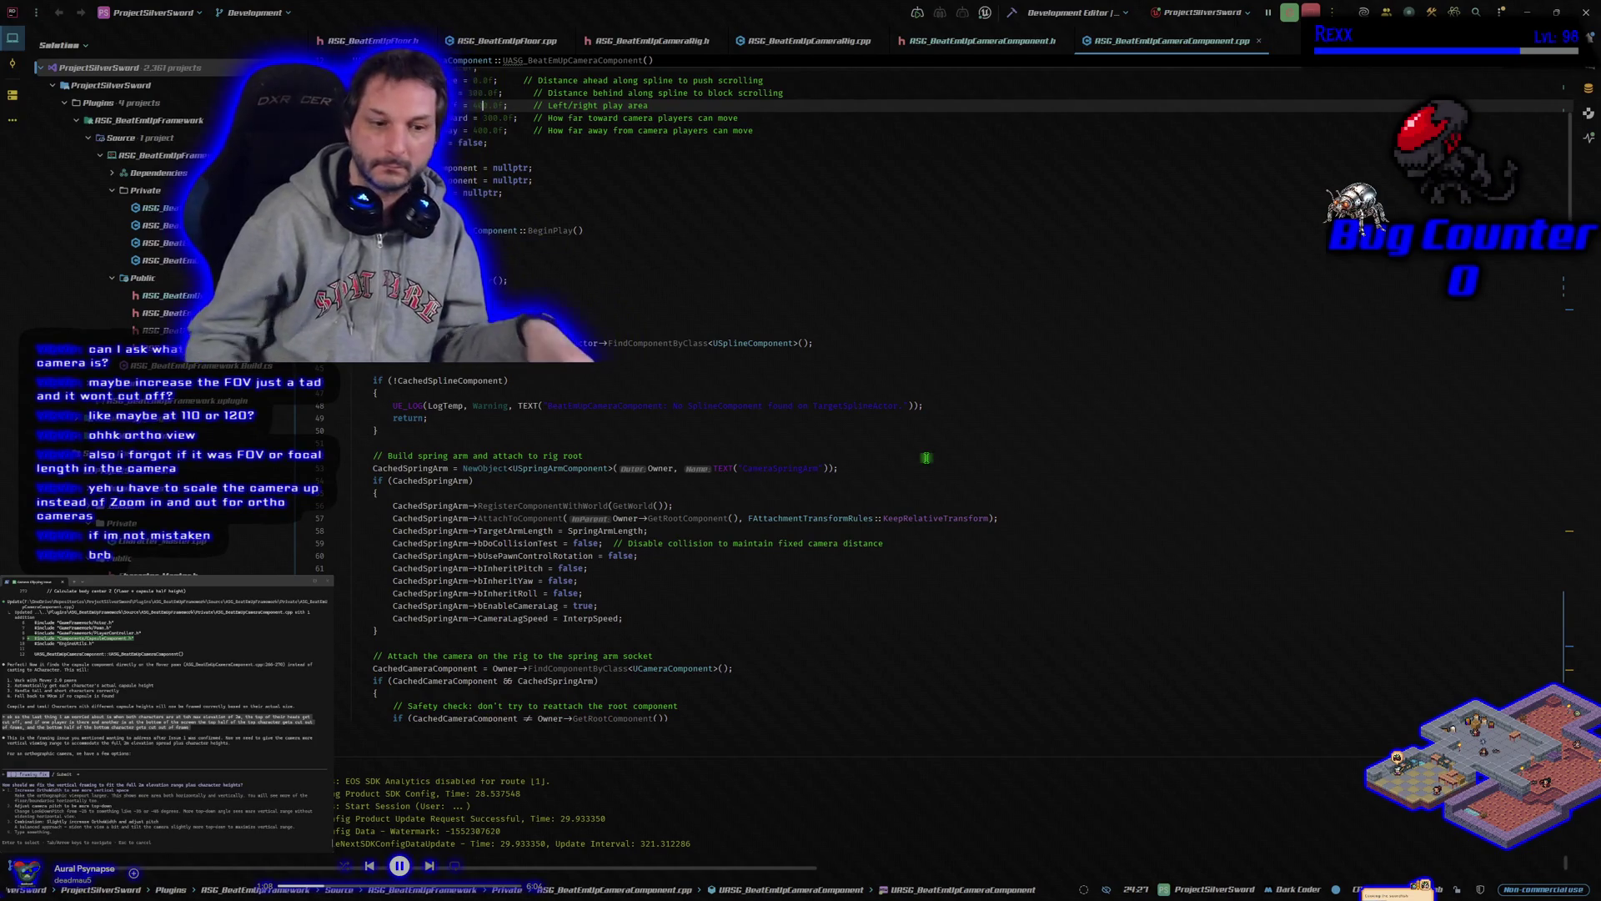
key("alt+Tab")
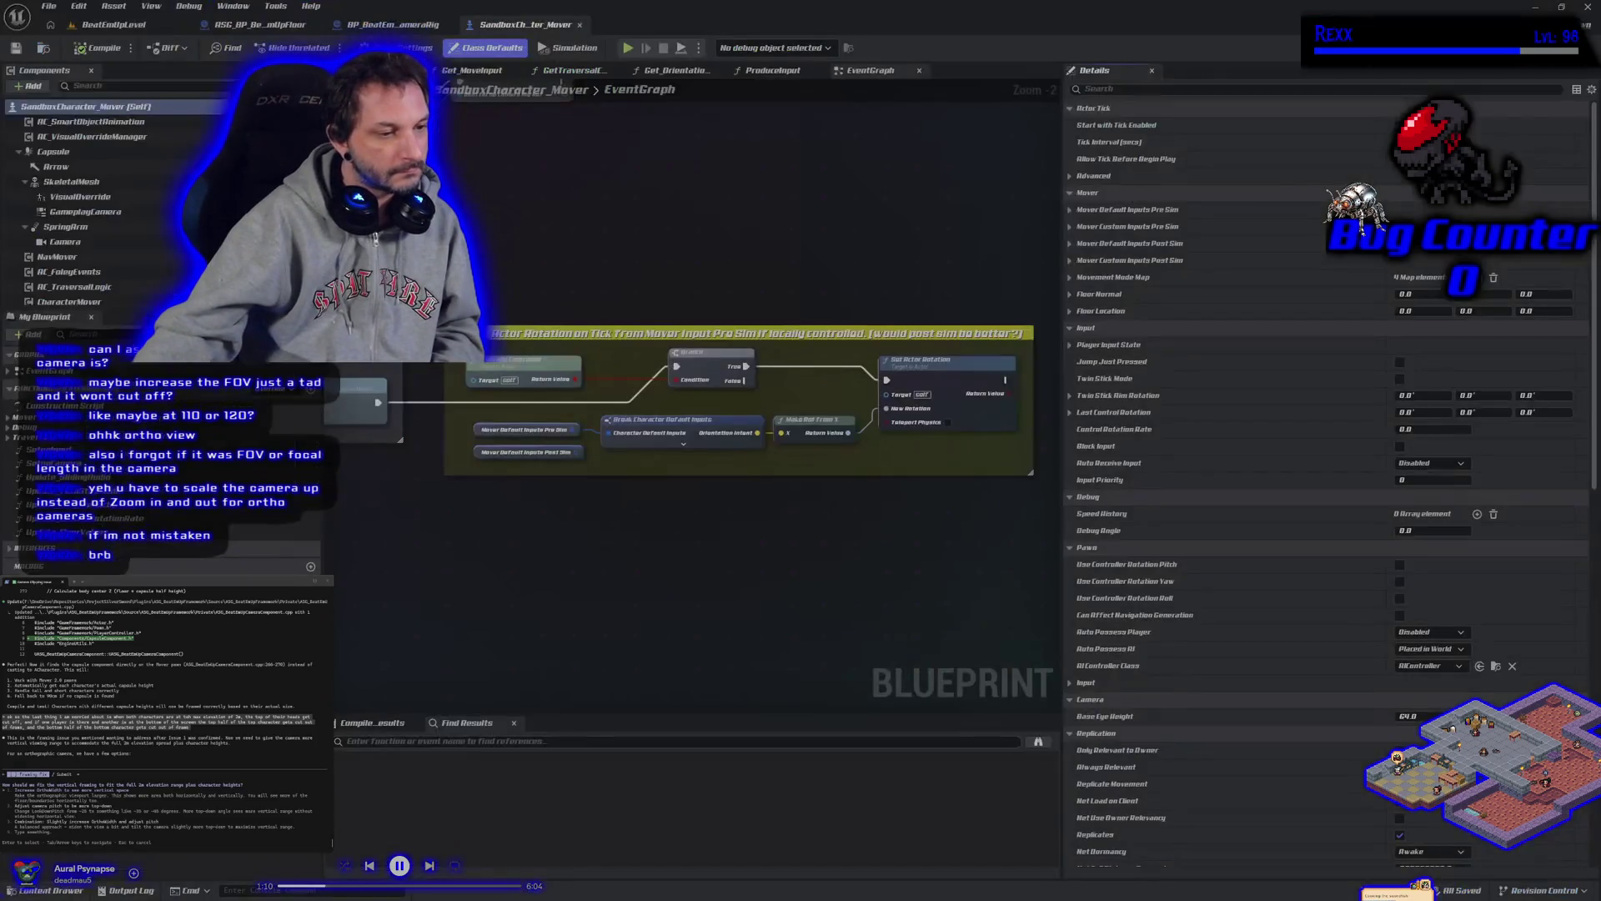
Playtest BeatEmUpLevel, running and jumping the character beside the 1M blocks to check framing
left_click(134, 28)
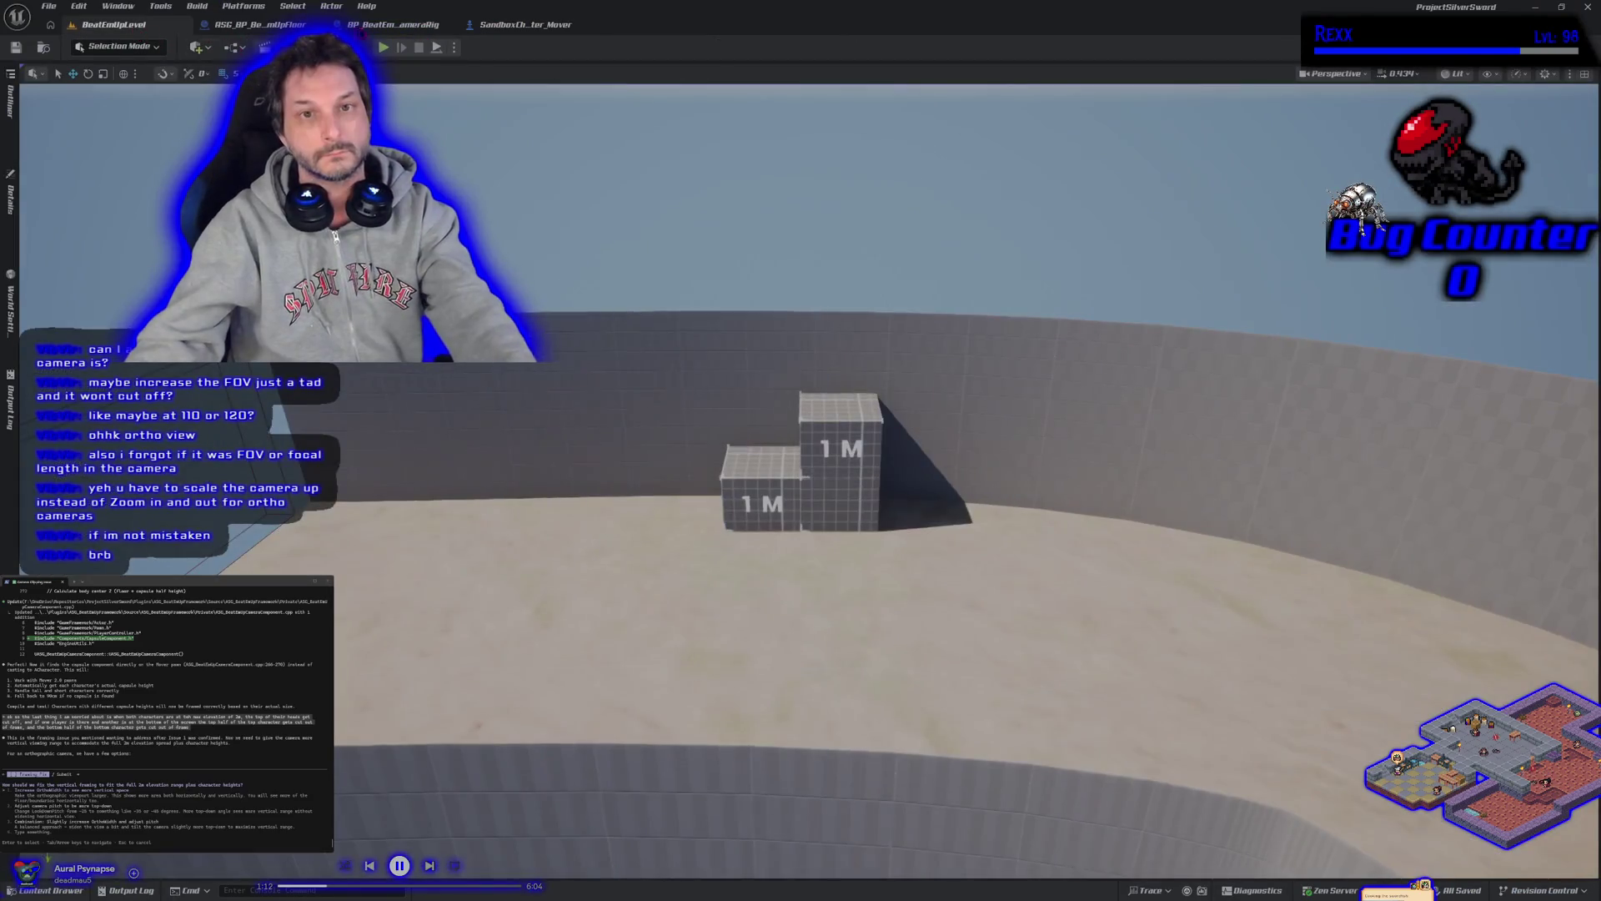
key("alt+p")
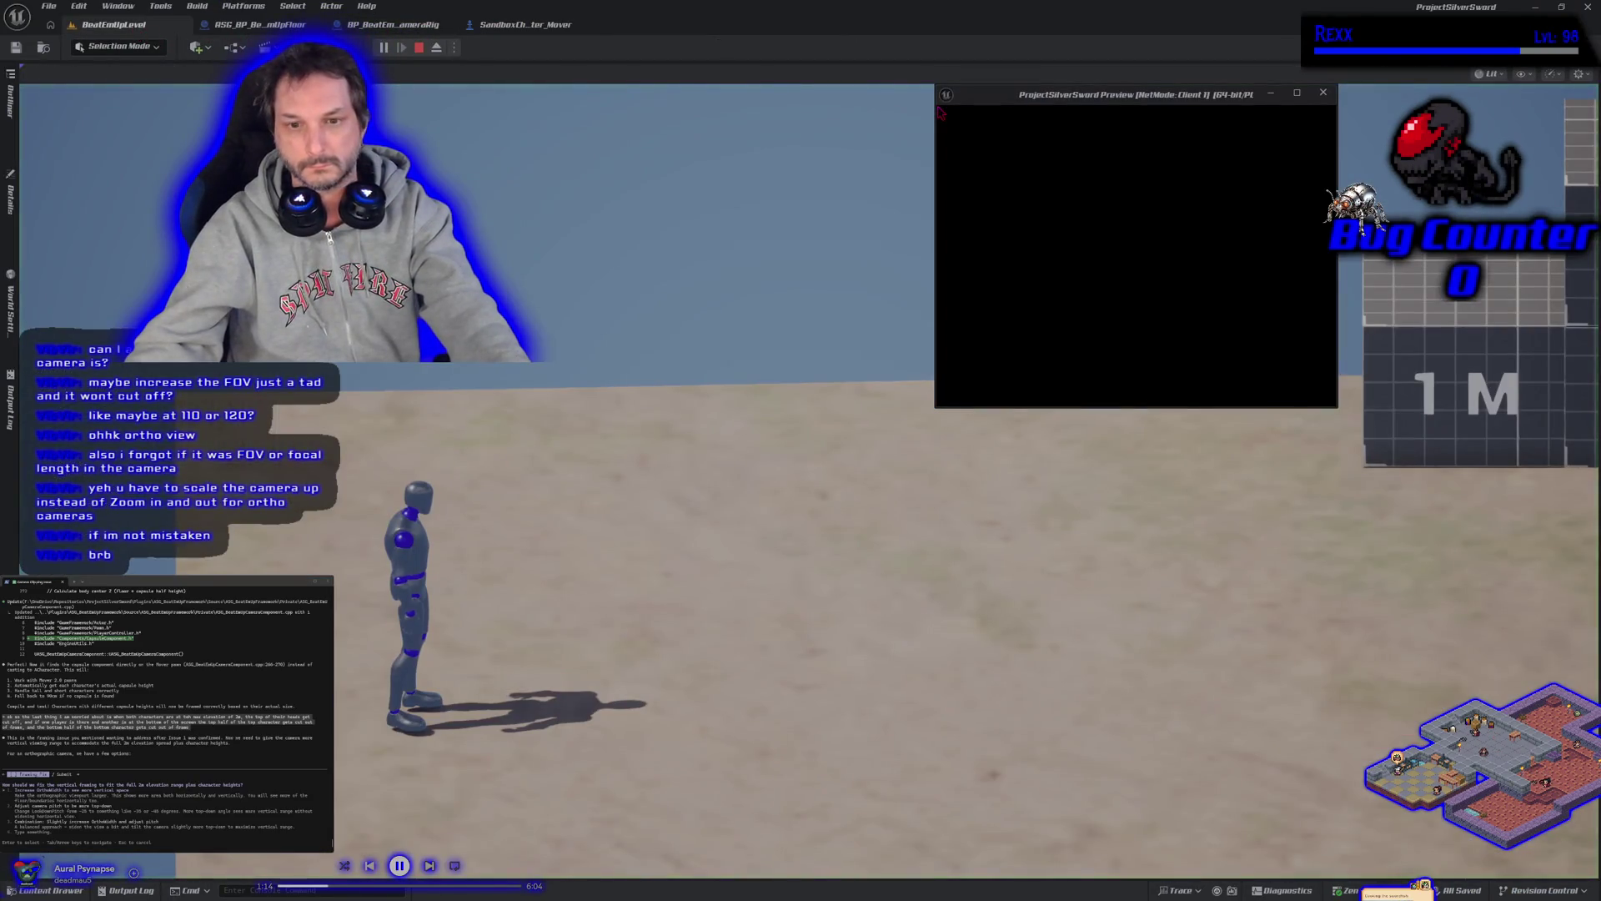
key("w")
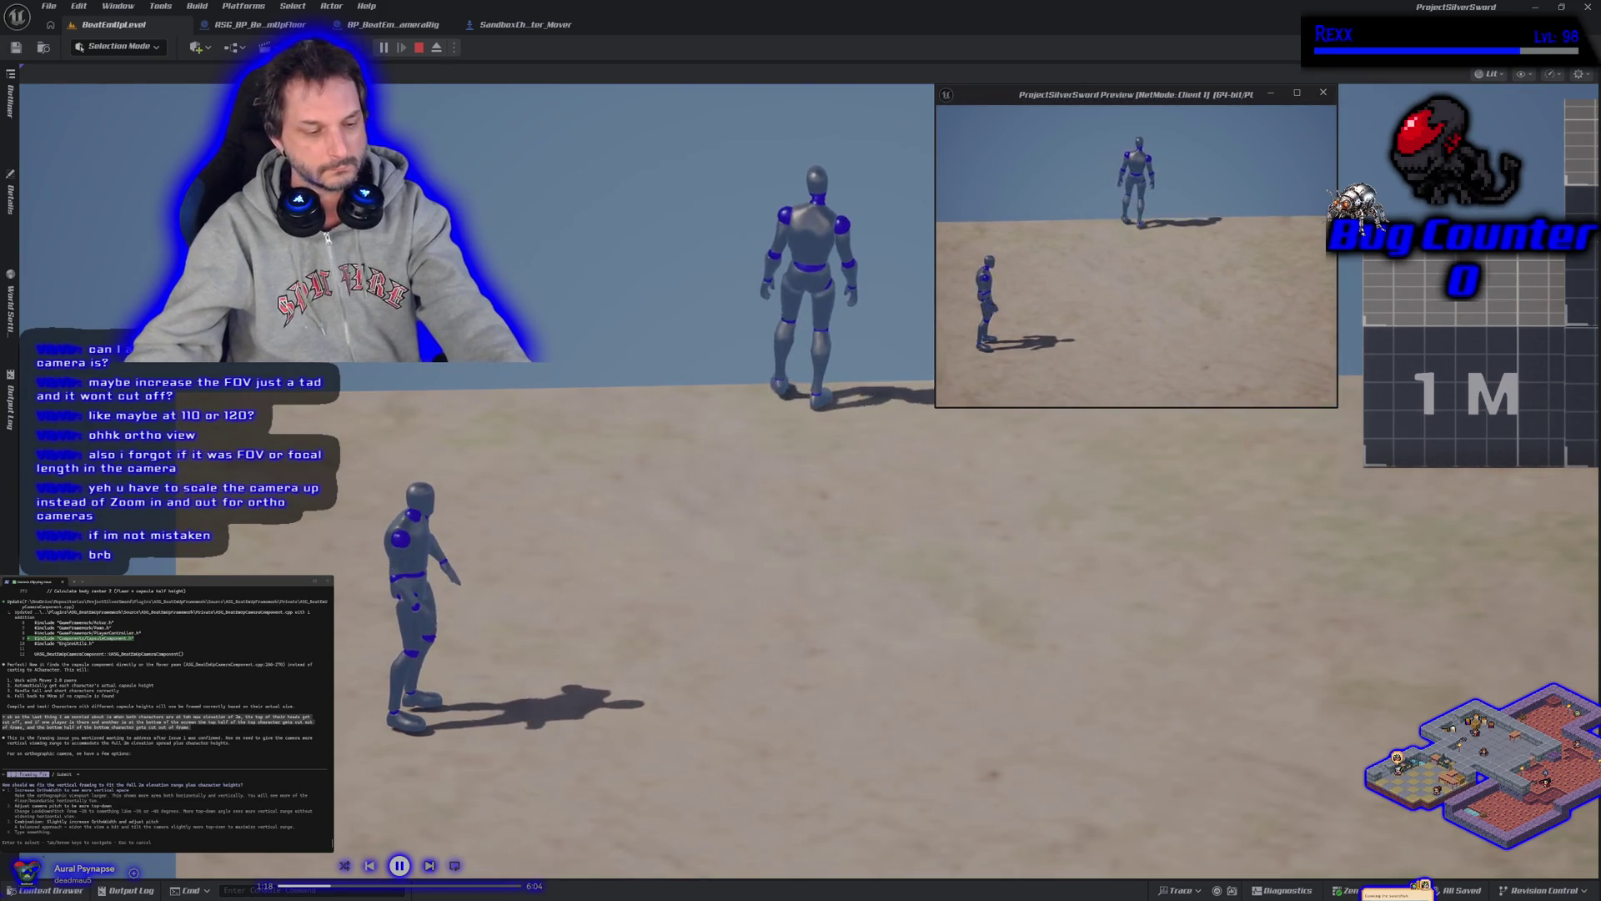
key("alt+Tab")
key("s")
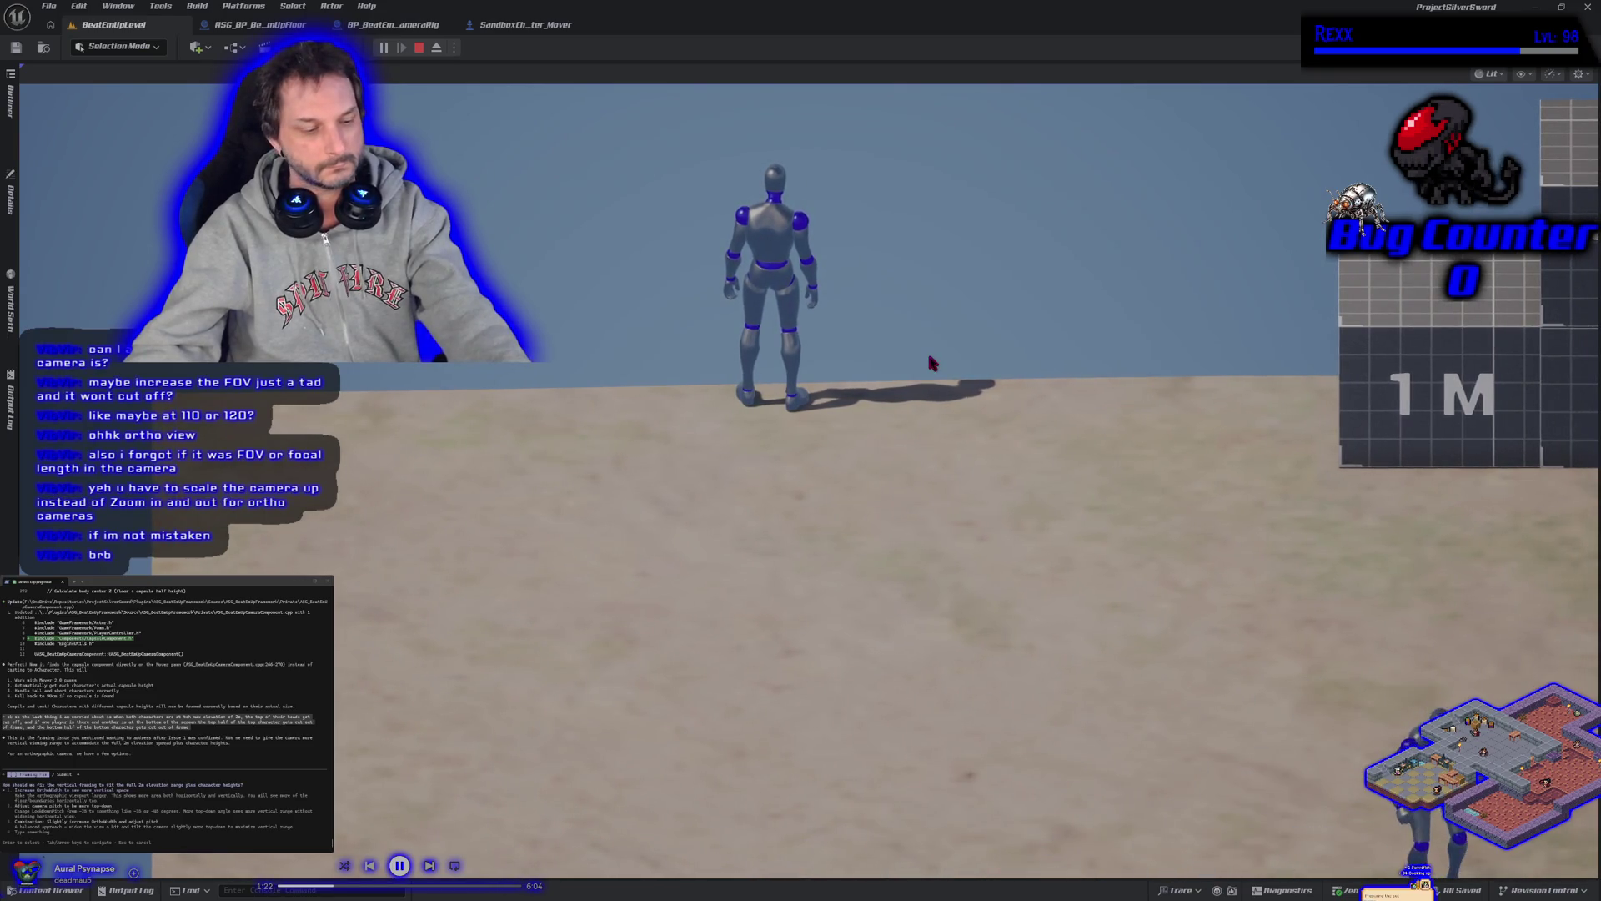
key("alt+Tab")
key("d")
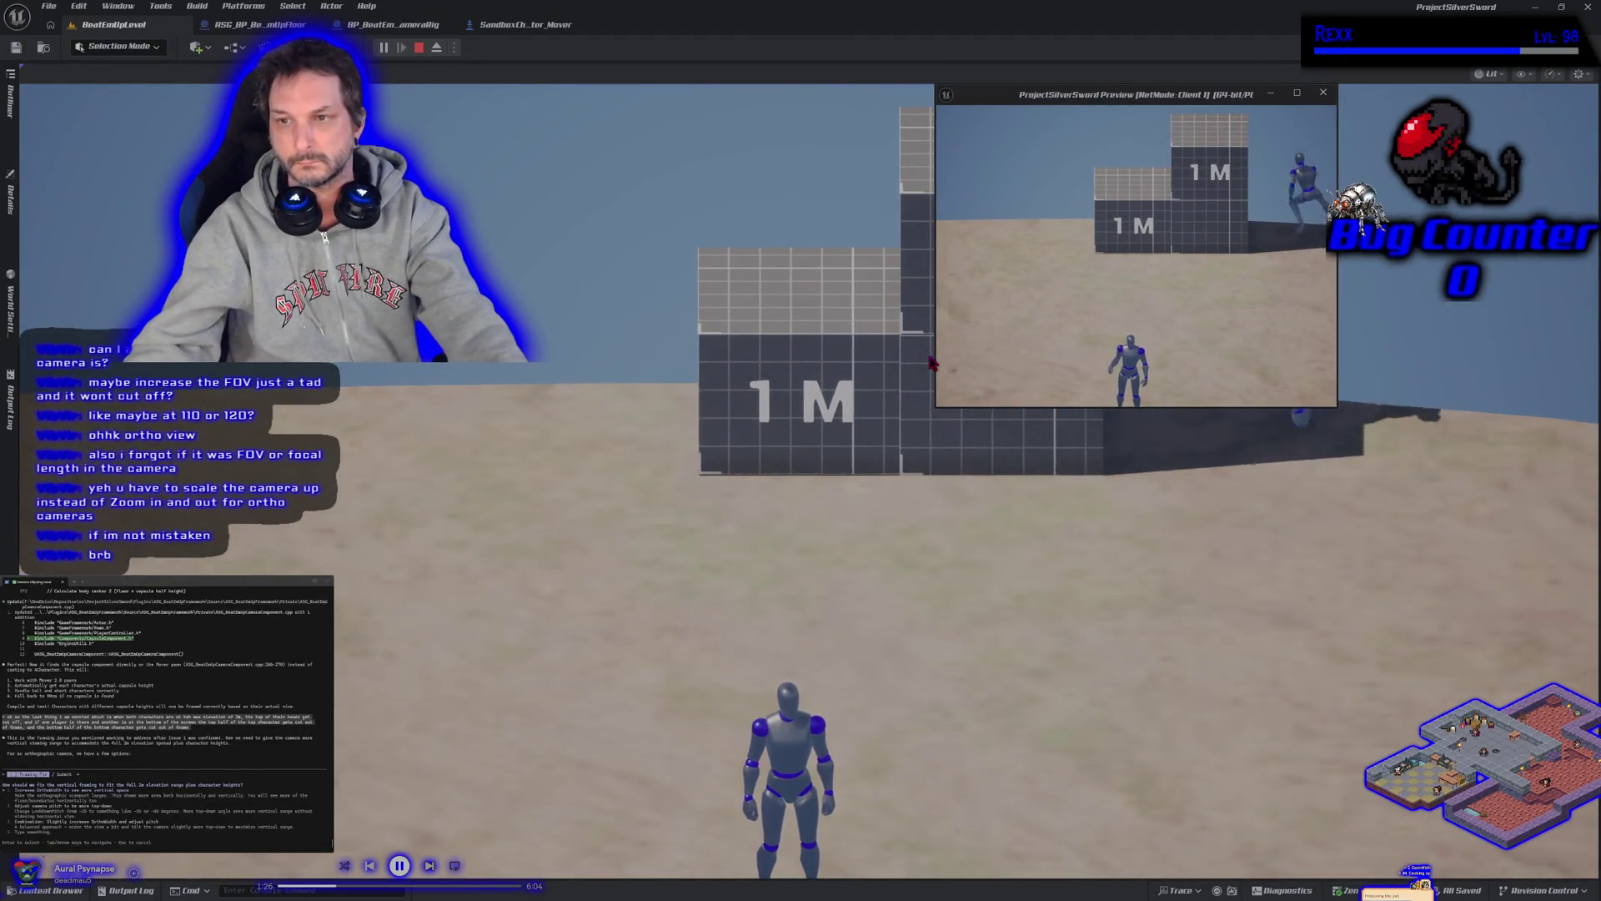
key("space")
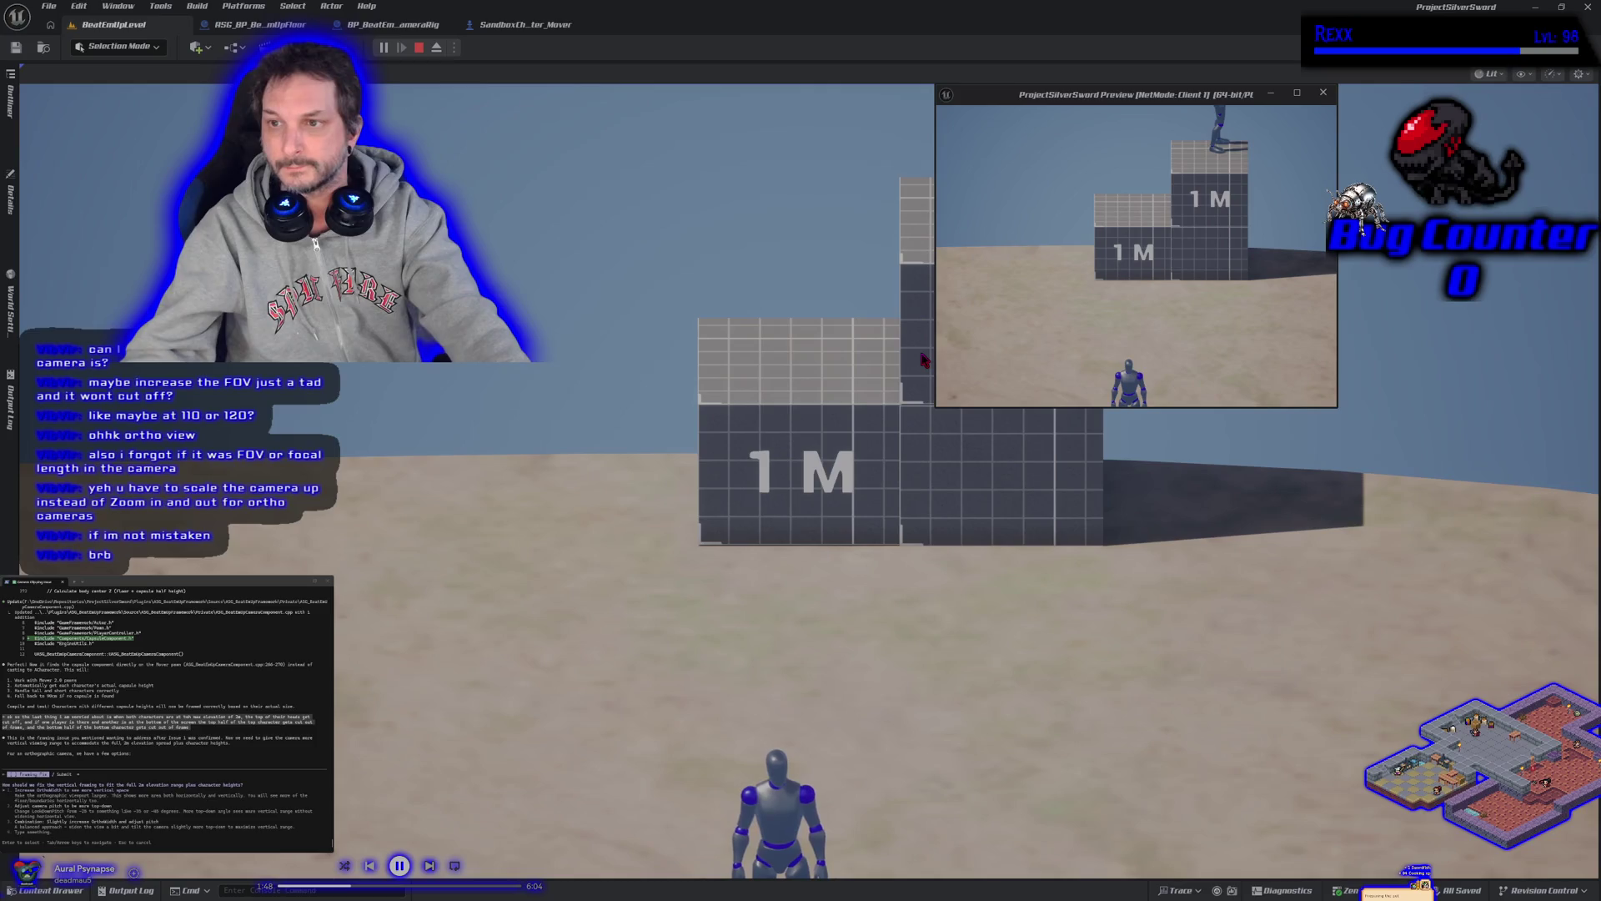
key("Escape")
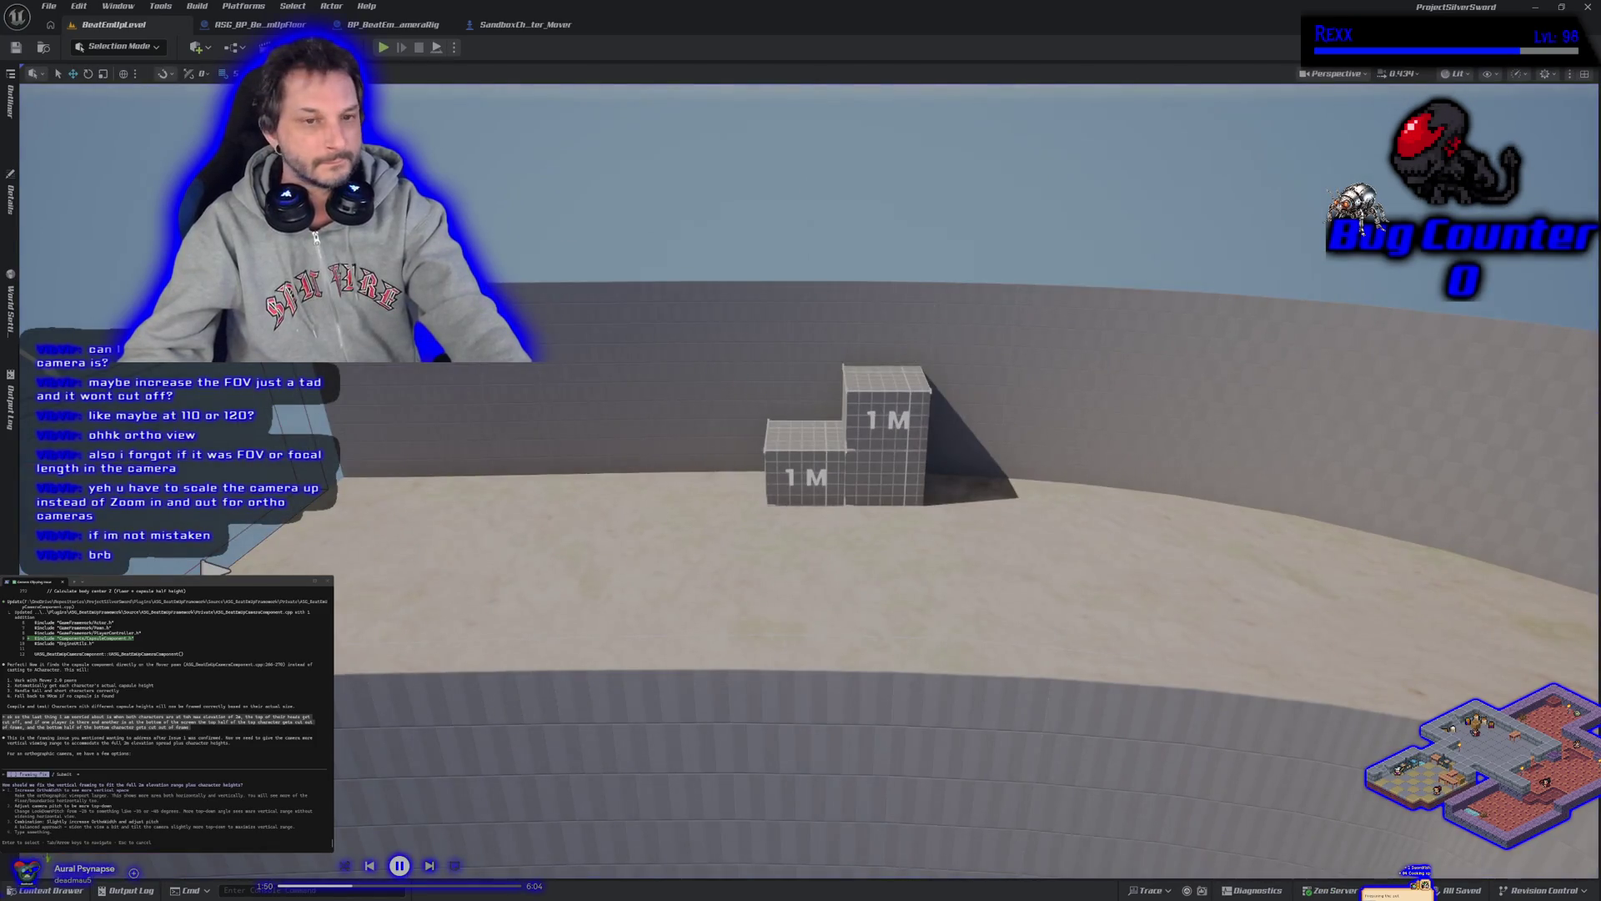
Finish the elevation-centroid summary and commit the three camera files to Development
key("alt+Tab")
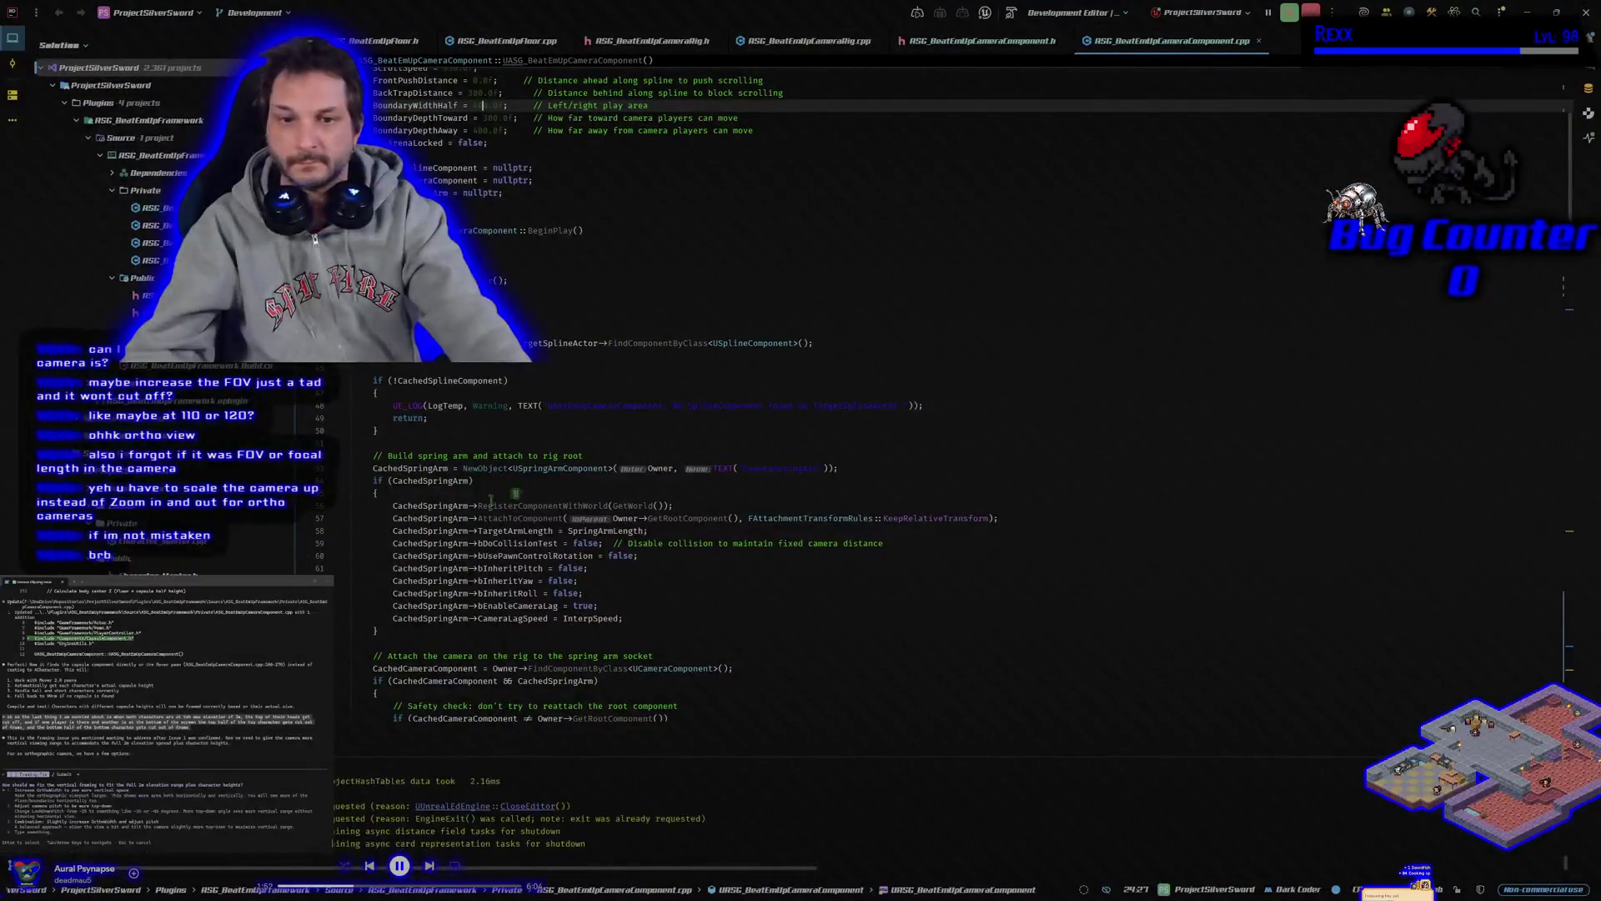
key("alt+Tab")
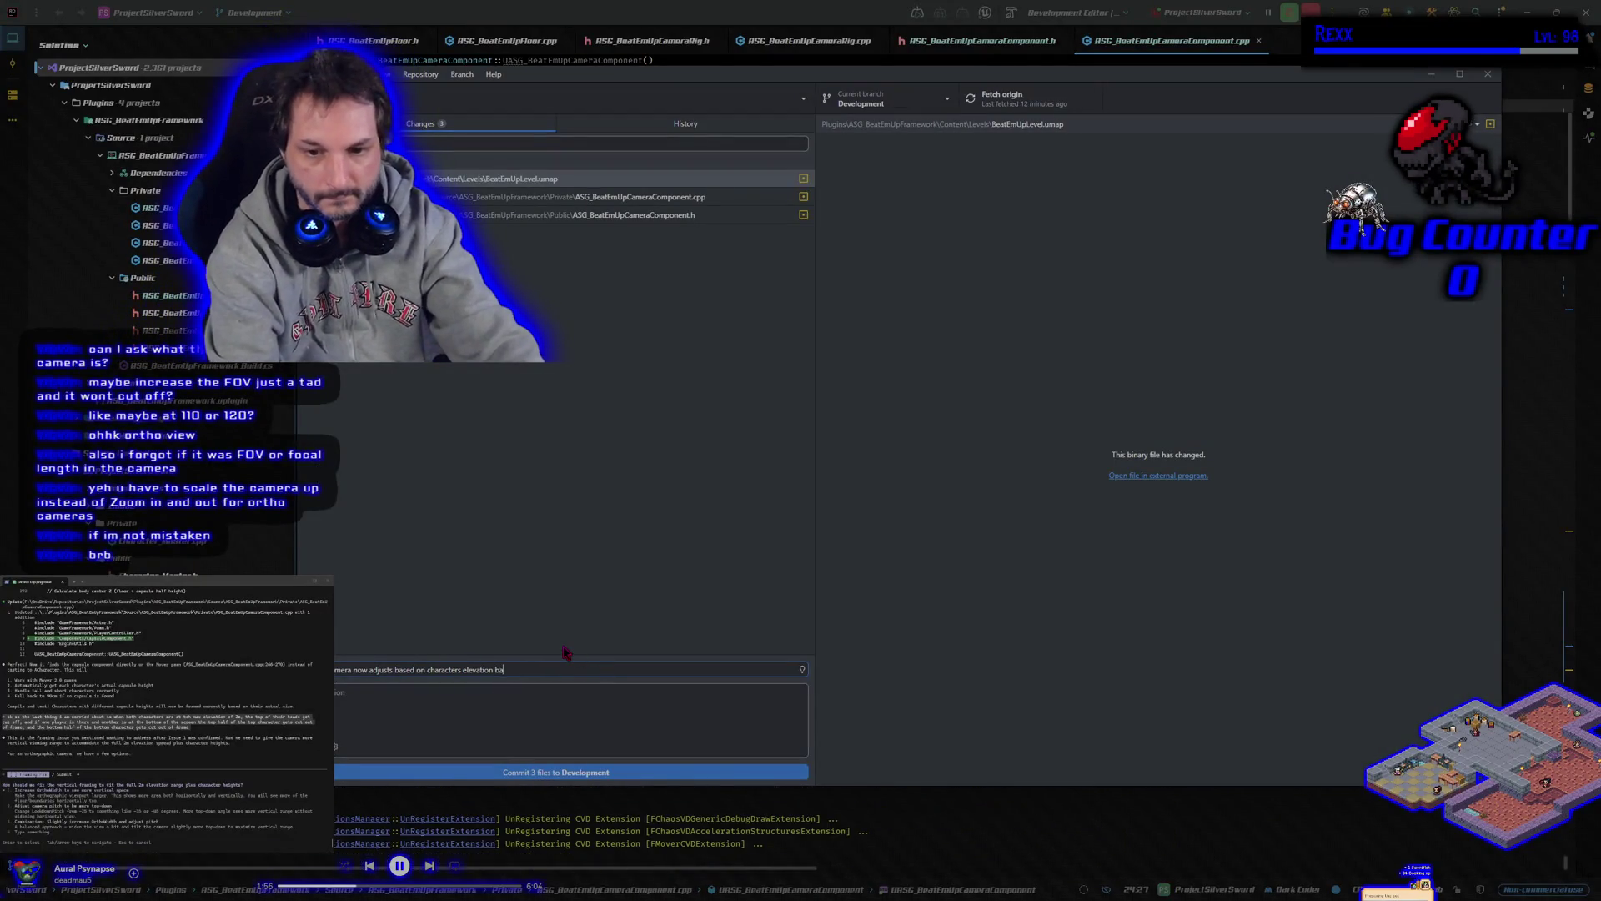
type("sed on all ch")
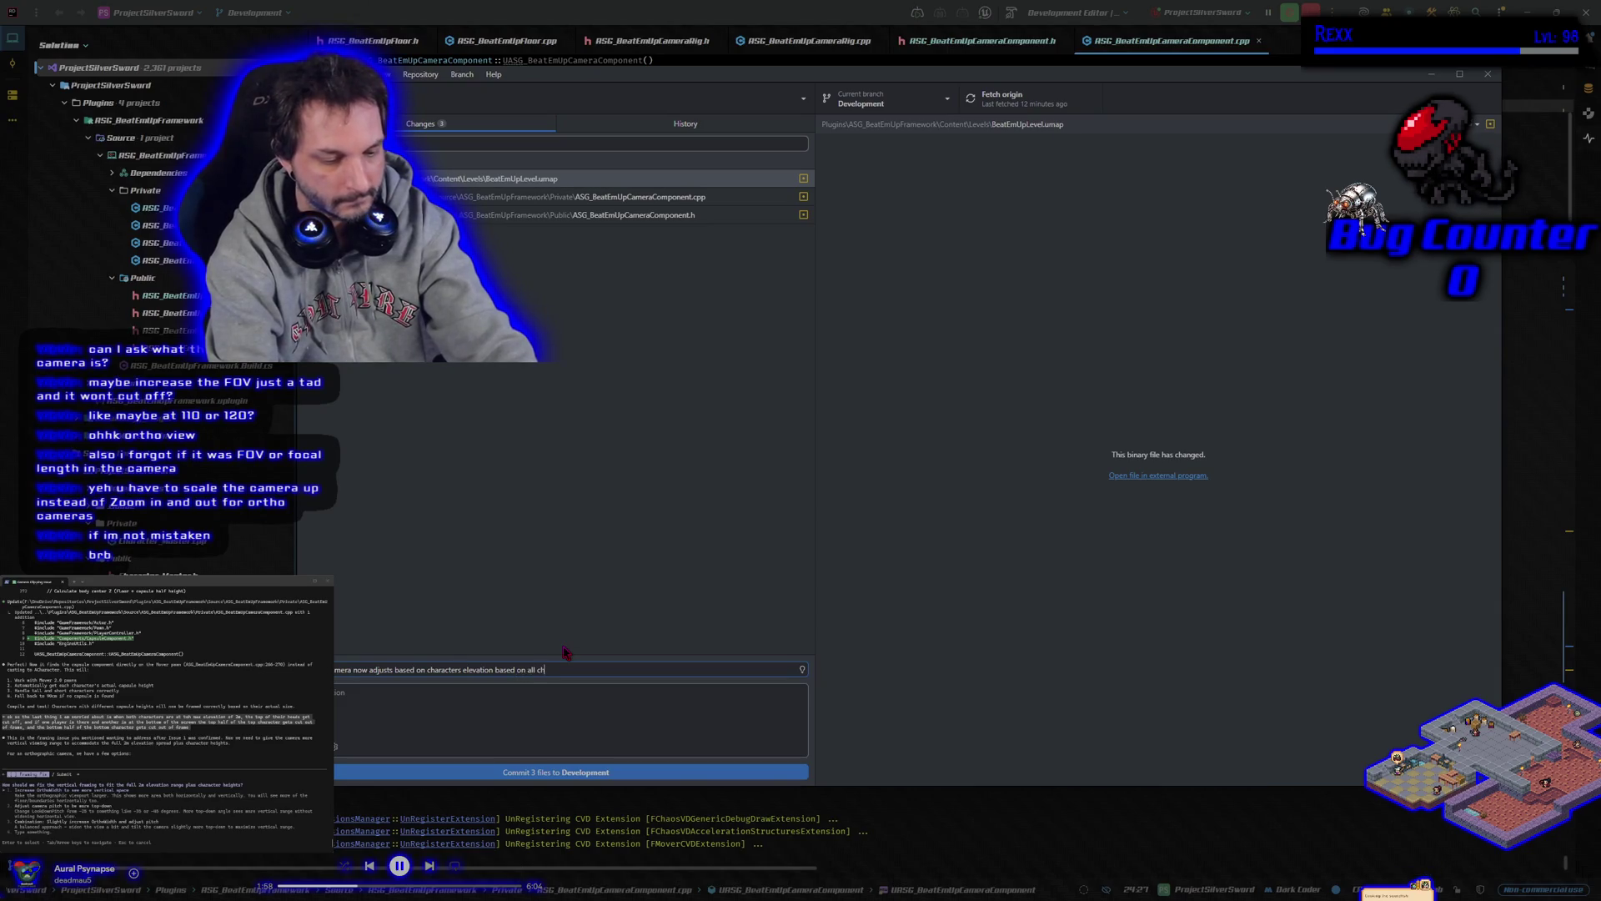
type("aracters cetroid")
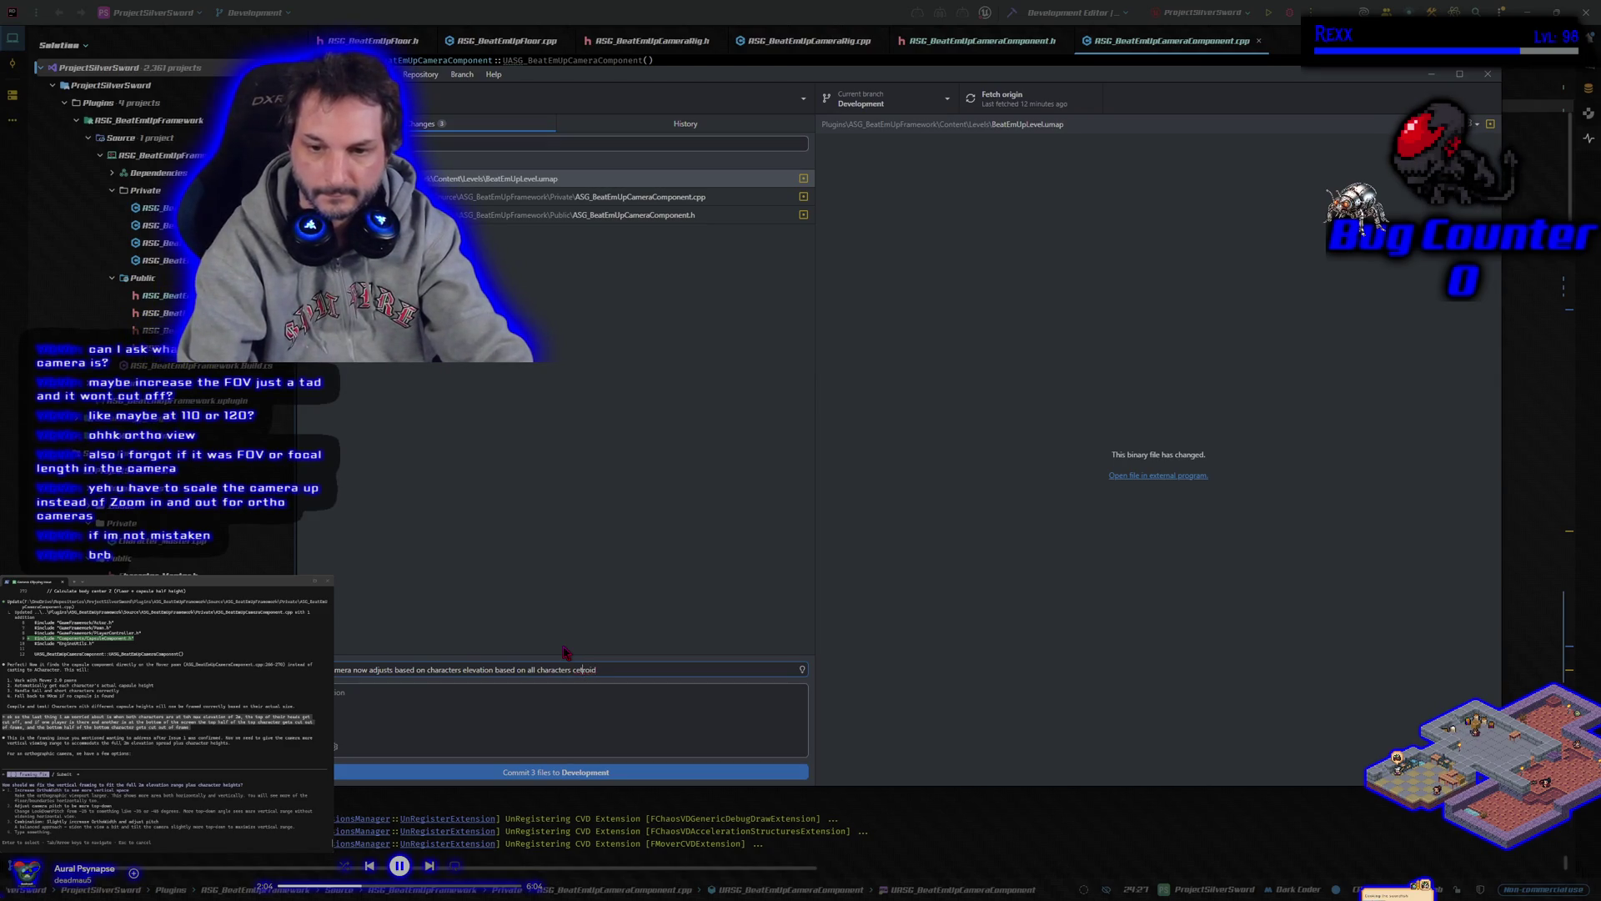
type("nt")
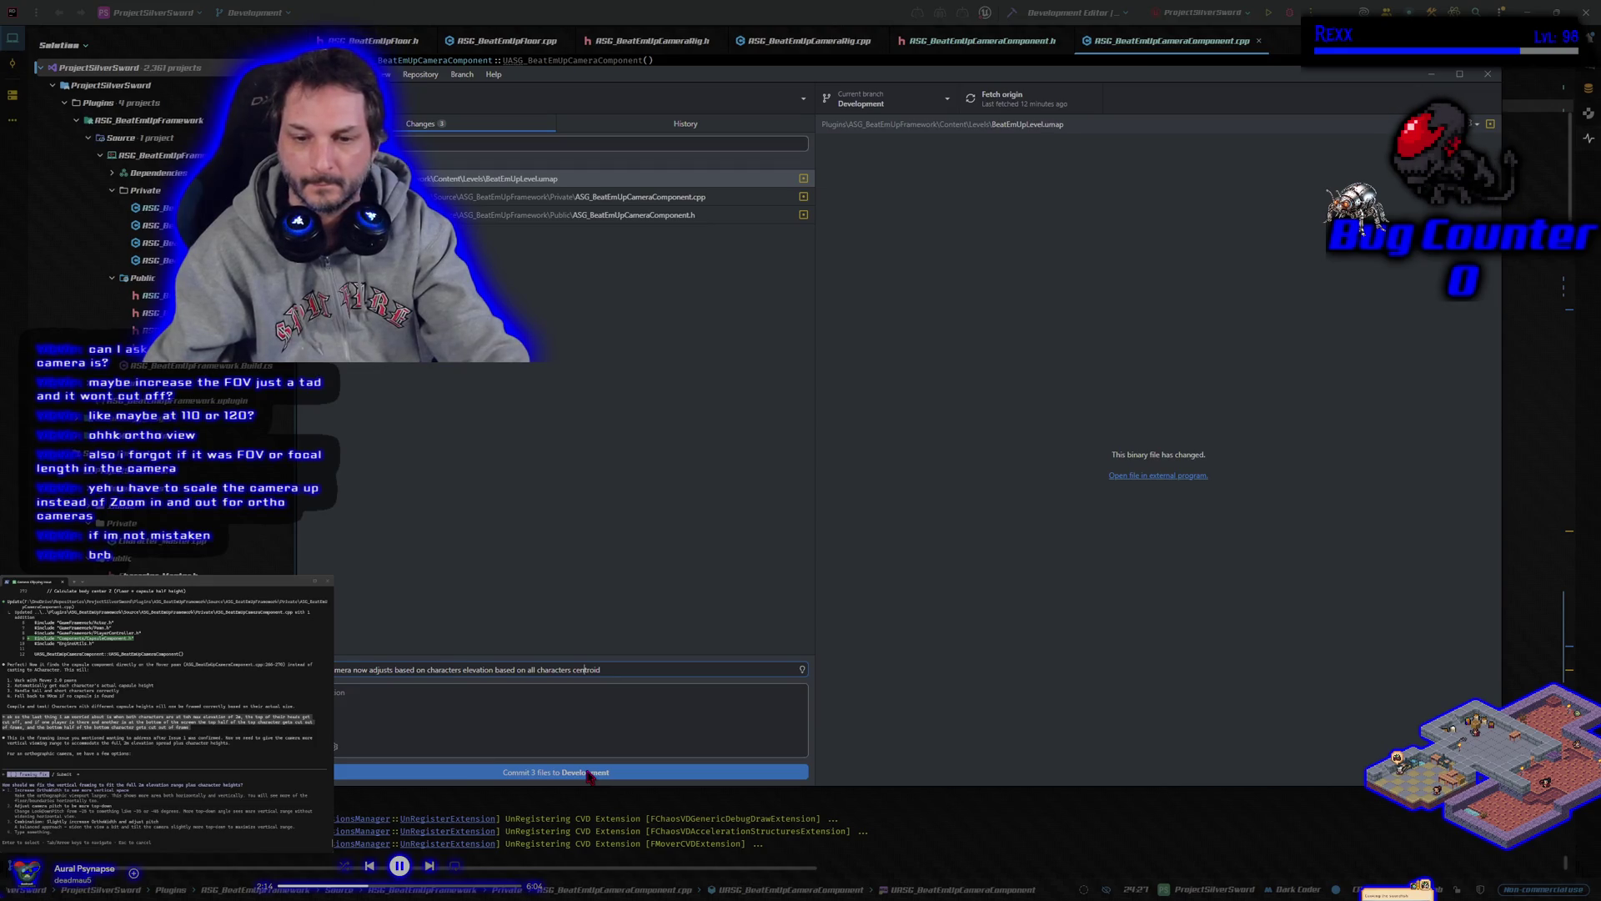
left_click(588, 773)
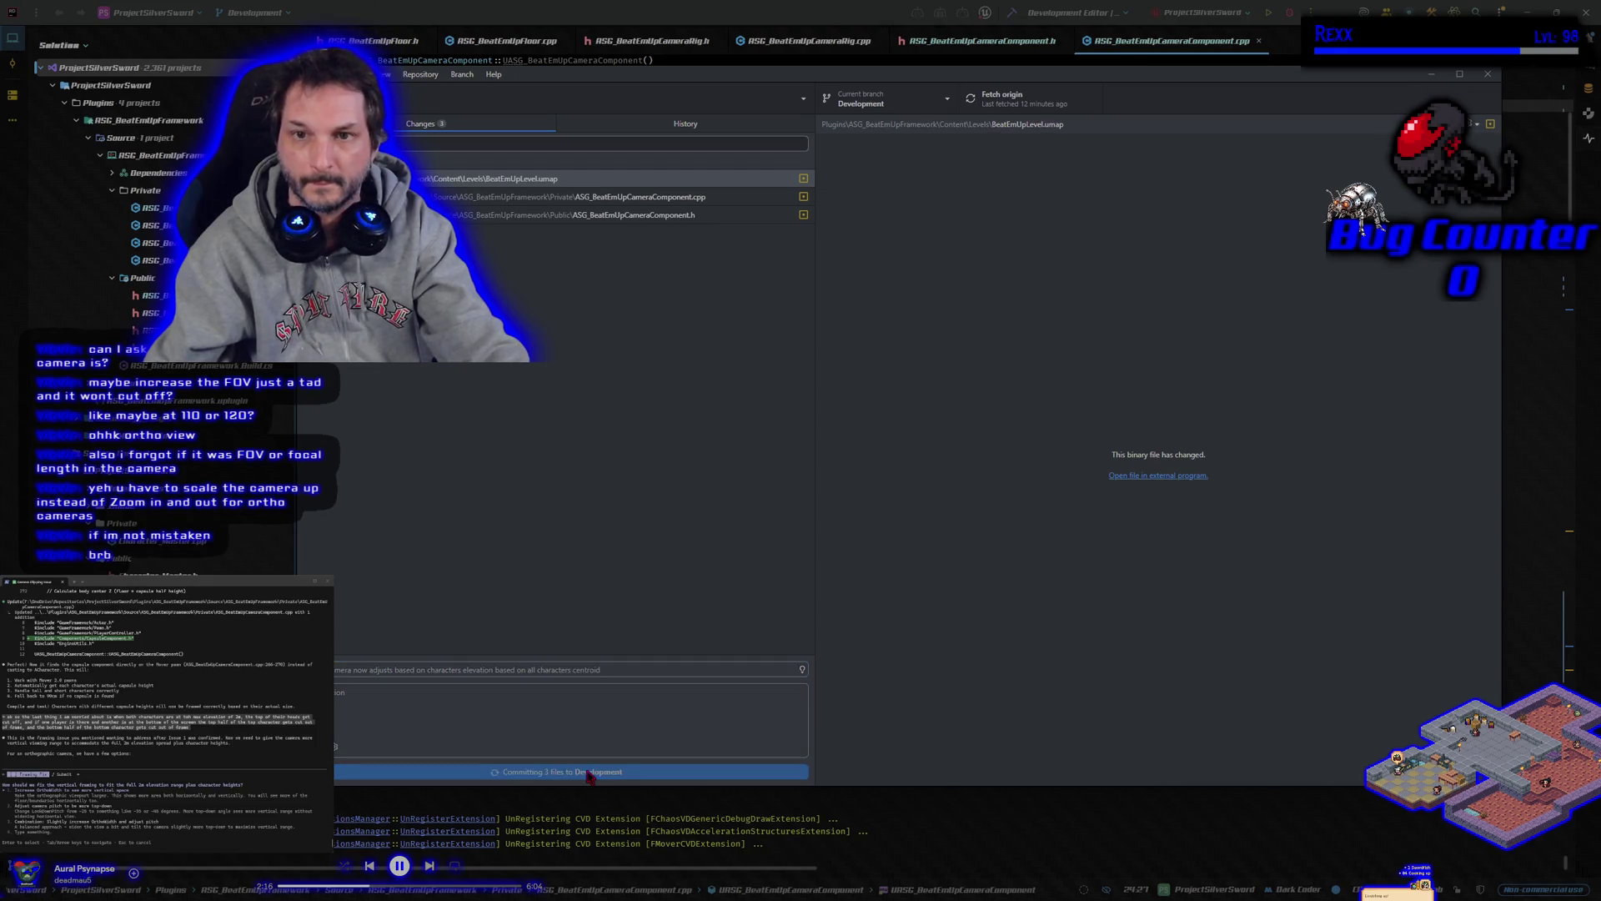
Push the commit to origin and make main the current branch
left_click(1306, 242)
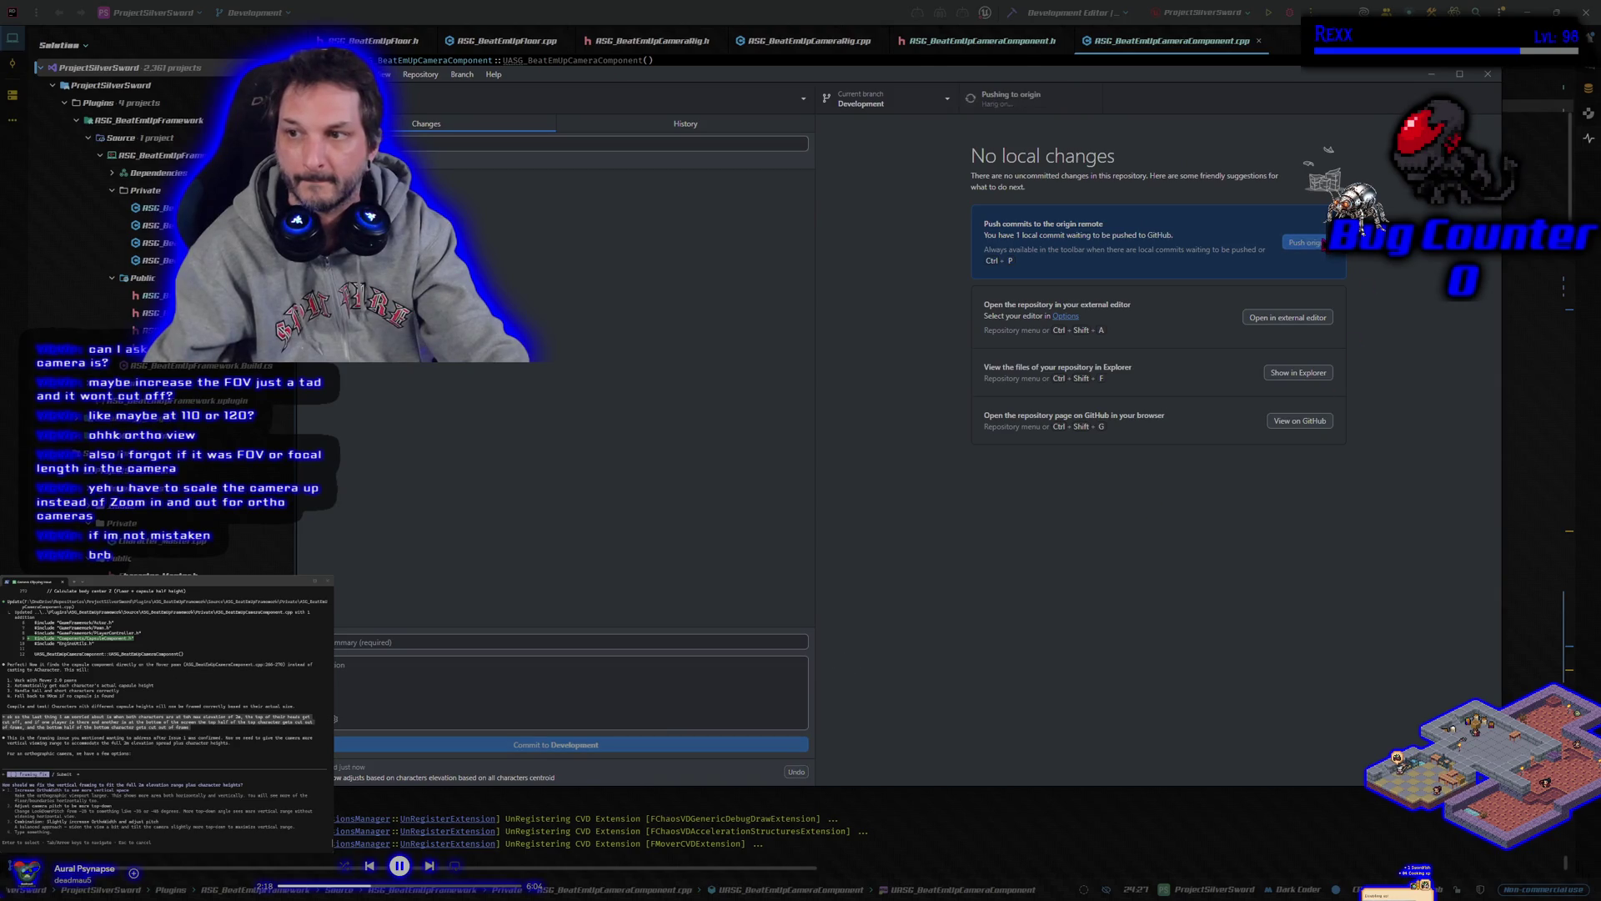
left_click(920, 103)
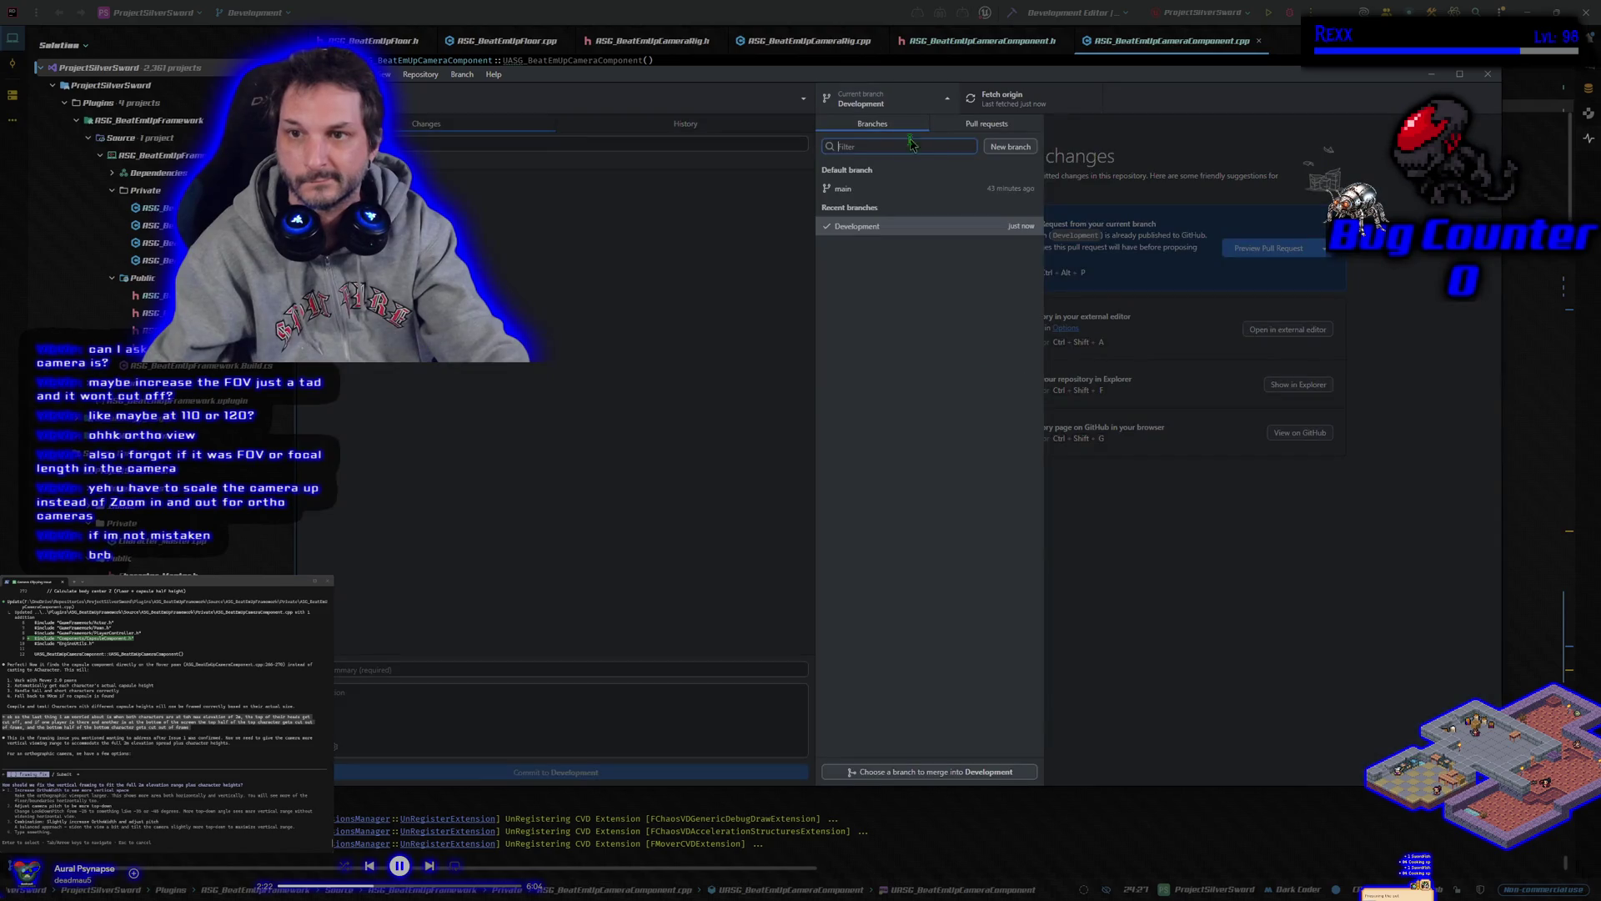
left_click(926, 188)
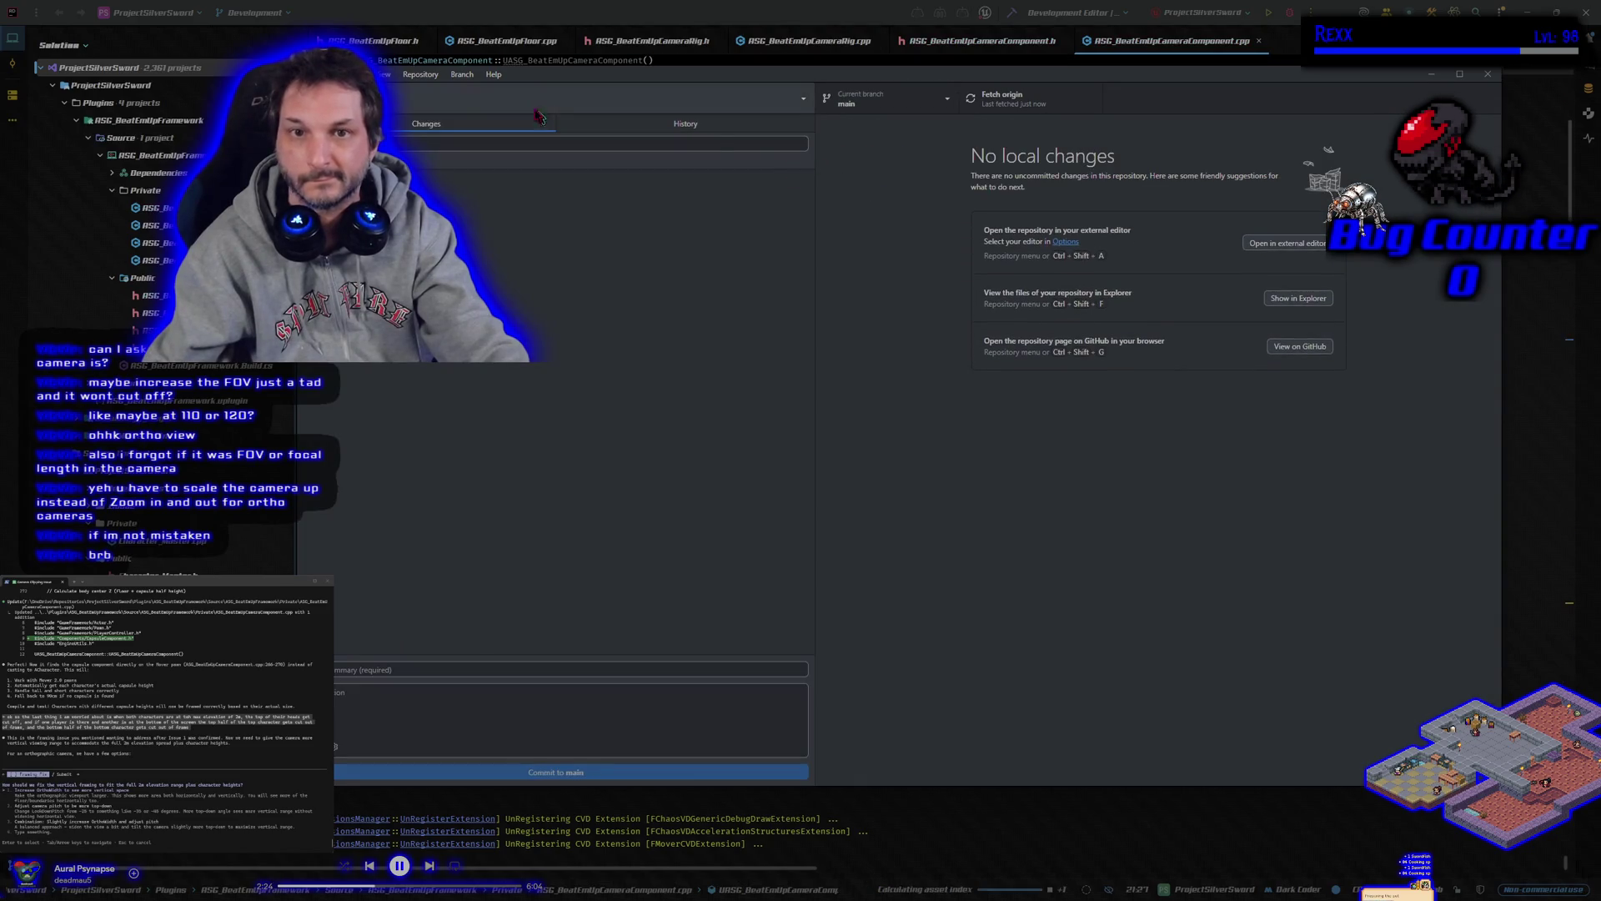
Merge Development into main and push main to origin
left_click(462, 75)
left_click(502, 243)
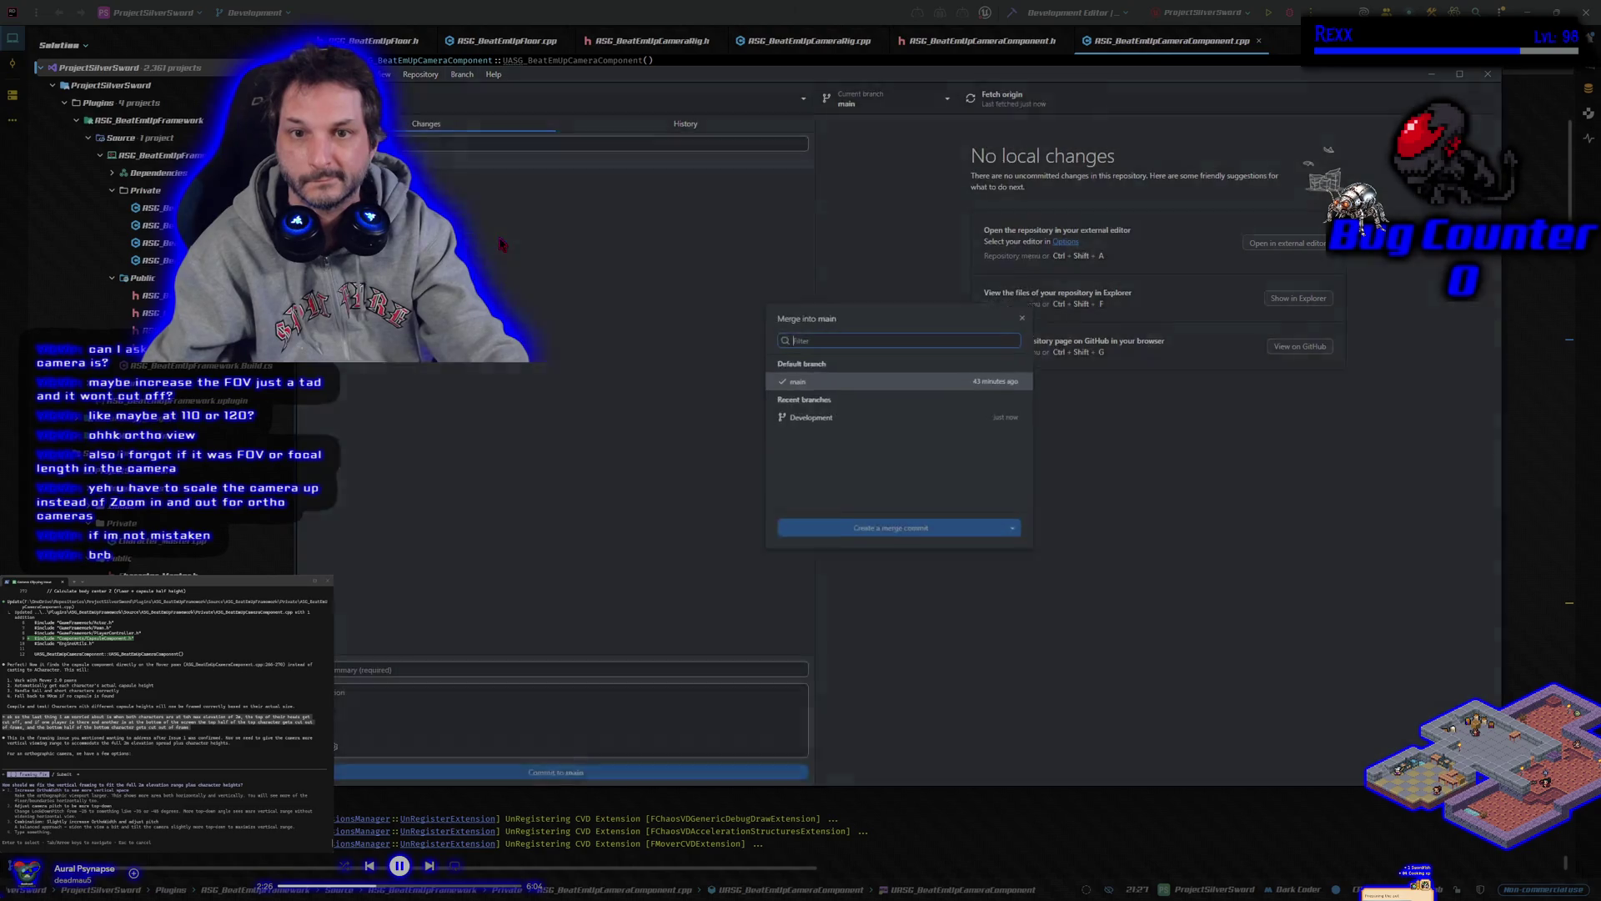
left_click(831, 418)
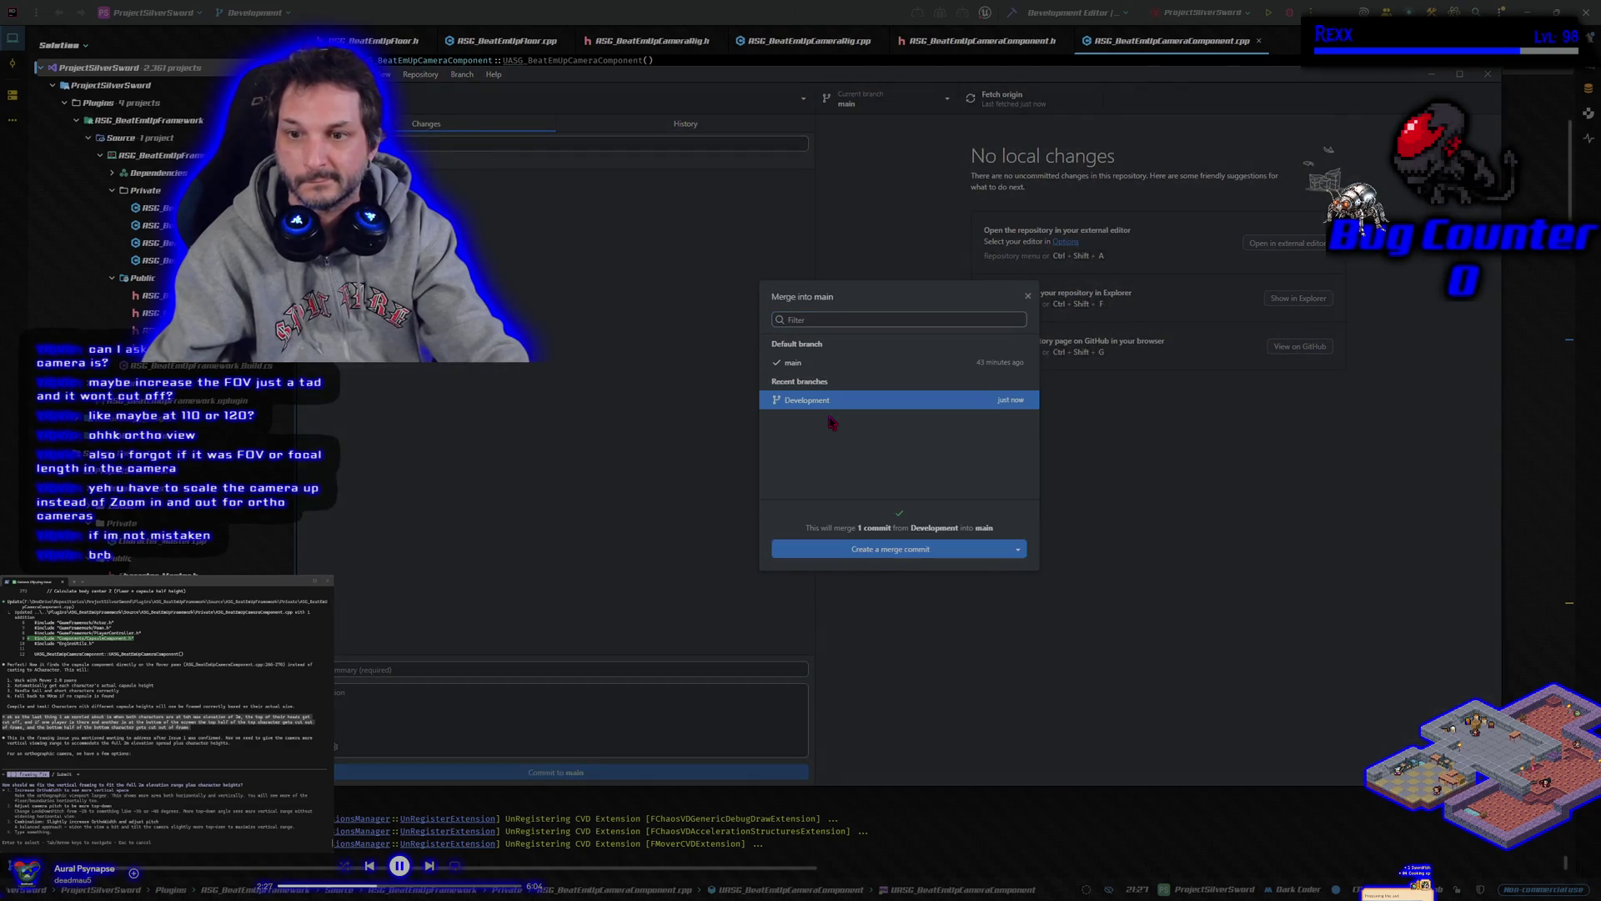
left_click(889, 550)
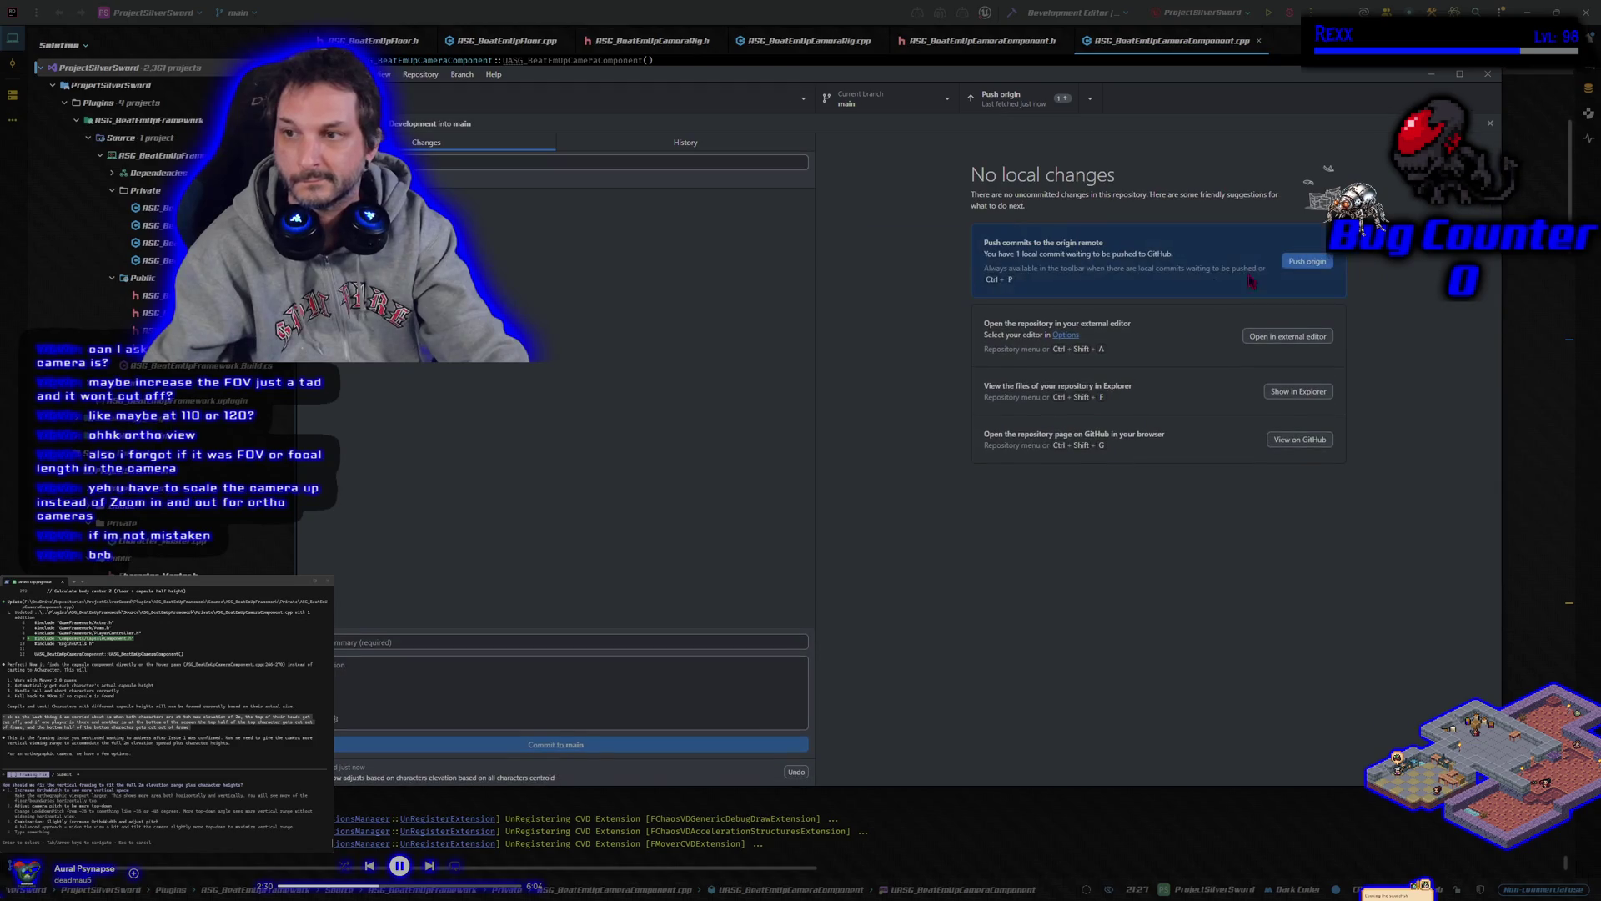
left_click(1311, 261)
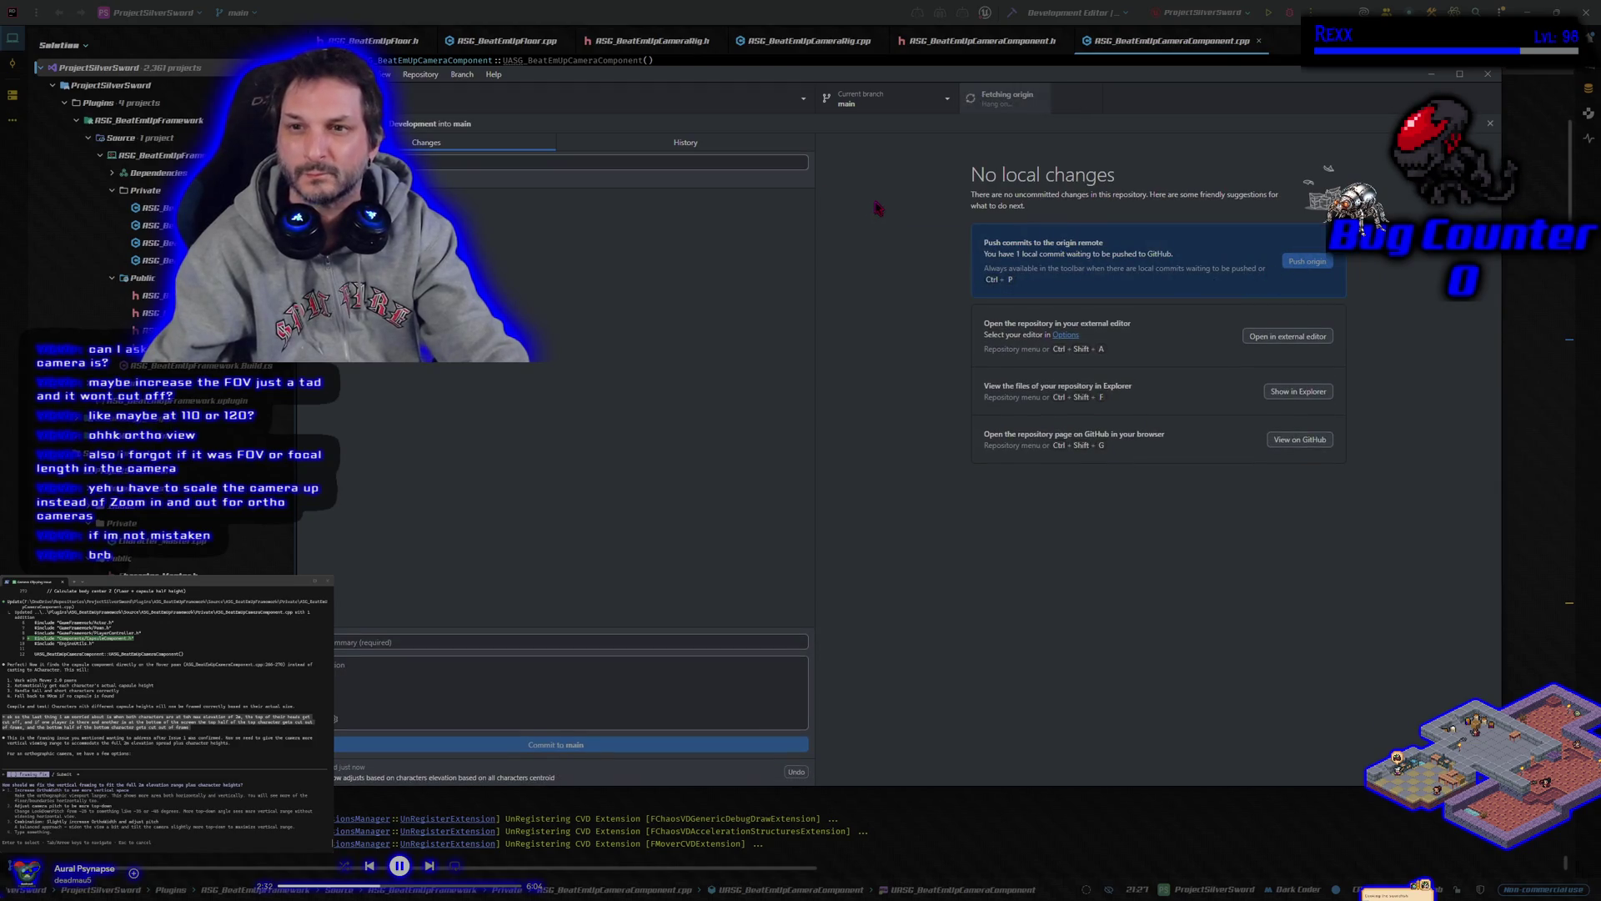
Switch back to the Development branch and close GitHub Desktop
left_click(886, 99)
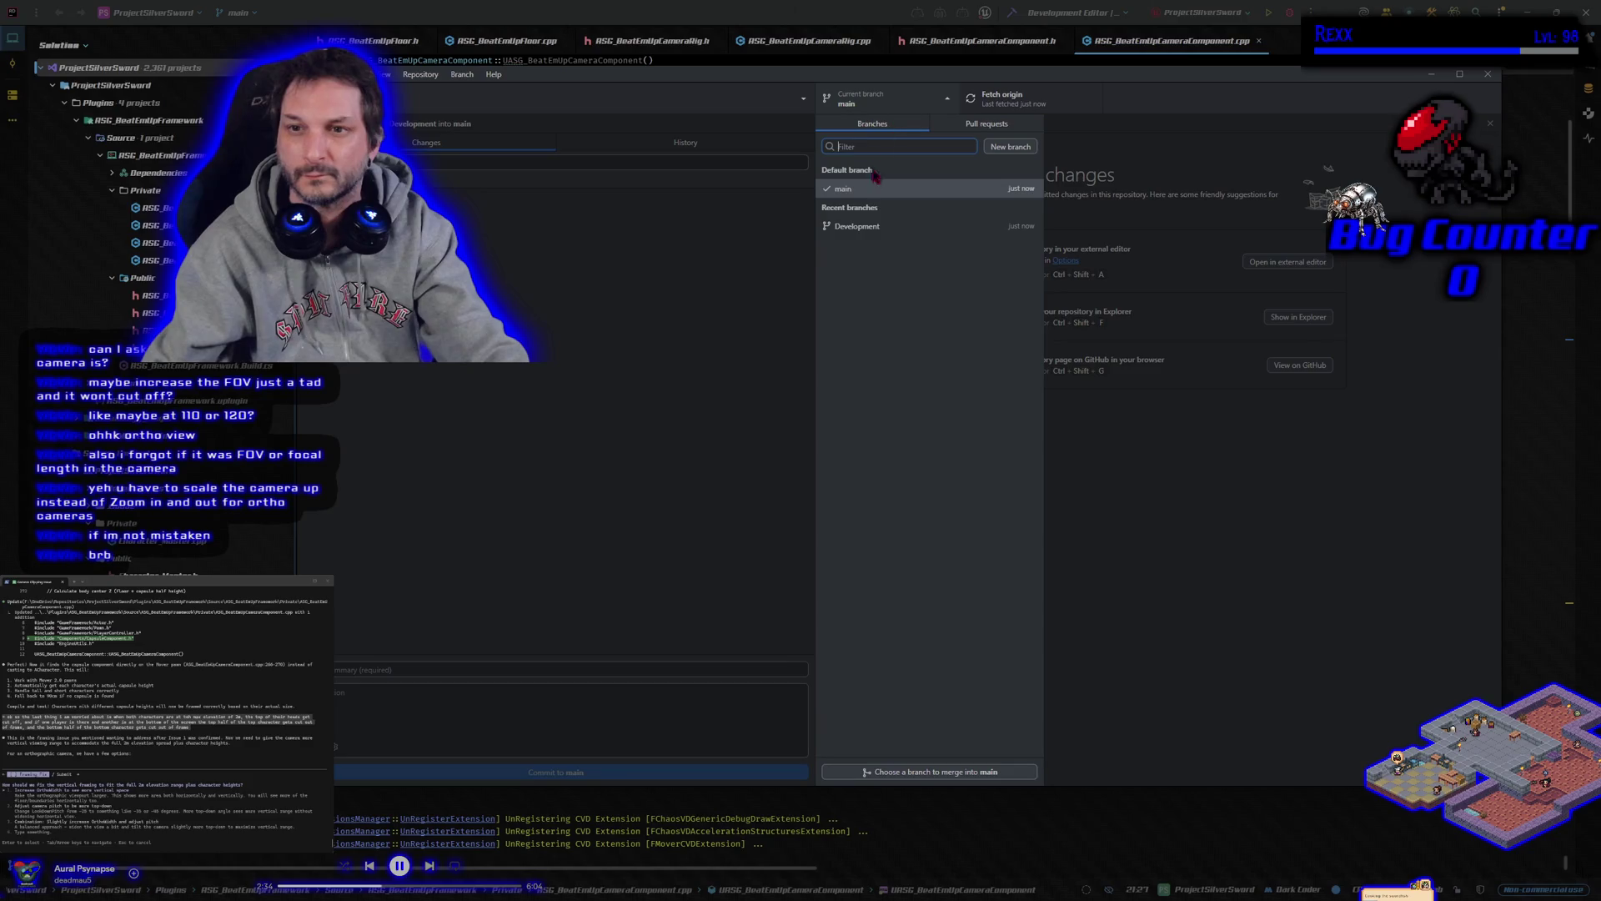
left_click(882, 226)
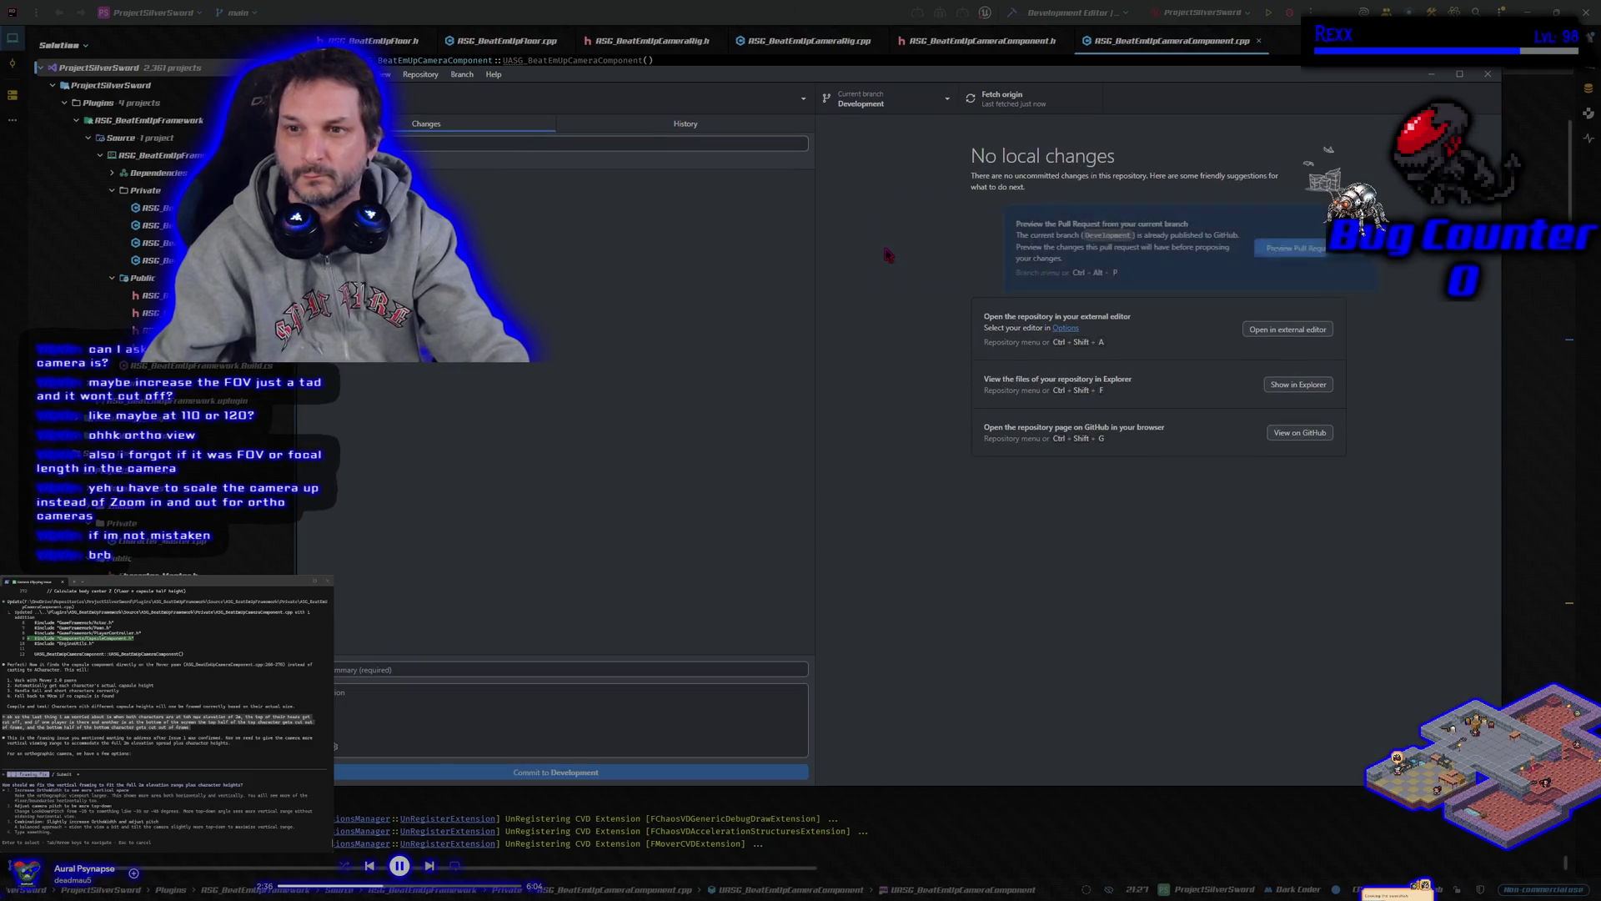
left_click(1488, 75)
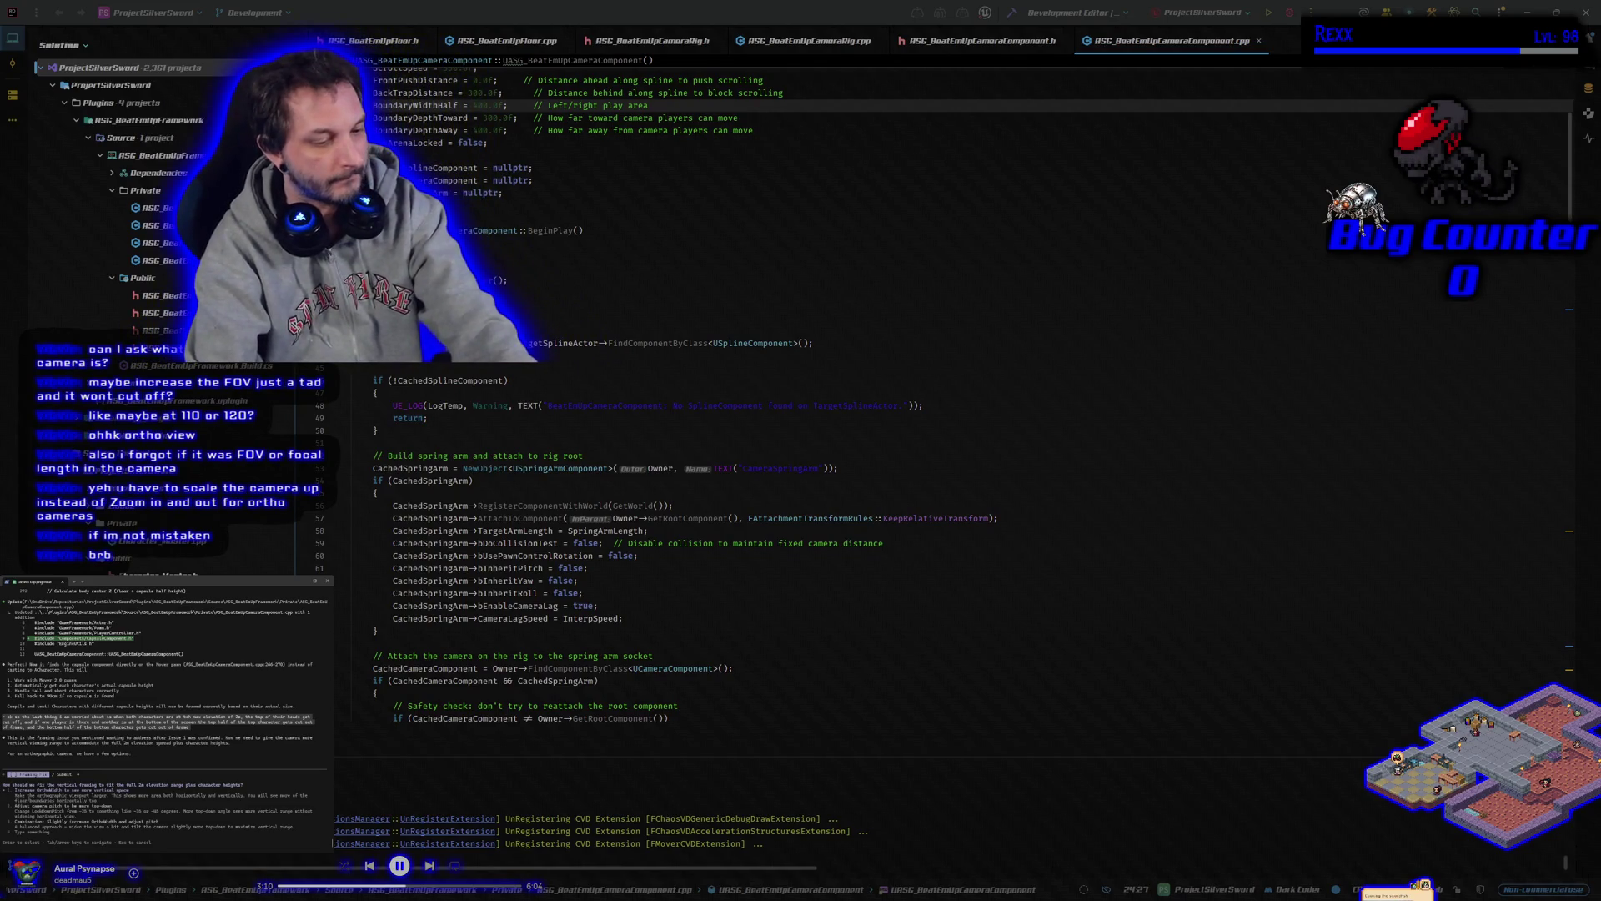
key("Tab")
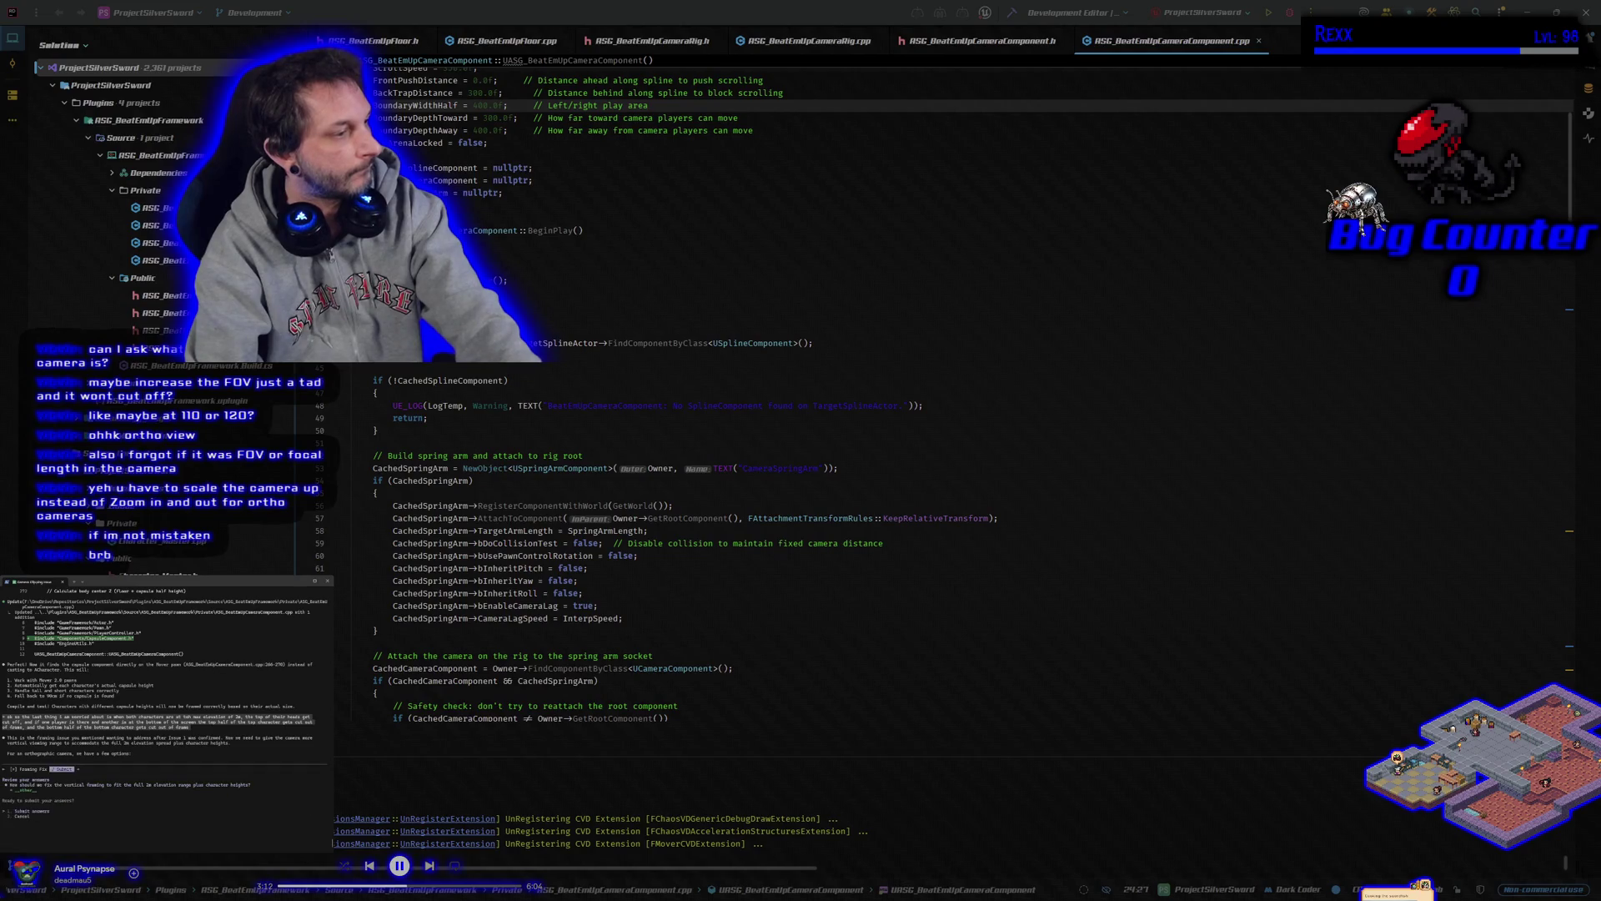
Submit the answers to Claude's questions and ask whether option 4 hits screen boundaries away from the edge
key("Return")
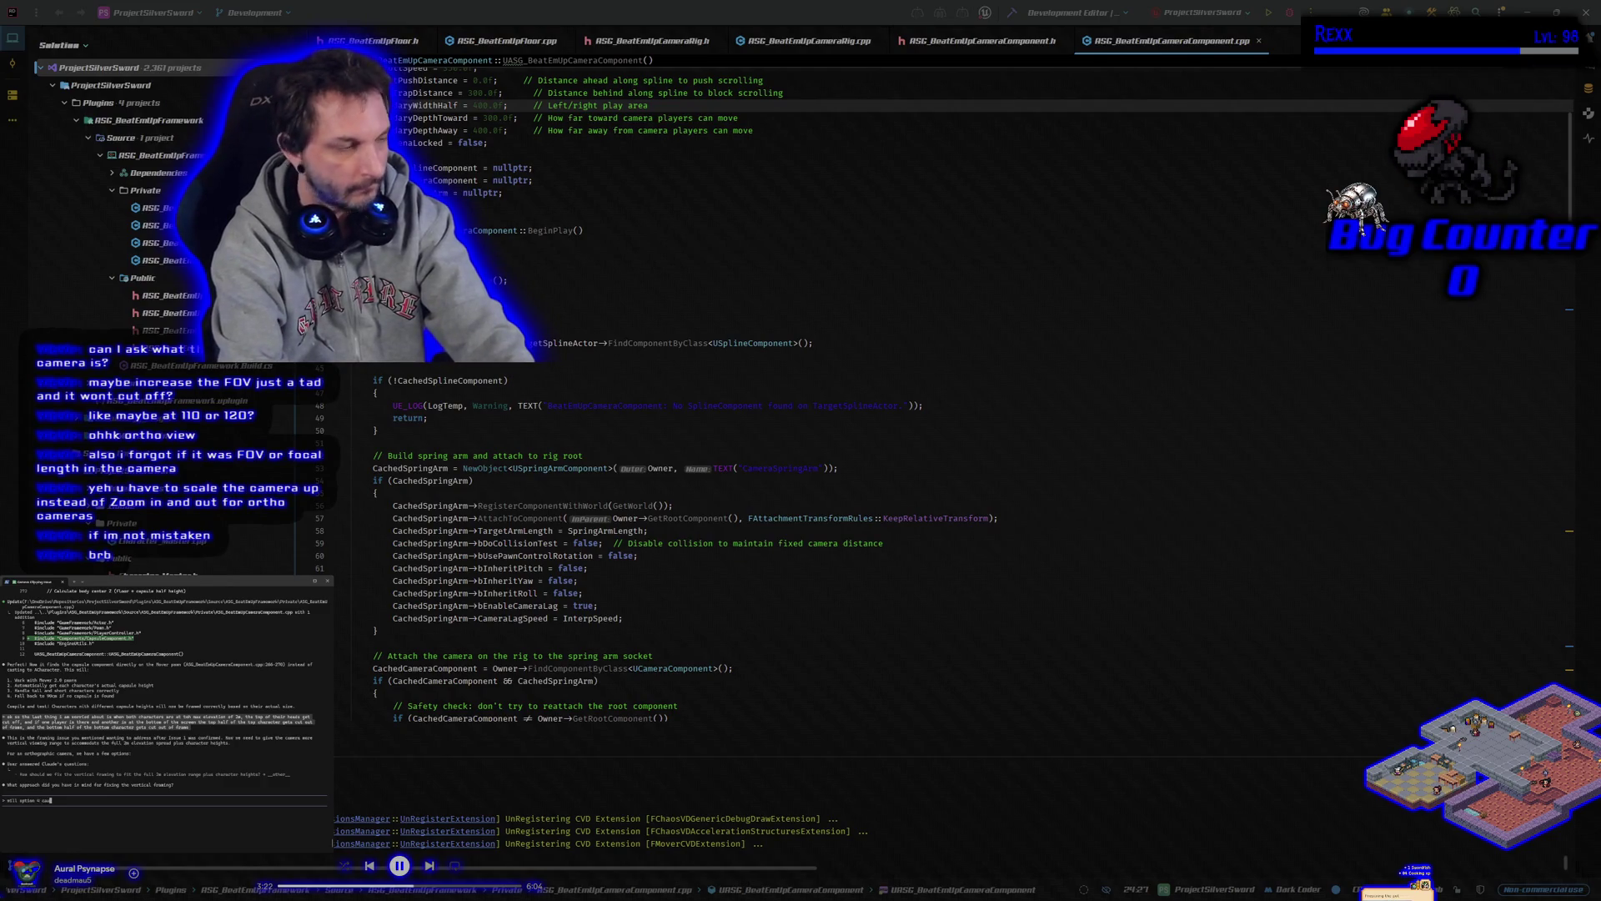
type("to run into the screen boundaries")
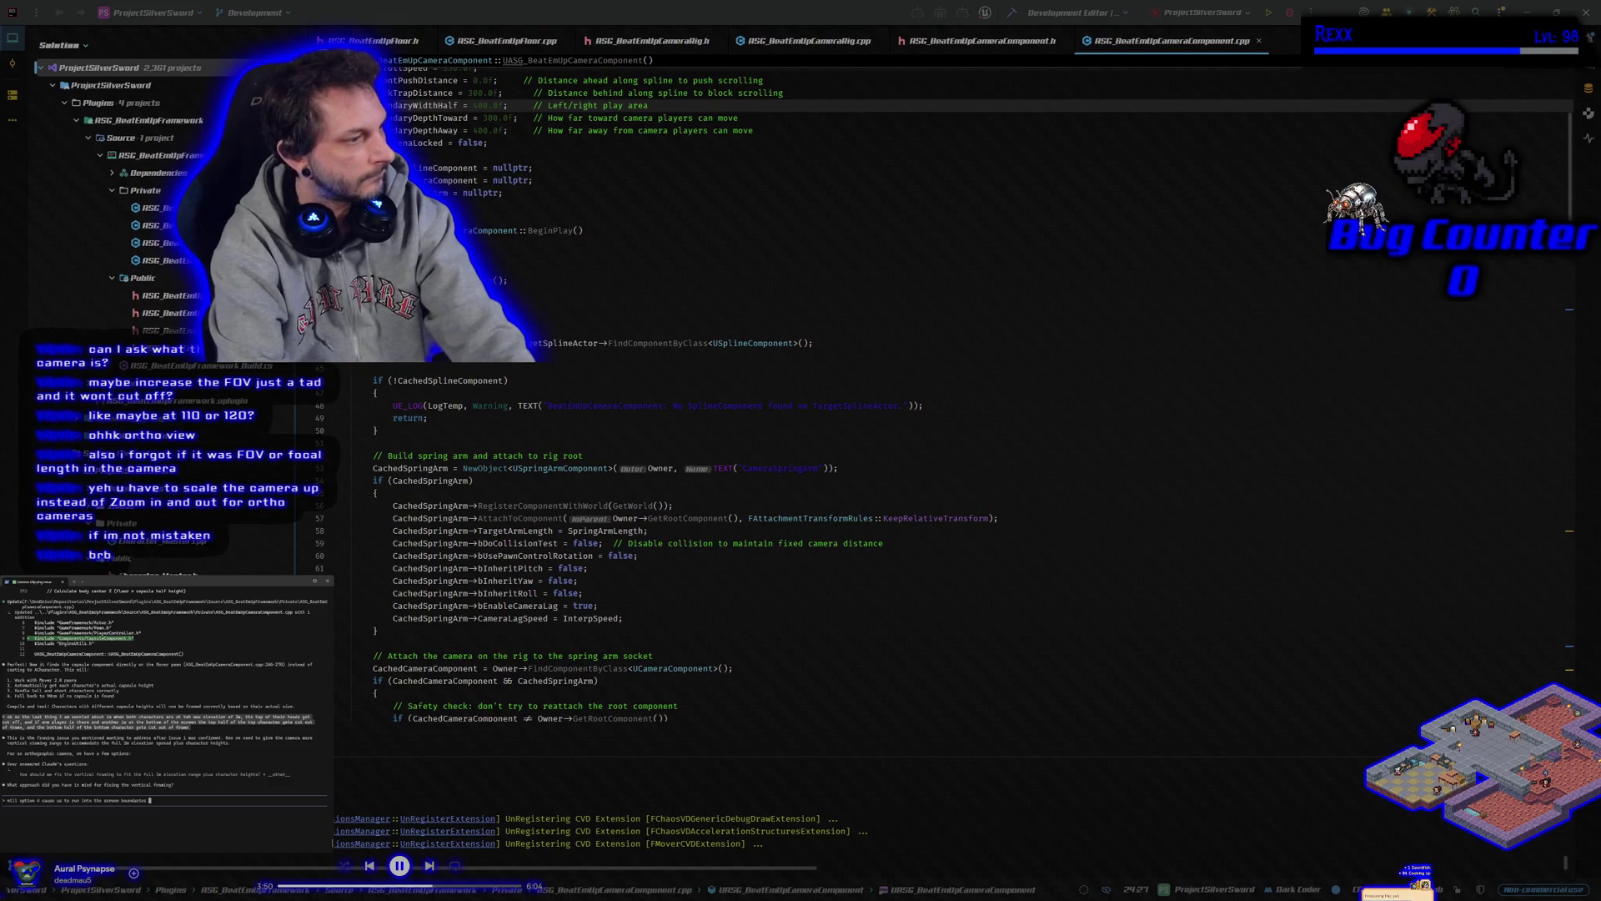
type("when were")
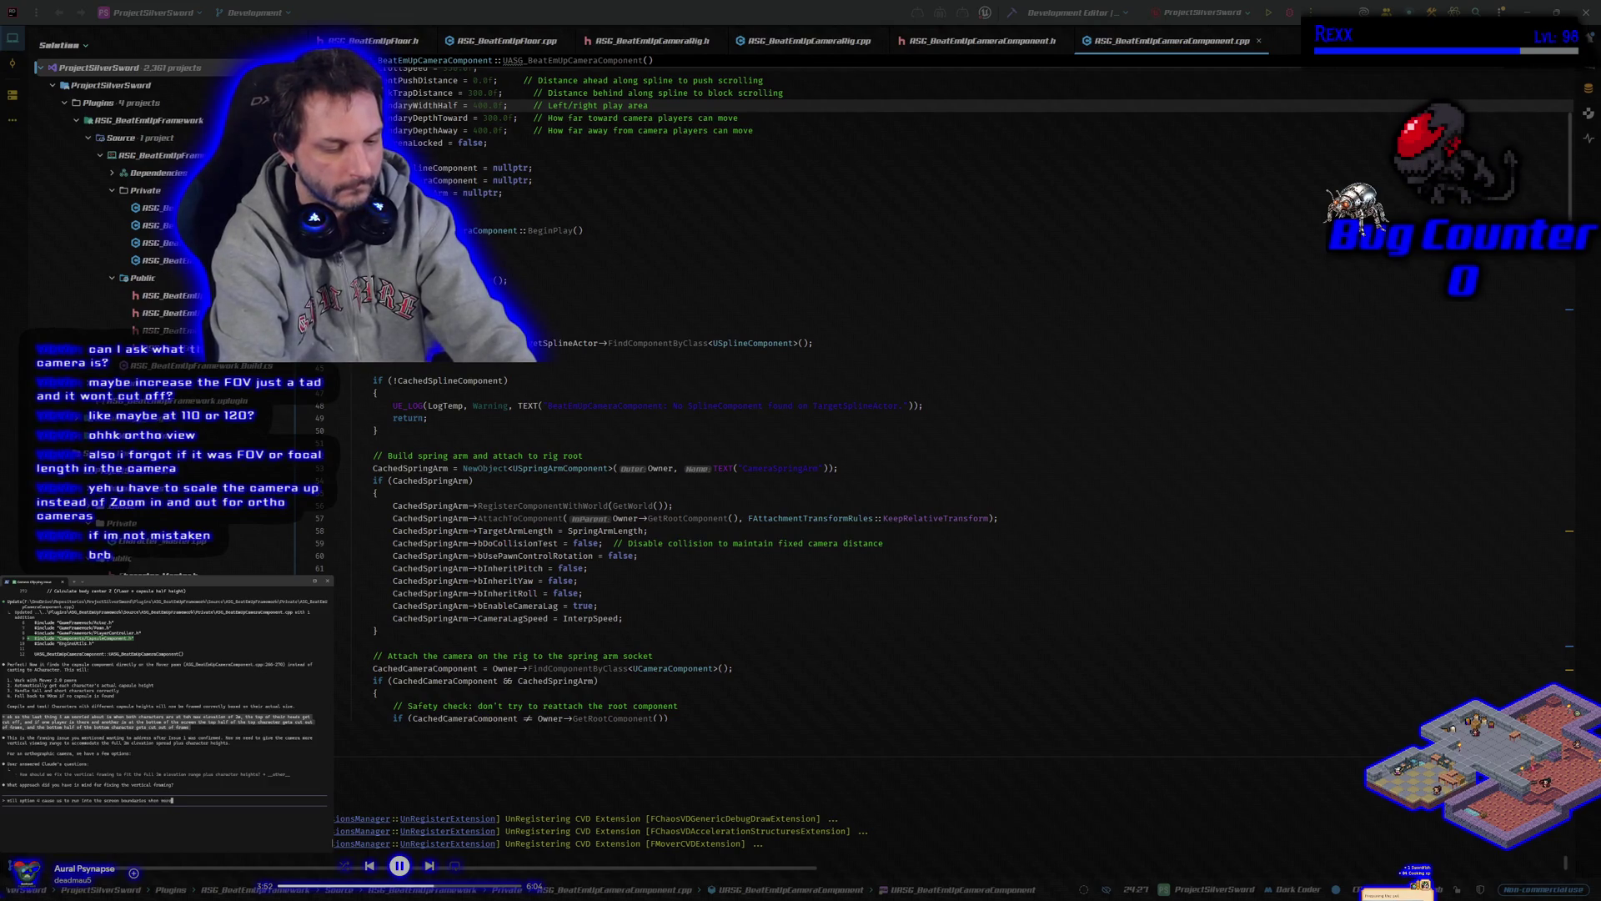
type(" not at the screen edge")
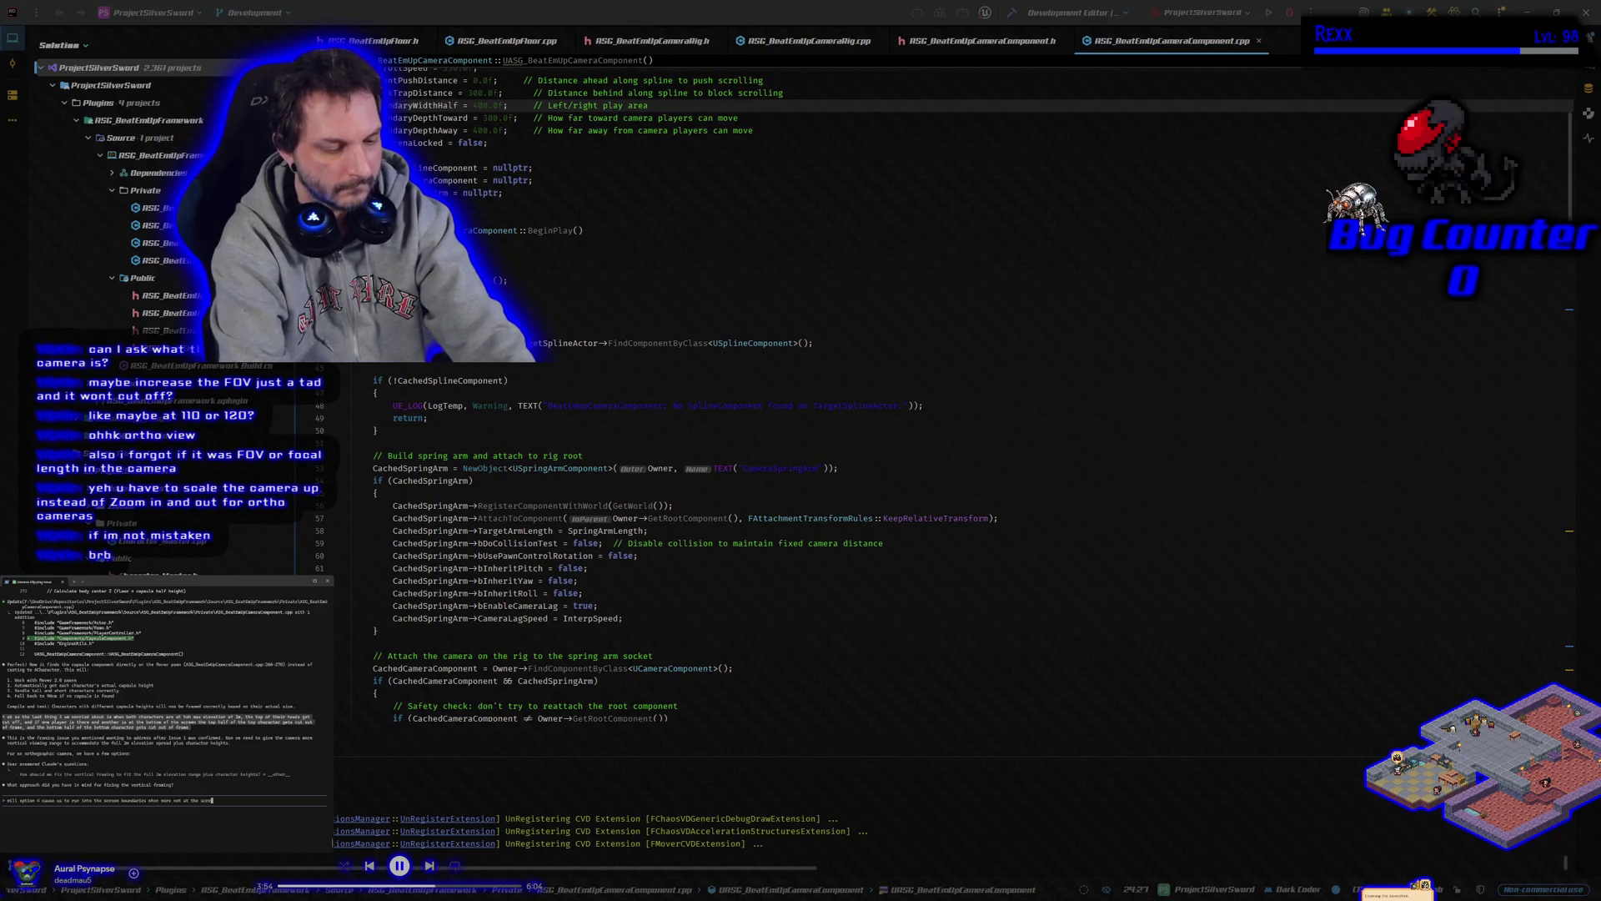
key("Return")
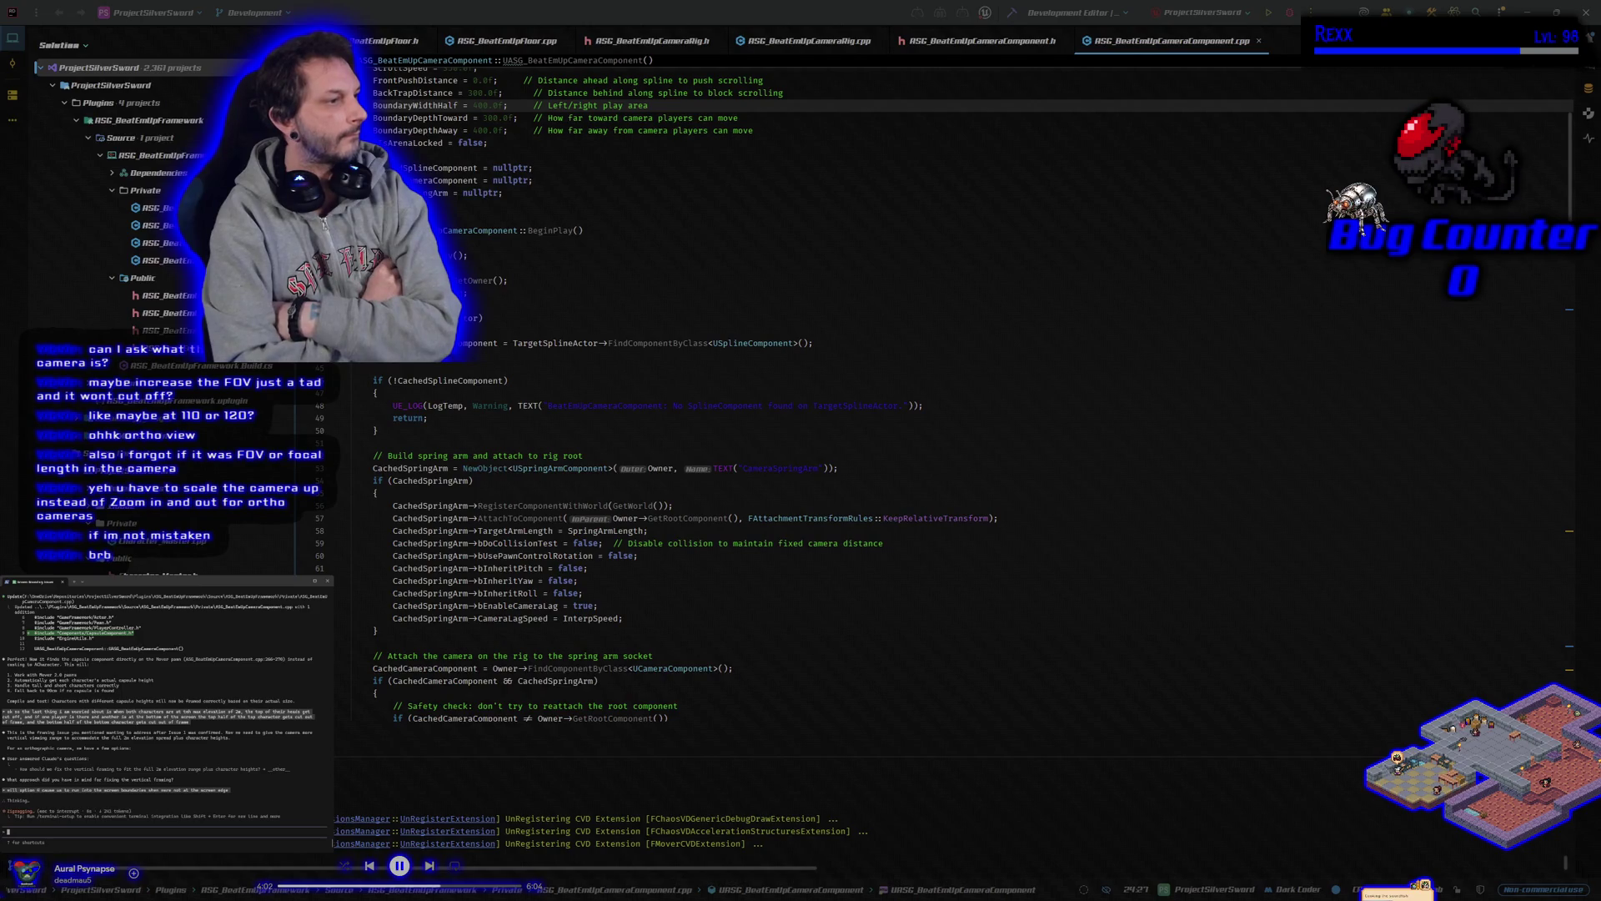
Interrupt Claude's in-progress reply and resubmit the option 4 screen-boundaries question
key("Escape")
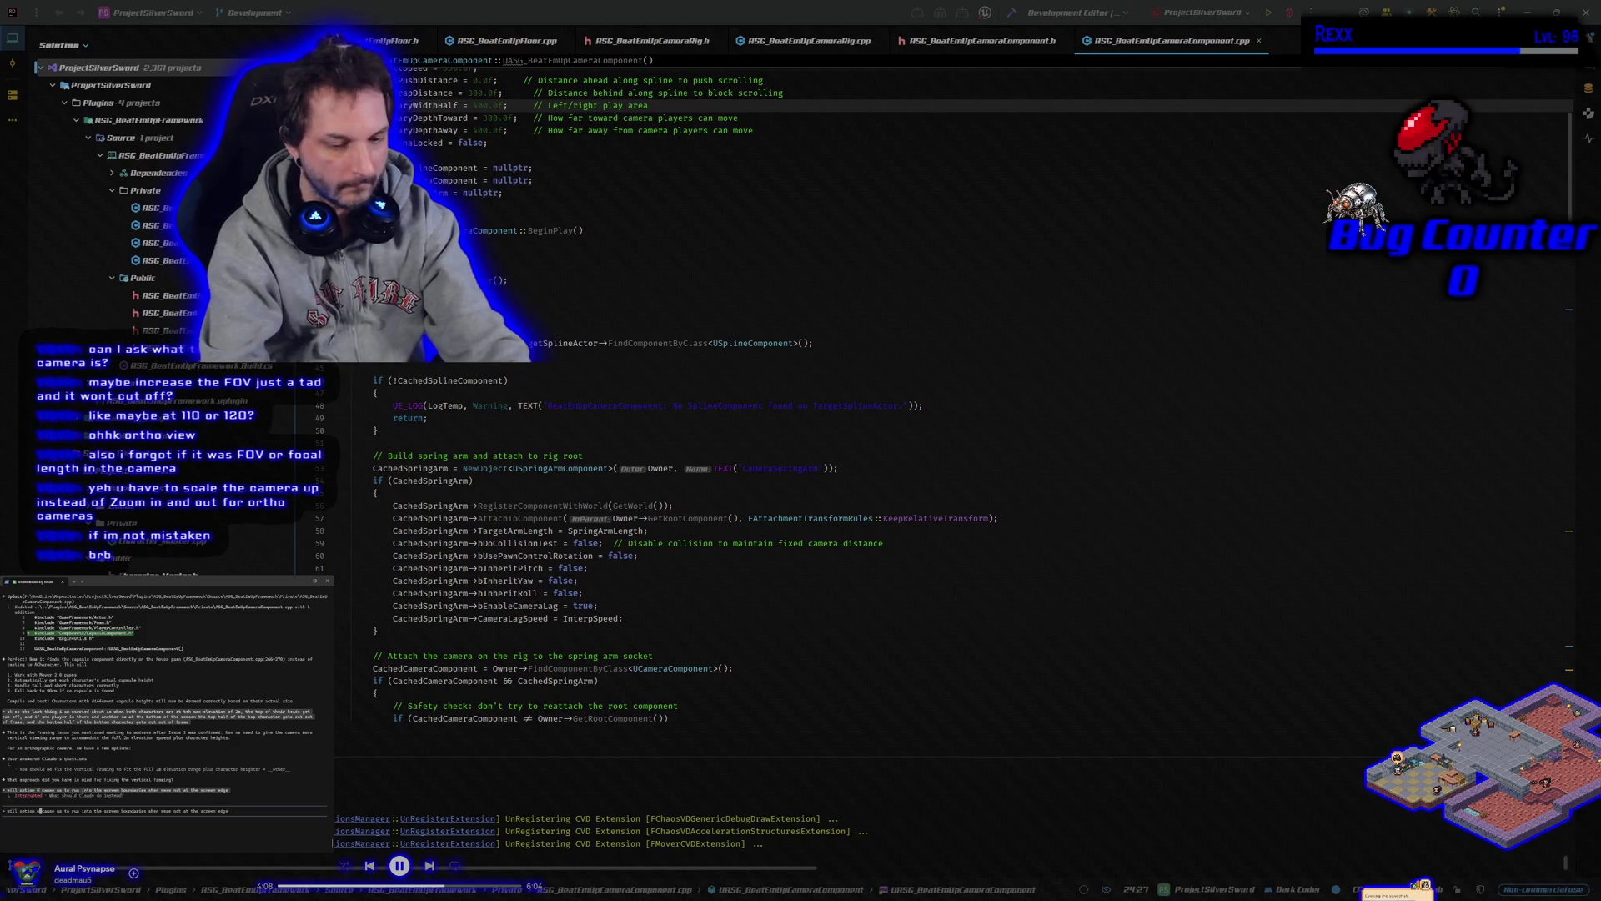
key("Return")
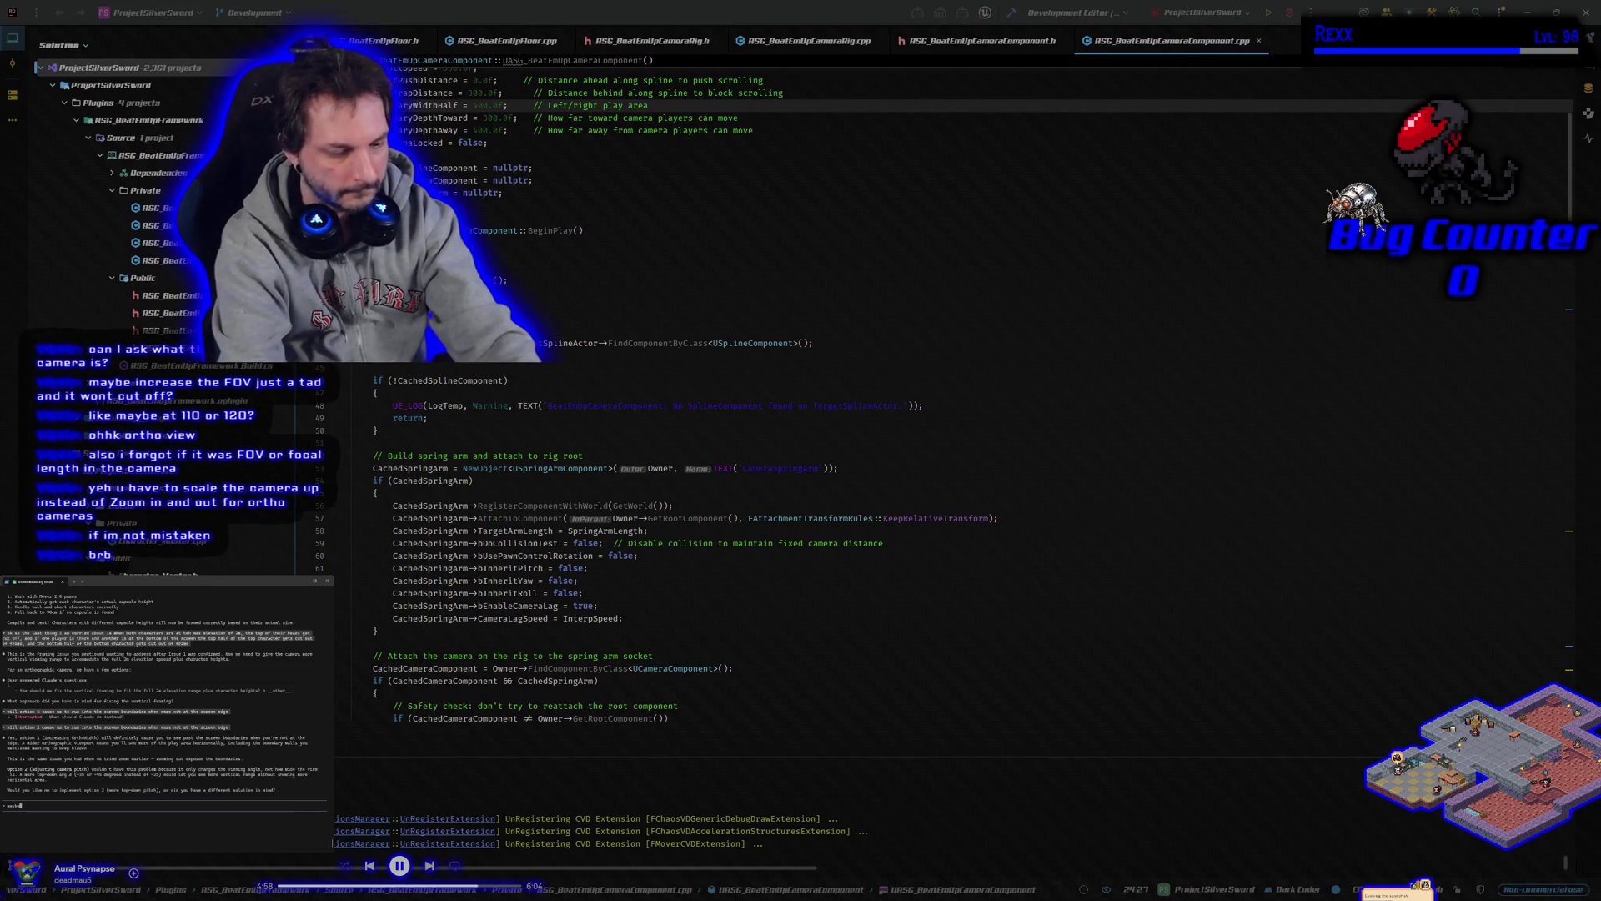
Send Claude Code the message 'maybe its okay the way it is?' about the current framing
type("maybe its okay")
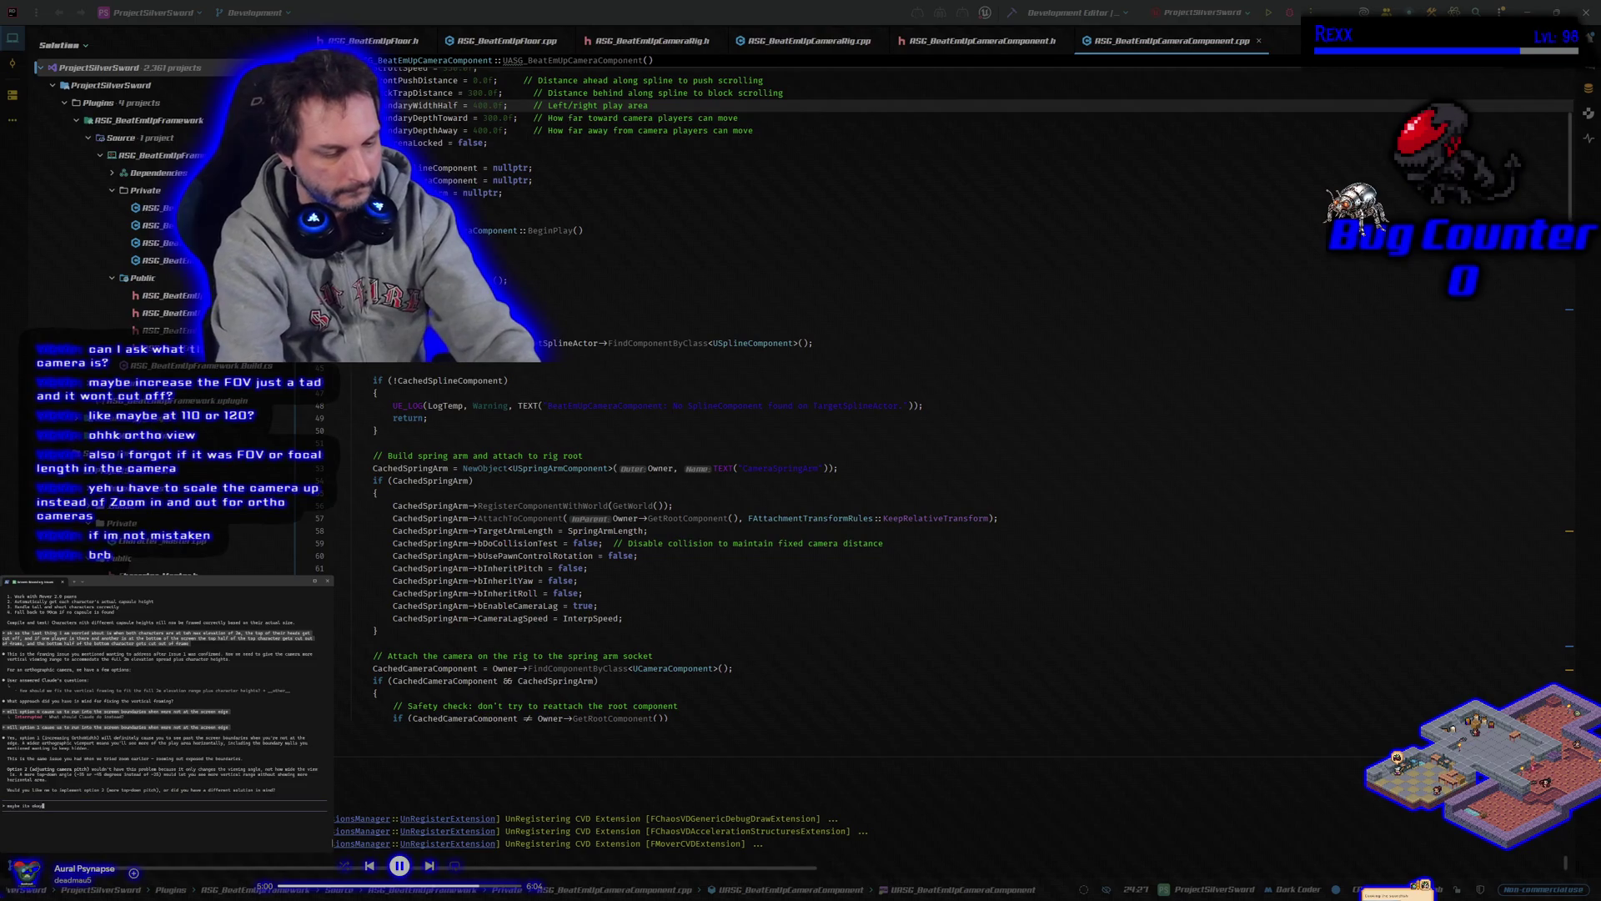
type(" t")
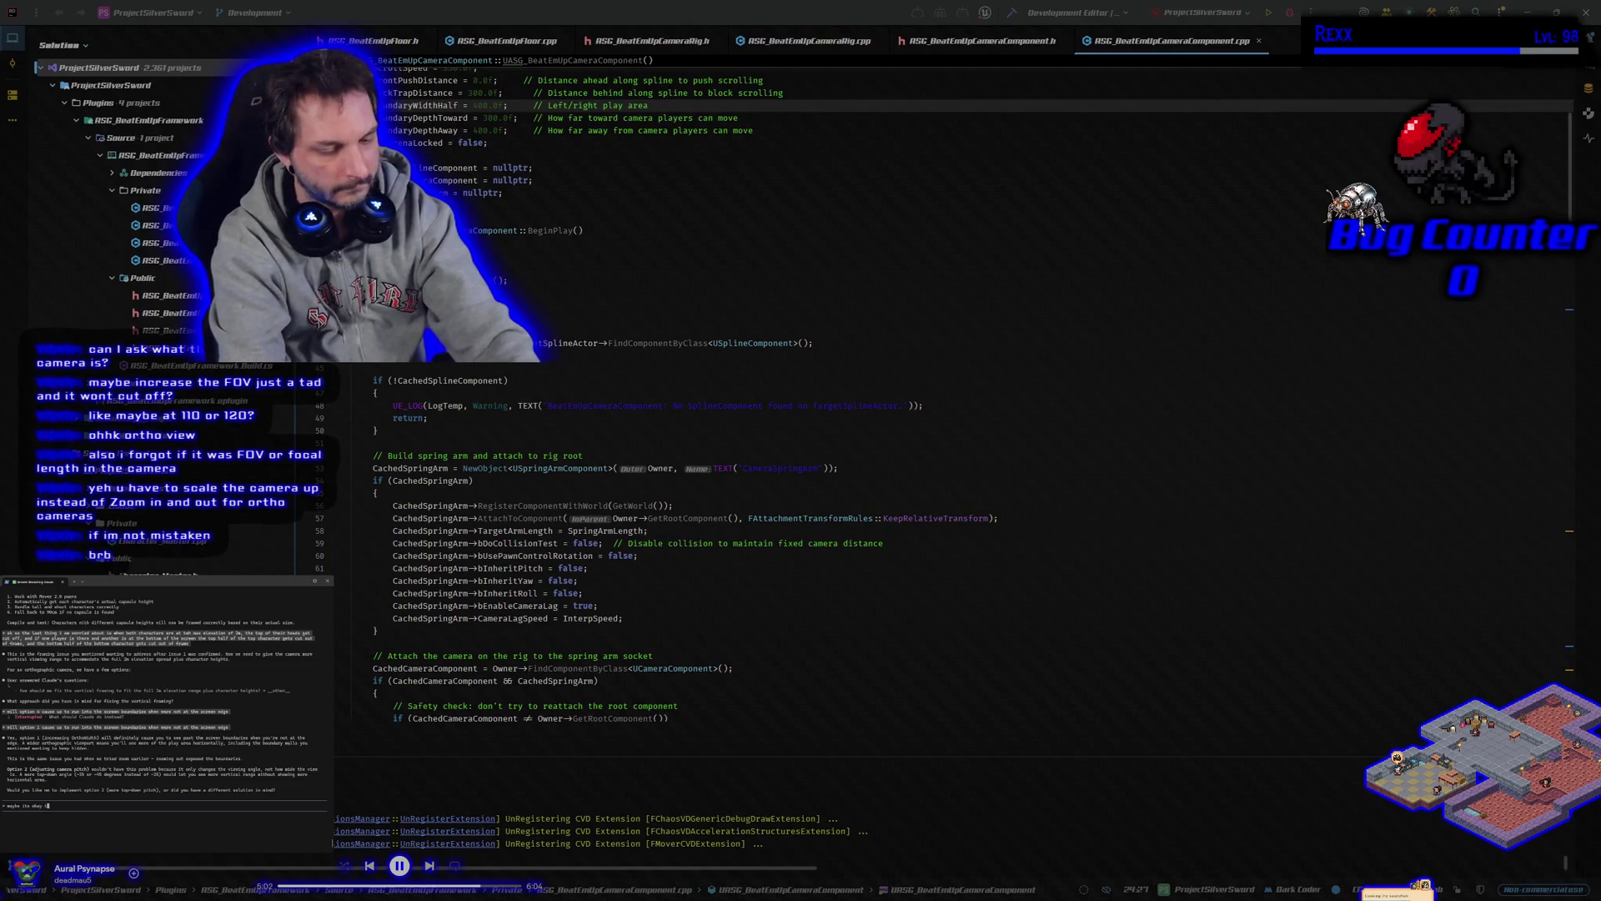
type("he way it is?")
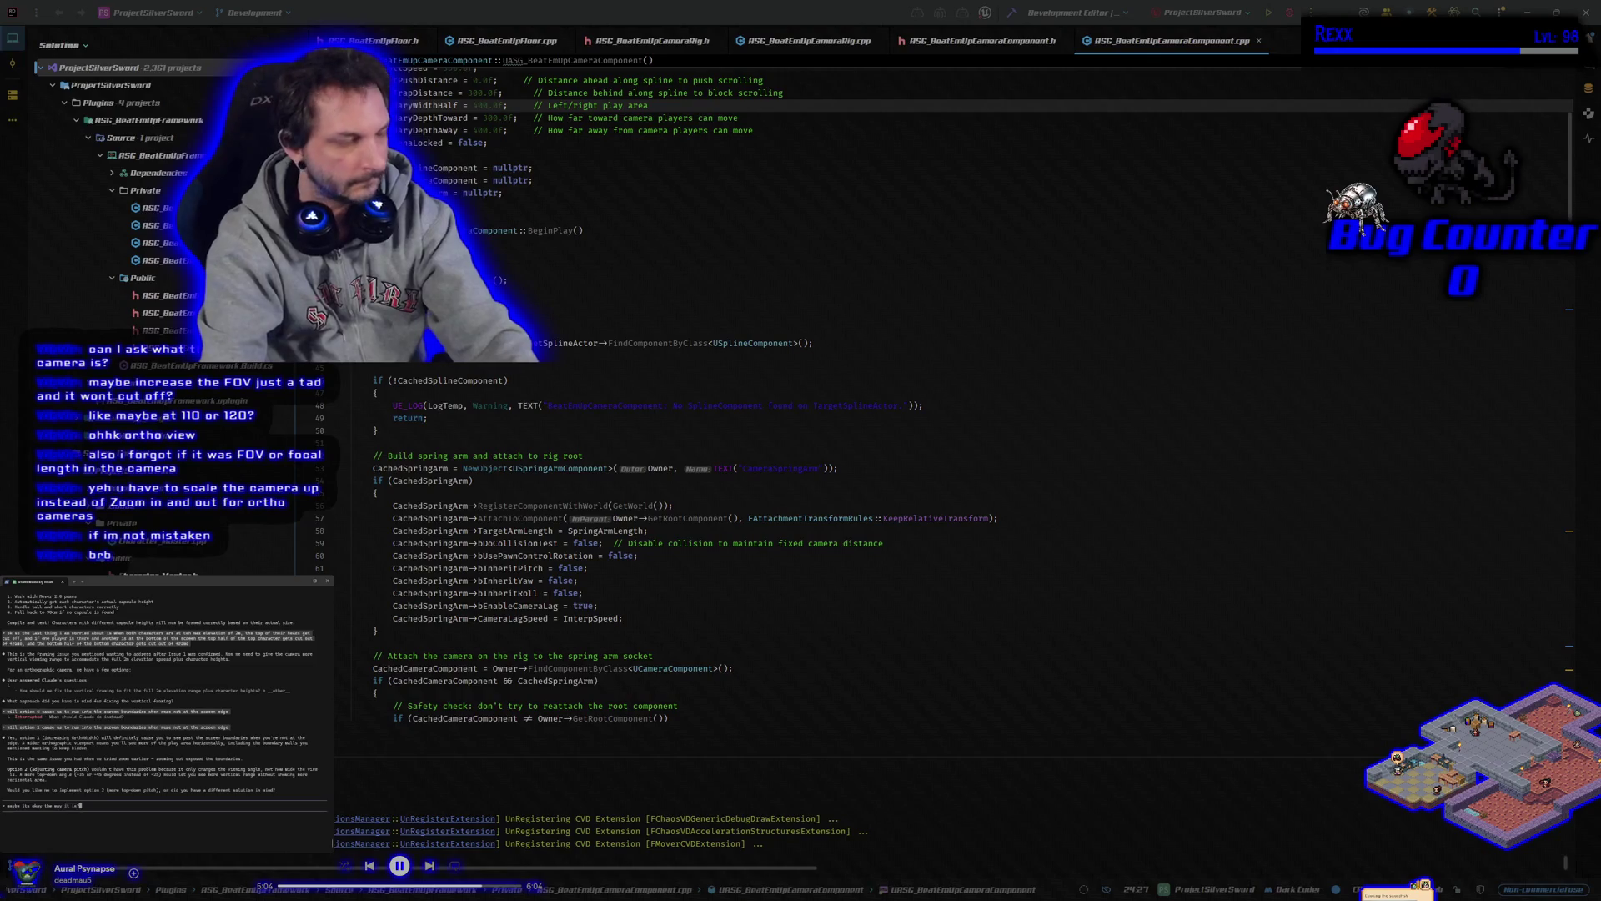
key("Return")
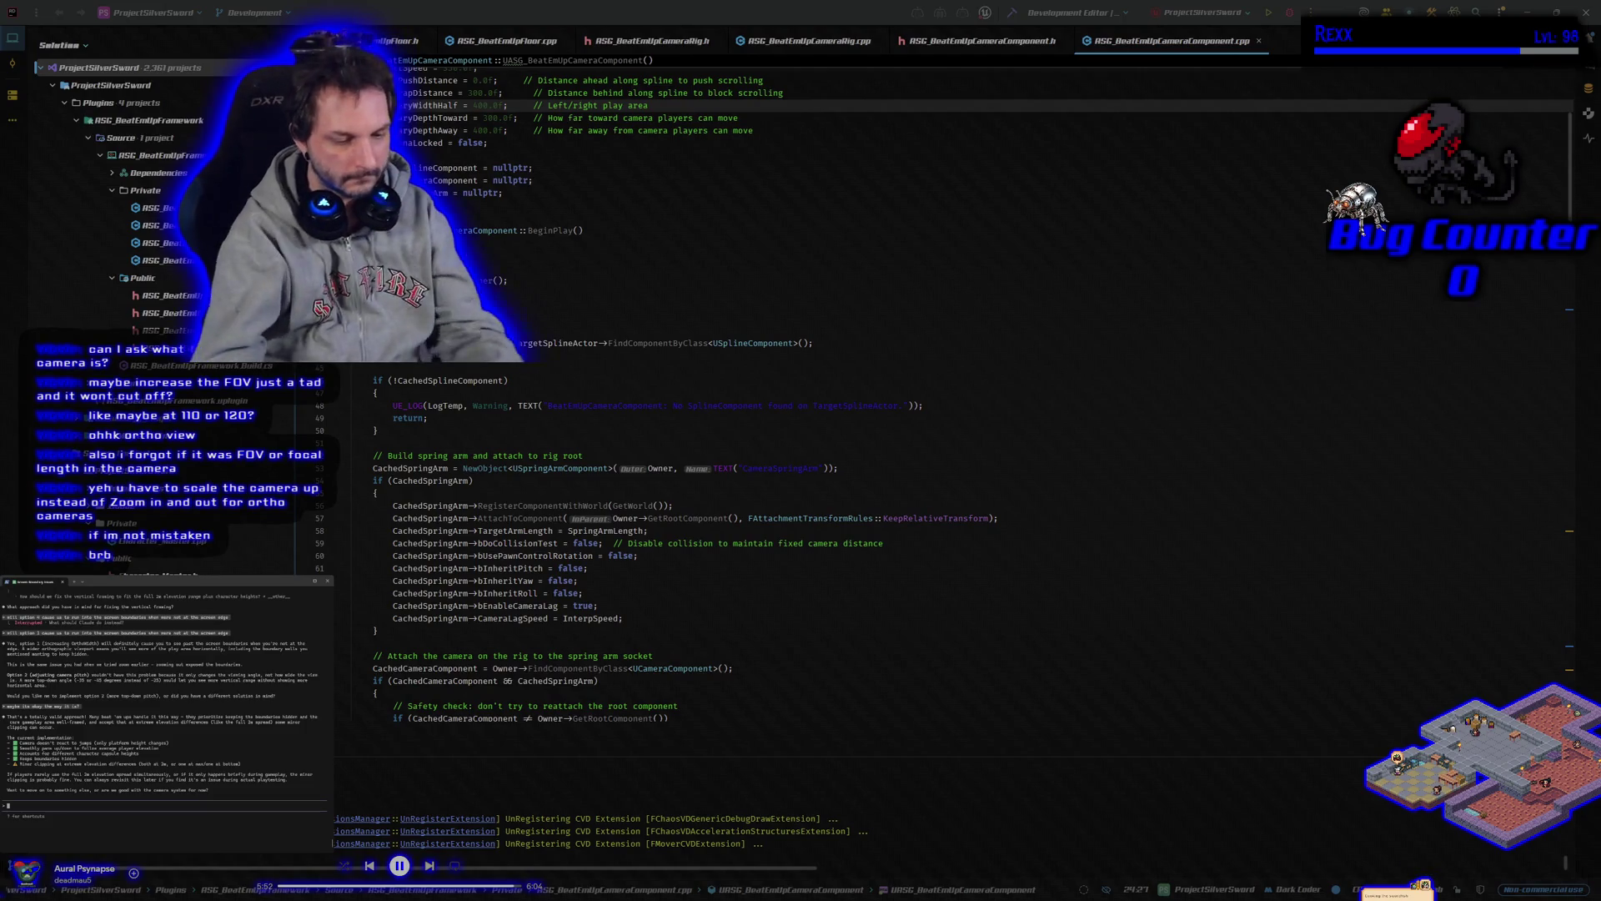
Reply that the suggested approach could work and would be the fallback 'b option'
type("ok")
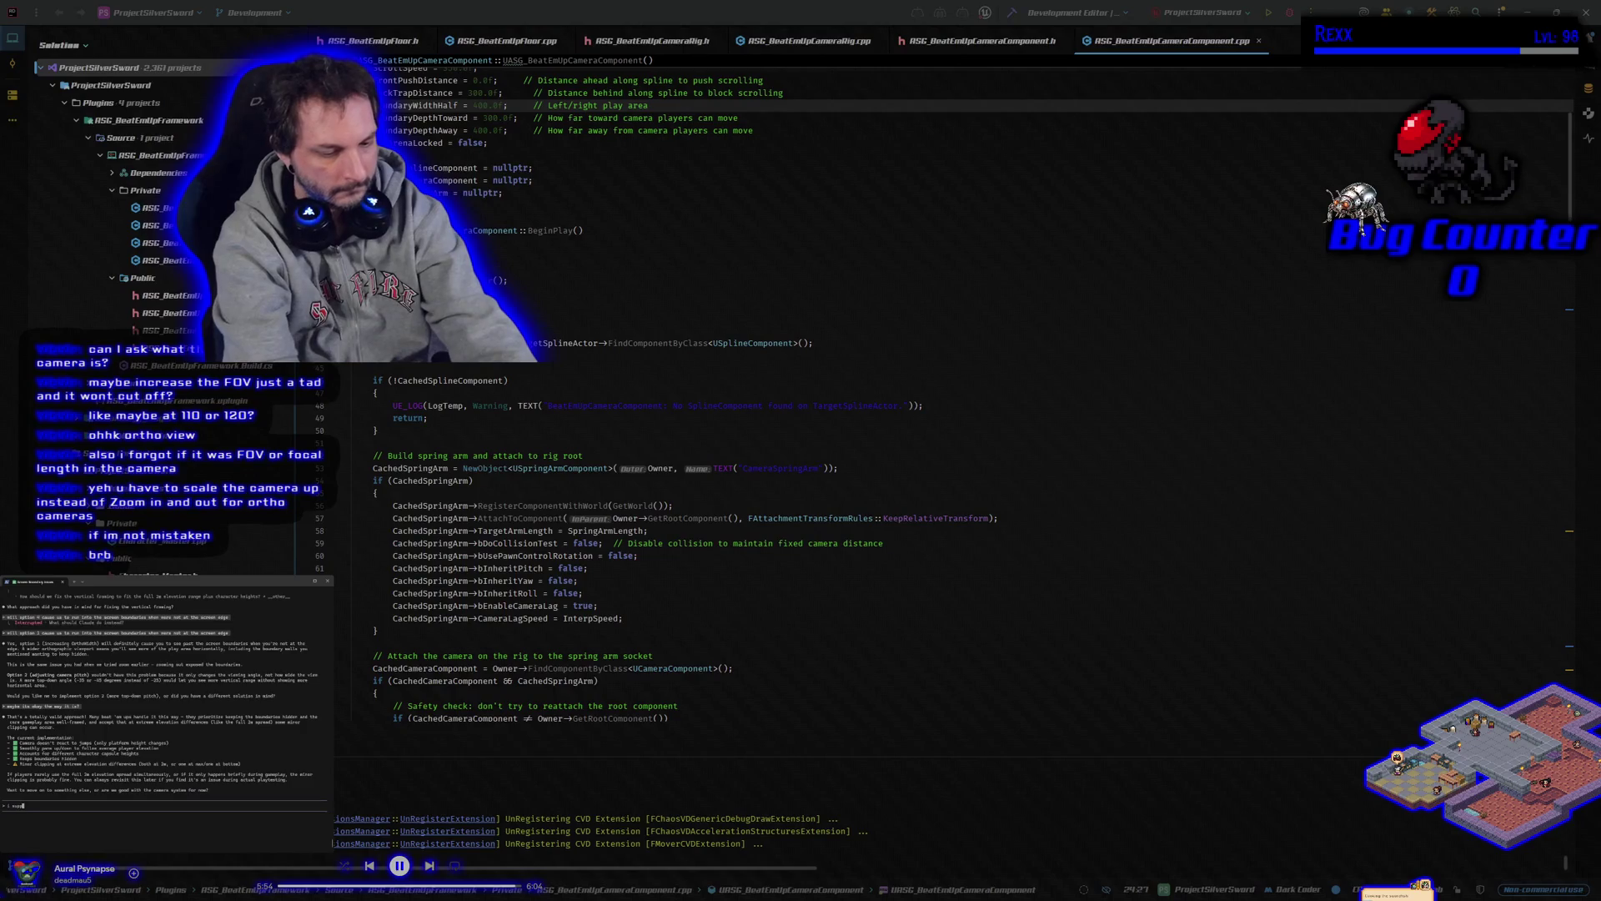
type(" it a")
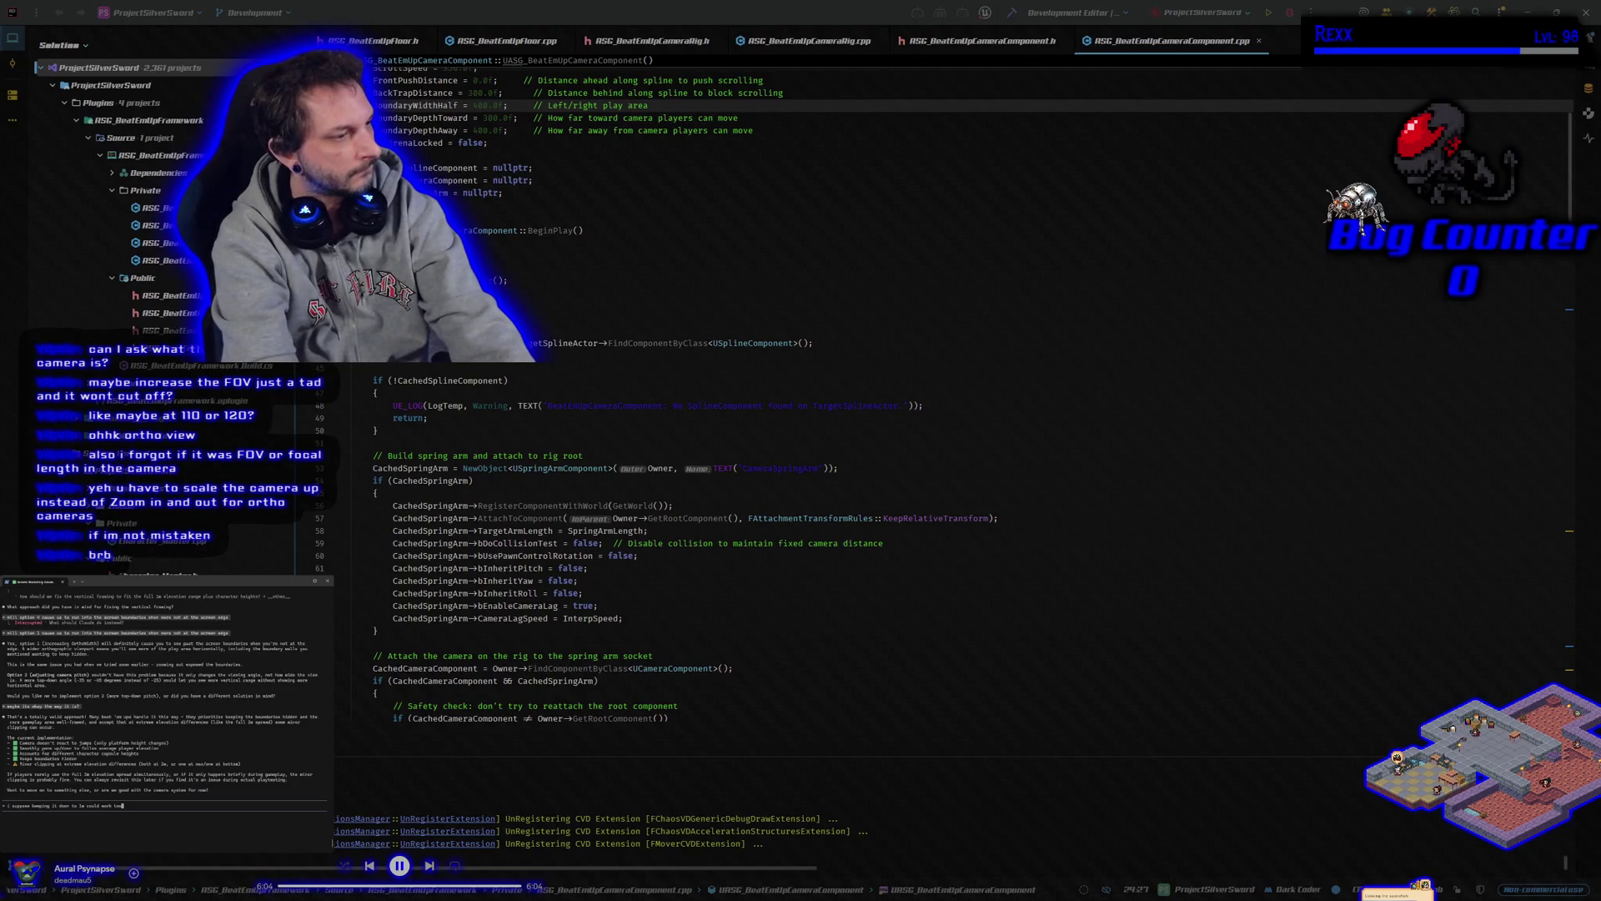
type(". not s")
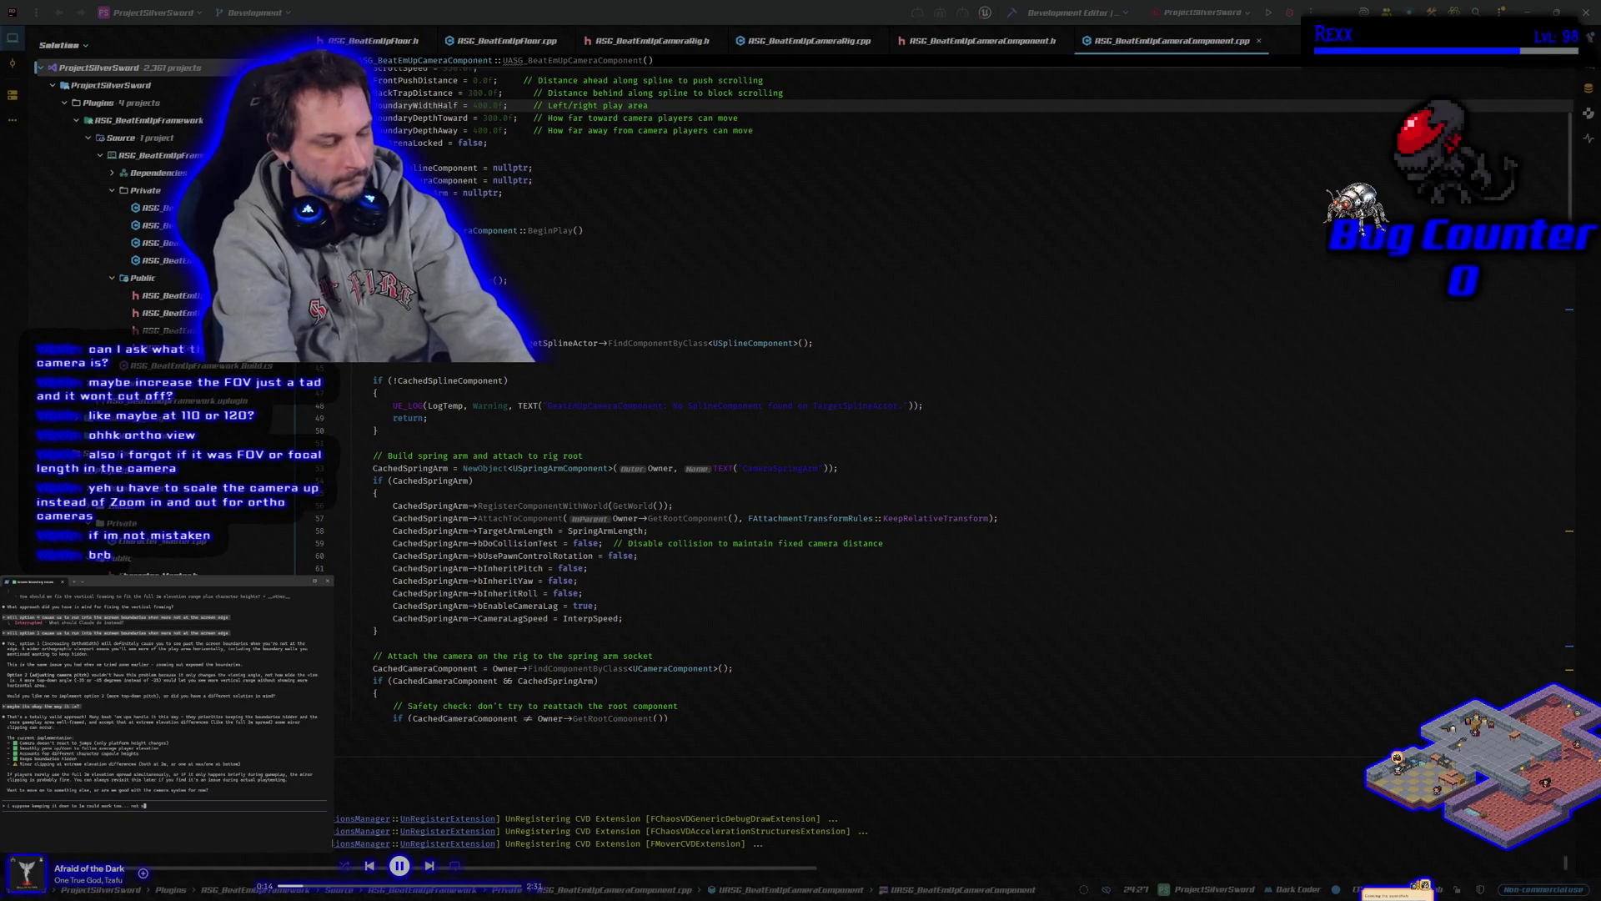
type("aying thats m")
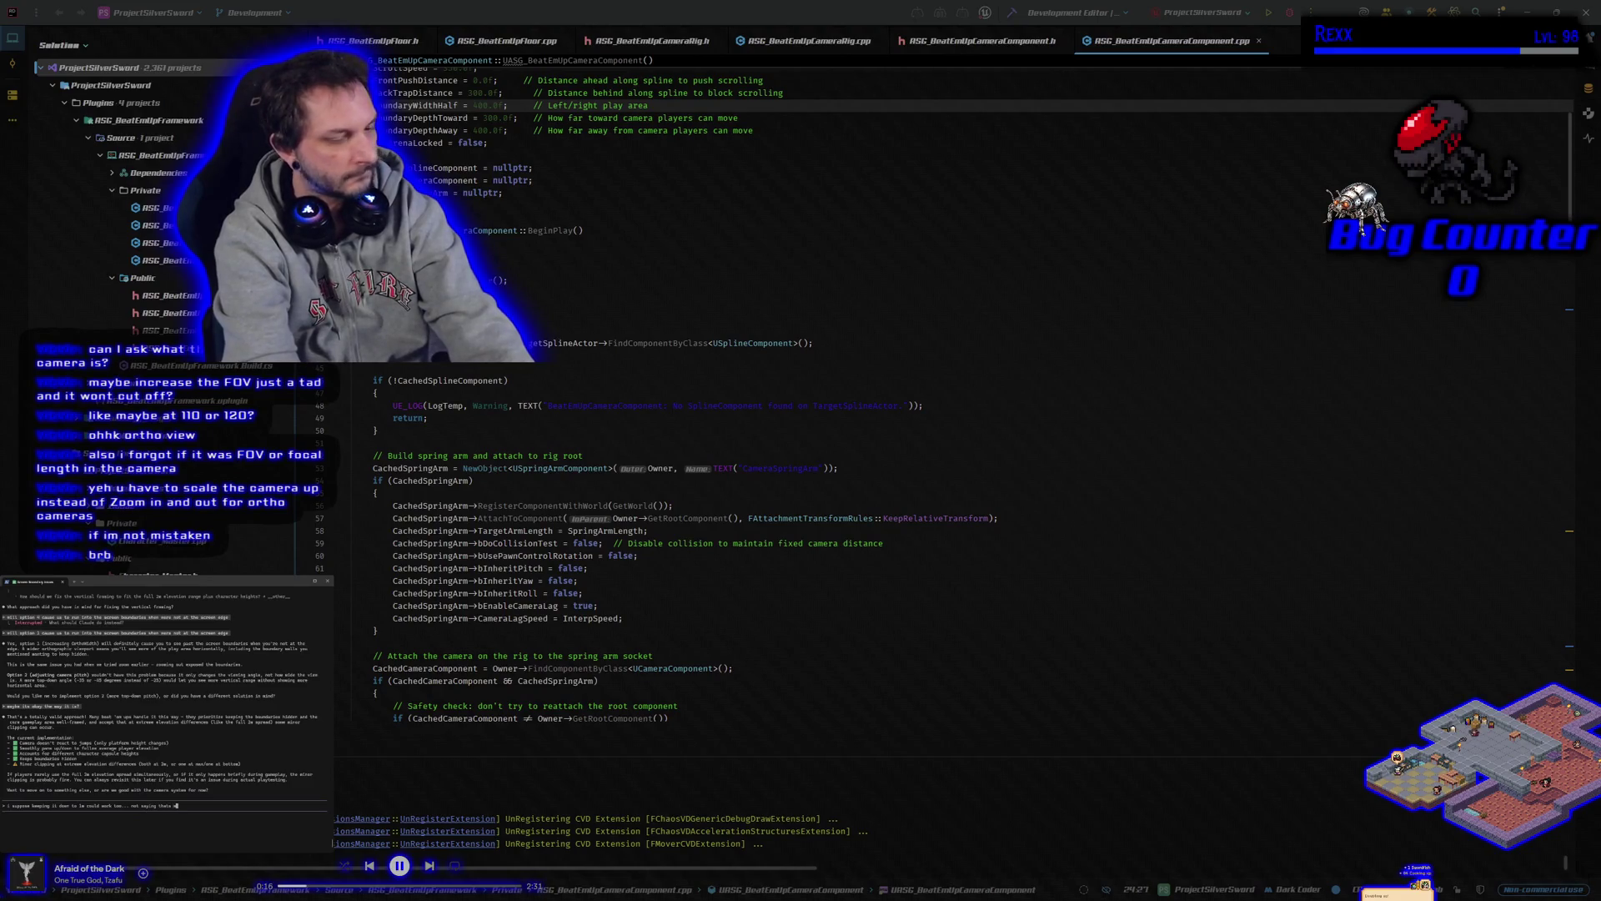
type("y b")
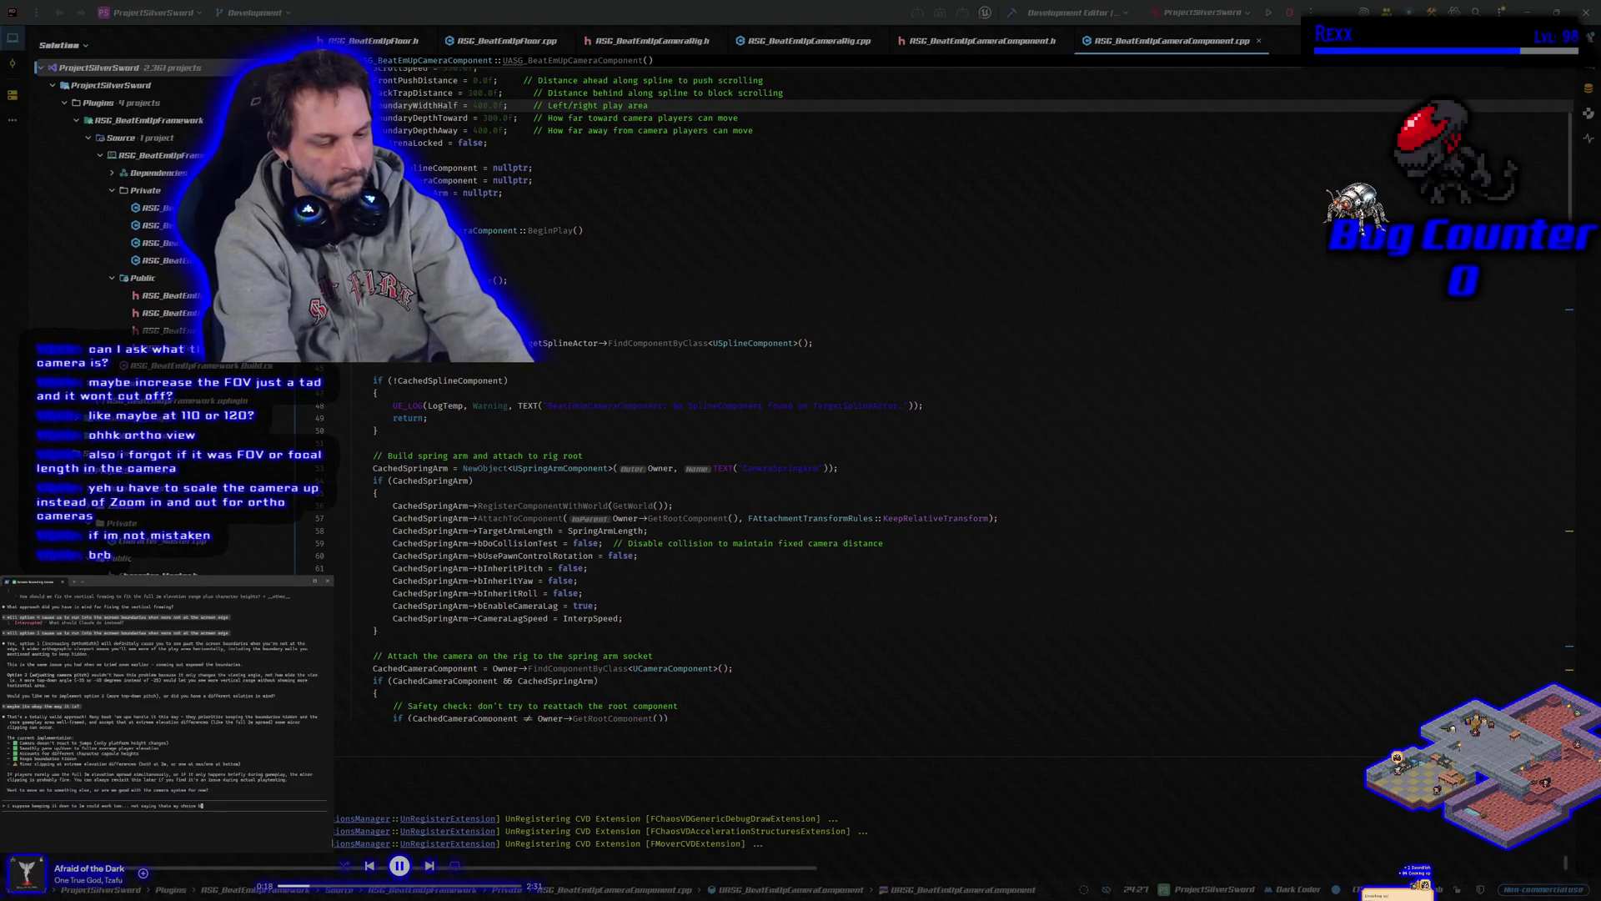
type(" option")
key("Return")
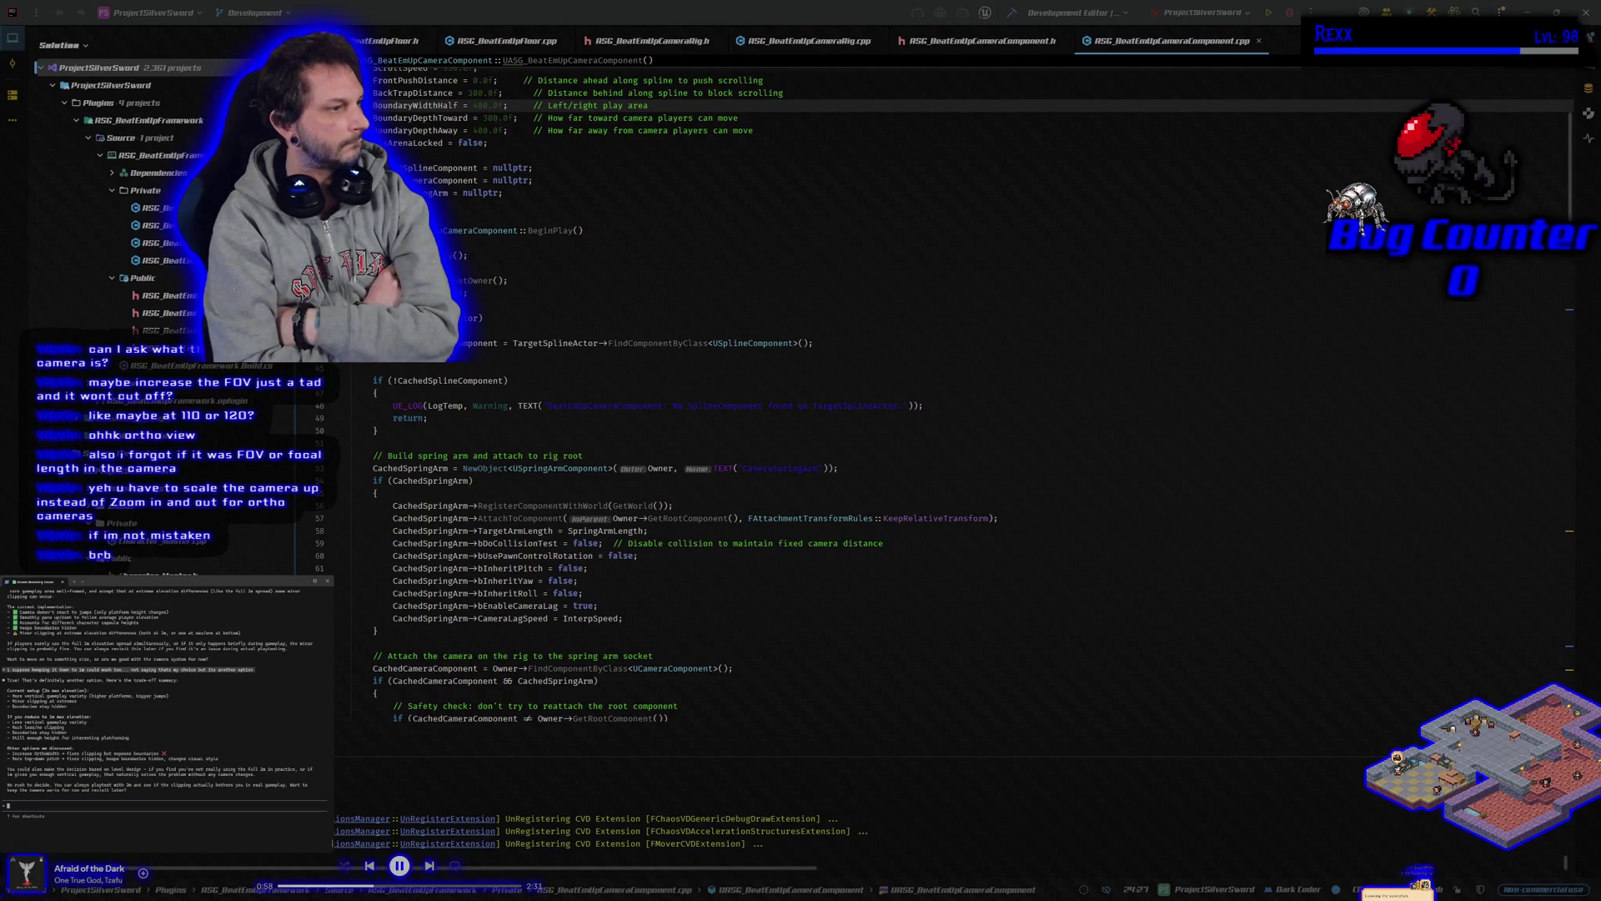
Ask whether games like Mario let the player clip out of frame, then follow up comparing with this camera
type("some ")
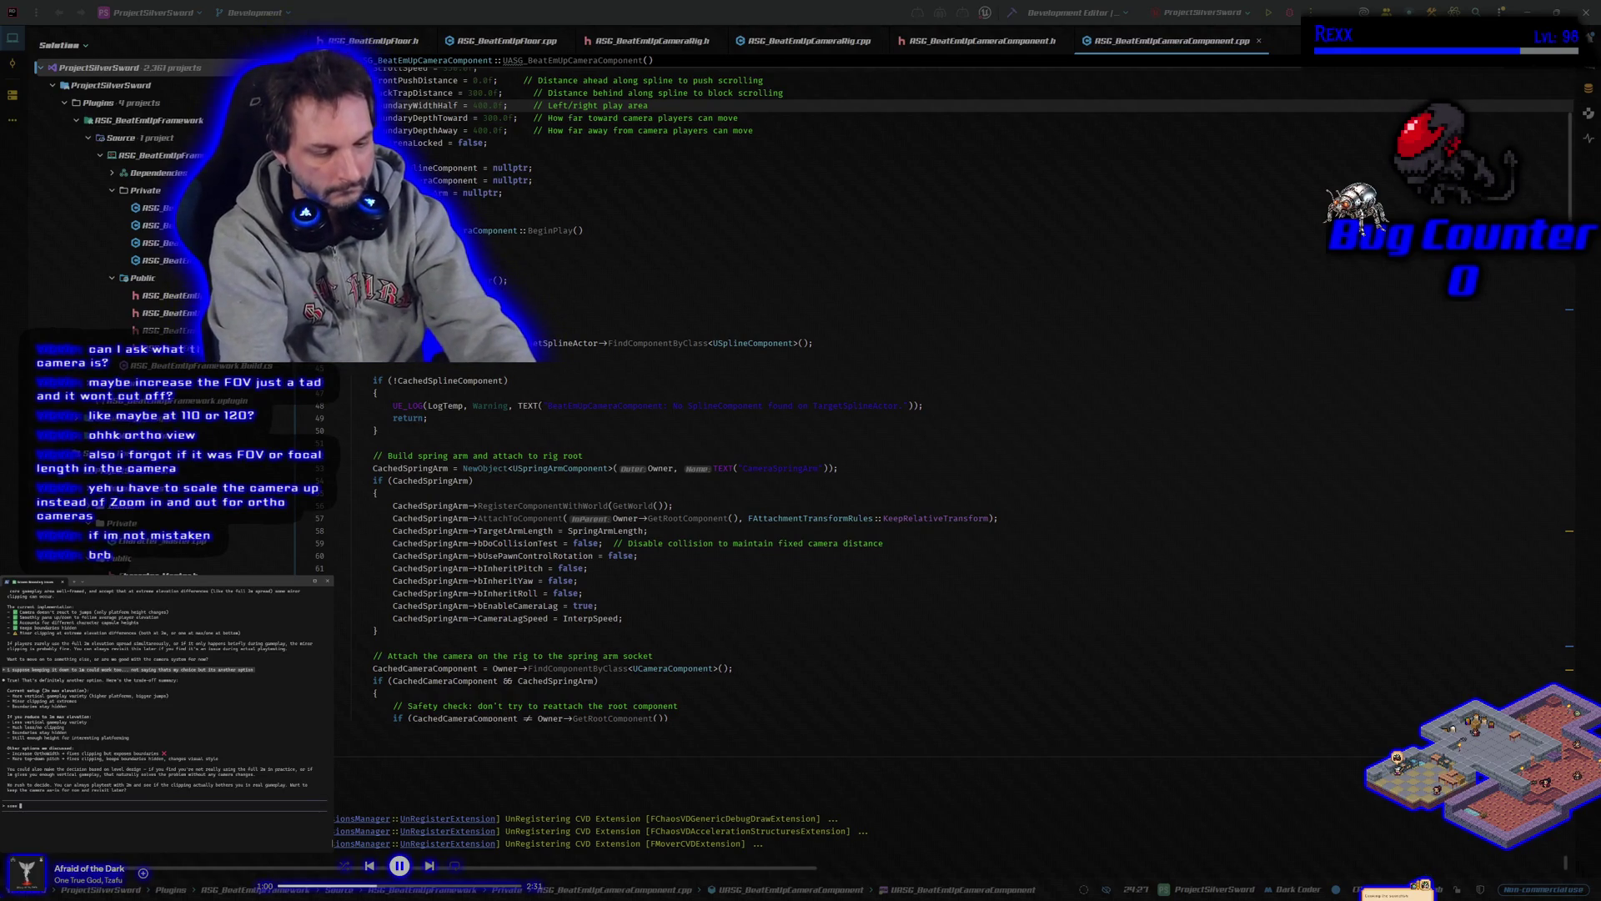
type("games like mario have the player clip out of frame")
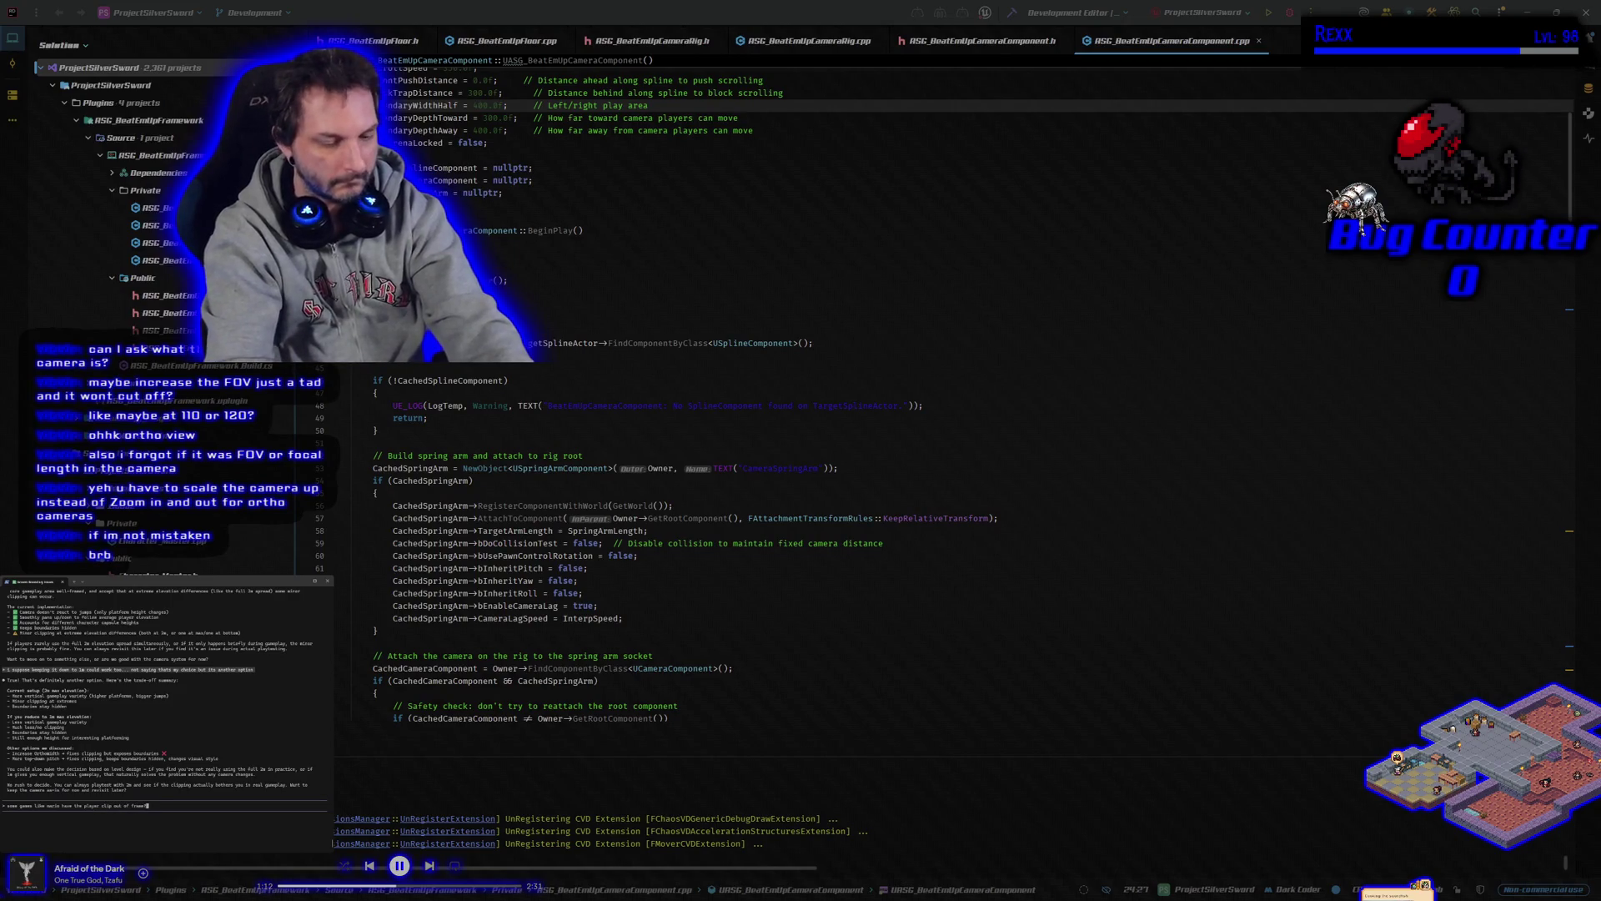
key("Return")
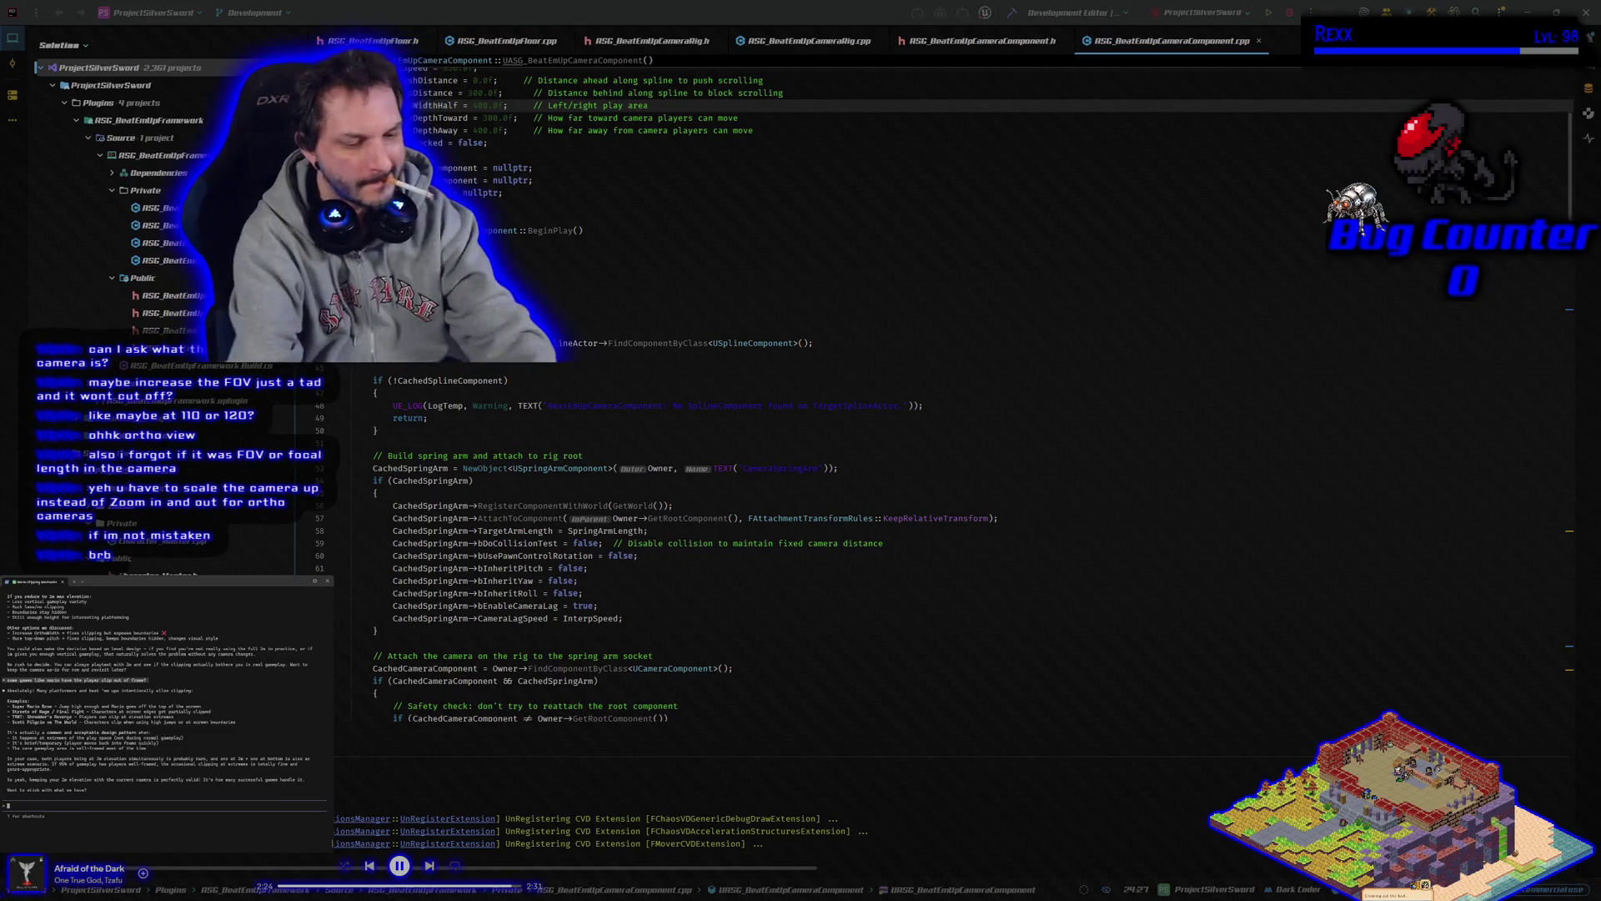
type("test")
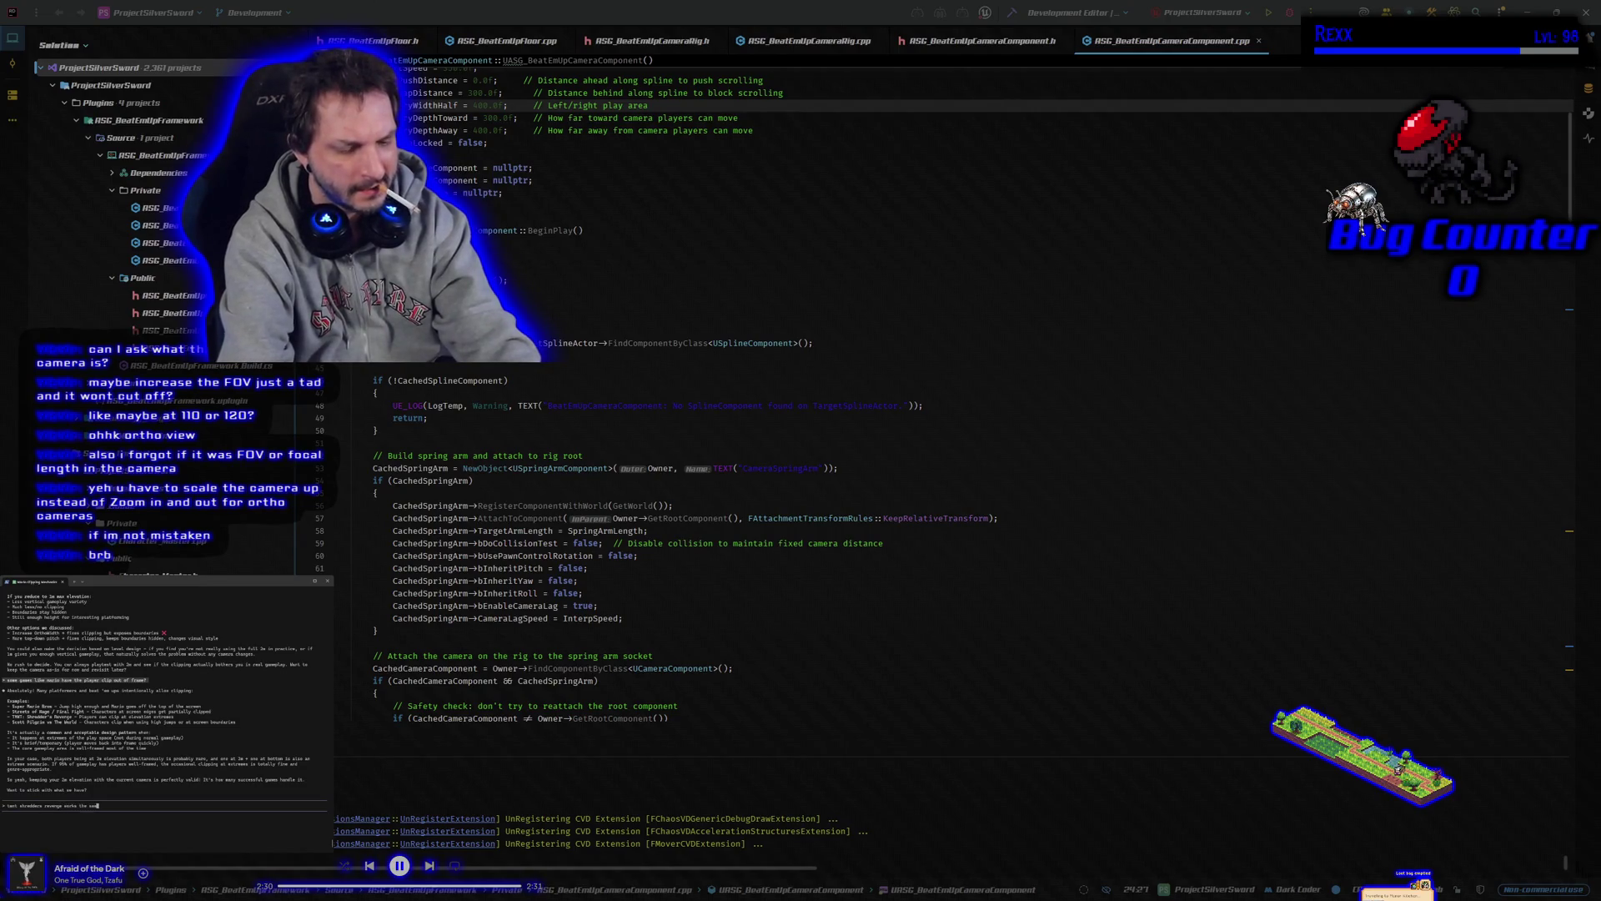
type("mine?")
key("Return")
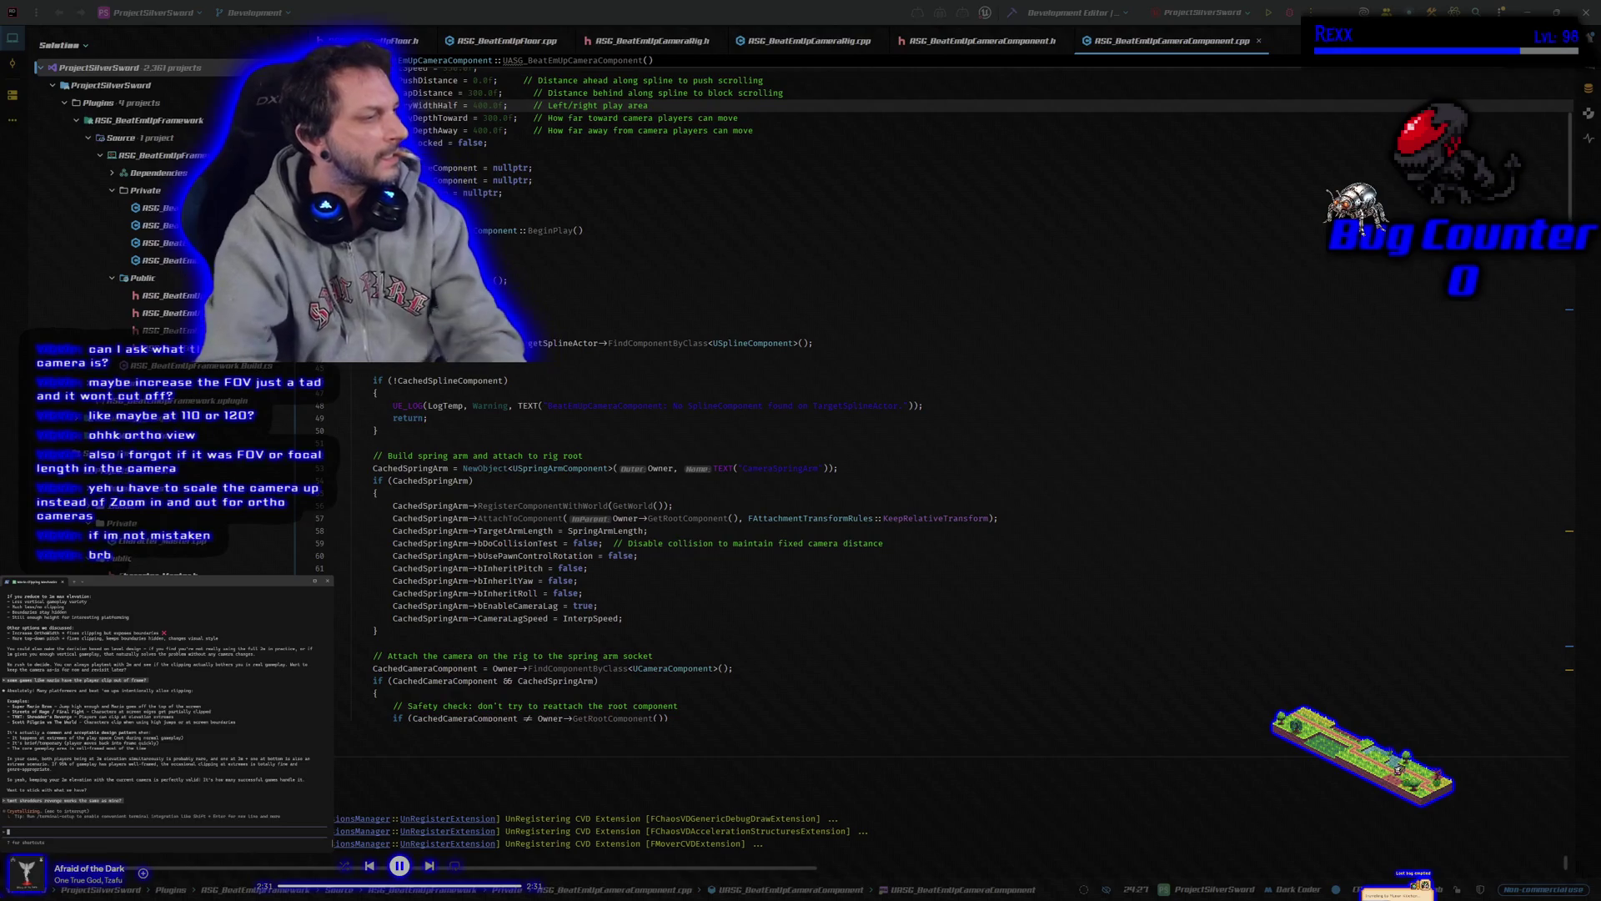
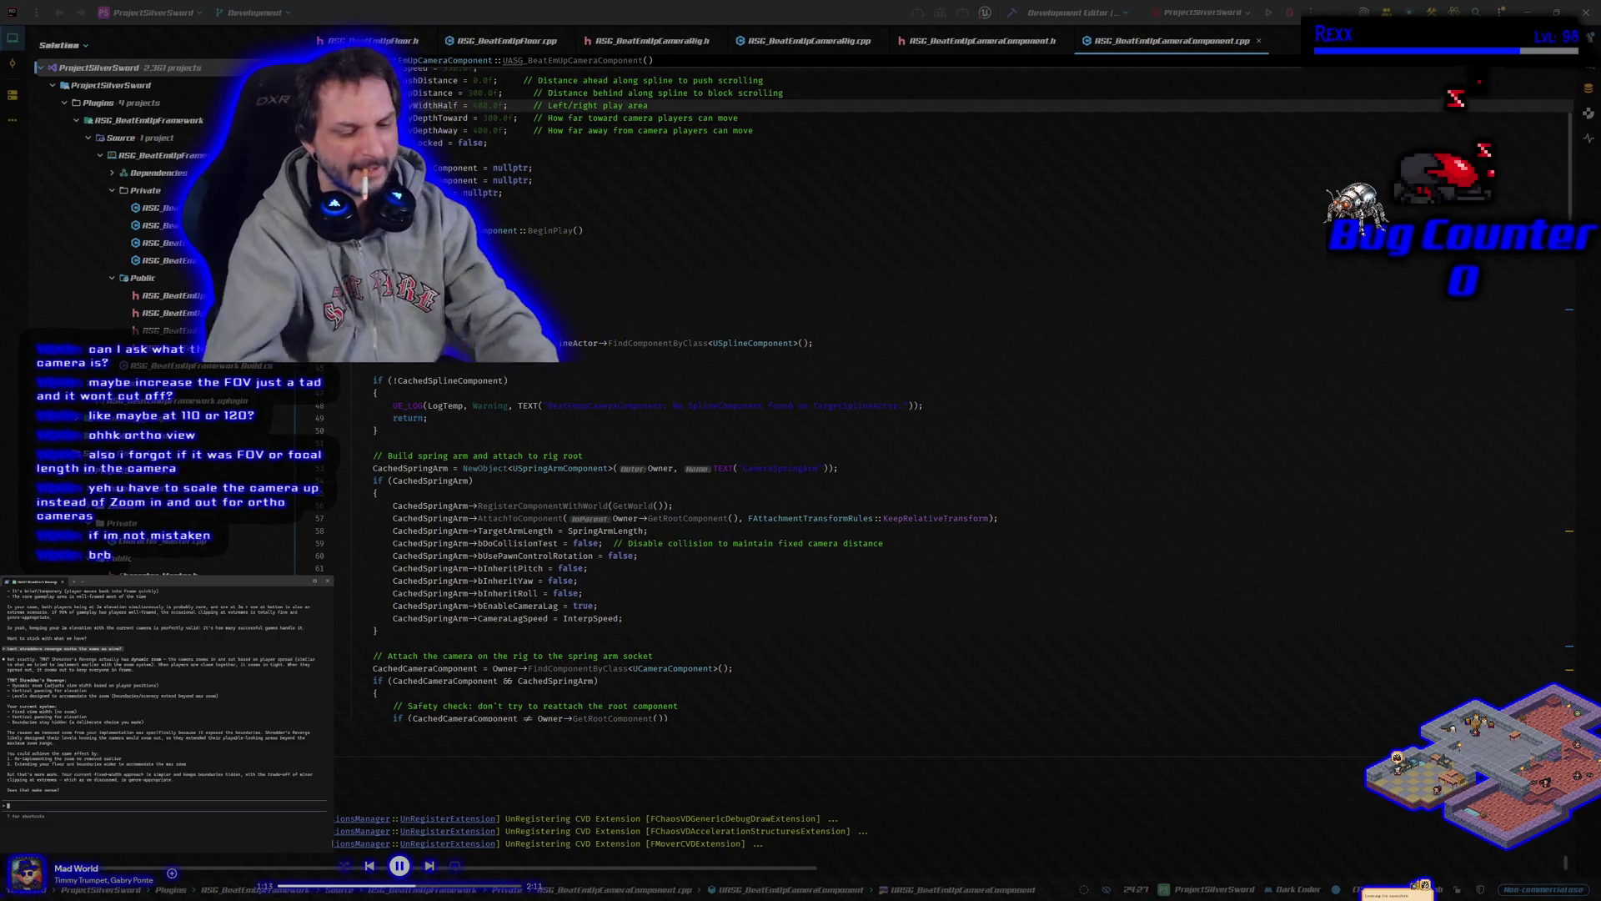
Ask the Rider coding assistant about concerns with implementing camera zoom, then build and launch the editor
type("im")
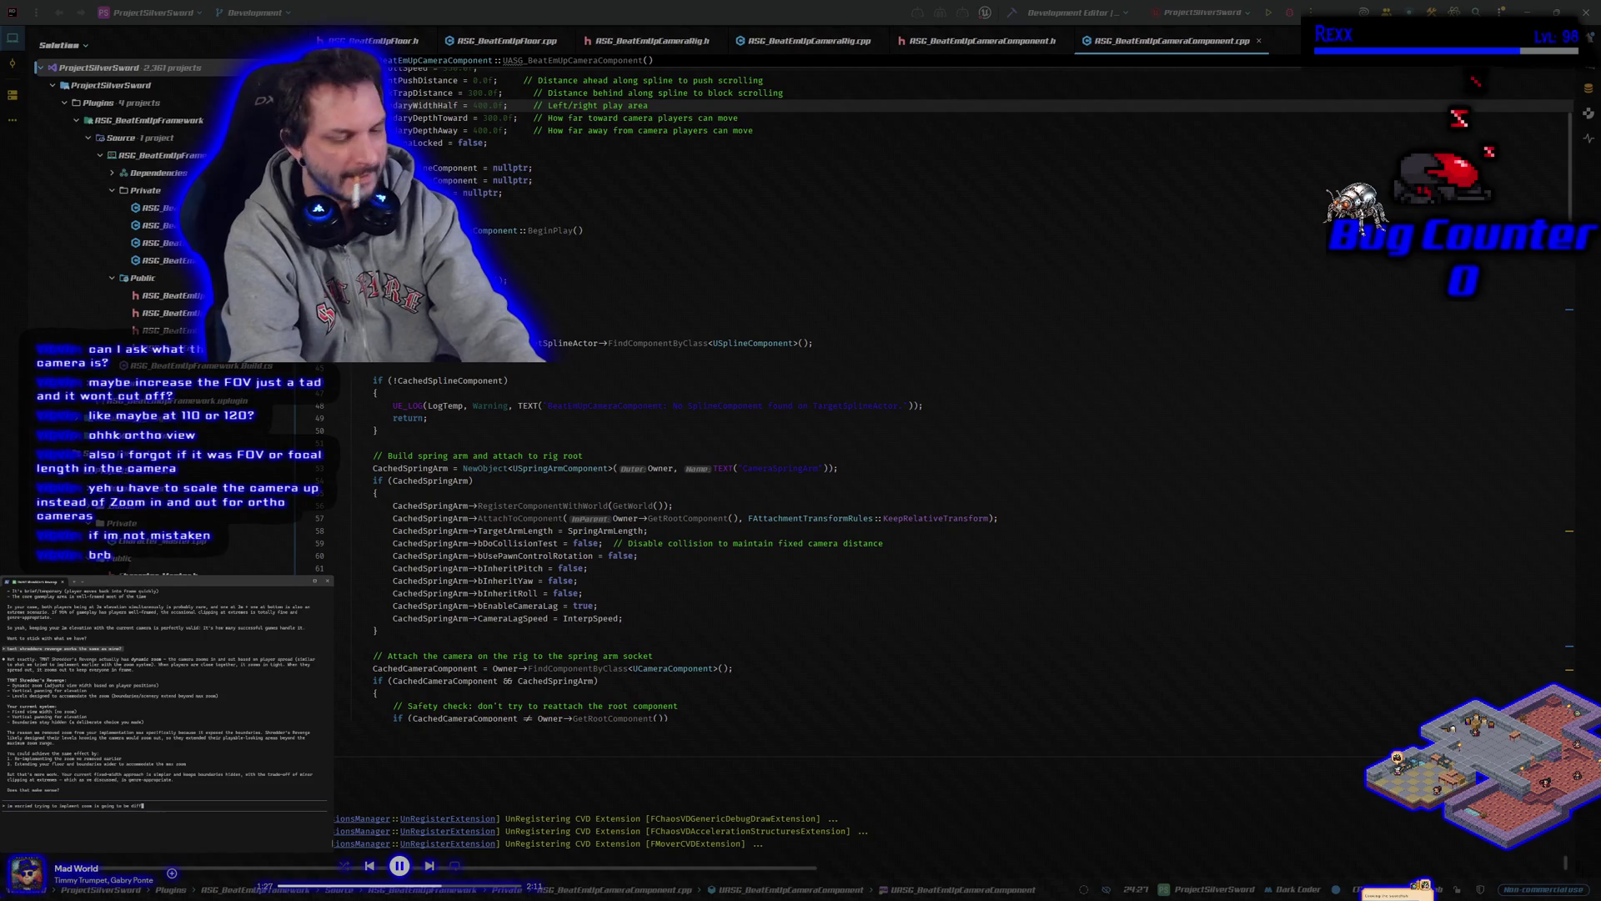
key("Return")
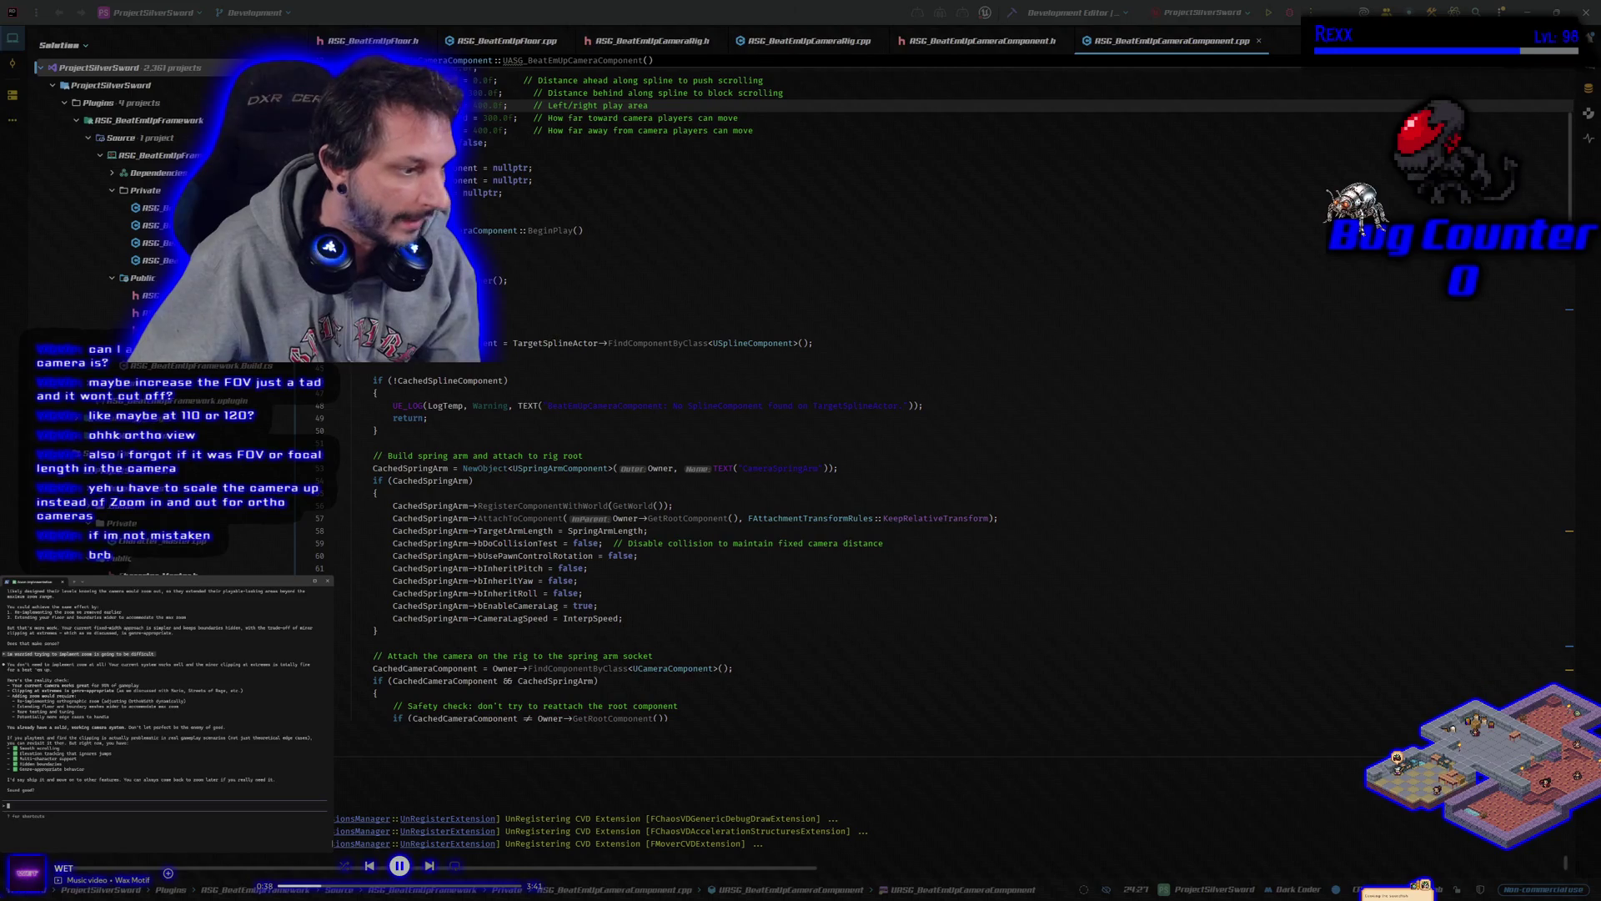
left_click(1267, 15)
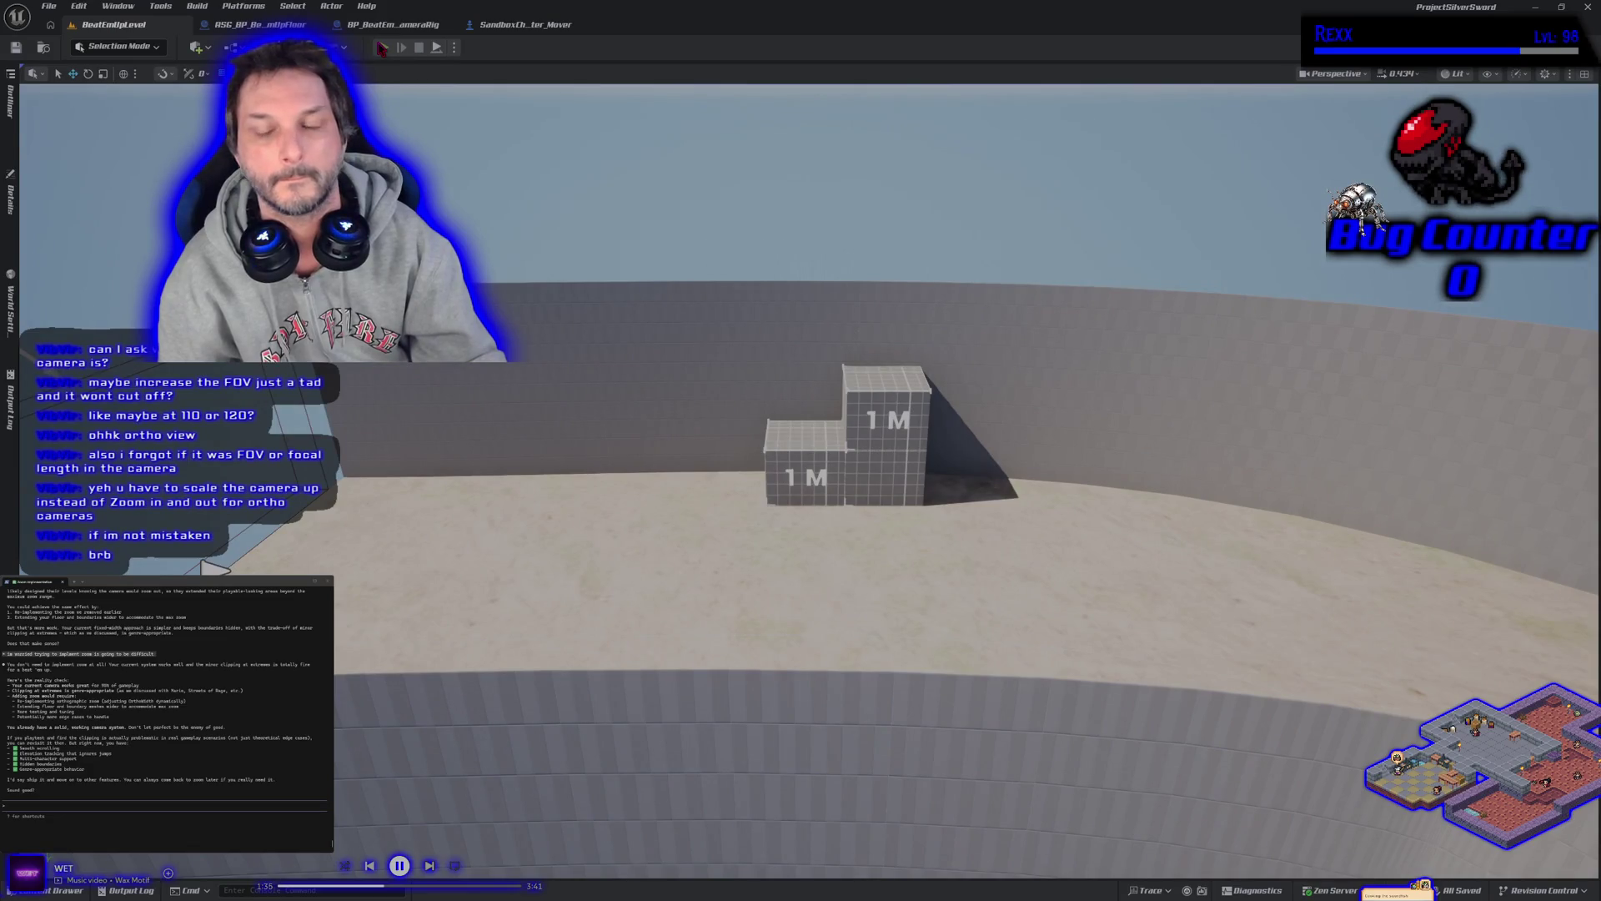
Start a multiplayer playtest of BeatEmUpLevel with a Client 1 preview window
key("alt+p")
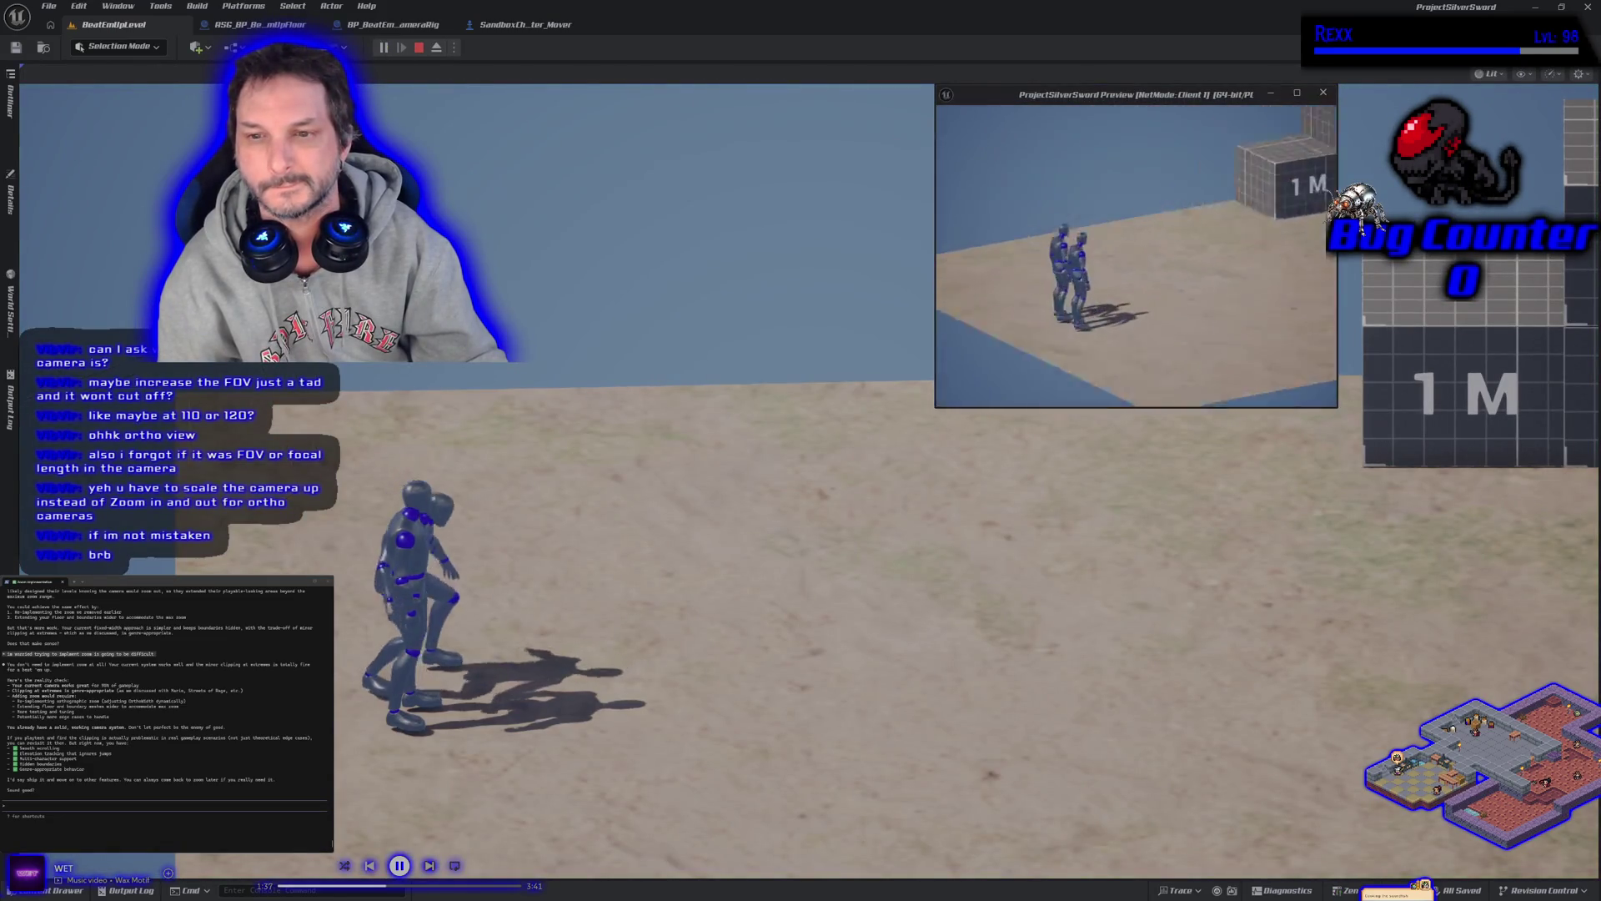
key("d")
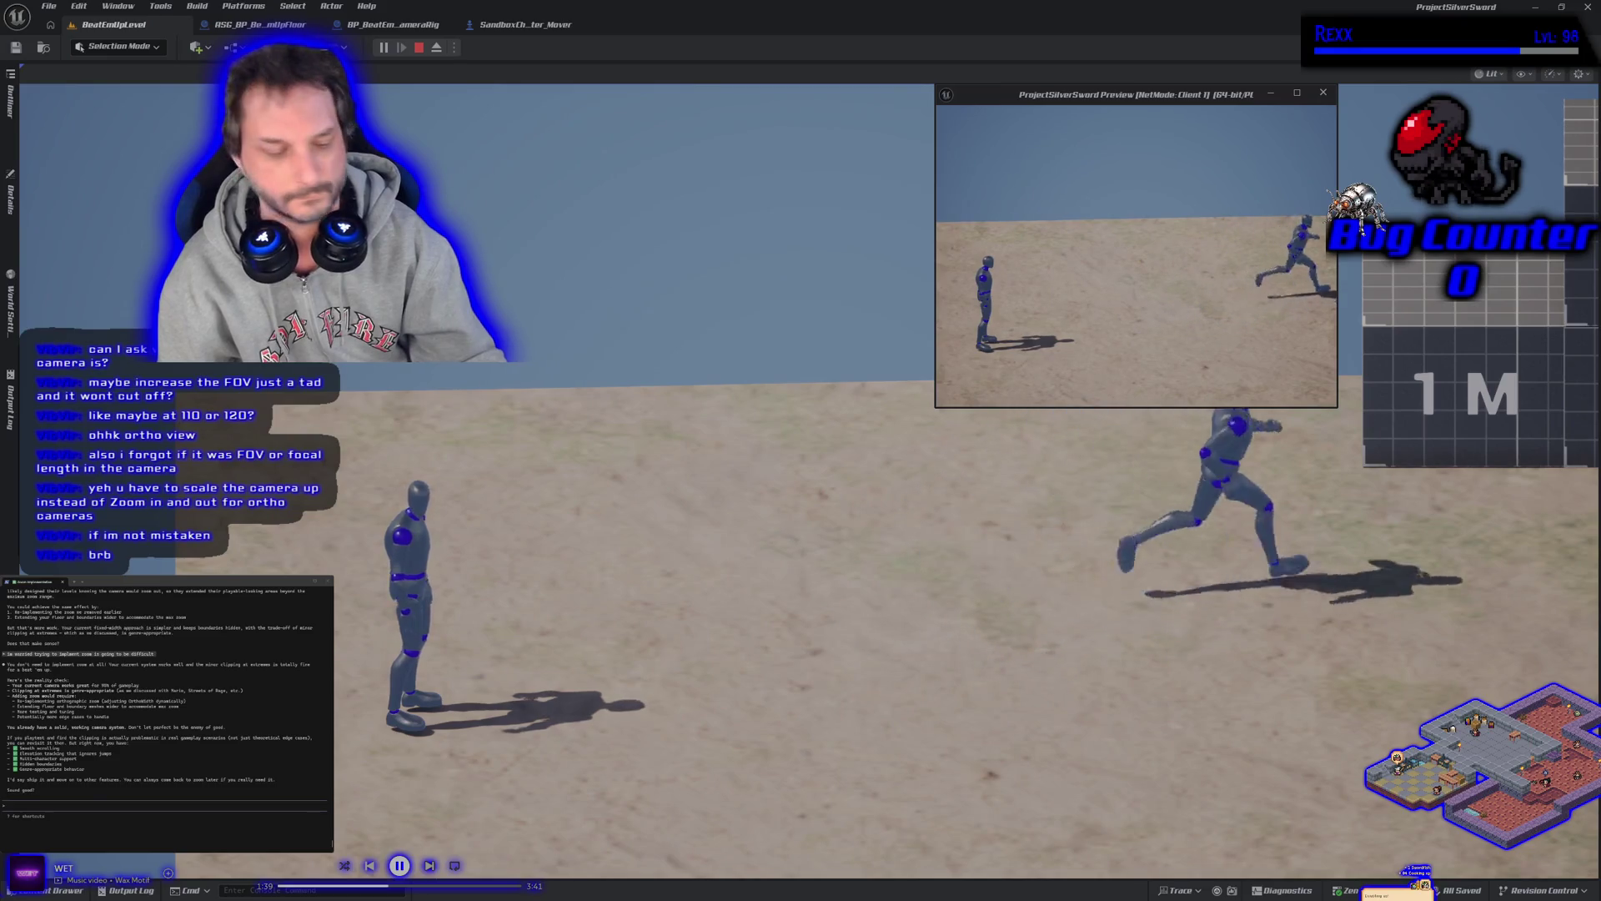
key("d")
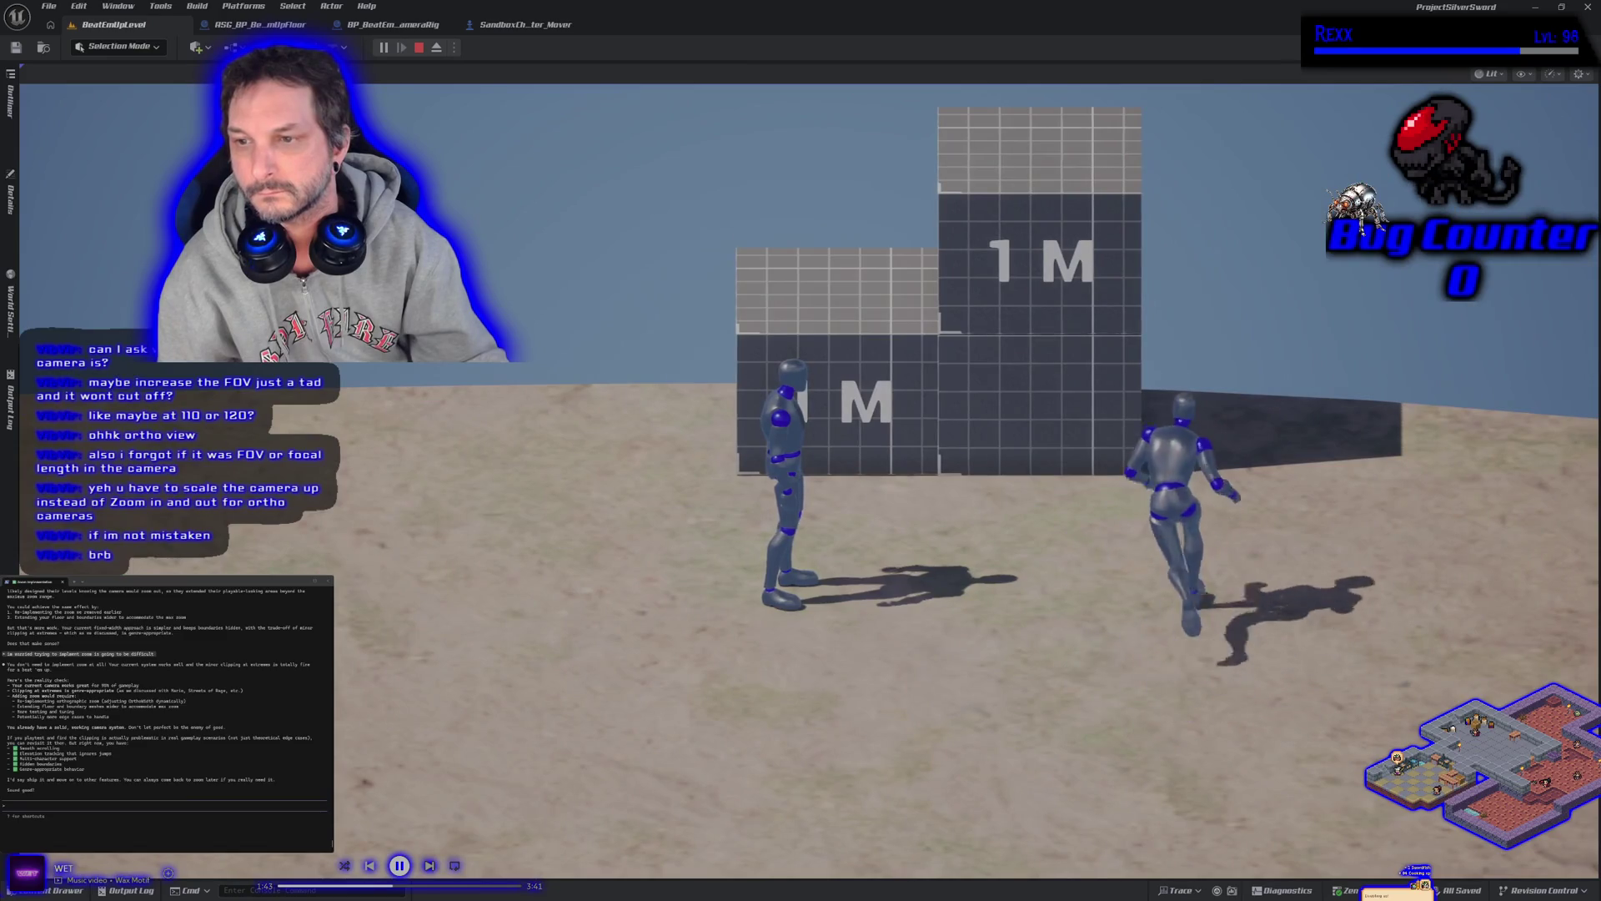
key("space")
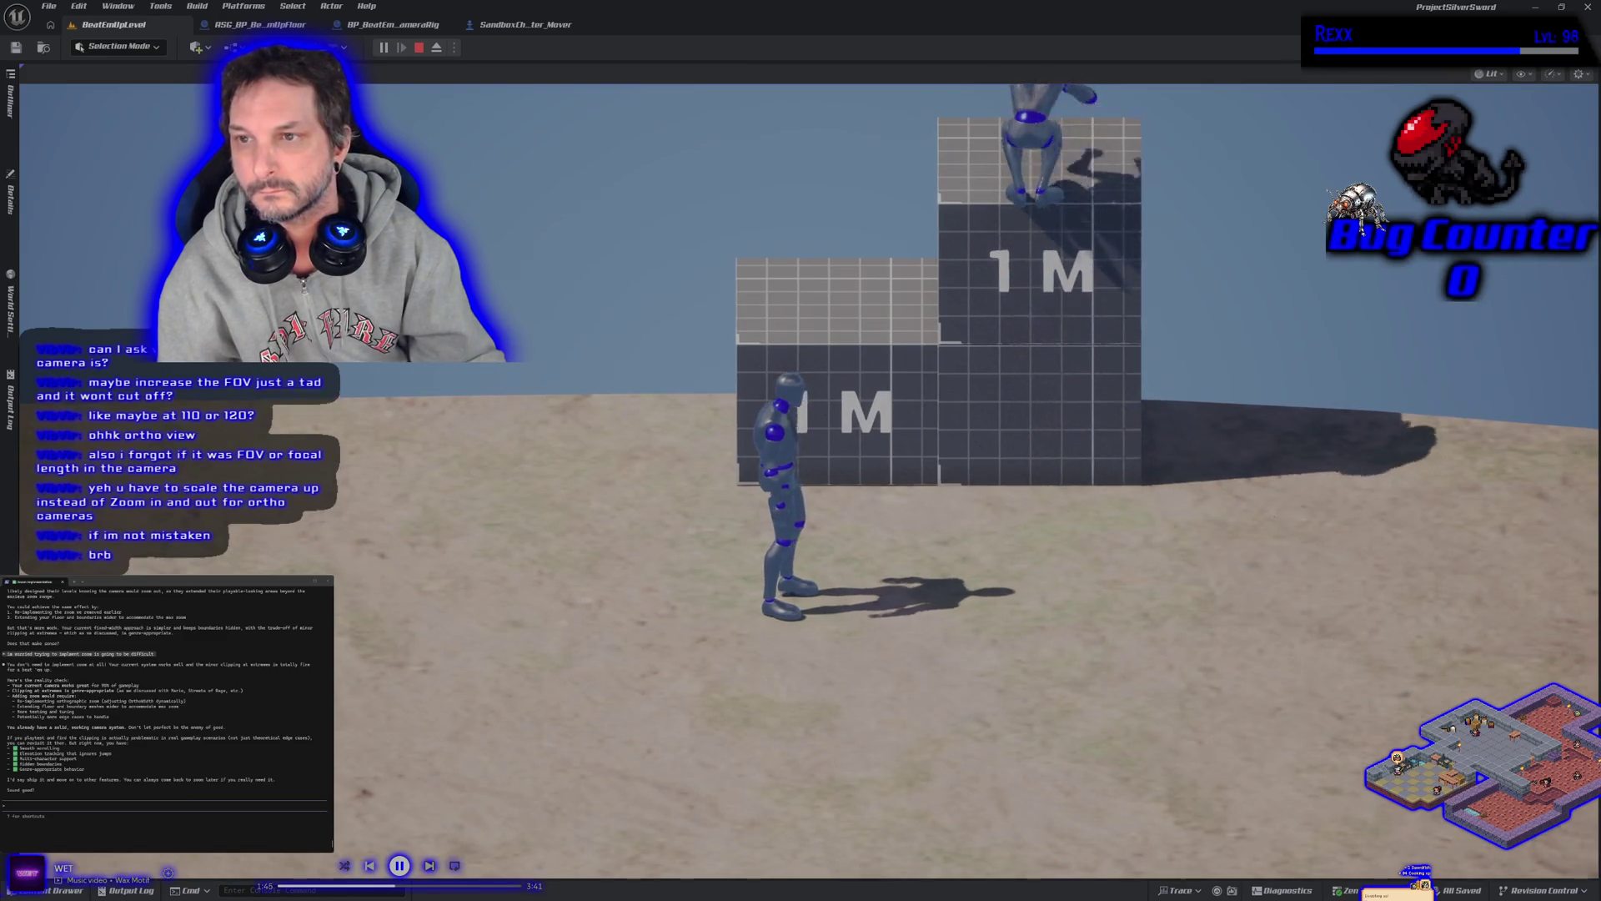
key("a")
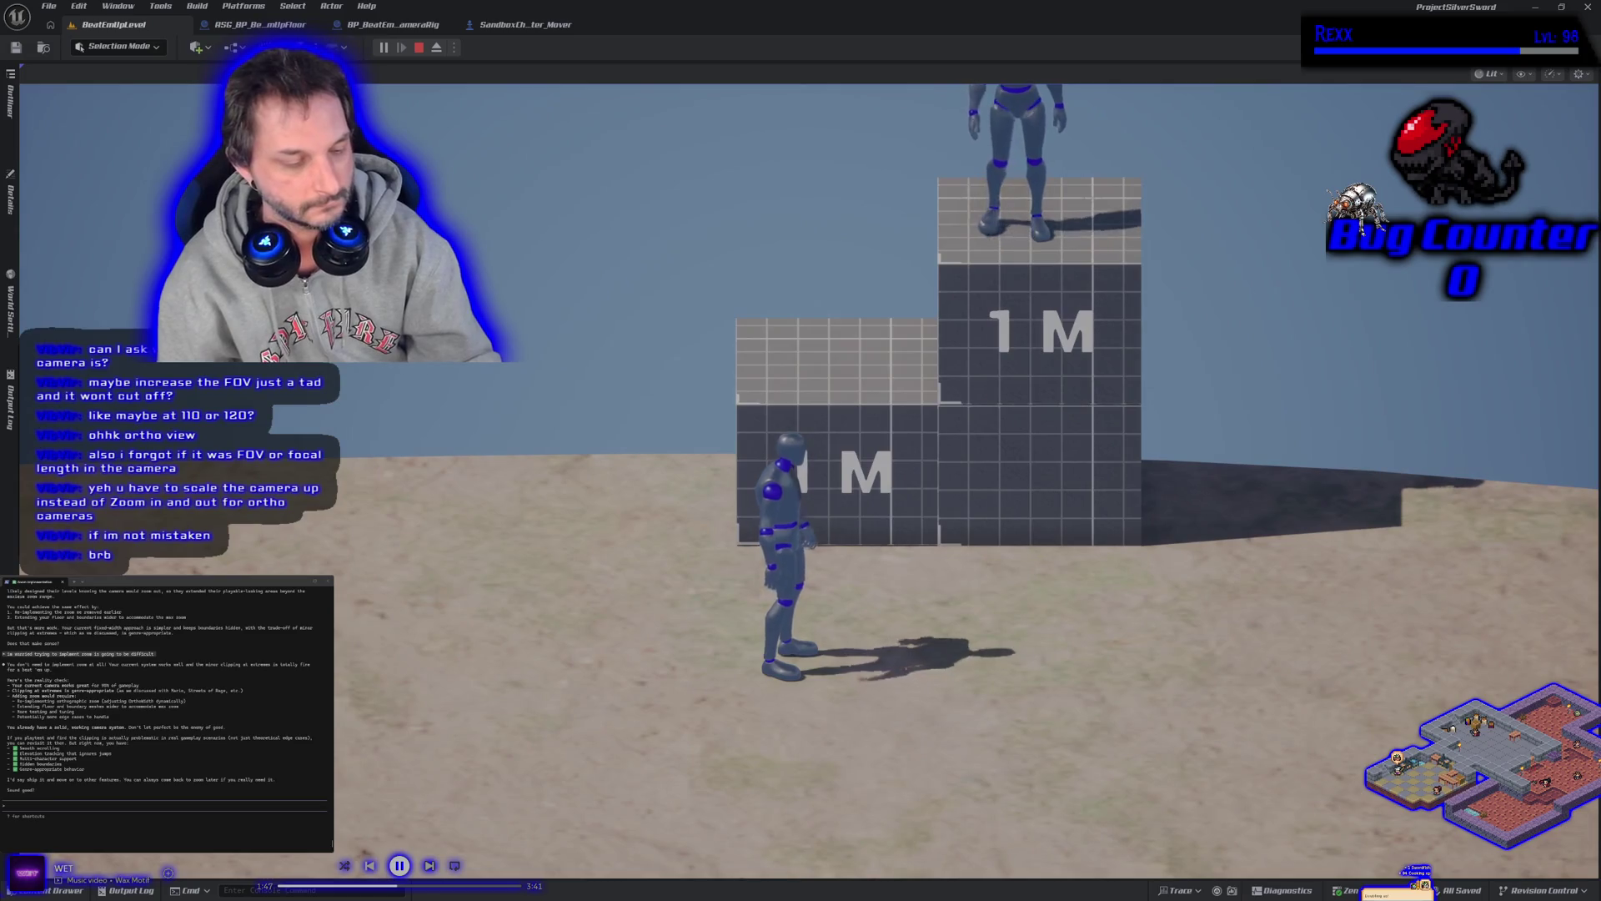
key("w")
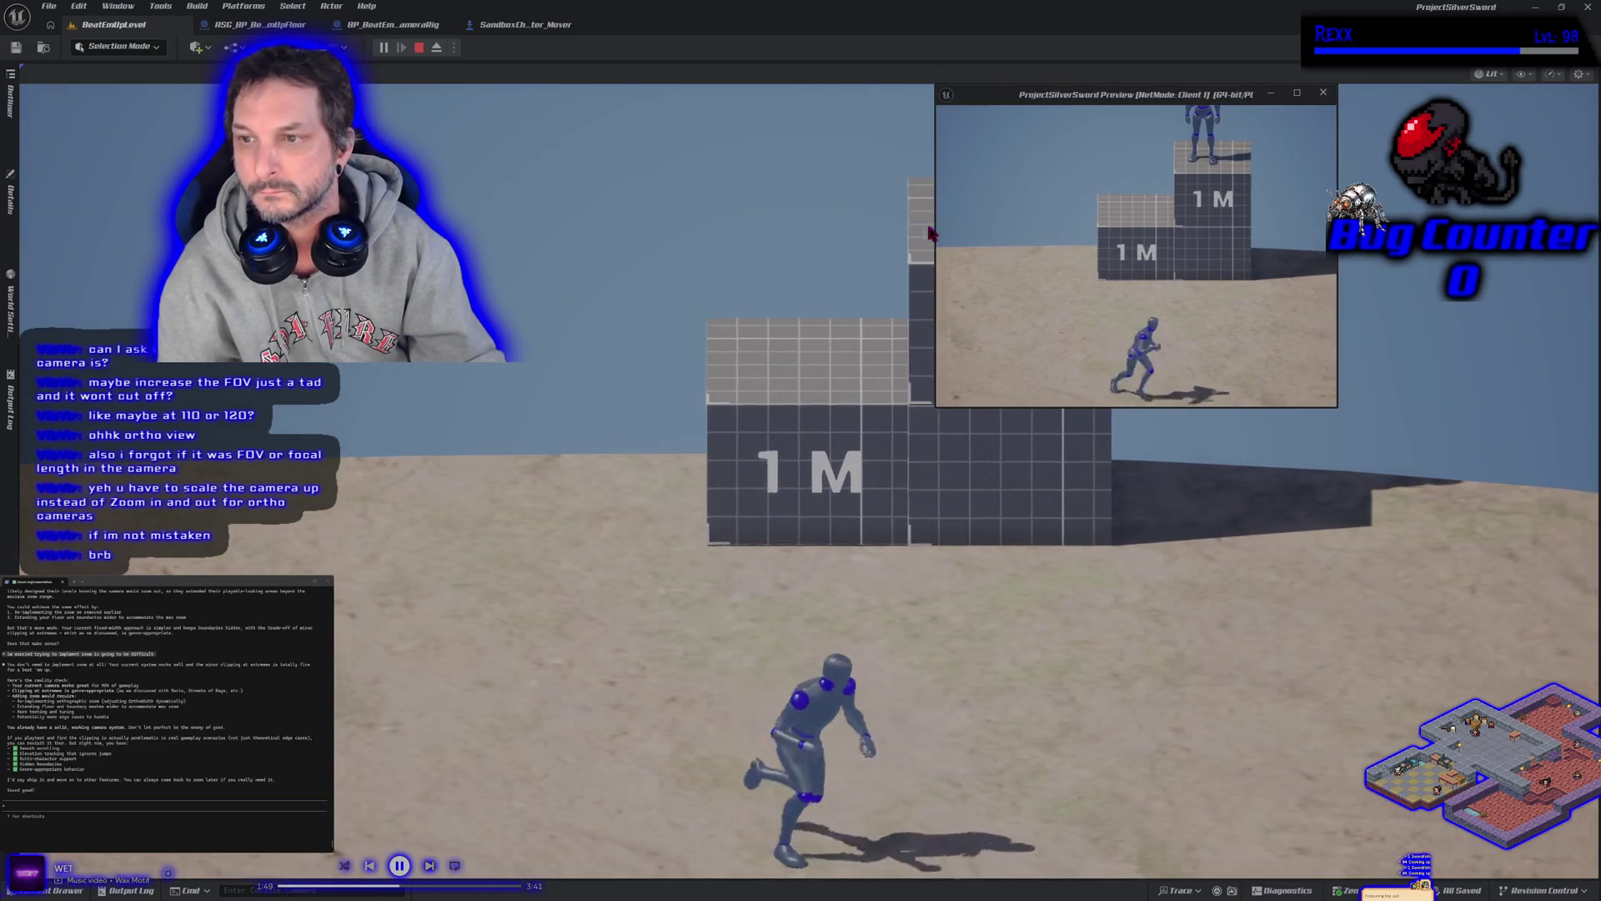
key("space")
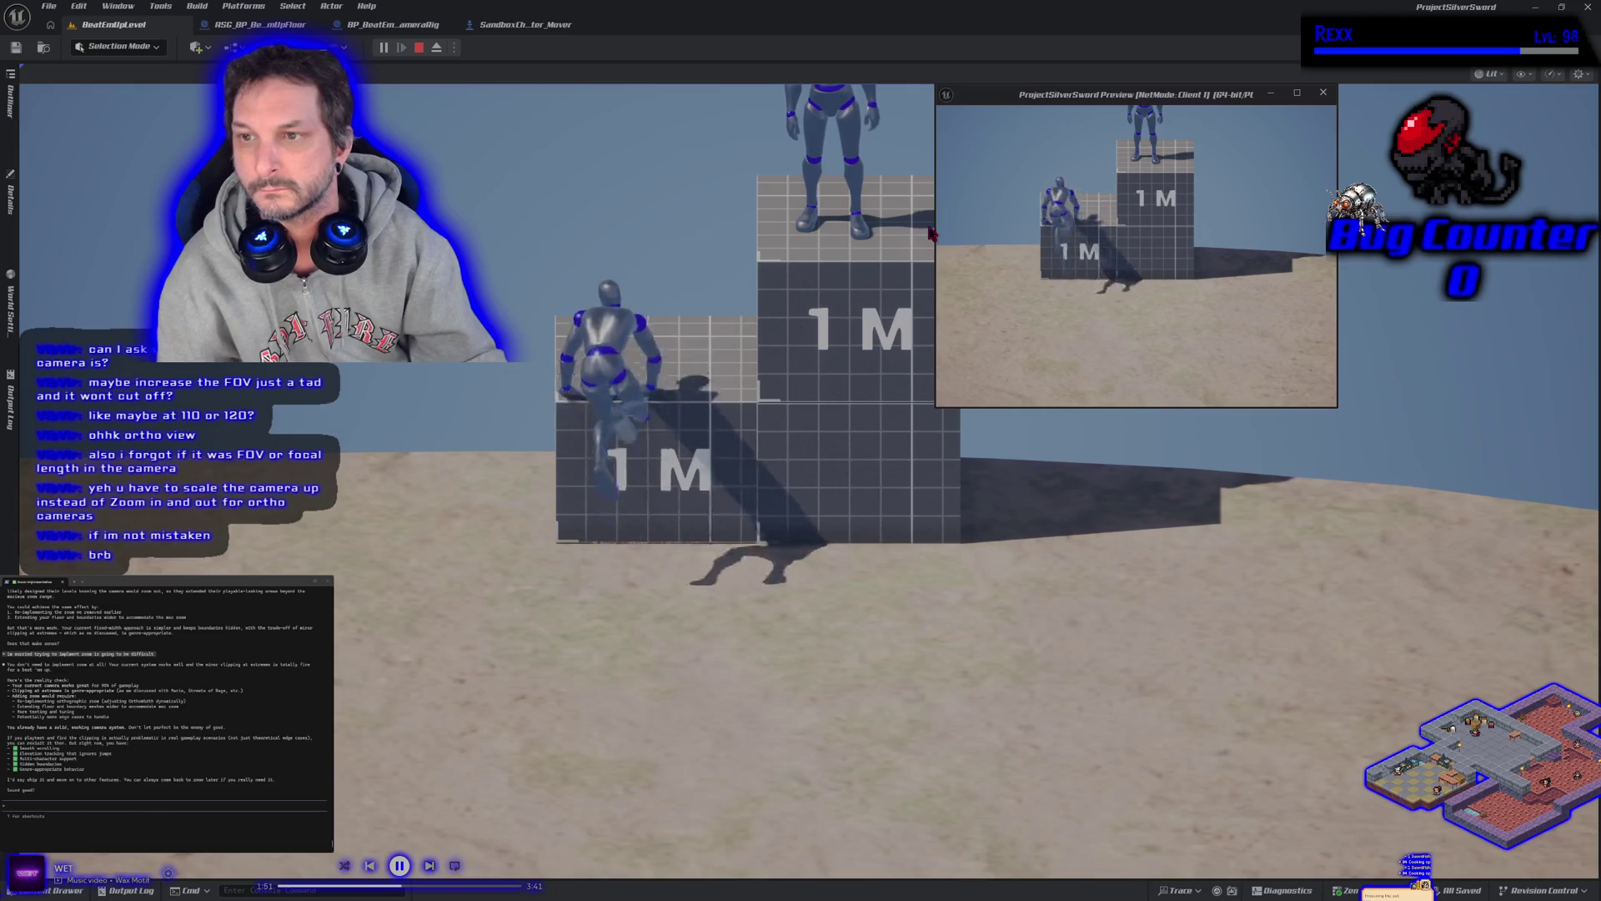
key("space")
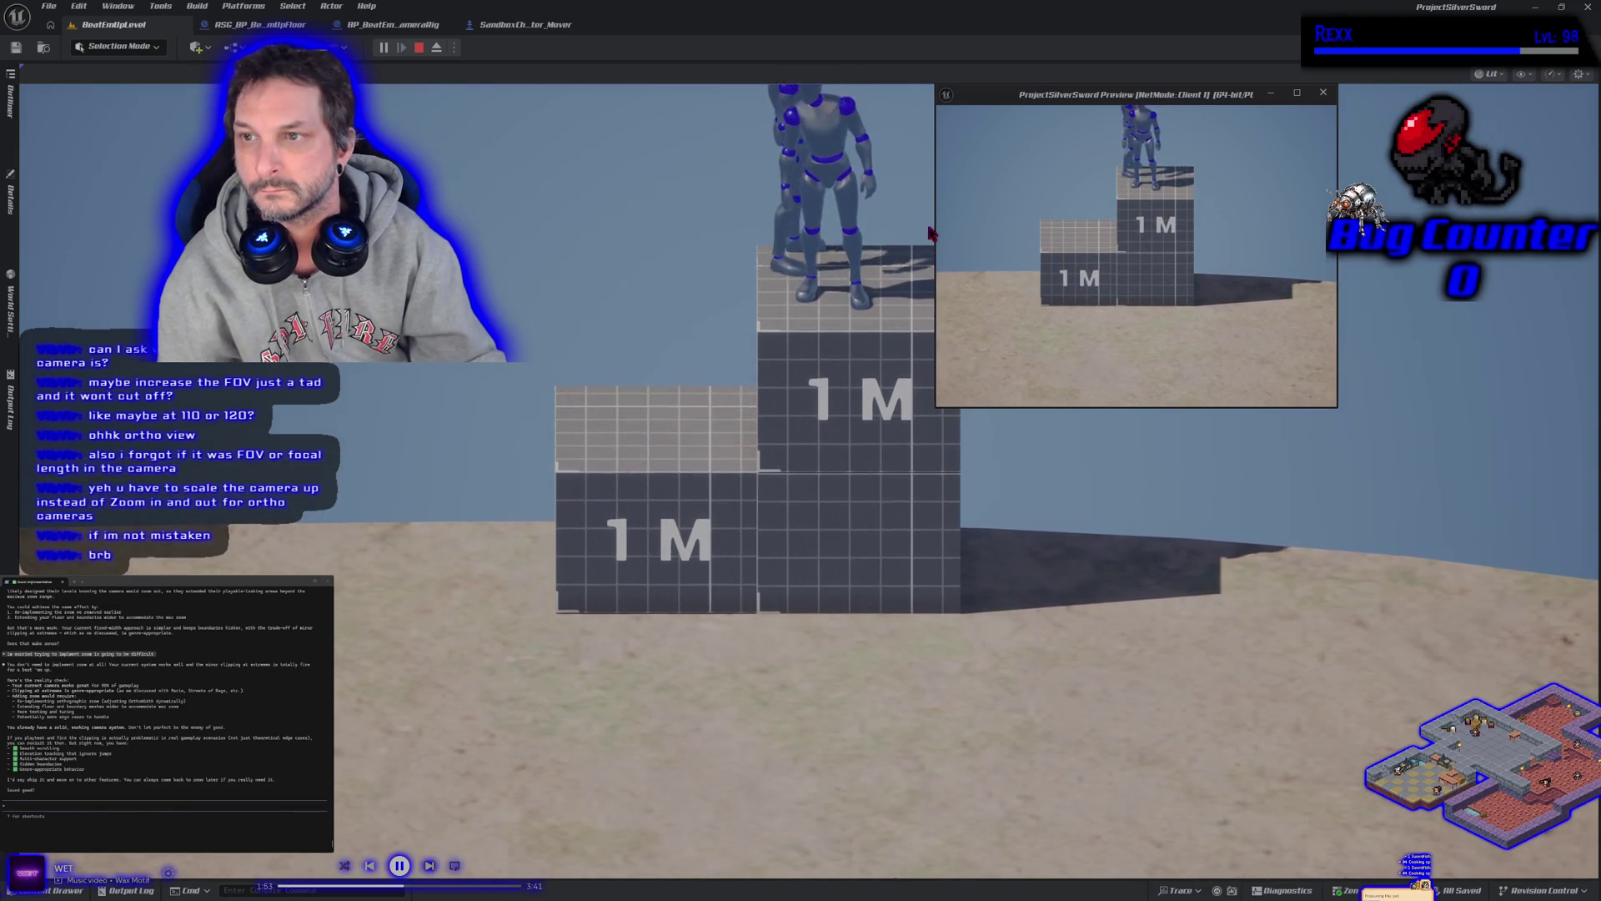
key("space")
key("s")
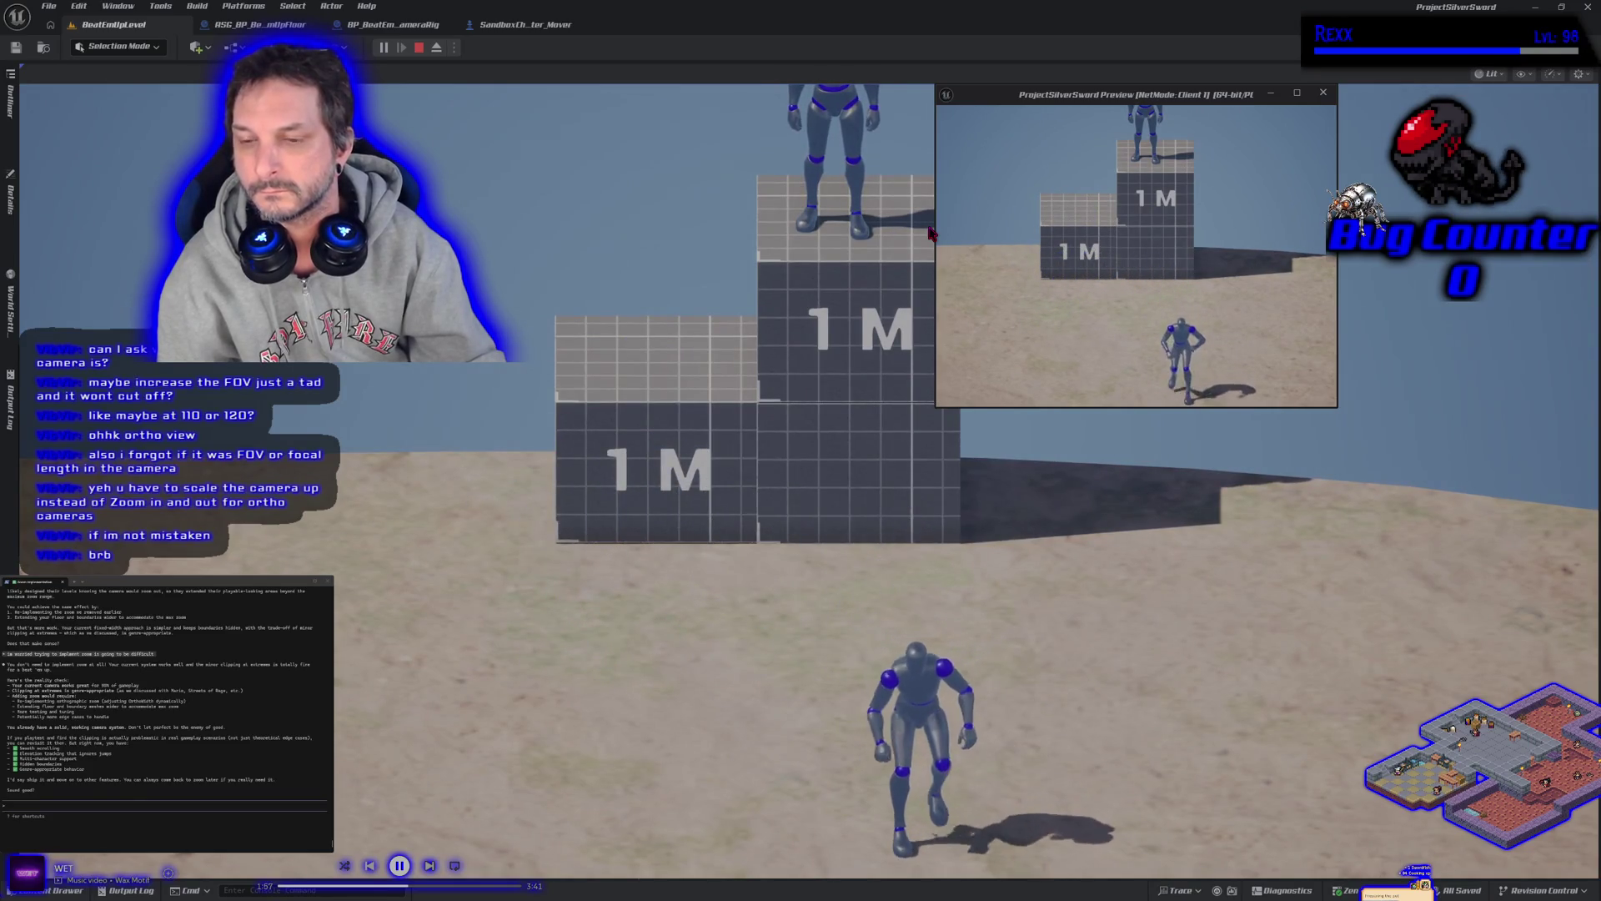
key("d")
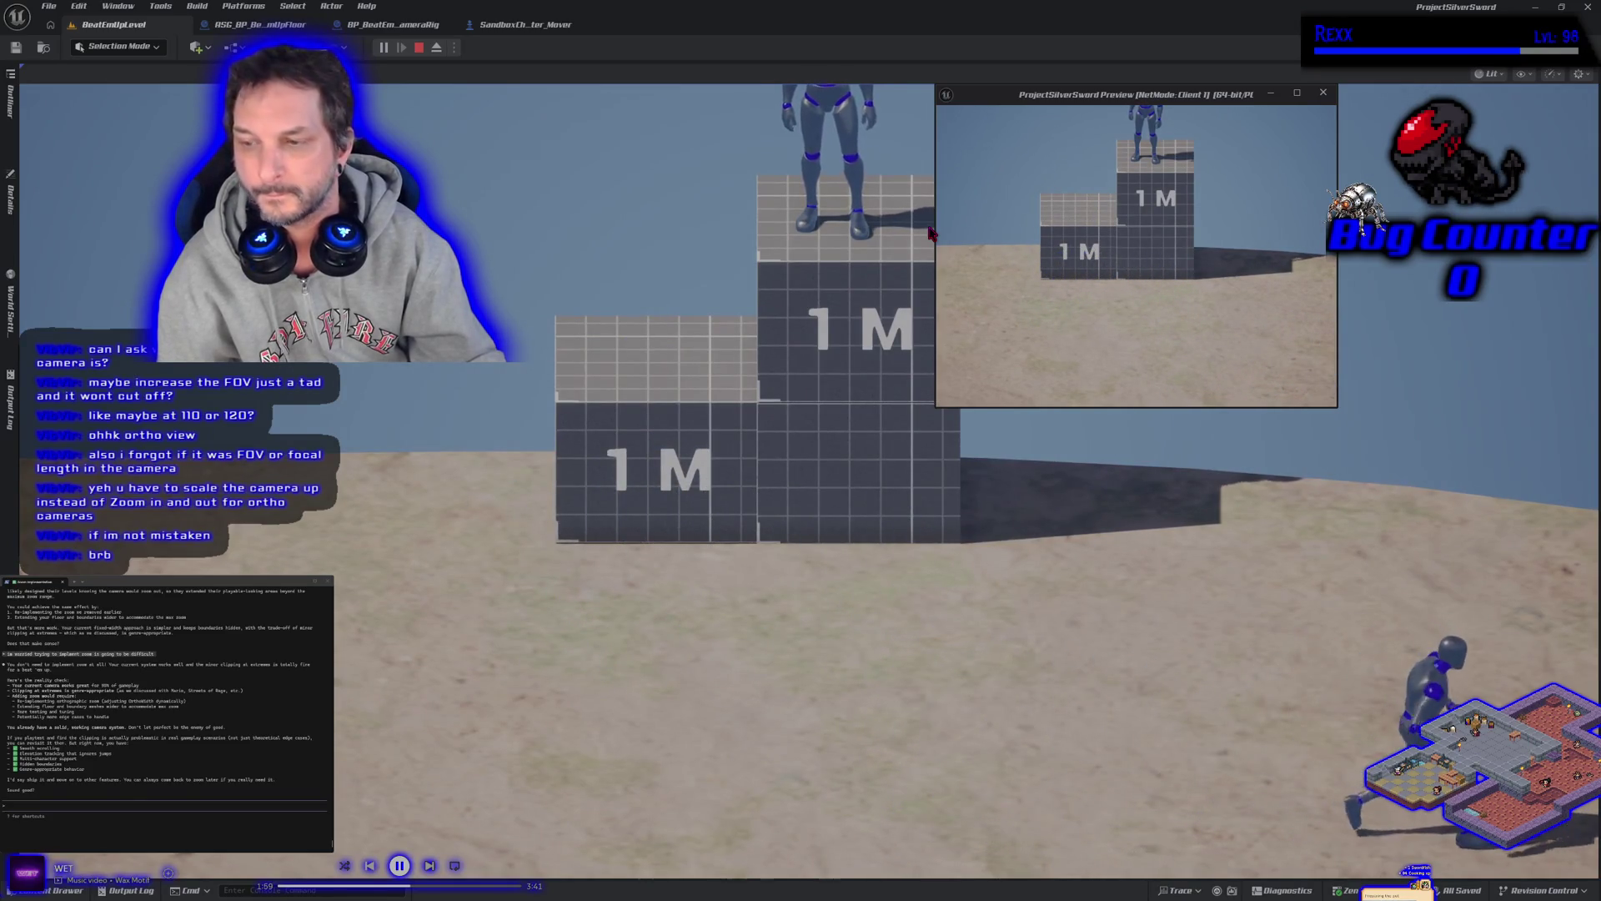
left_click(931, 233)
key("s")
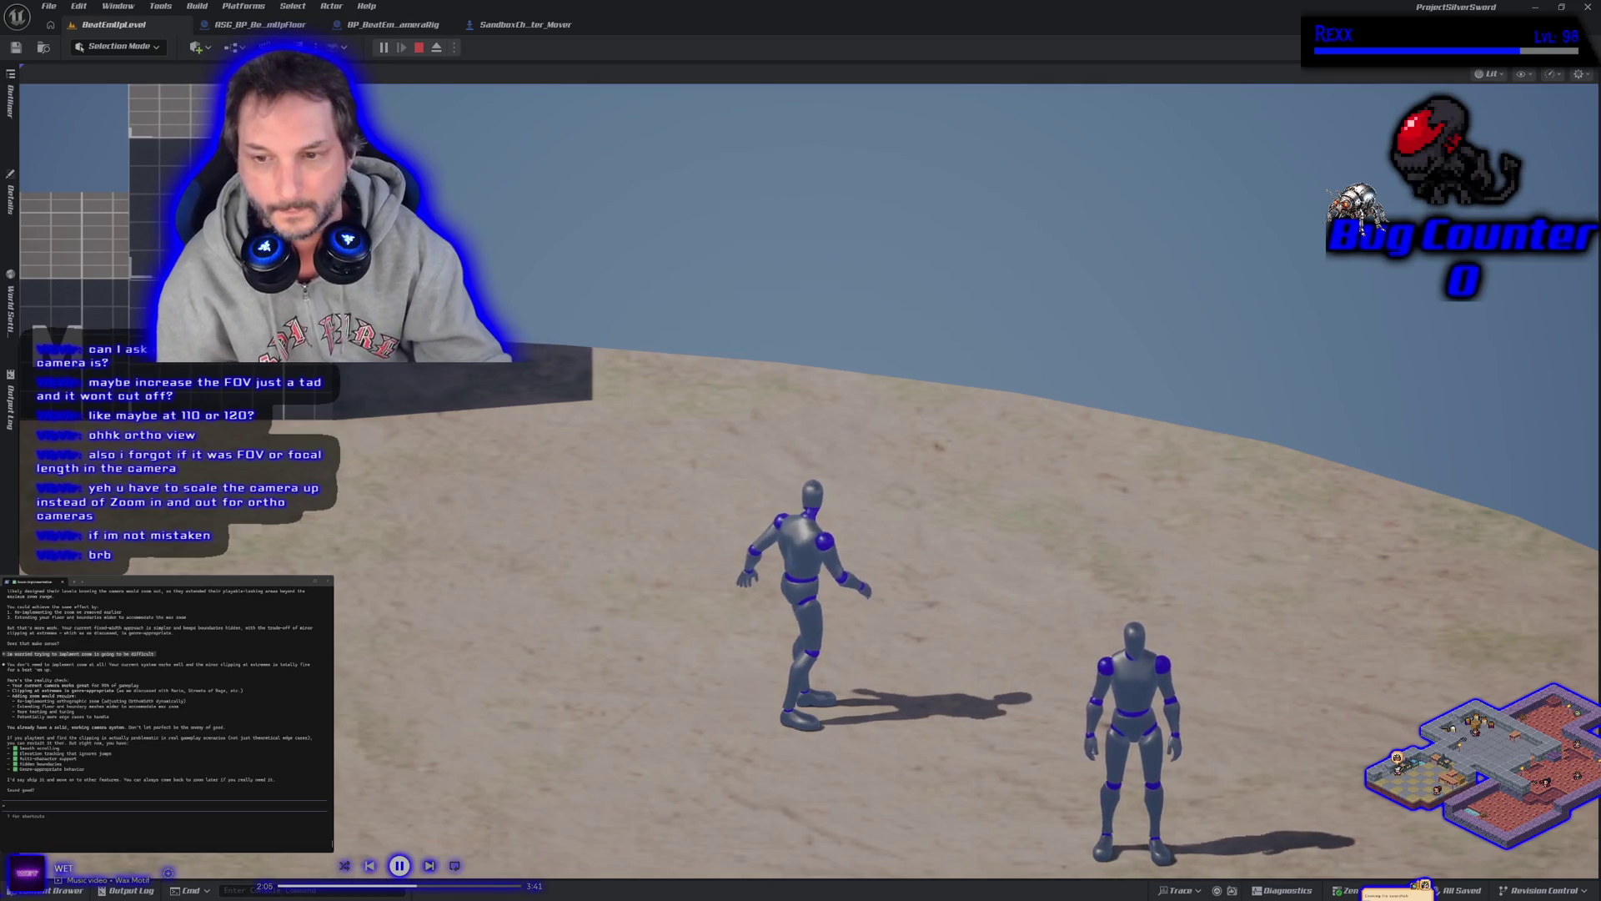
key("alt+Tab")
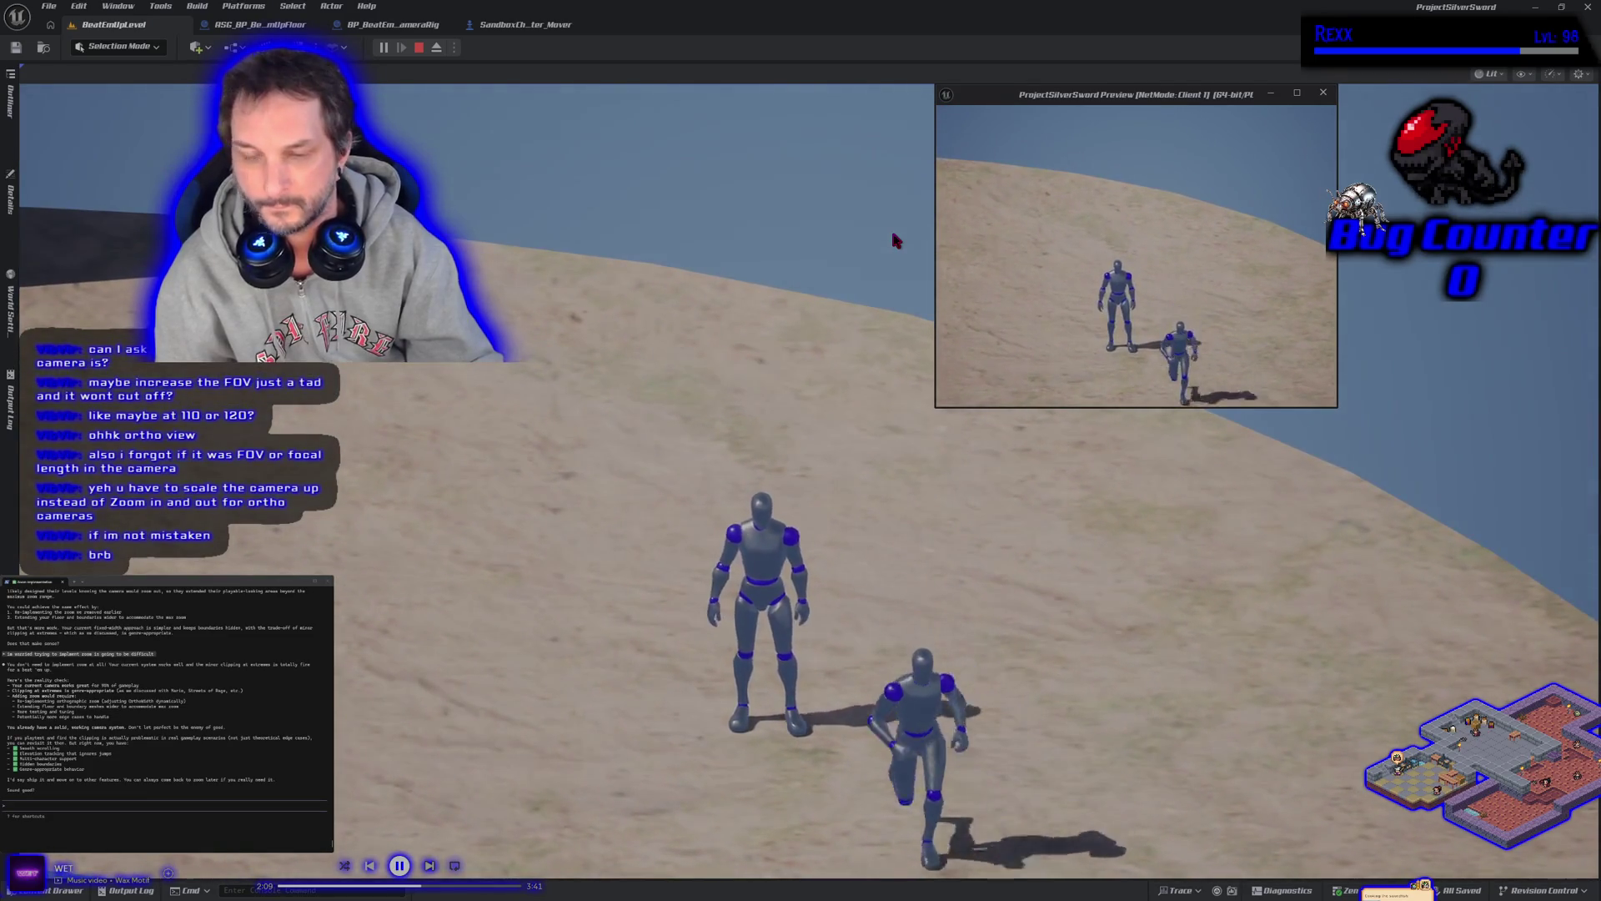
left_click(890, 227)
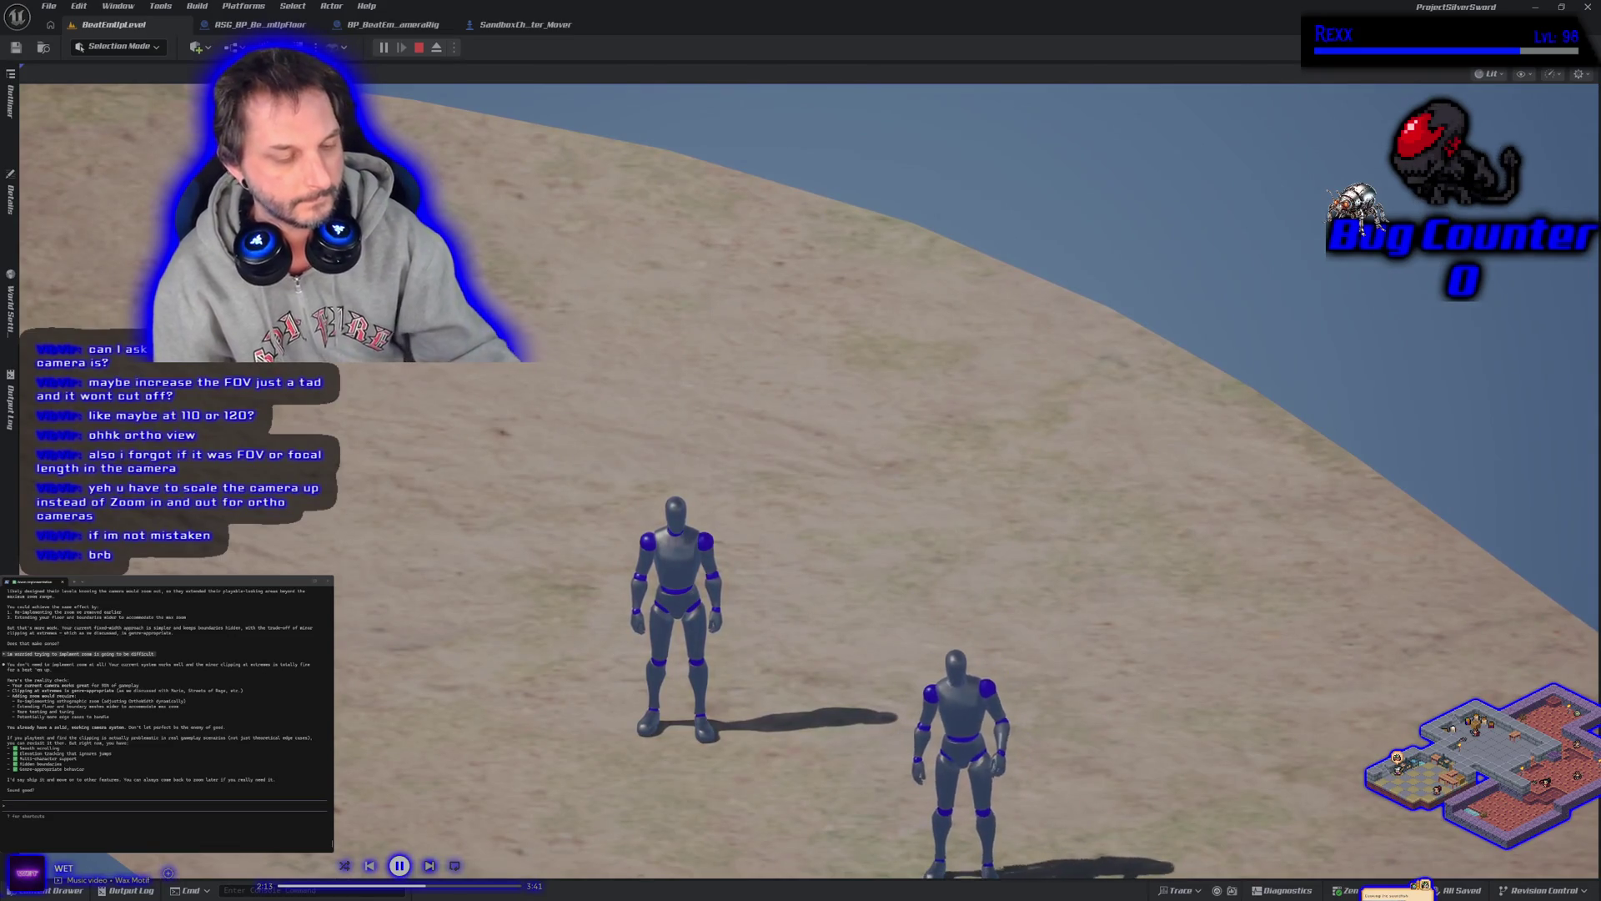
key("Escape")
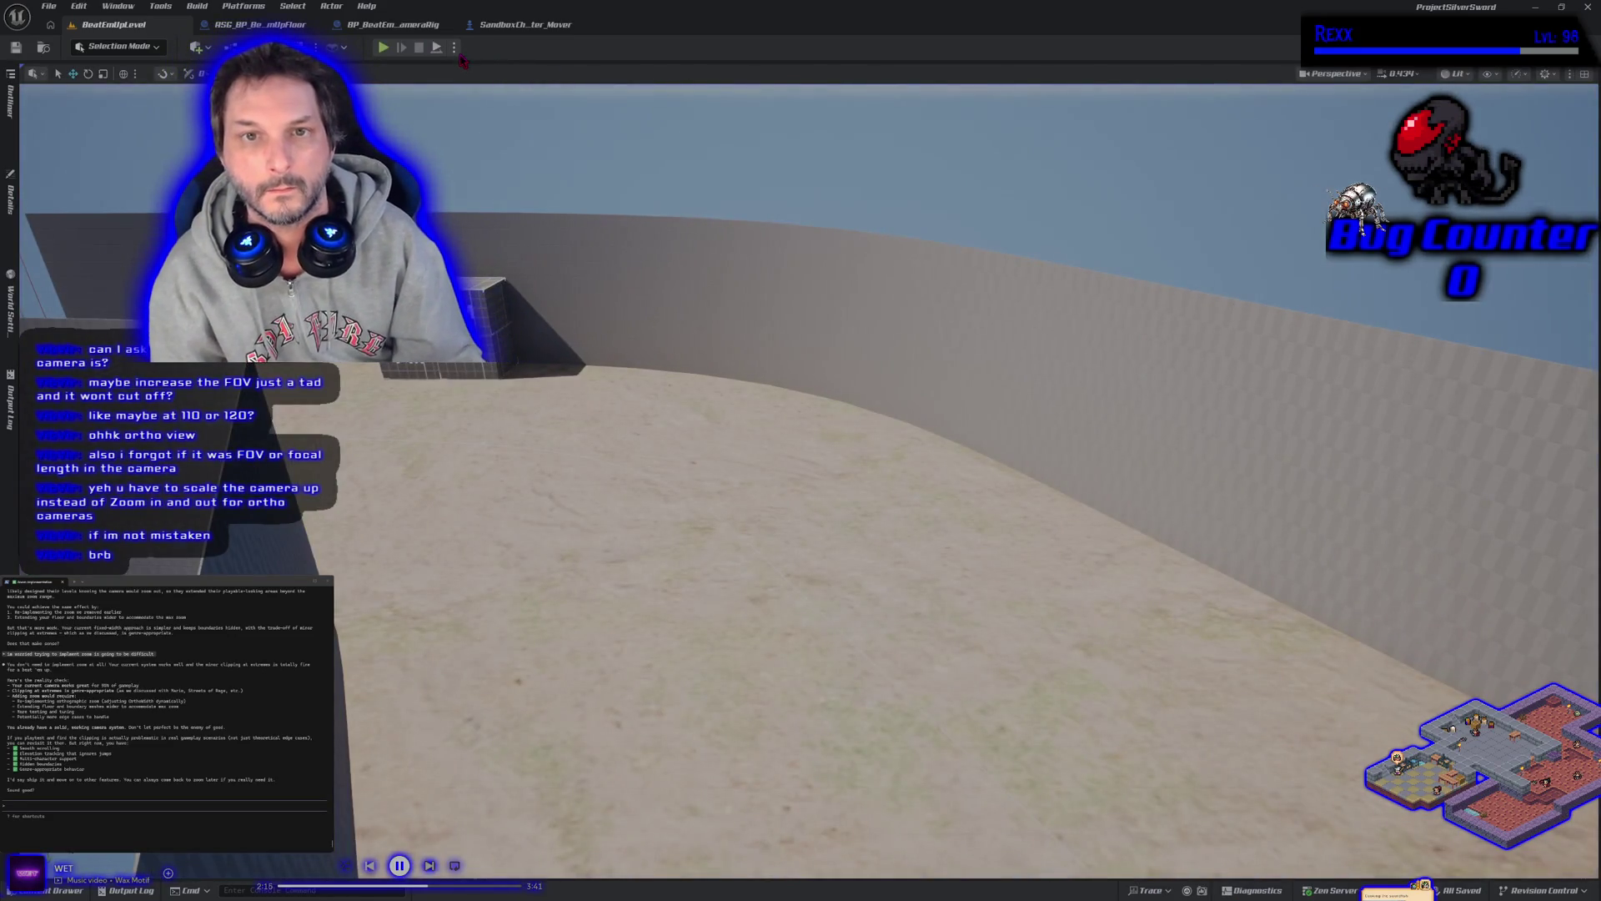
Run a one-player playtest: jump the mannequin onto the lower and taller 1M blocks, run off, then stop
left_click(457, 50)
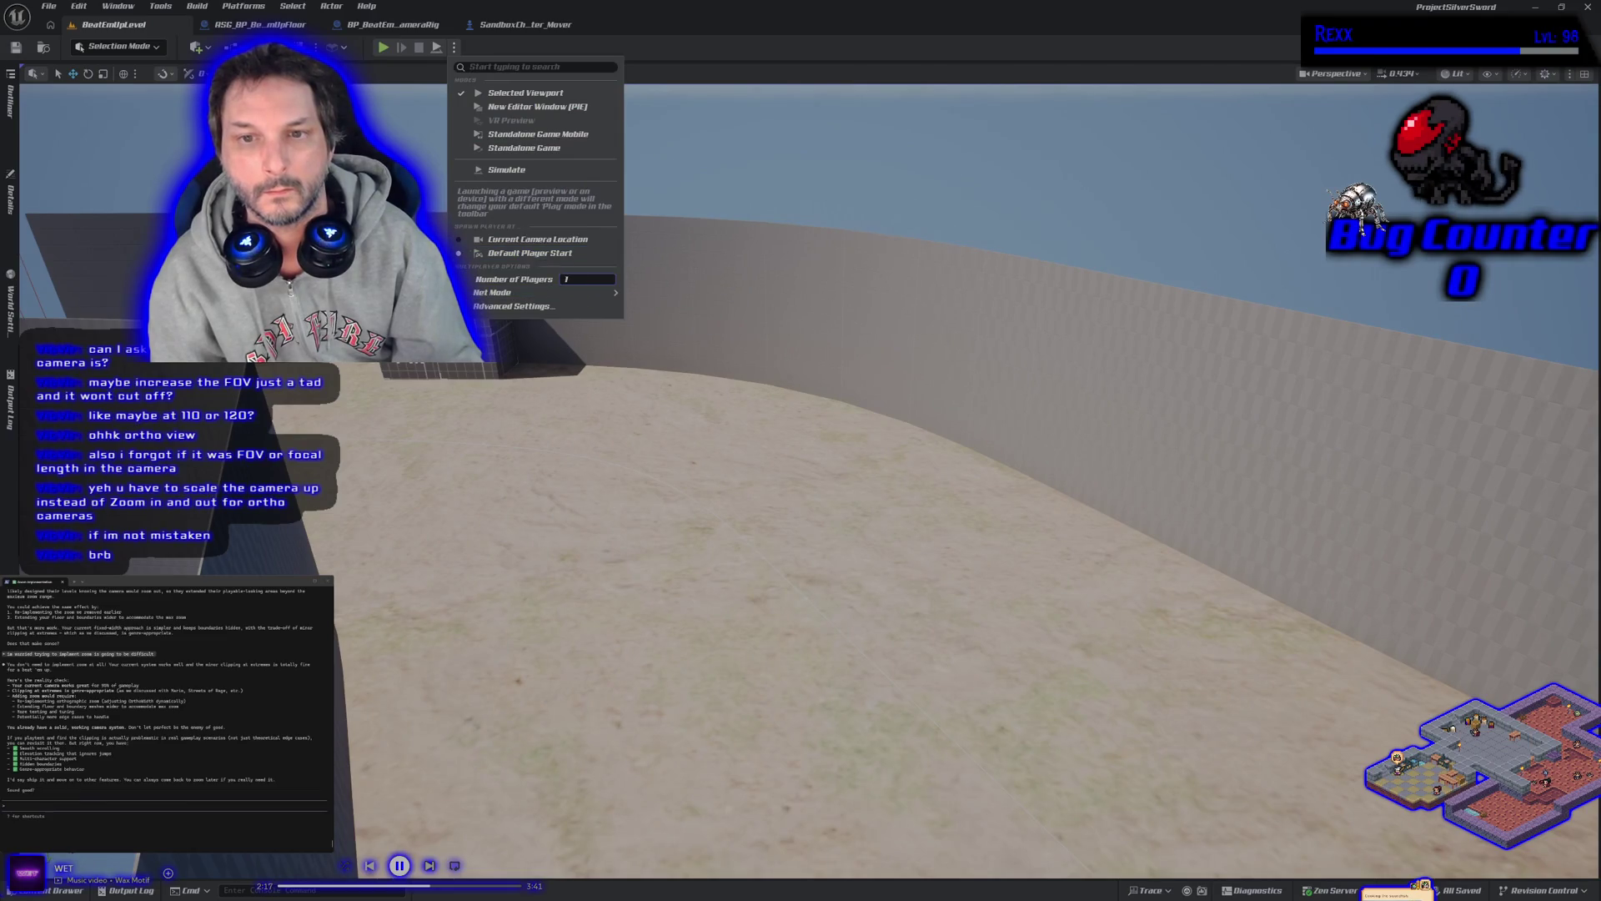
left_click(383, 48)
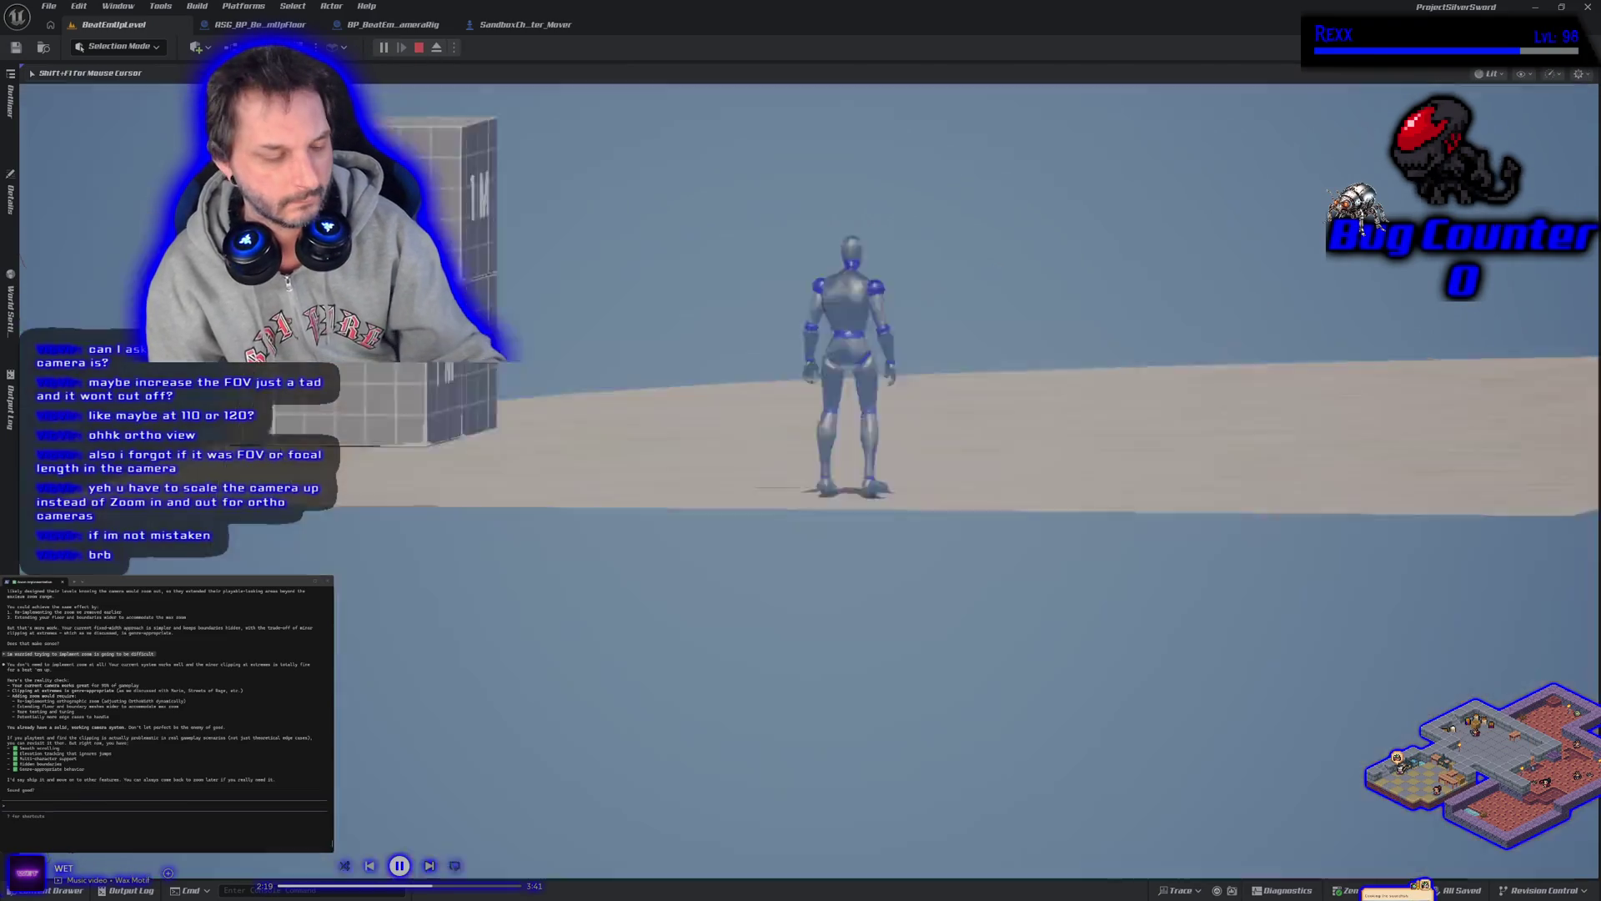
key("d")
key("w")
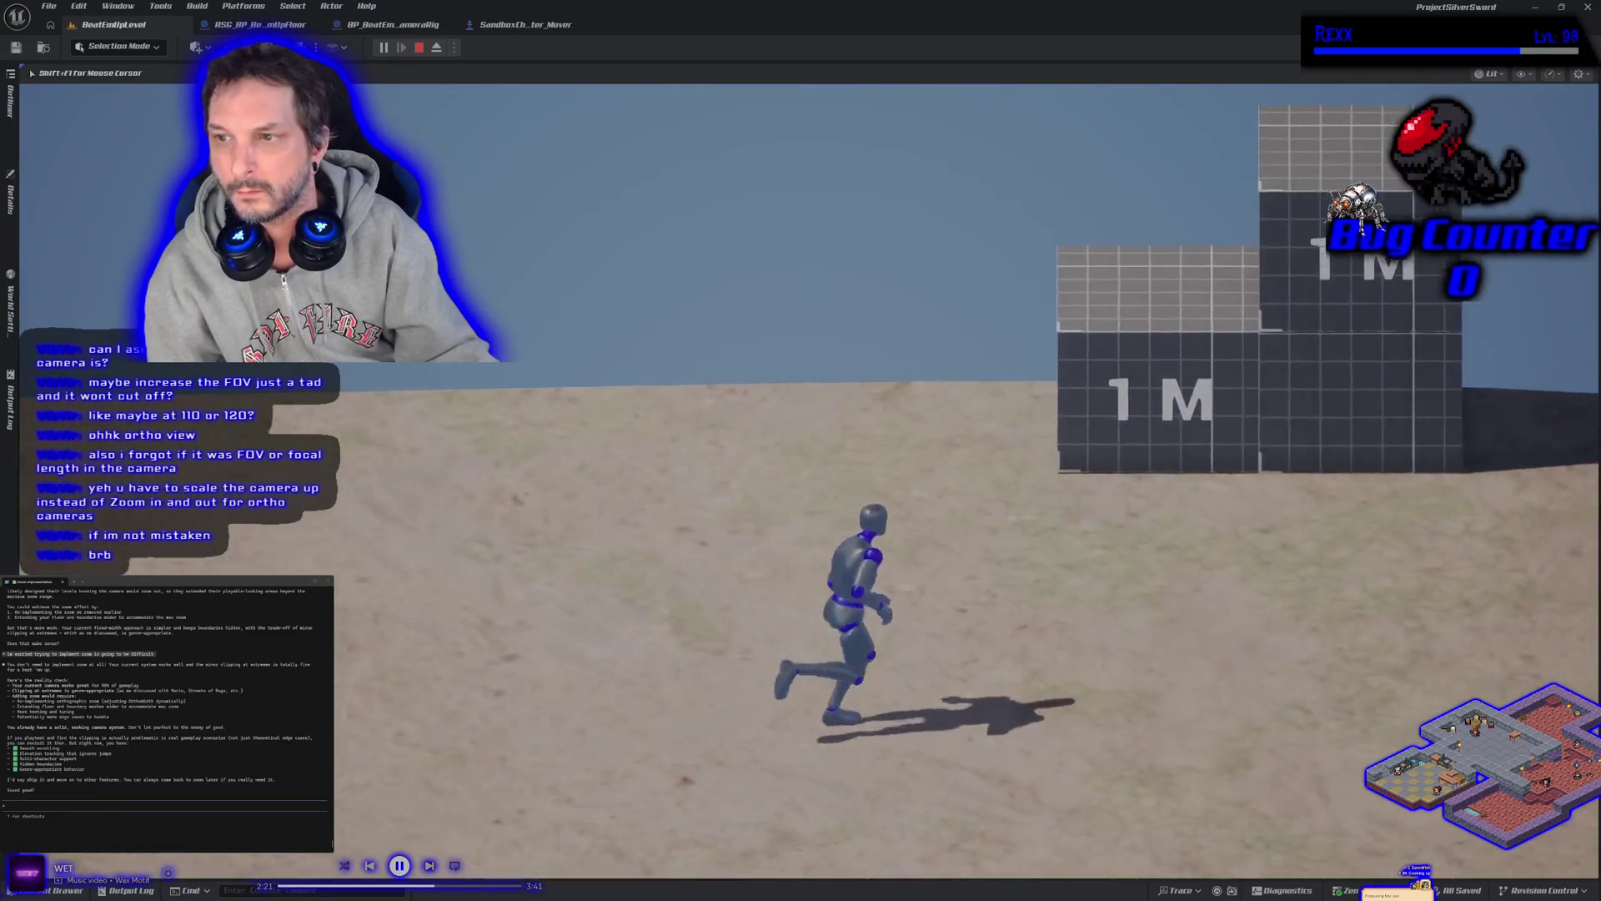
key("space")
key("space")
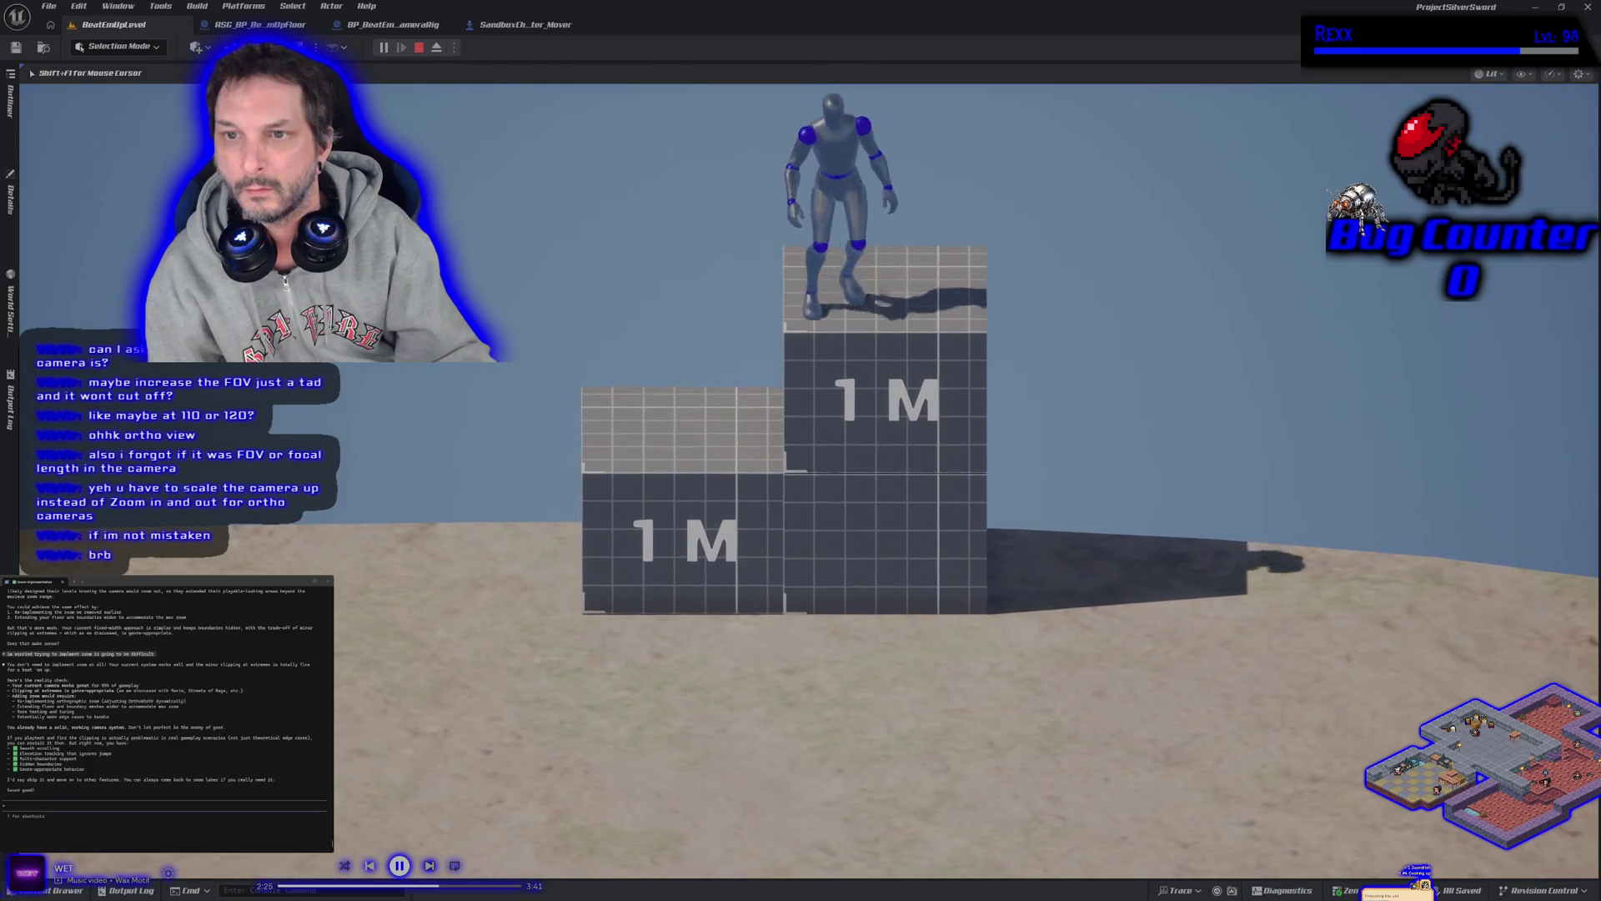
key("s")
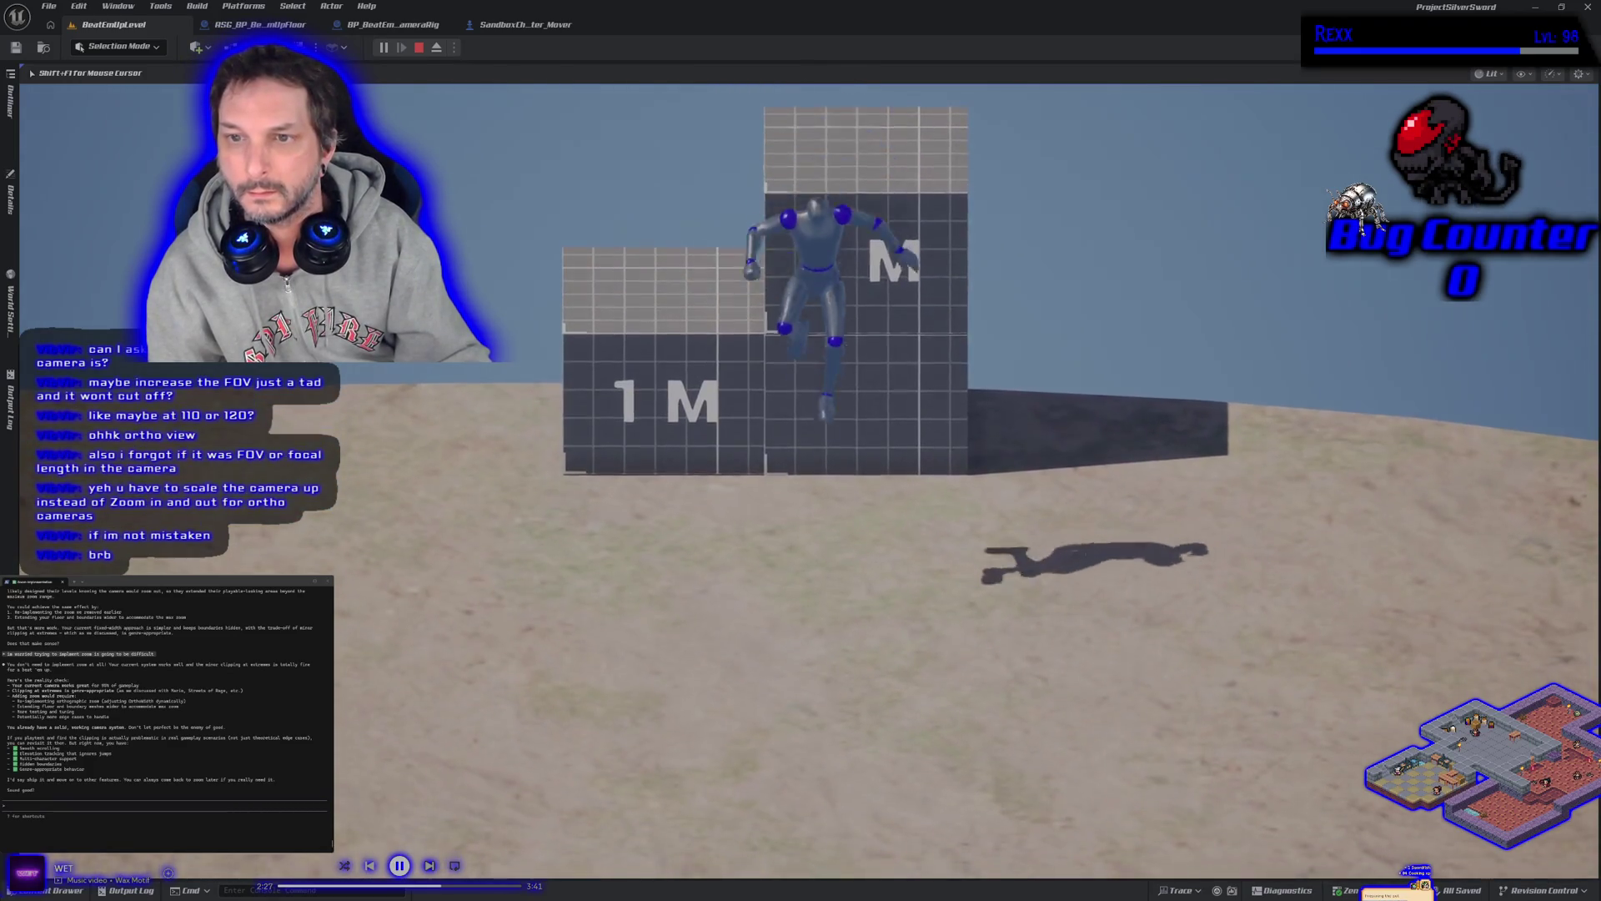
key("a")
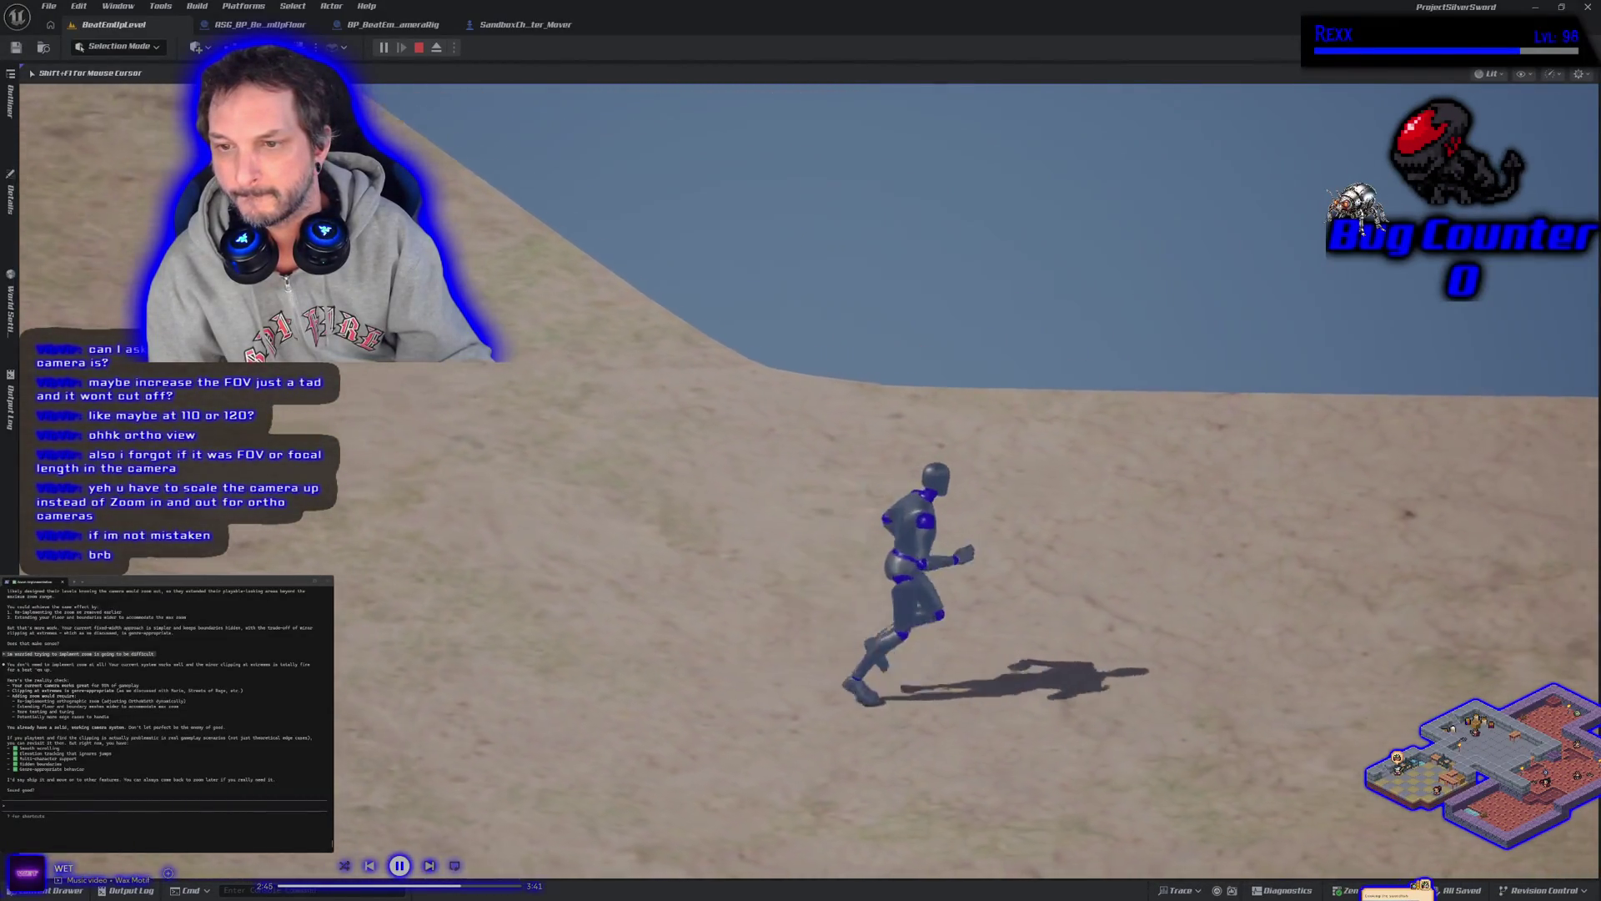
key("Escape")
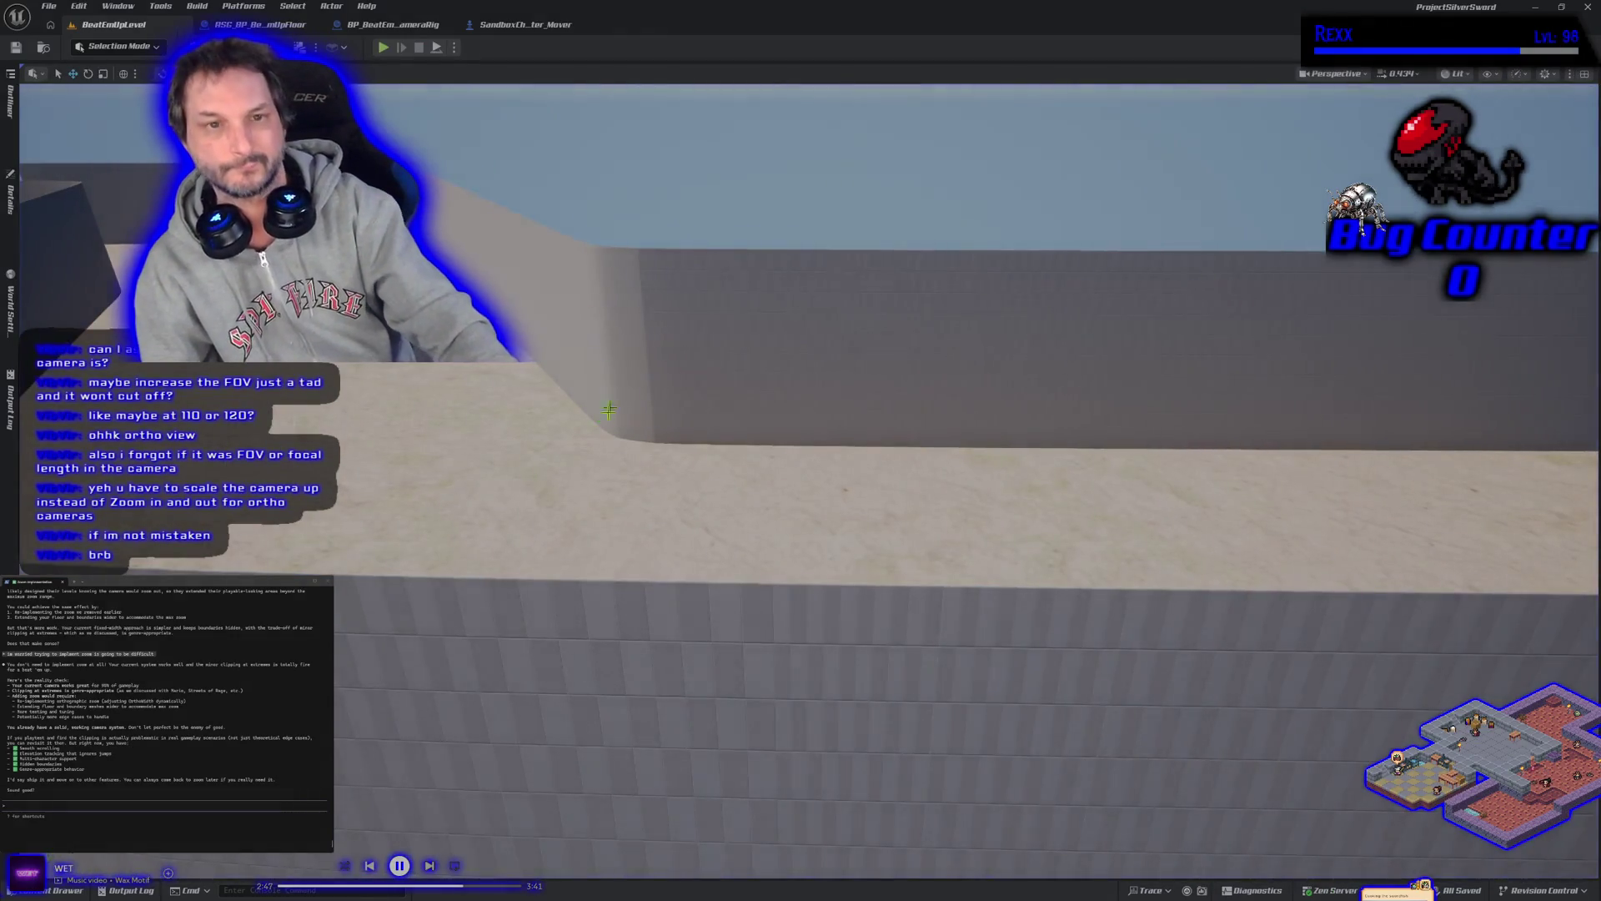
Playtest again, jumping the mannequin onto and across the tall 1M stack, walking off, then ending PIE
scroll(800, 466, "down", 5)
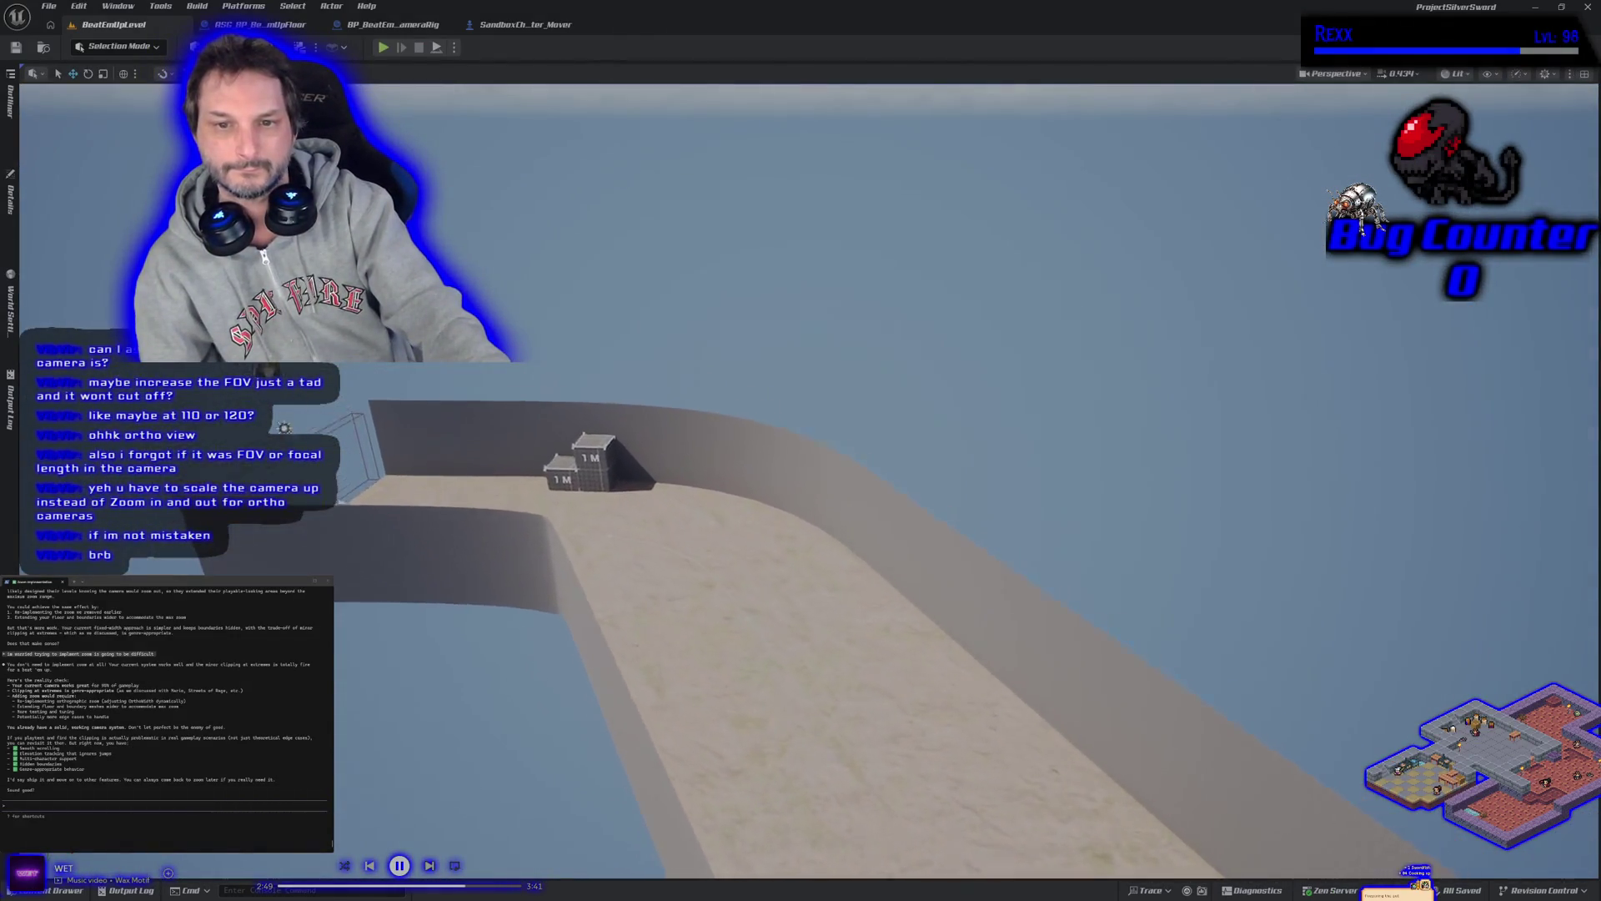
left_click(385, 49)
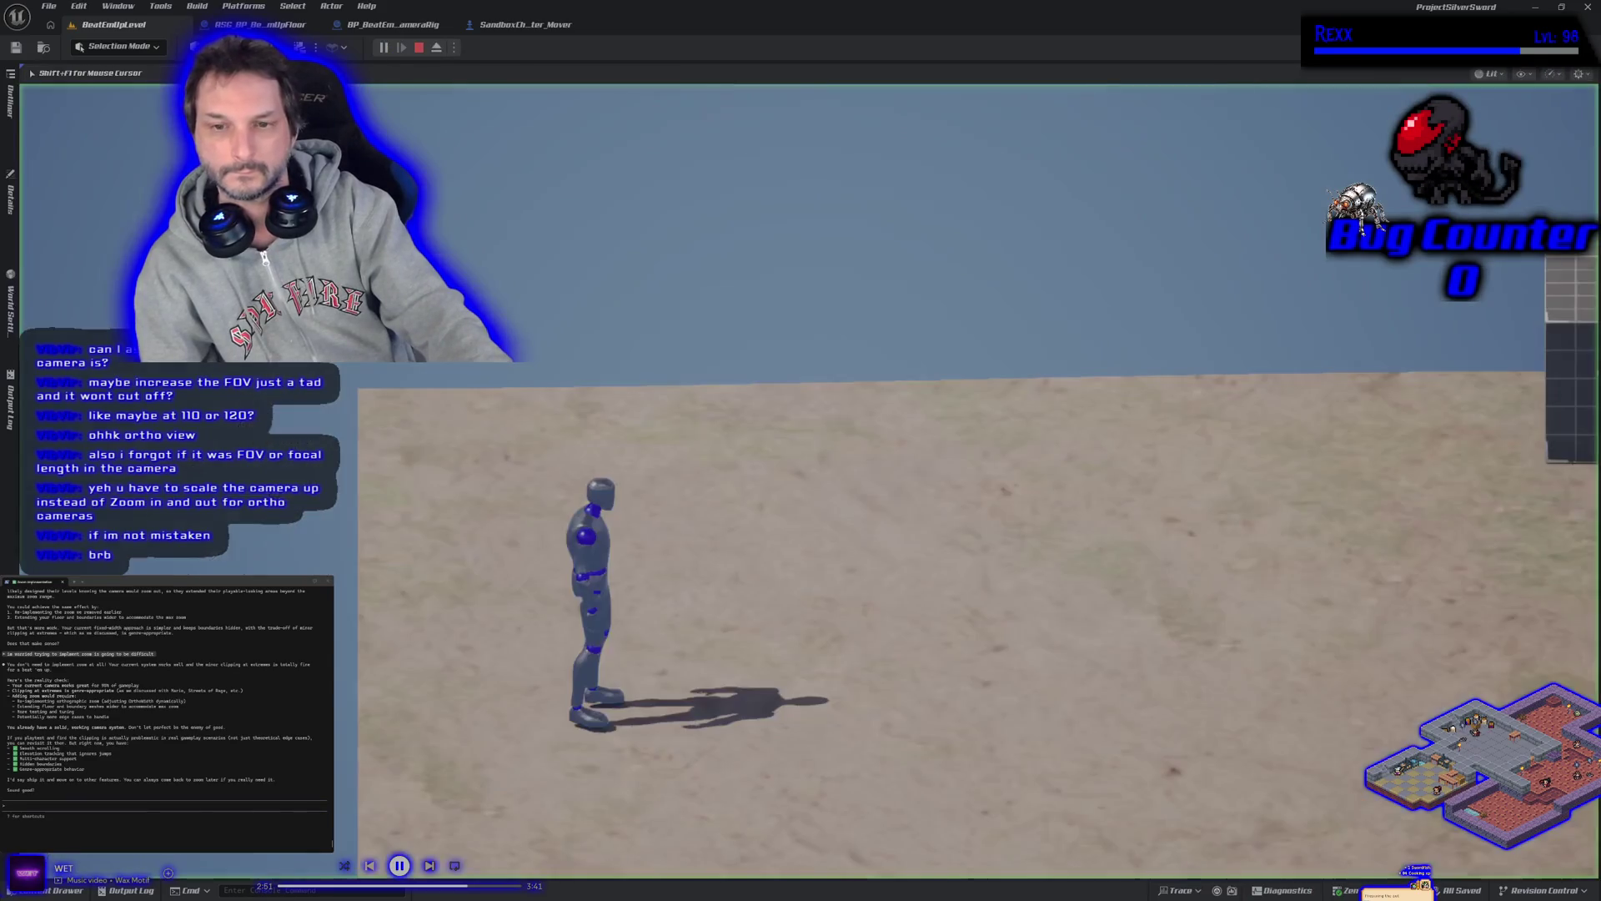
key("d")
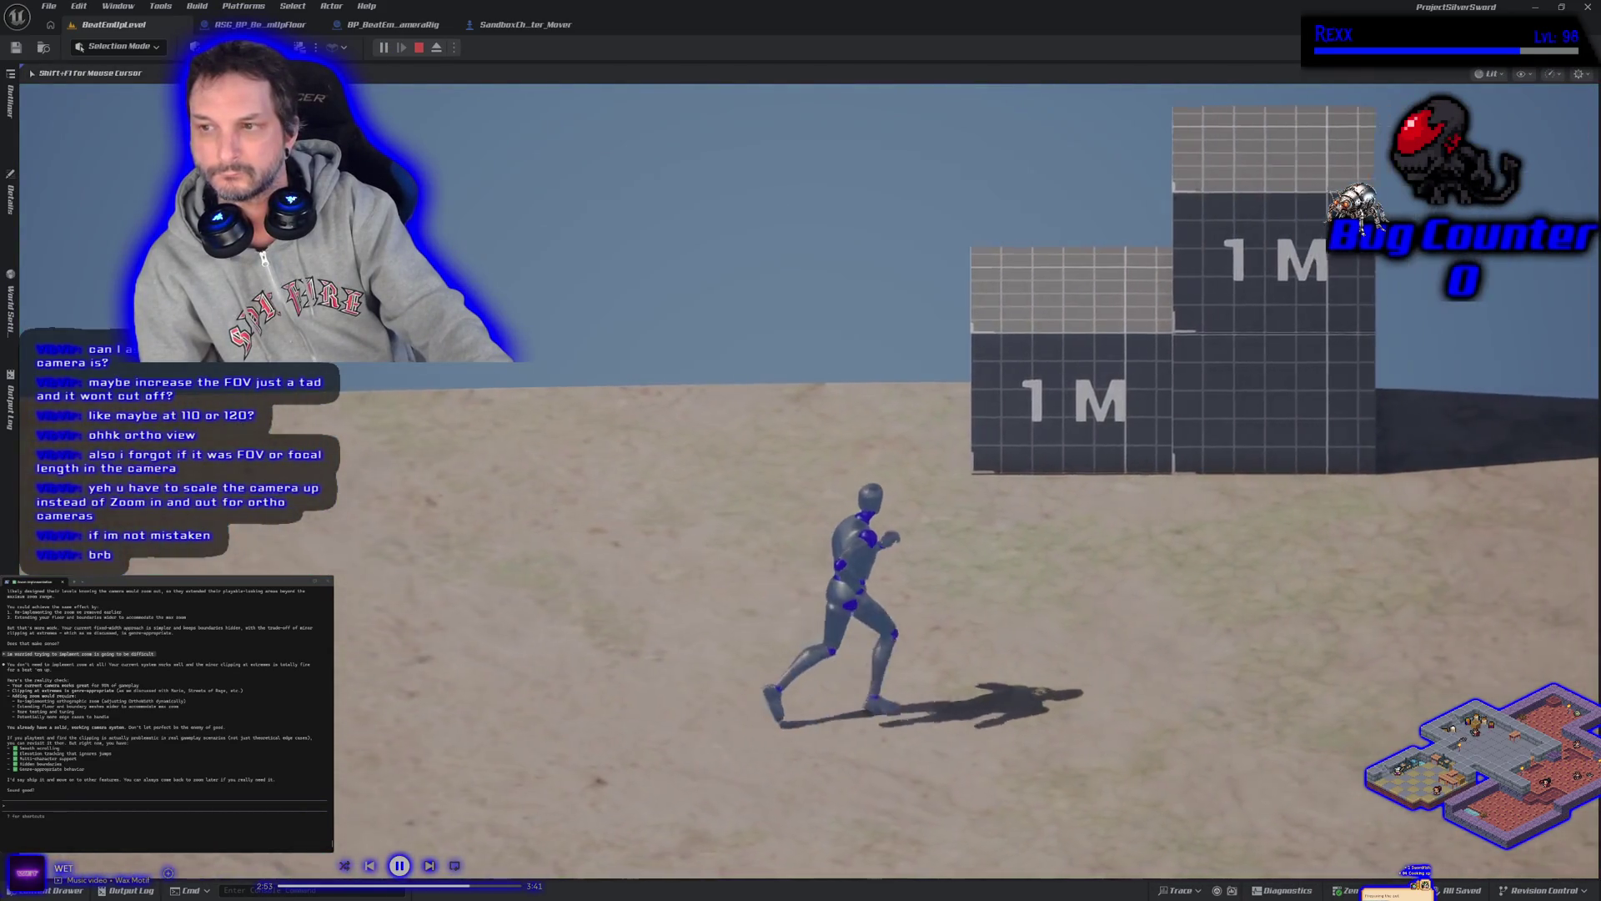
key("space")
key("space")
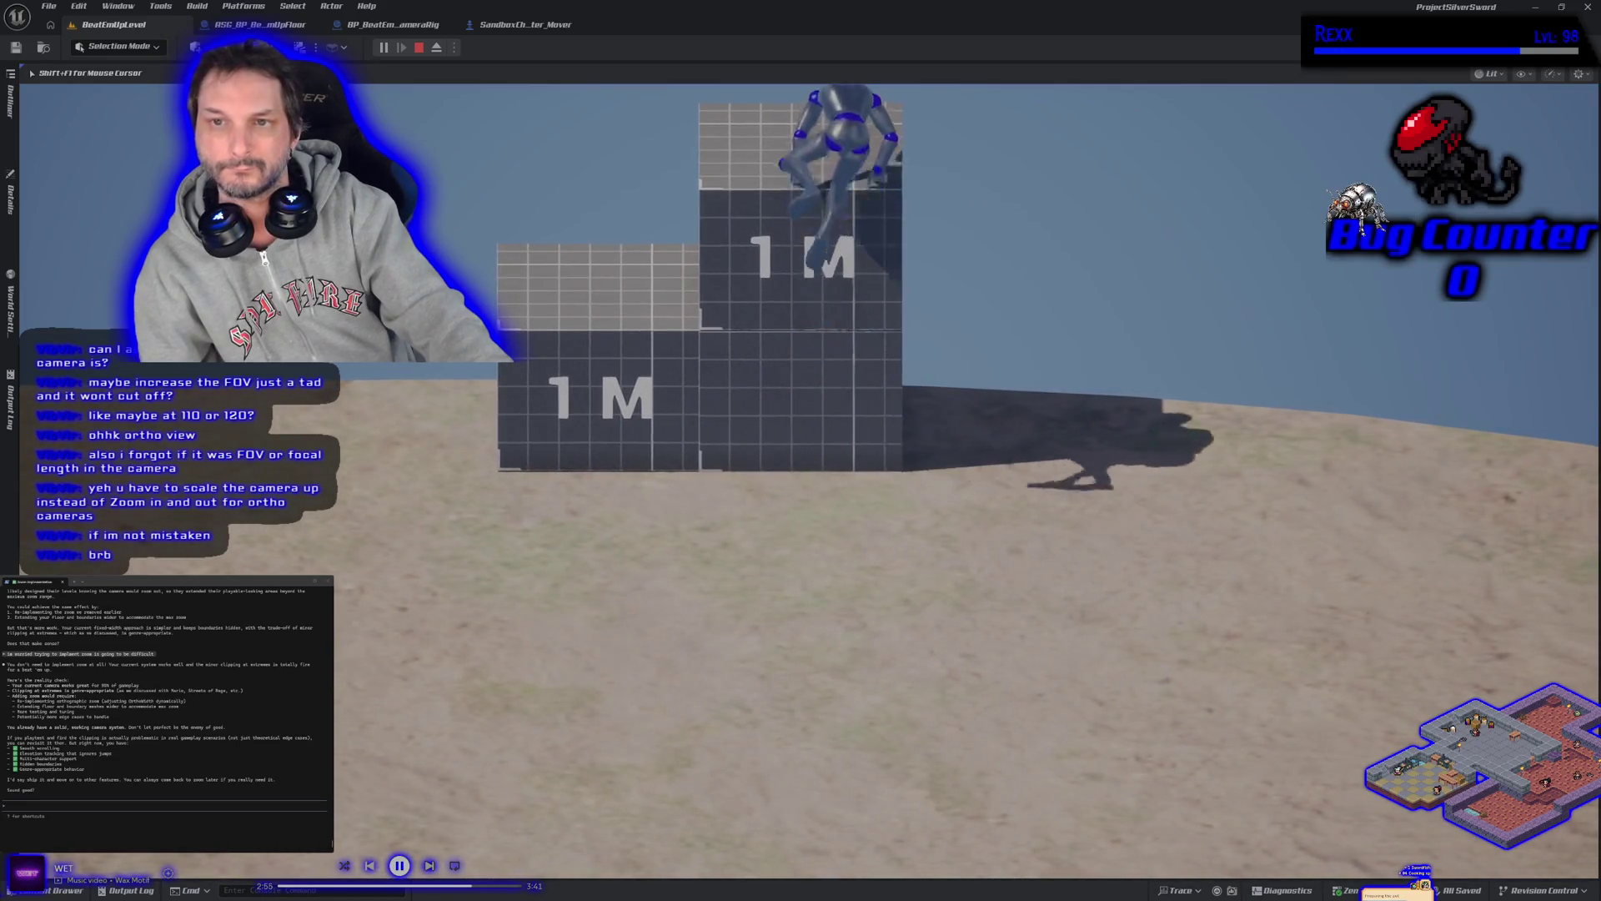
key("space")
key("a")
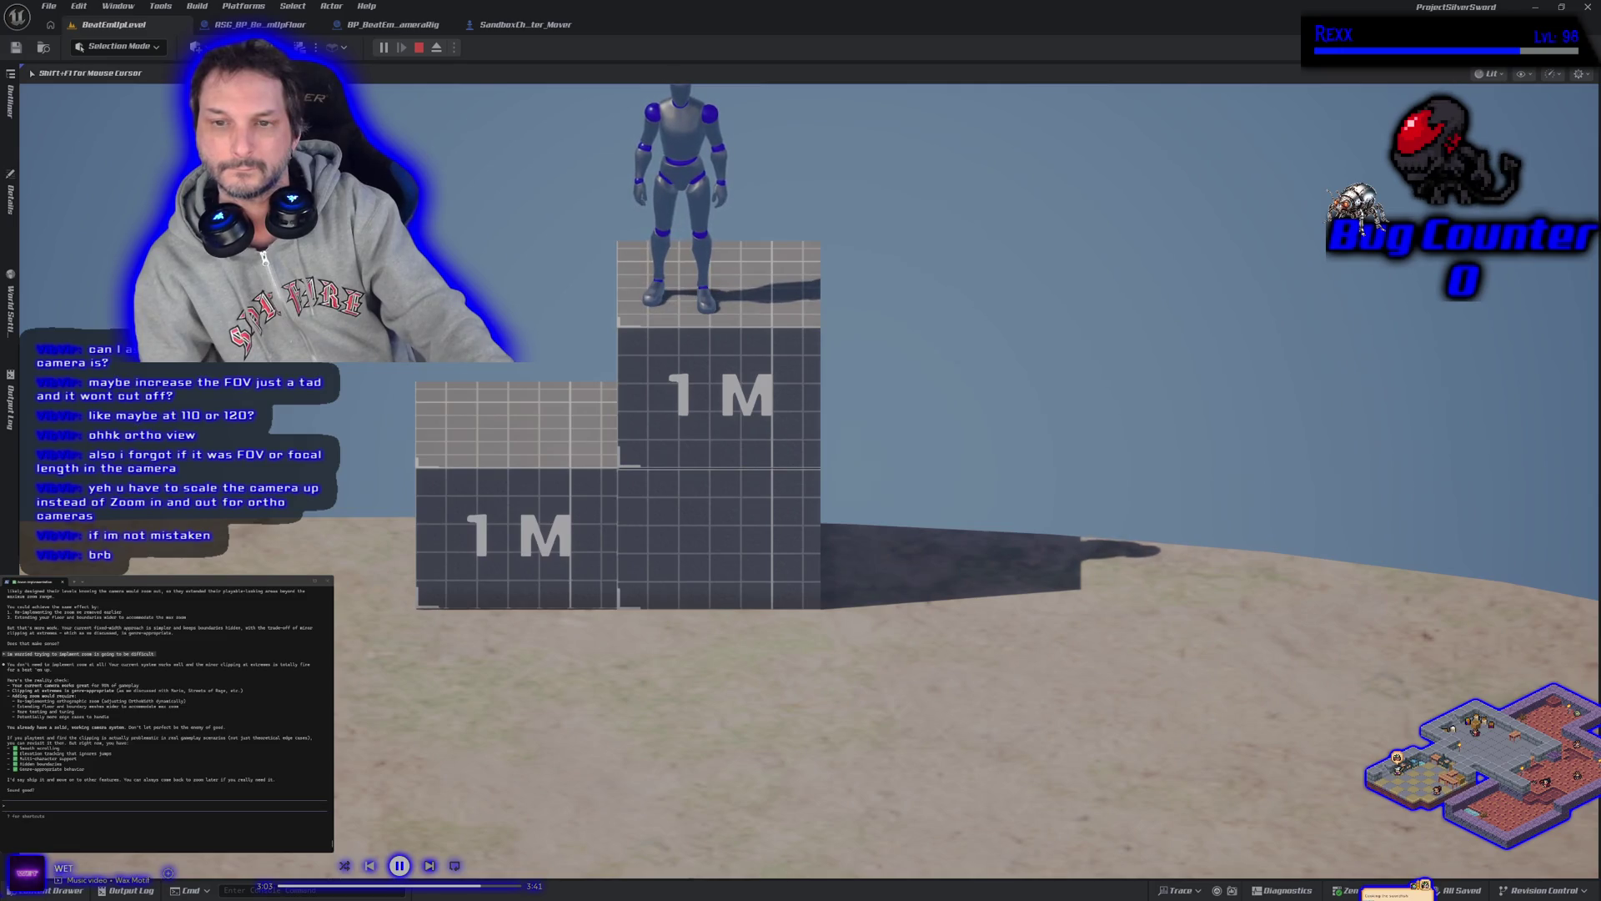
key("s")
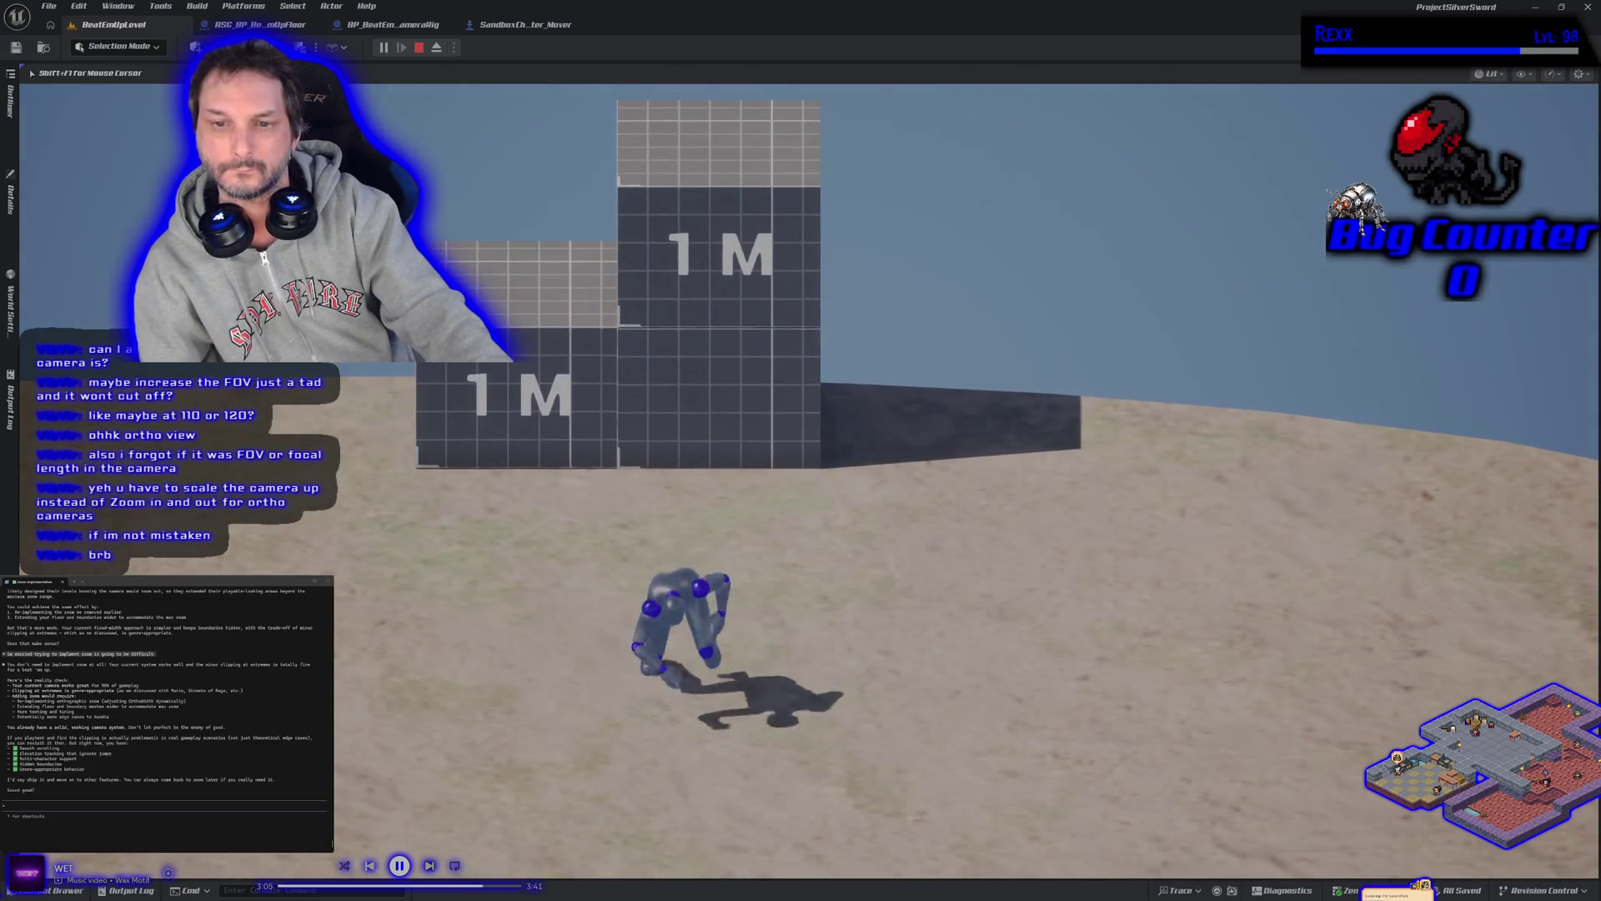
key("Escape")
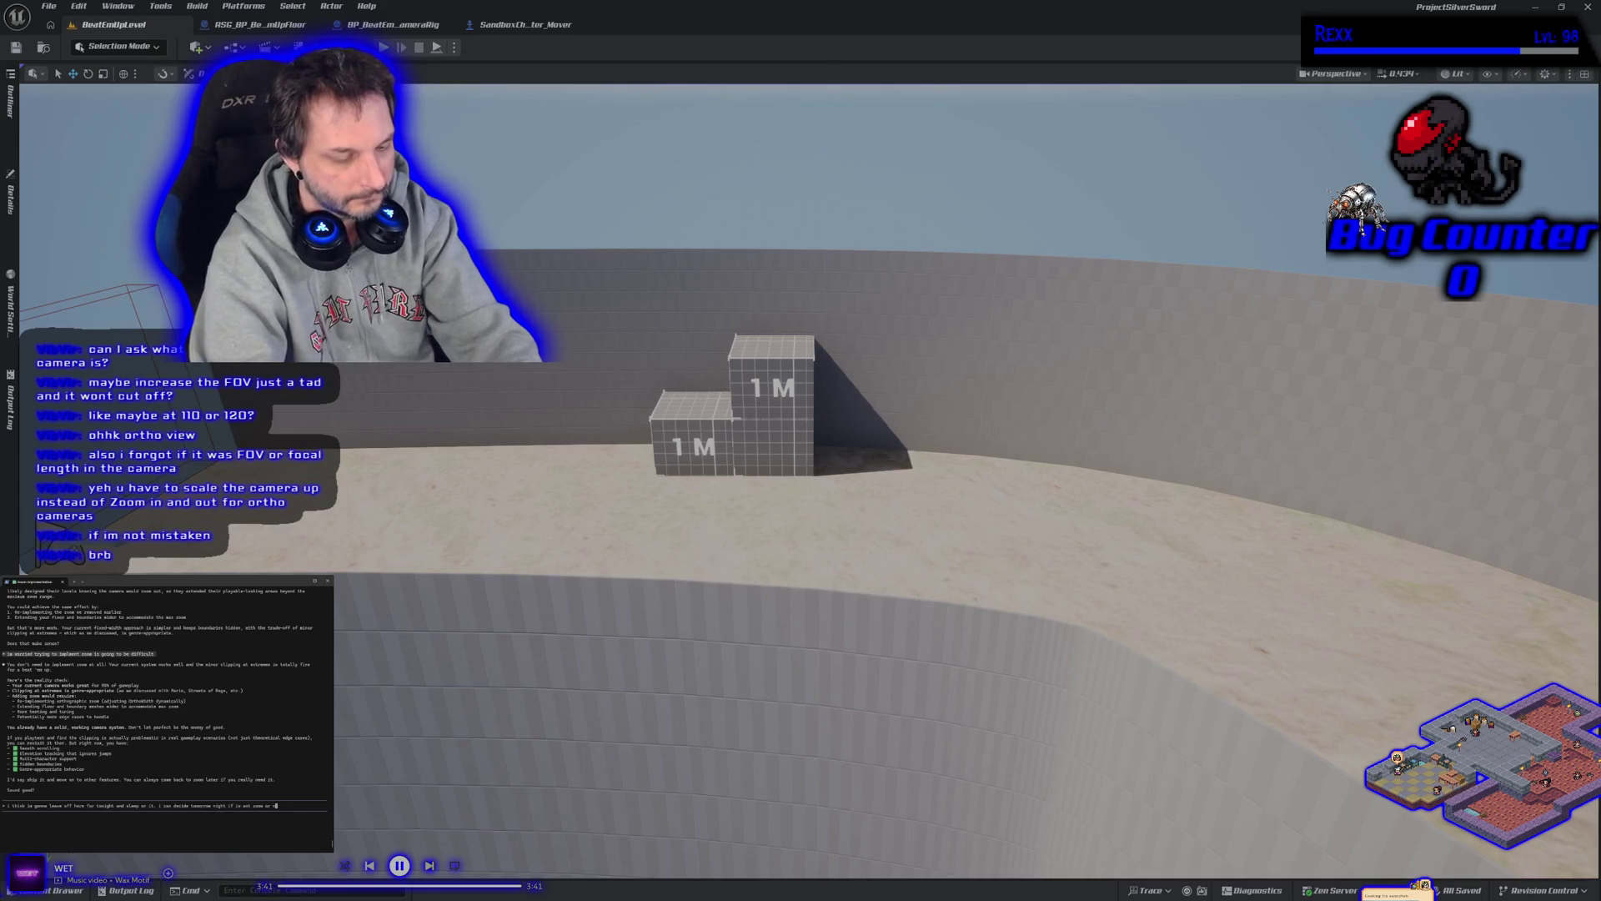
Tell the assistant you're stopping for tonight and ask whether it will remember this session tomorrow
key("Return")
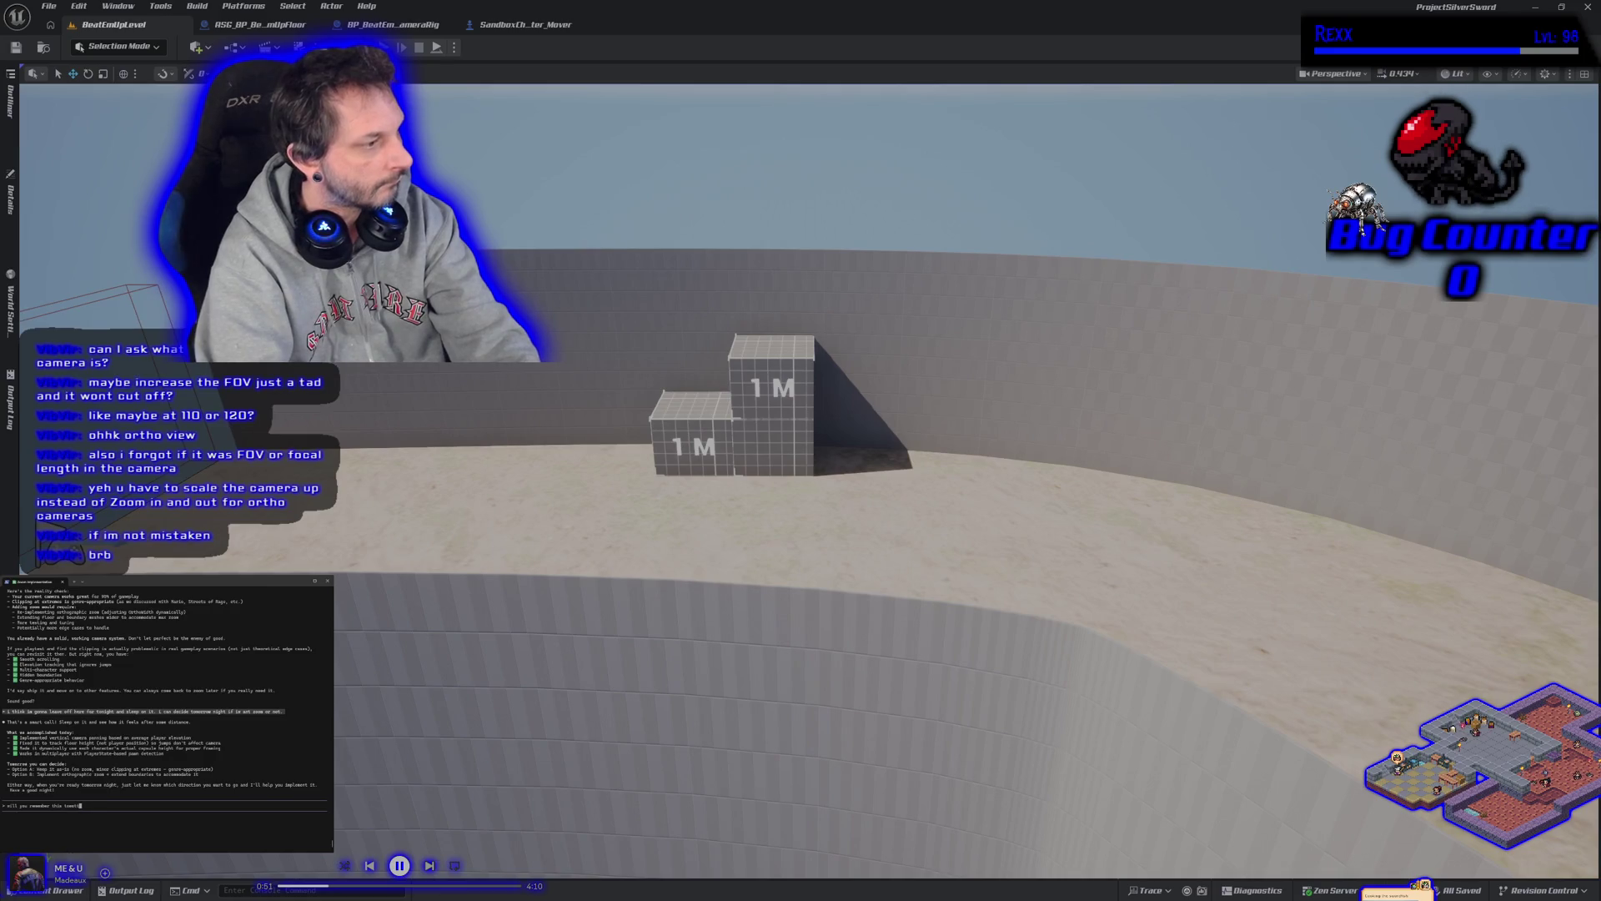
type("w?")
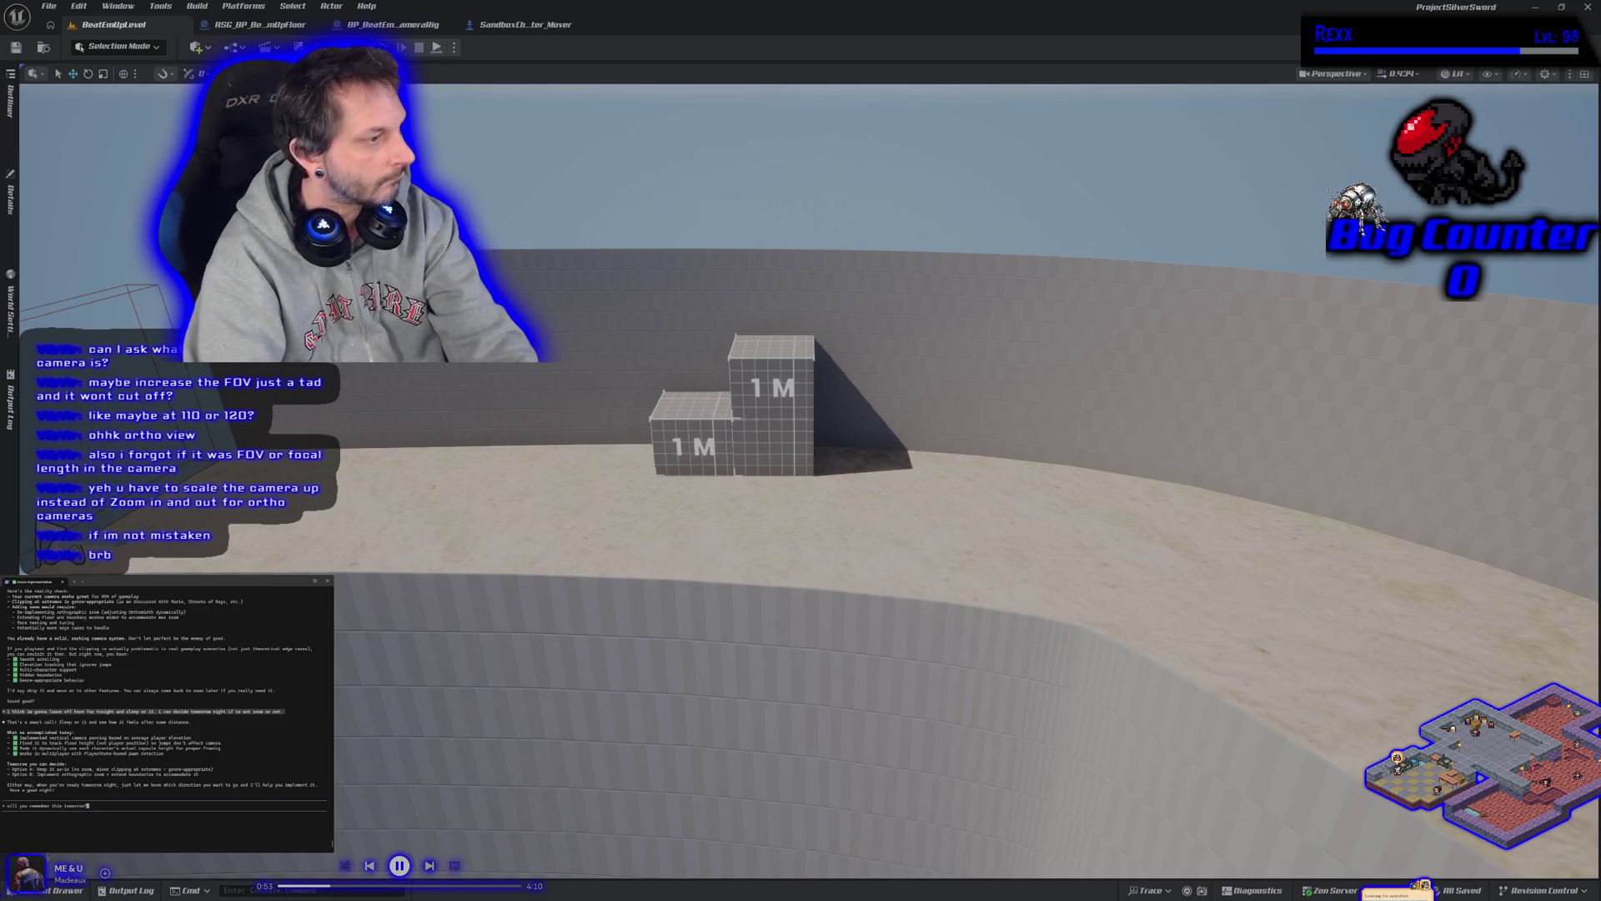
key("Return")
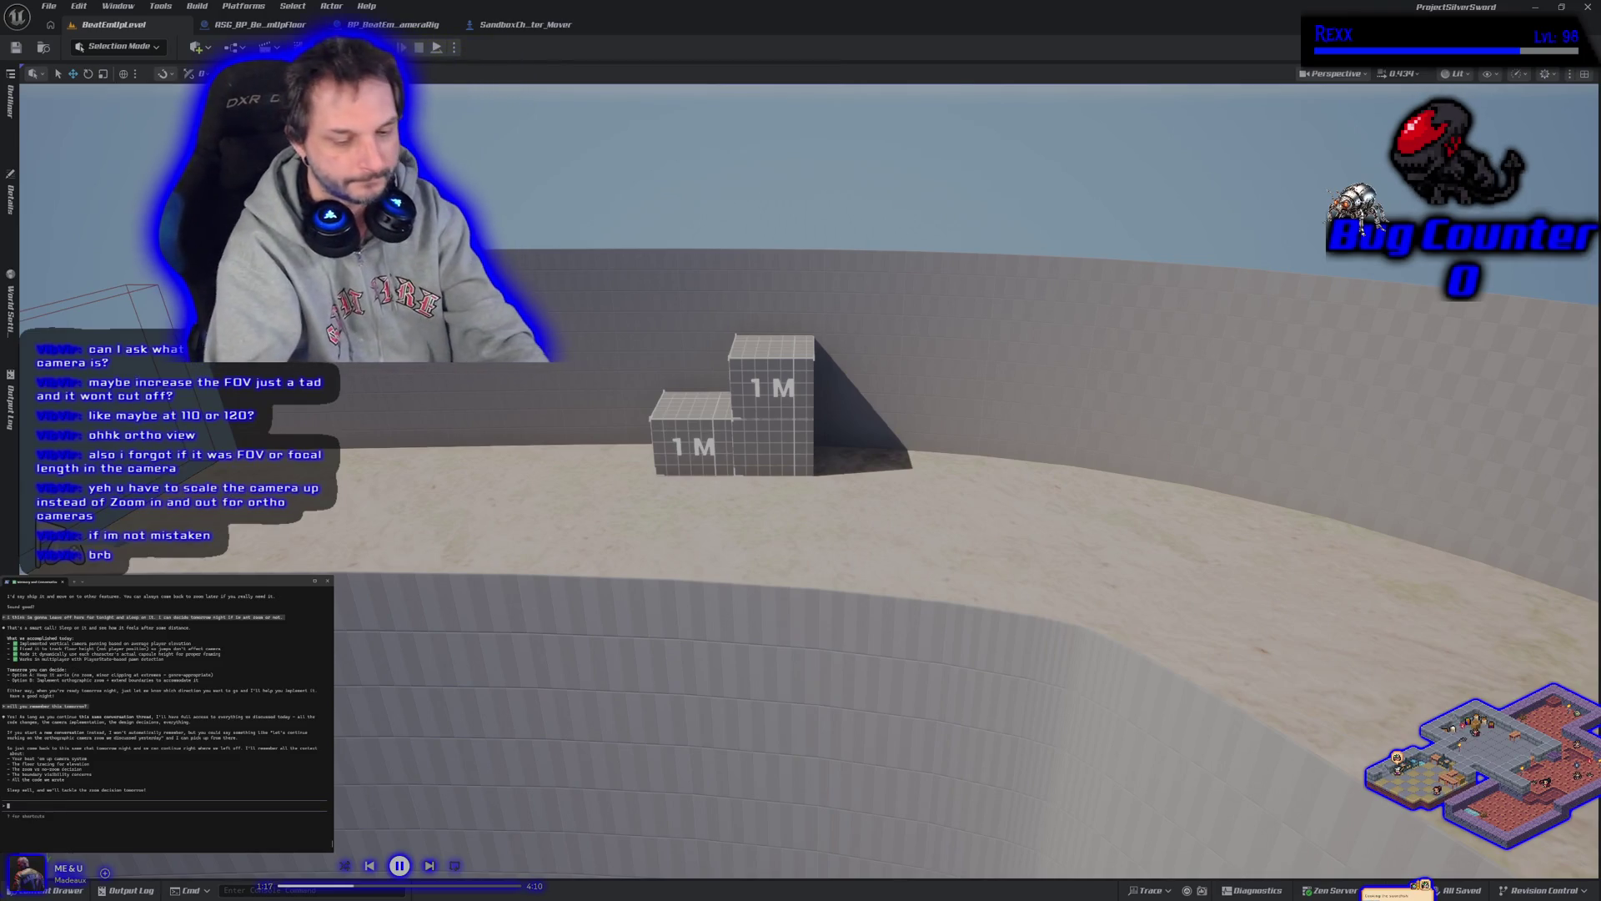
Ask the assistant whether PowerShell must stay open
type("ill ke")
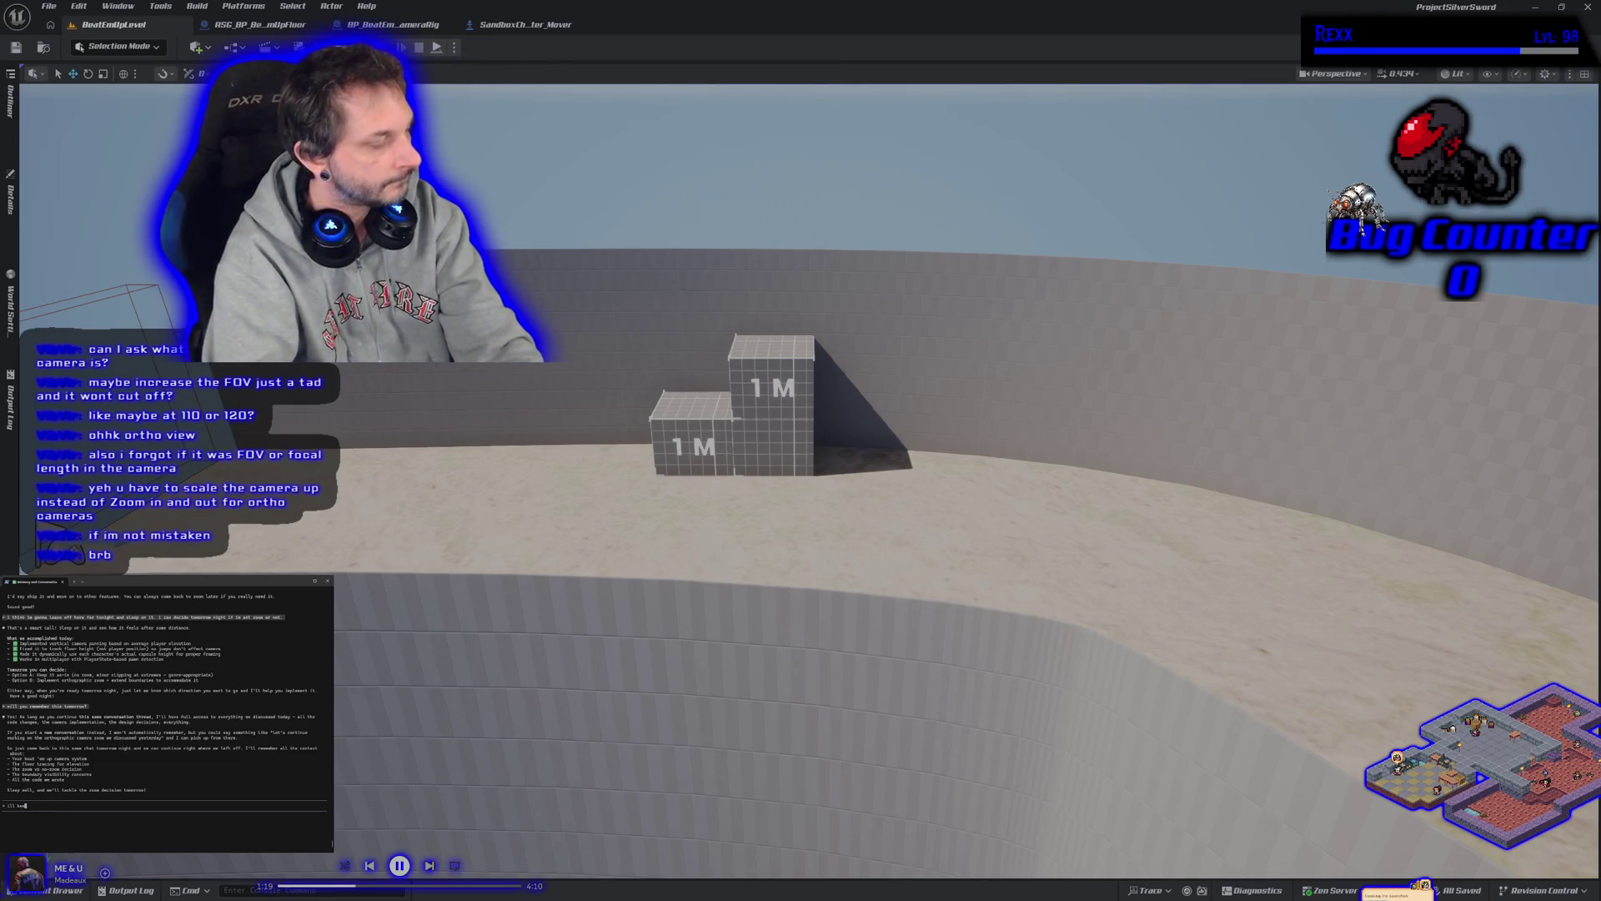
key("BackSpace")
key("BackSpace")
key("BackSpace")
type("so i need to know this")
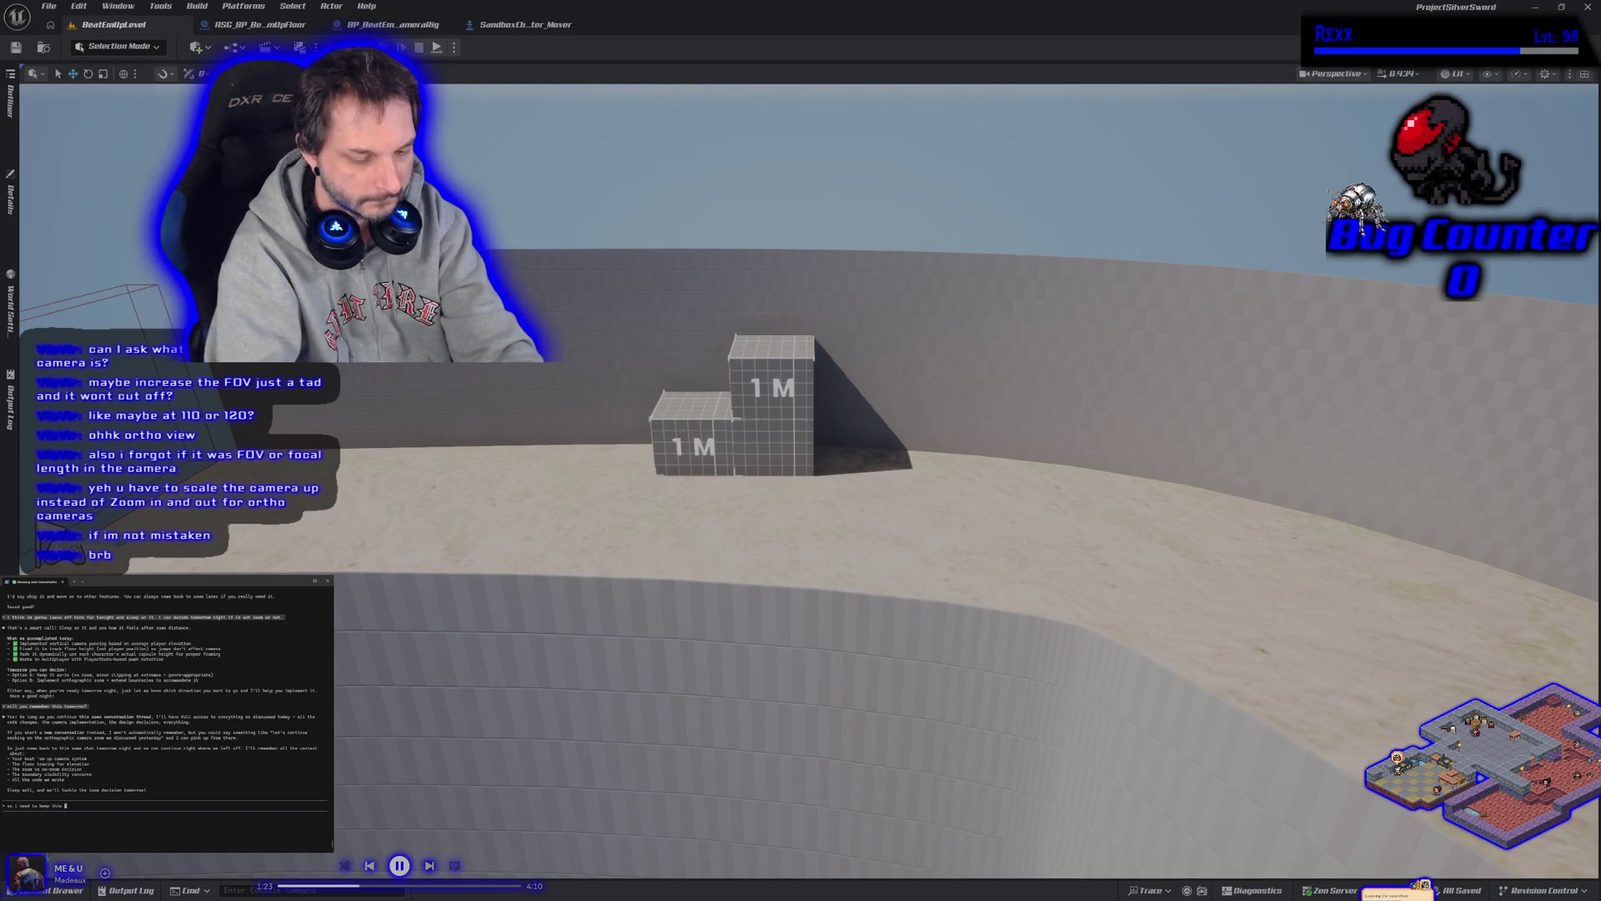
key("BackSpace")
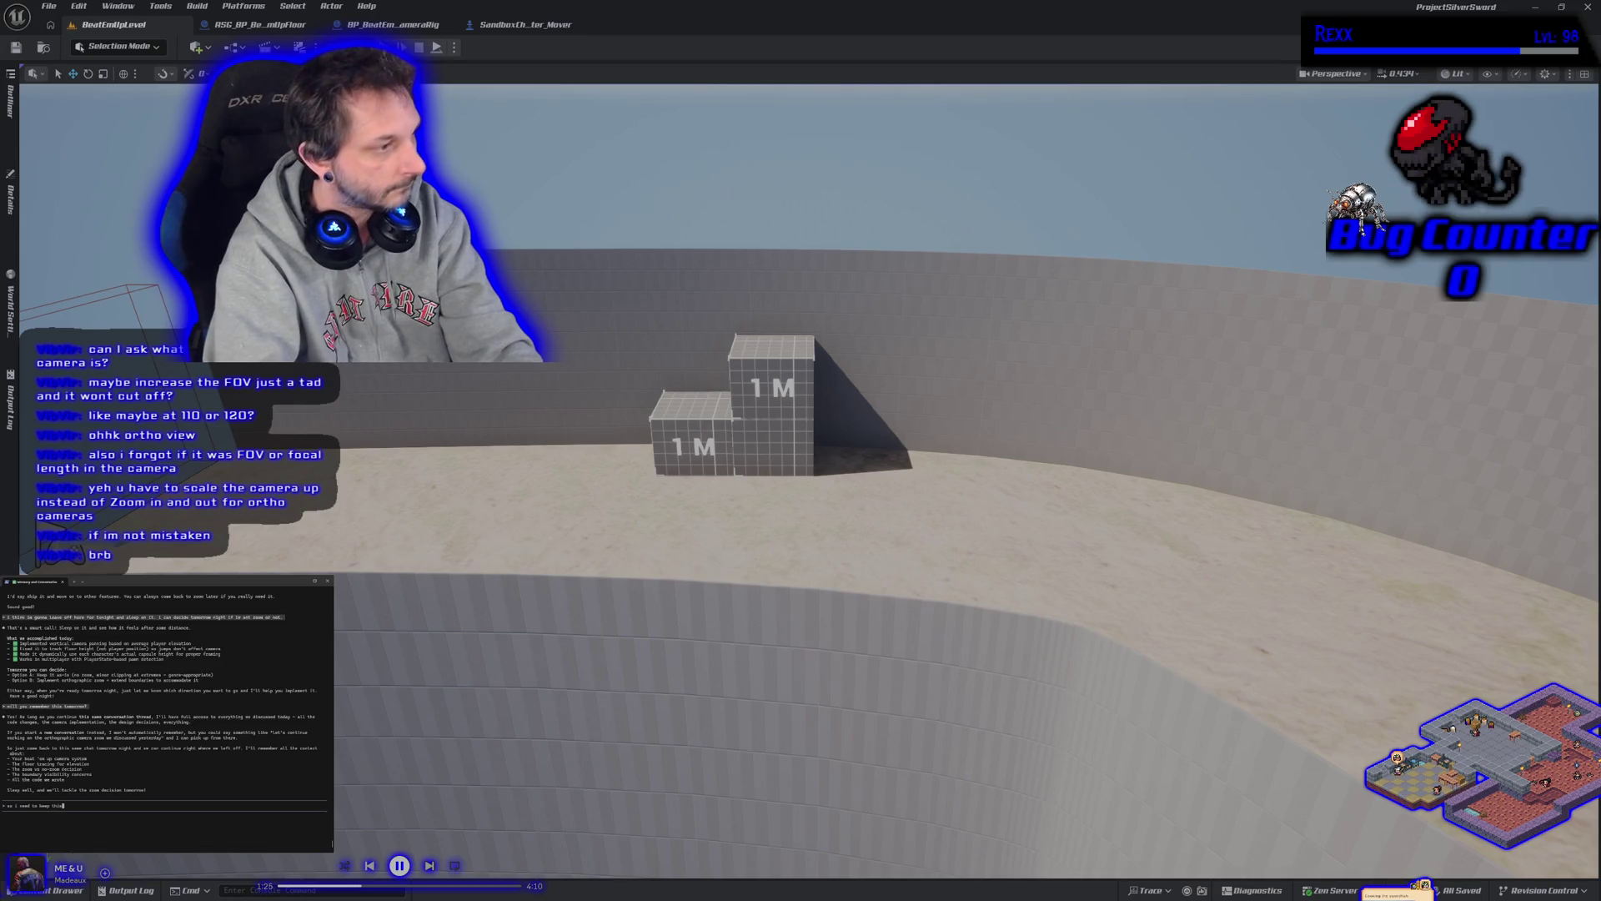
type("powershel")
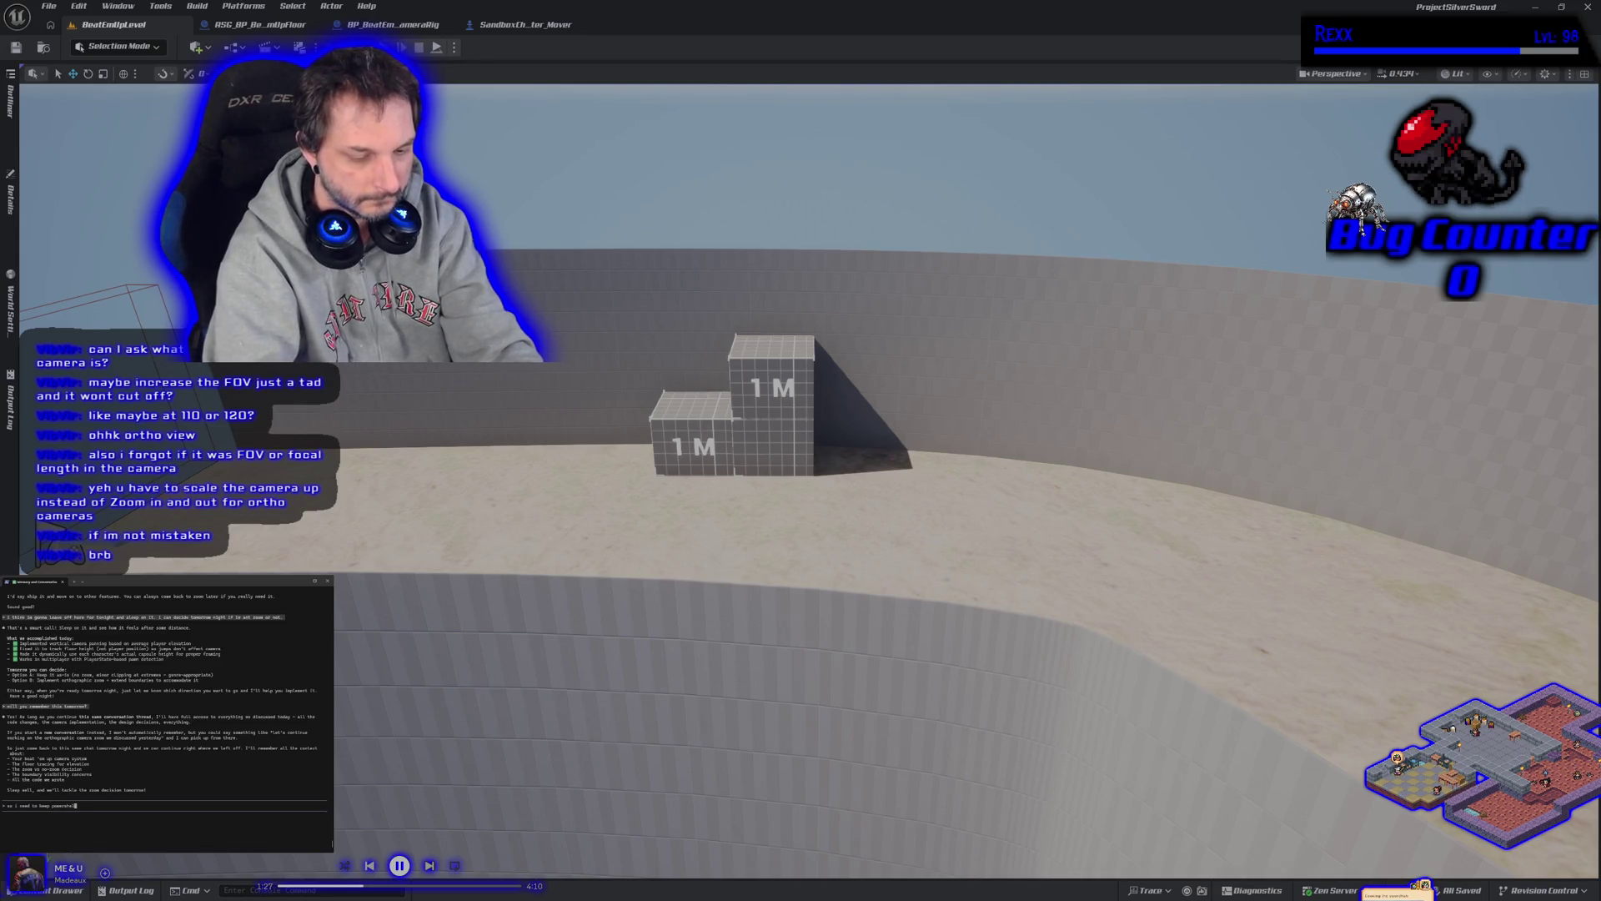
type("en?")
key("Return")
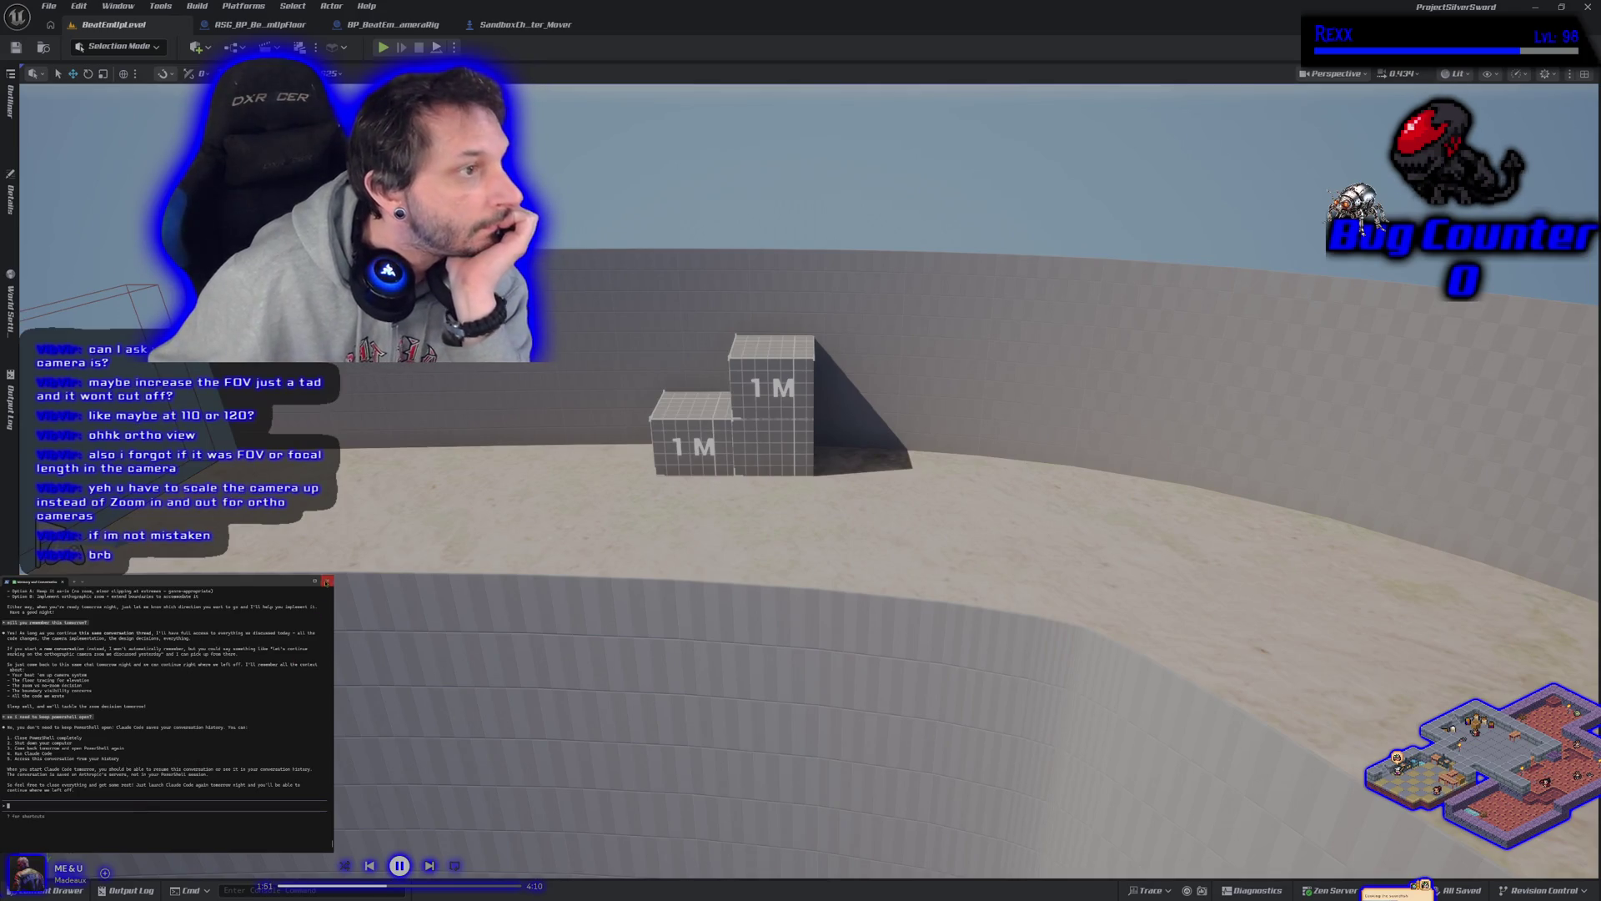
left_click(327, 581)
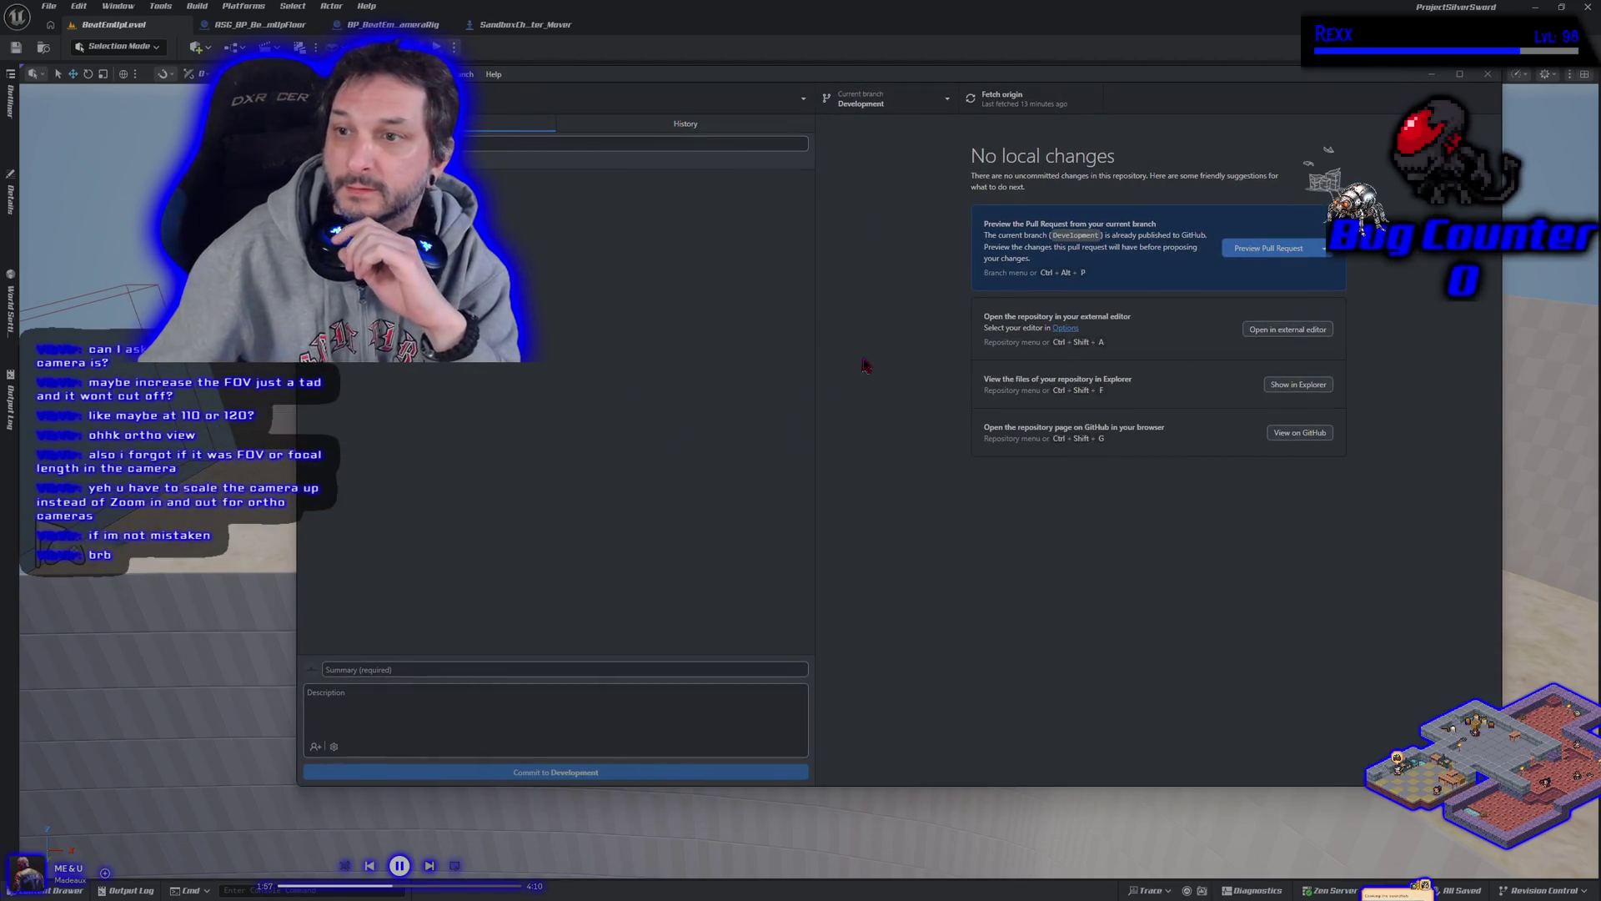
left_click(1488, 75)
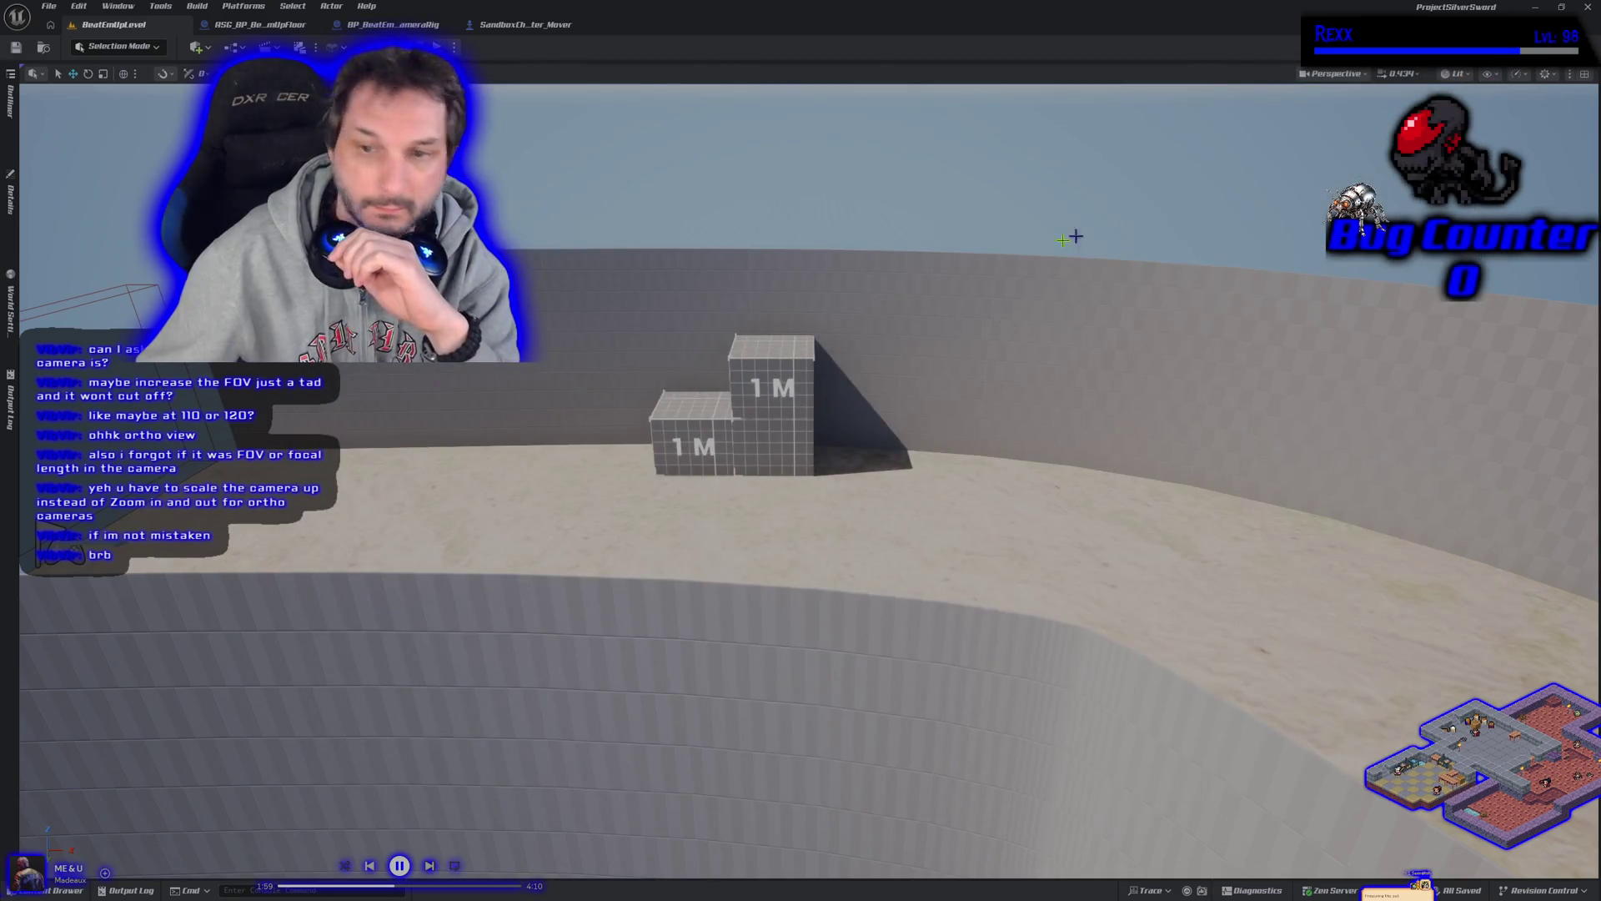